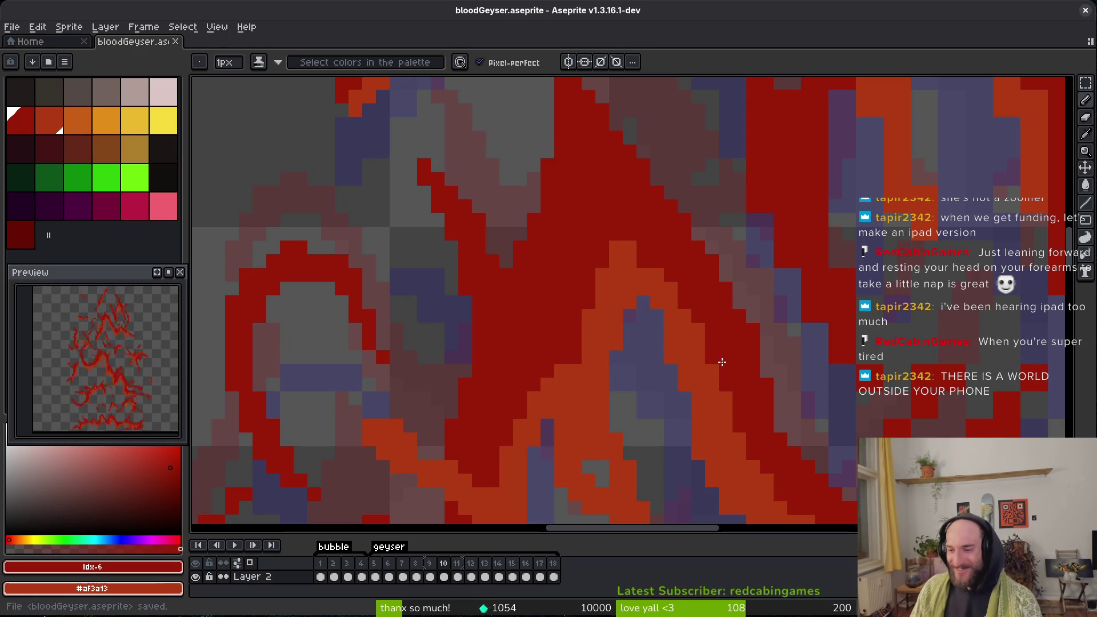
# Fill two grey gaps in the geyser's flame strokes with dark-red pixels.
pyautogui.scroll(-1, 722, 363)
pyautogui.scroll(1, 609, 324)
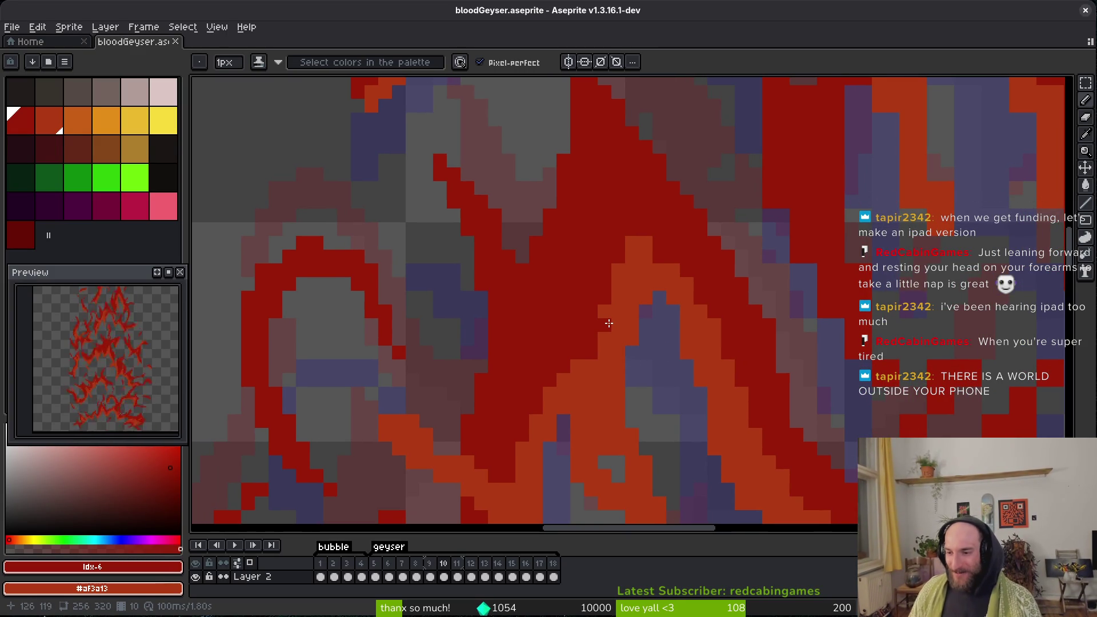
pyautogui.scroll(-1, 609, 324)
pyautogui.scroll(1, 613, 326)
pyautogui.click(672, 310)
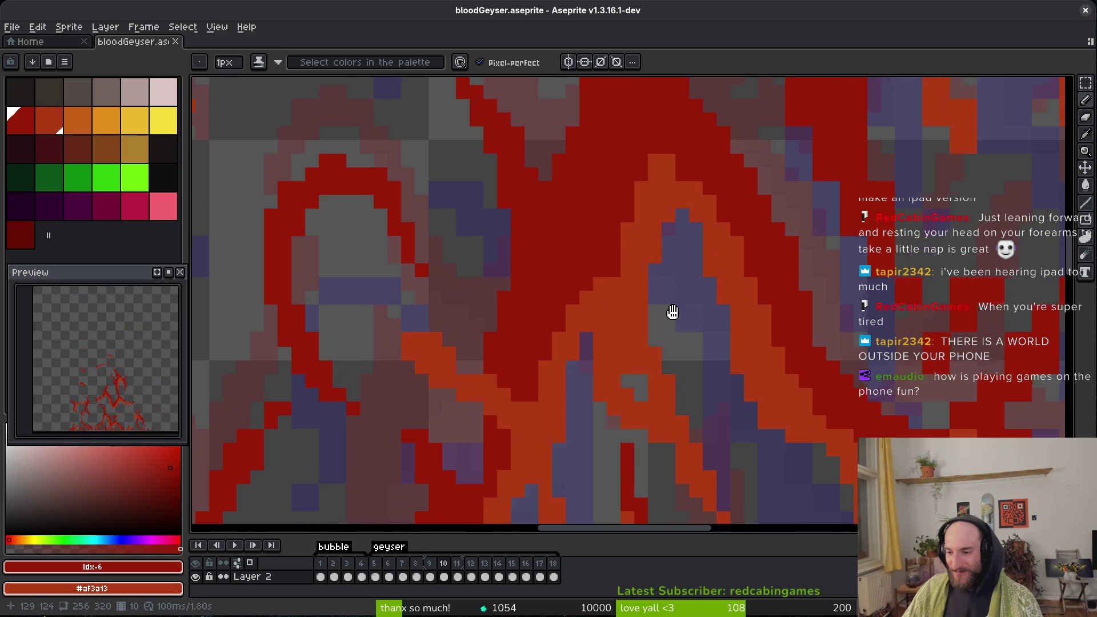
pyautogui.scroll(-1, 669, 309)
pyautogui.scroll(1, 653, 309)
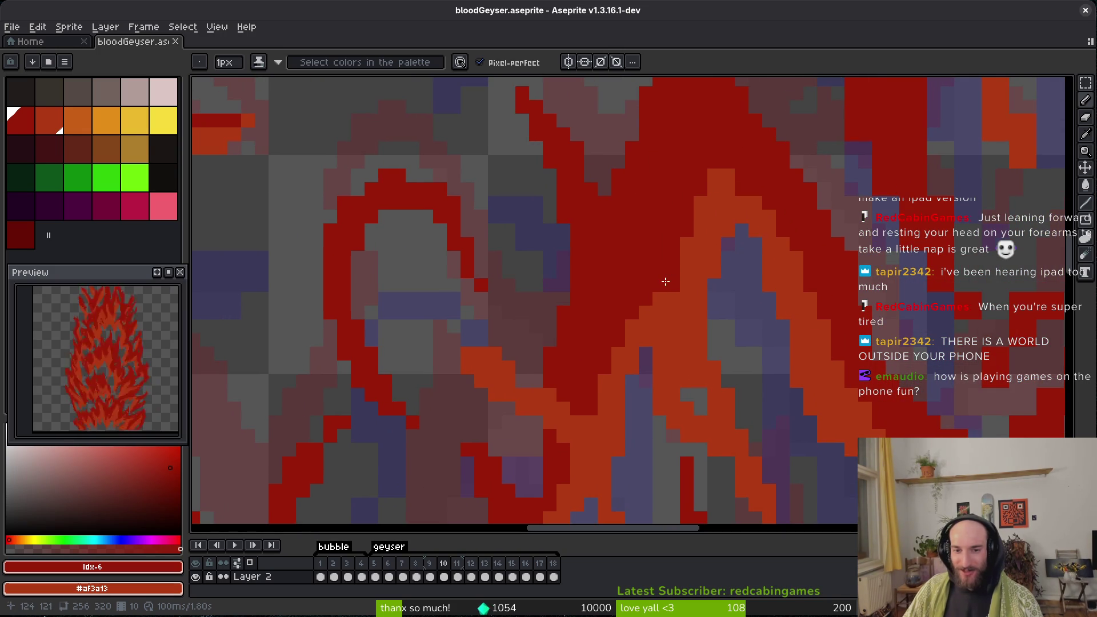
pyautogui.click(718, 318)
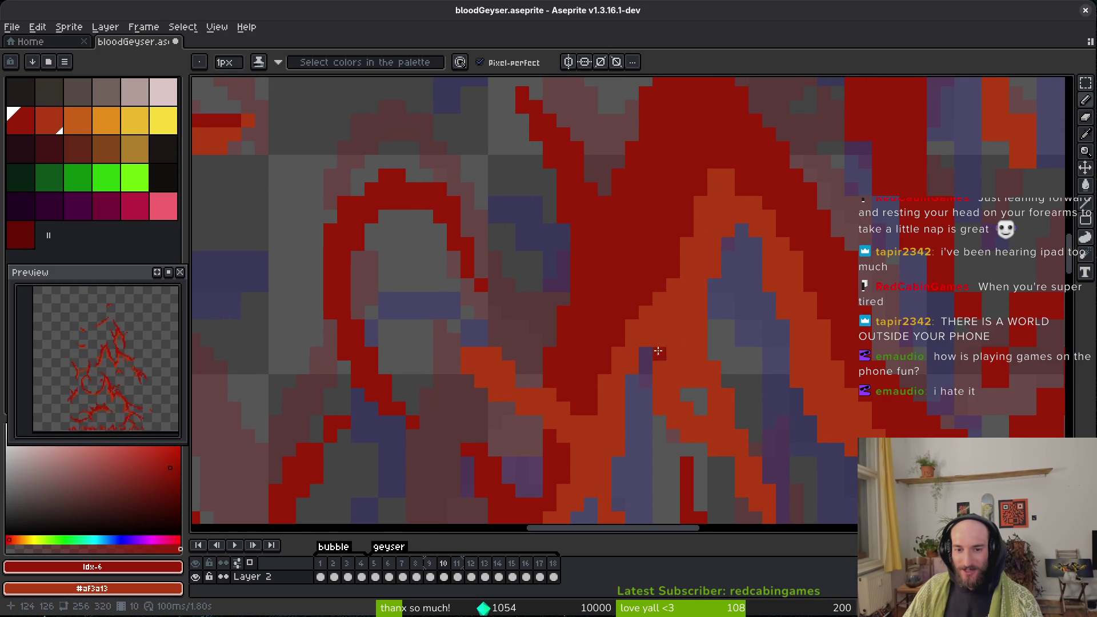
pyautogui.scroll(-1, 655, 353)
pyautogui.scroll(1, 589, 340)
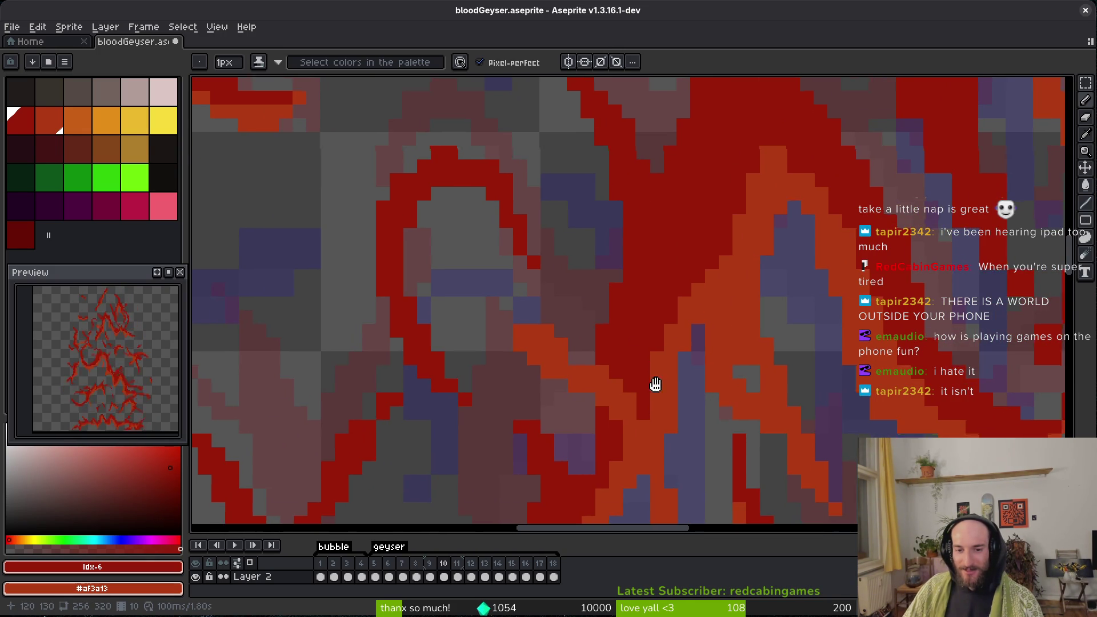
pyautogui.scroll(-1, 662, 390)
# Save, recolour the stray dark-red pixel orange, and save bloodGeyser.aseprite again.
pyautogui.hotkey('ctrl', 's')
pyautogui.scroll(2, 589, 360)
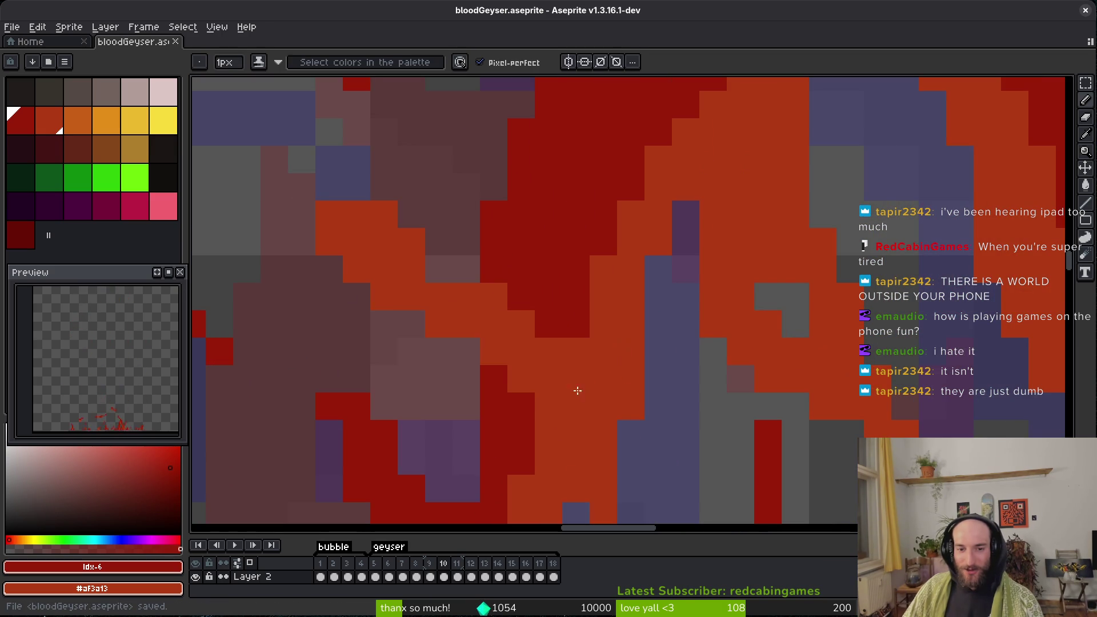
pyautogui.hotkey('ctrl', 'z')
pyautogui.hotkey('ctrl', 's')
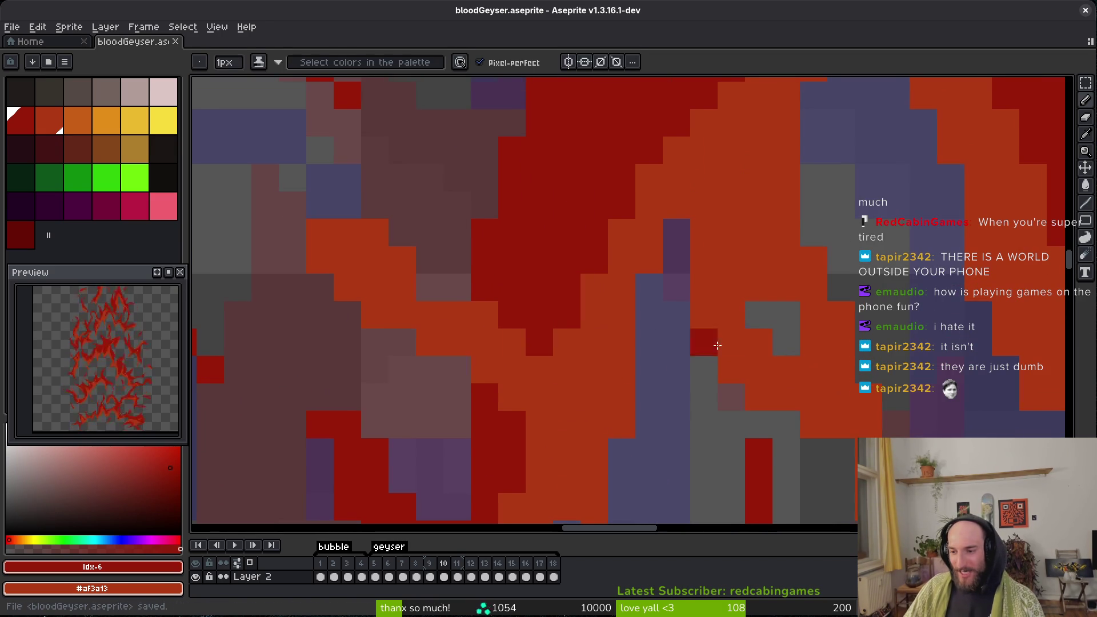
# Add a dark-red pixel beside the flame stroke in another part of the geyser.
pyautogui.scroll(-1, 732, 382)
pyautogui.moveTo(732, 382); pyautogui.dragTo(720, 369)
pyautogui.click(674, 303)
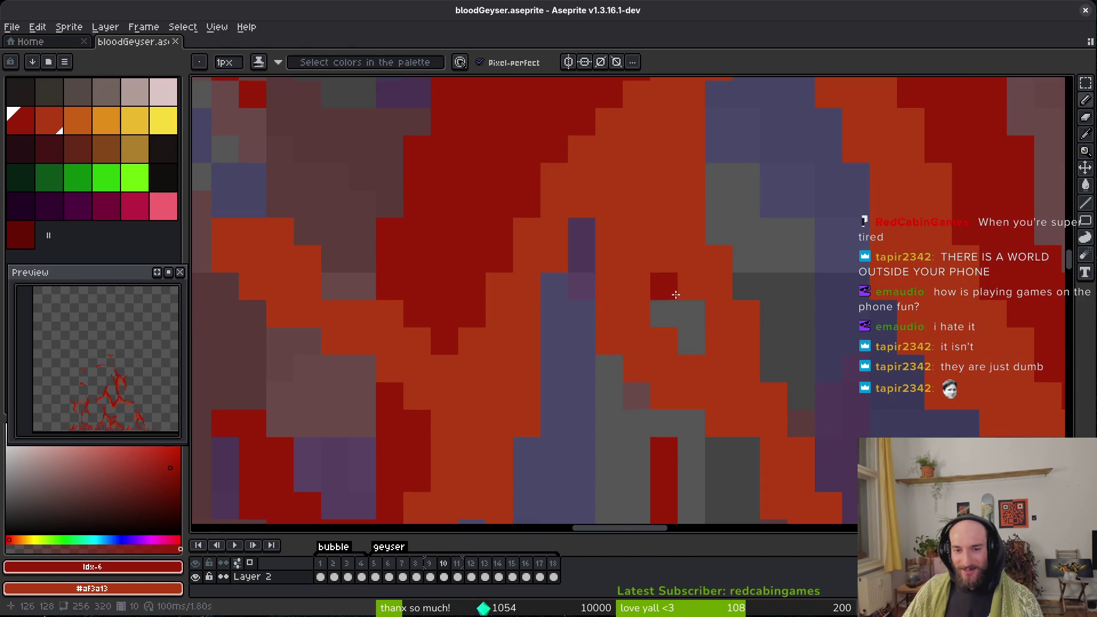
pyautogui.scroll(-1, 718, 355)
pyautogui.scroll(-1, 737, 359)
pyautogui.scroll(3, 714, 343)
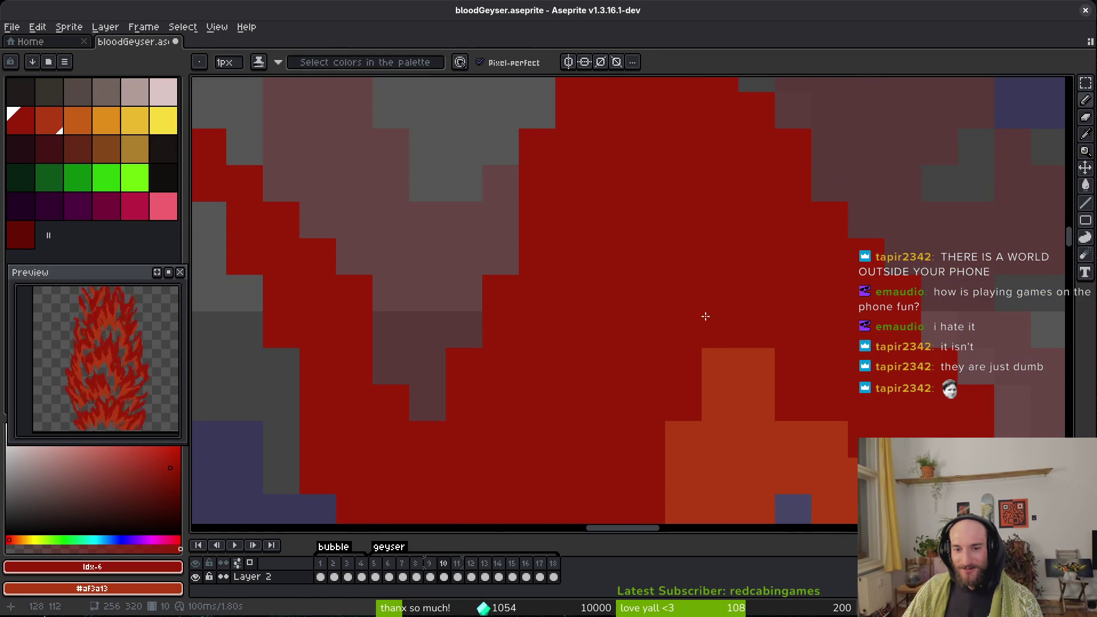
pyautogui.scroll(-1, 776, 423)
pyautogui.scroll(-1, 776, 423)
pyautogui.scroll(-1, 770, 436)
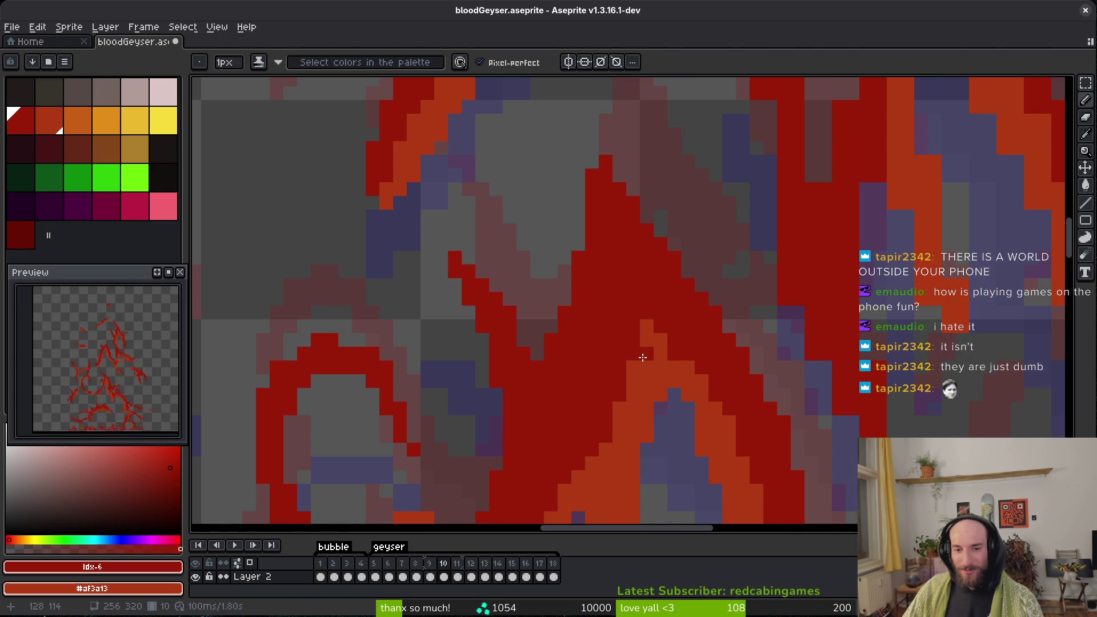
pyautogui.scroll(-1, 674, 369)
pyautogui.scroll(5, 708, 394)
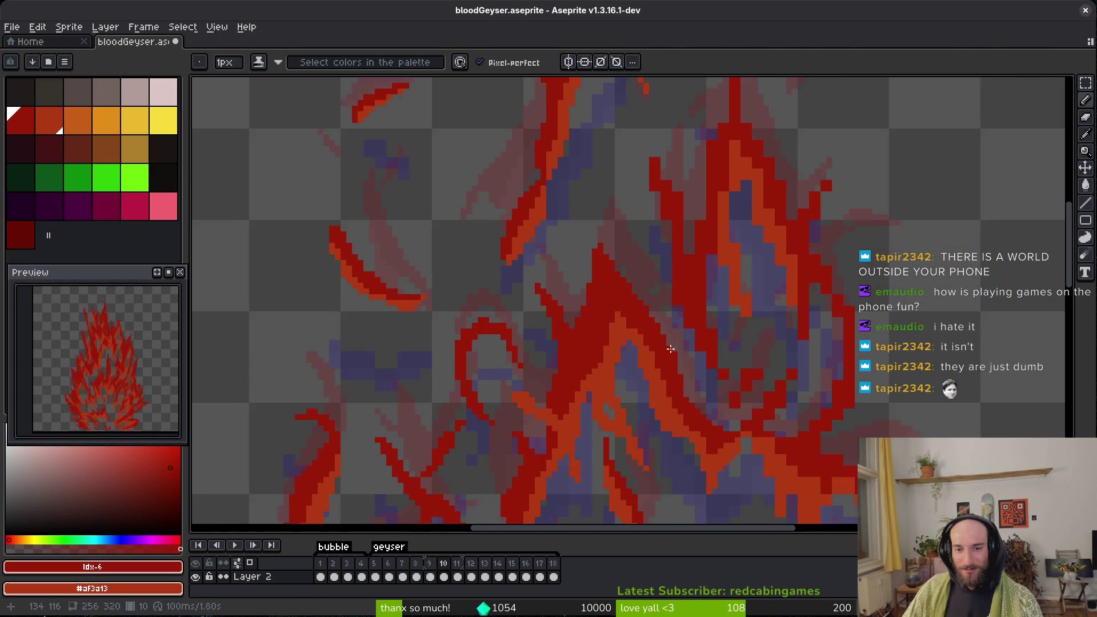
pyautogui.scroll(2, 708, 394)
# Draw a row of dark-red pixels along the flame.
pyautogui.press('e')
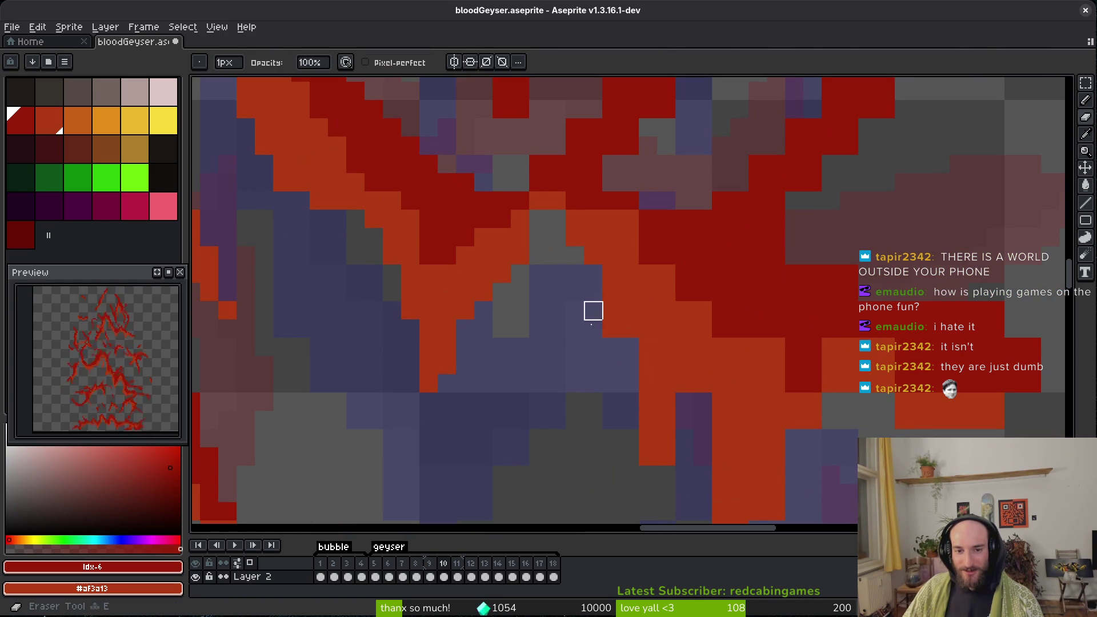
pyautogui.scroll(-2, 612, 309)
pyautogui.scroll(1, 652, 398)
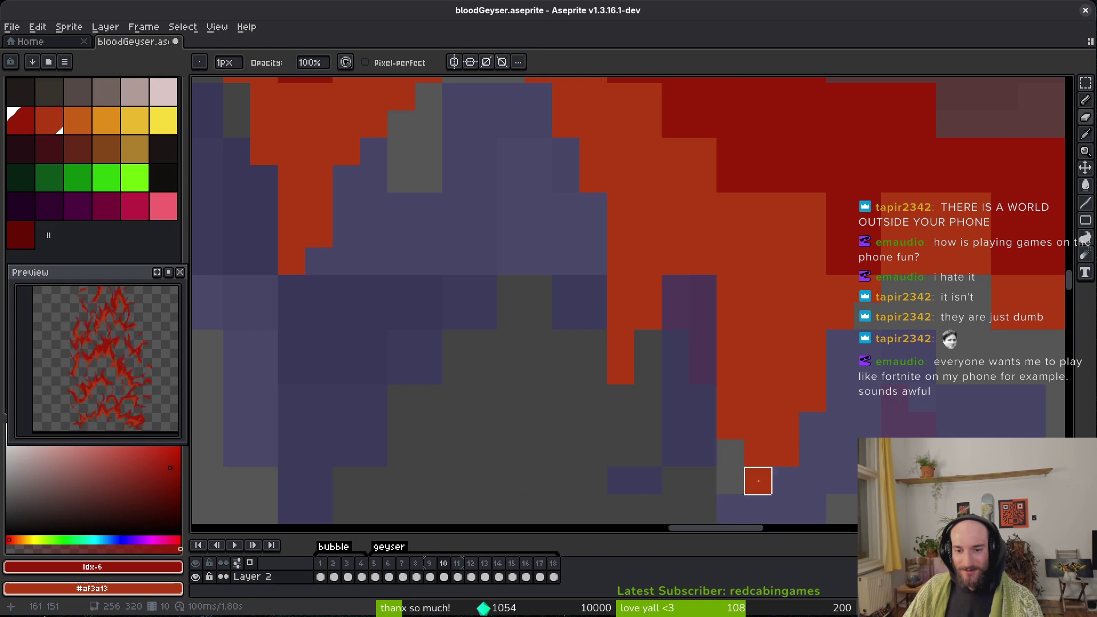
pyautogui.hscroll(4, 686, 255)
pyautogui.press('b')
pyautogui.moveTo(577, 229); pyautogui.dragTo(891, 270)
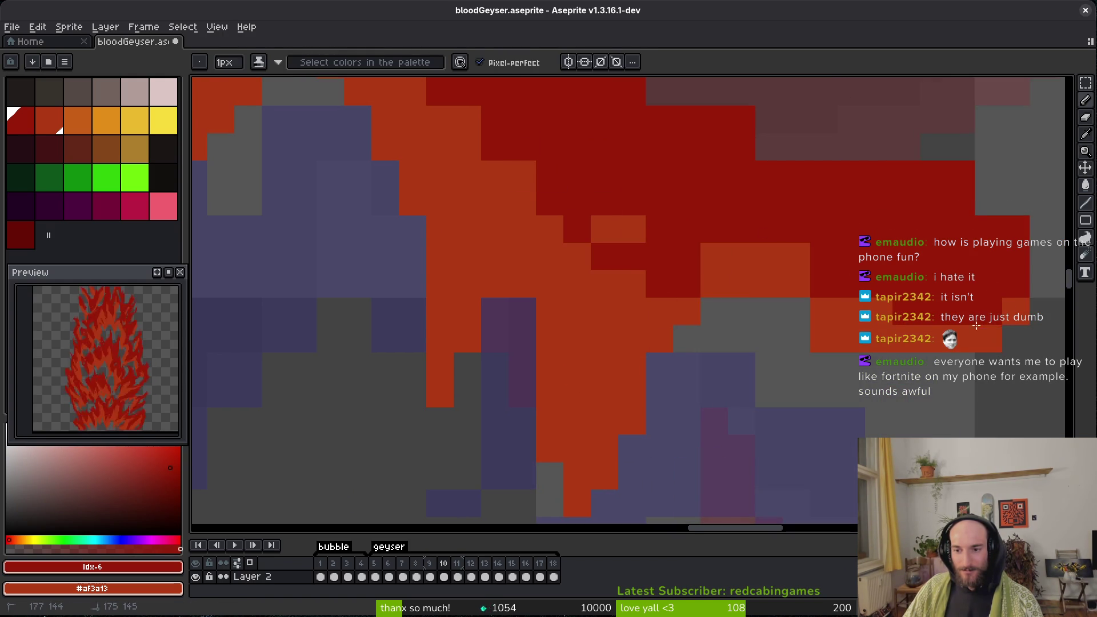
# Repaint several flame pixels in dark red and the orange secondary colour.
pyautogui.click(802, 308)
pyautogui.hotkey('ctrl', 'z')
pyautogui.moveTo(769, 257); pyautogui.dragTo(742, 257)
pyautogui.rightClick(674, 257)
pyautogui.rightClick(577, 229)
pyautogui.rightClick(550, 201)
pyautogui.click(605, 229)
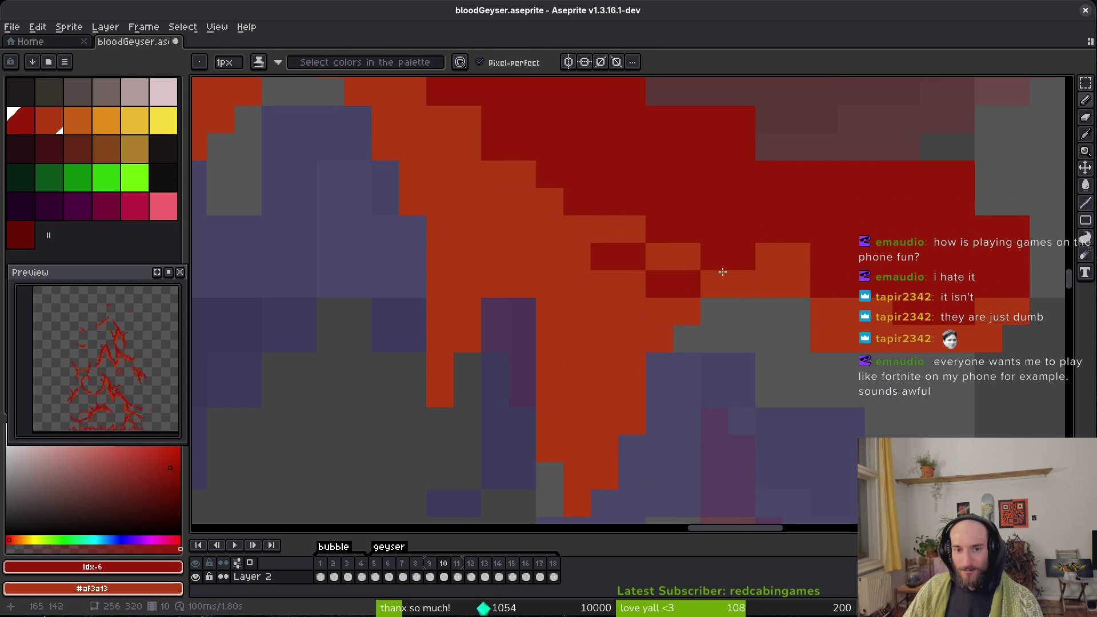
pyautogui.rightClick(604, 228)
pyautogui.click(770, 257)
# Draw a diagonal dark-red stroke along the flame and fill a grey gap.
pyautogui.scroll(2, 797, 257)
pyautogui.hscroll(2, 797, 257)
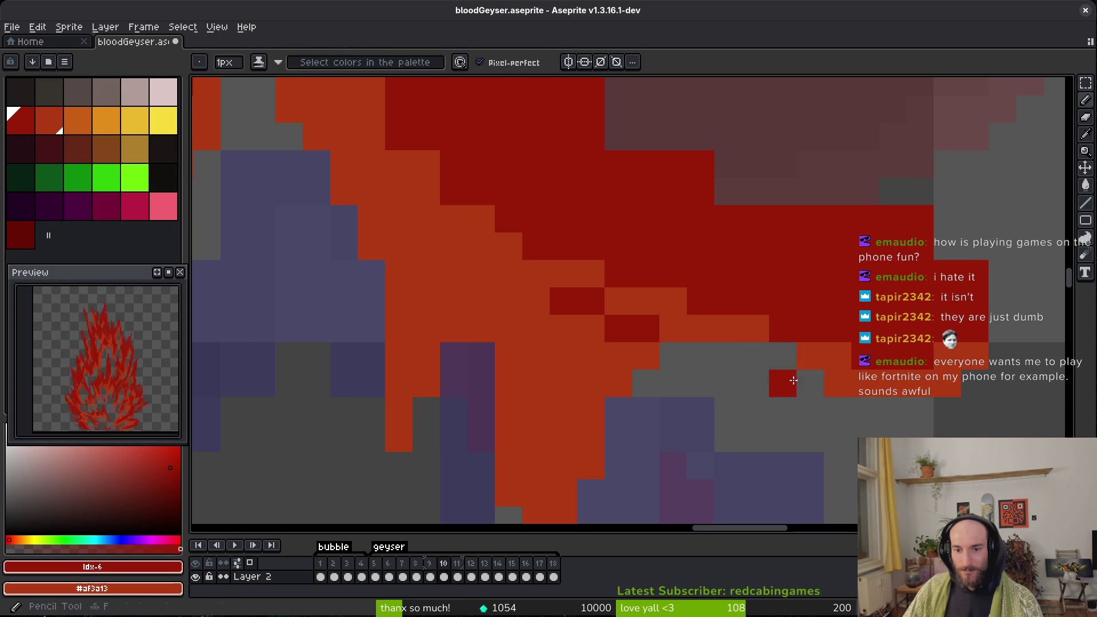
pyautogui.scroll(3, 799, 352)
pyautogui.hscroll(3, 799, 351)
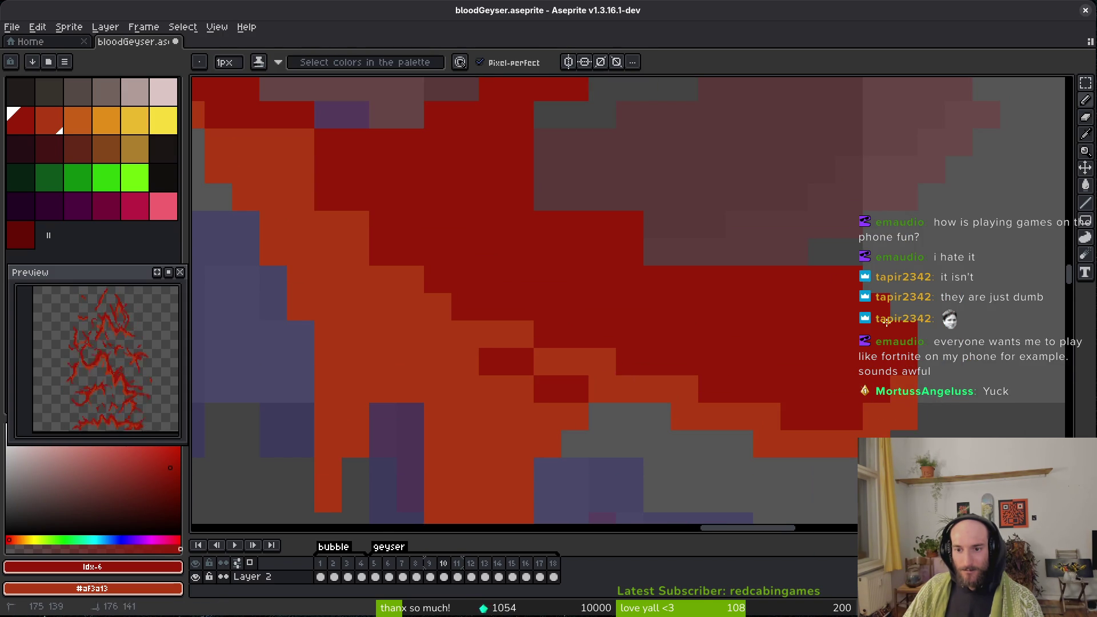
pyautogui.moveTo(794, 252); pyautogui.dragTo(525, 177)
pyautogui.click(657, 252)
# Draw a diagonal band of red pixels lower on the flame.
pyautogui.scroll(-2, 671, 252)
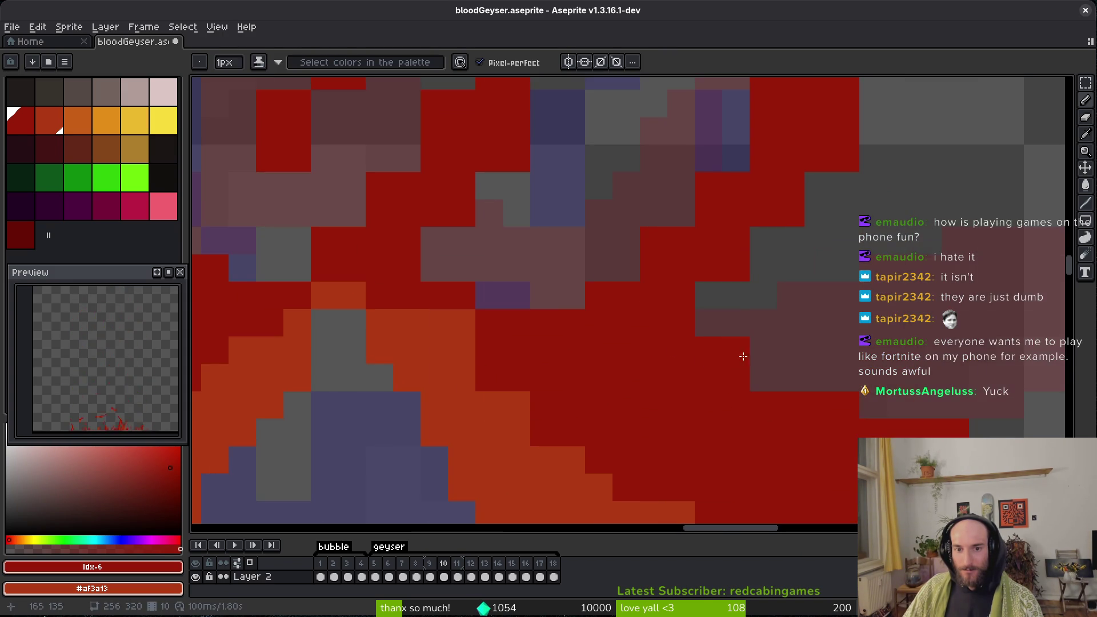
pyautogui.press('e')
pyautogui.press('b')
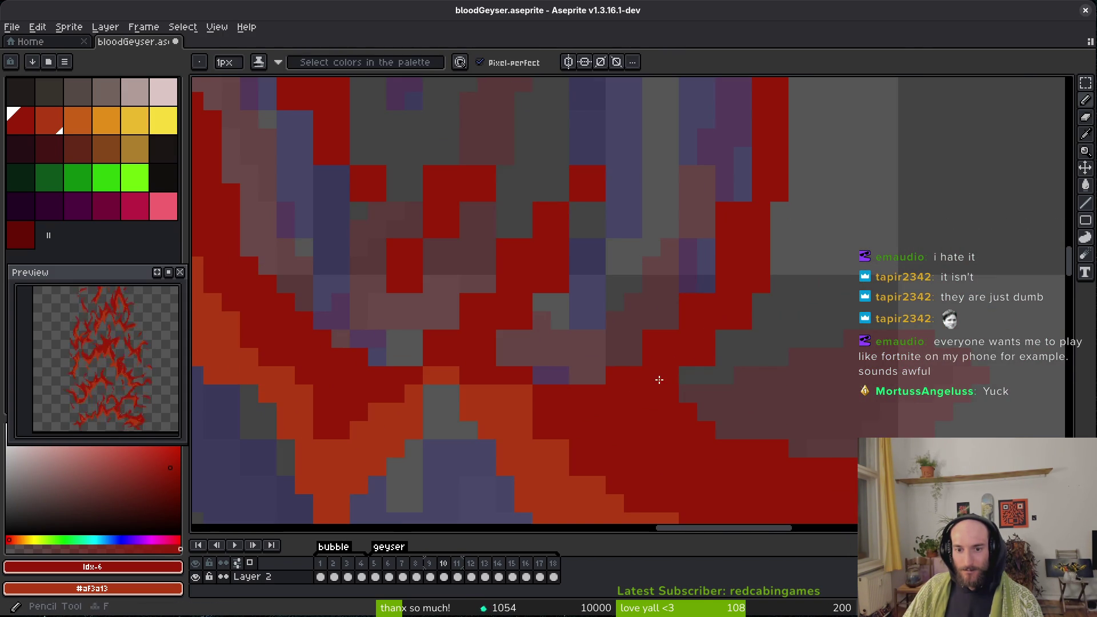
pyautogui.scroll(-2, 724, 337)
pyautogui.scroll(2, 805, 170)
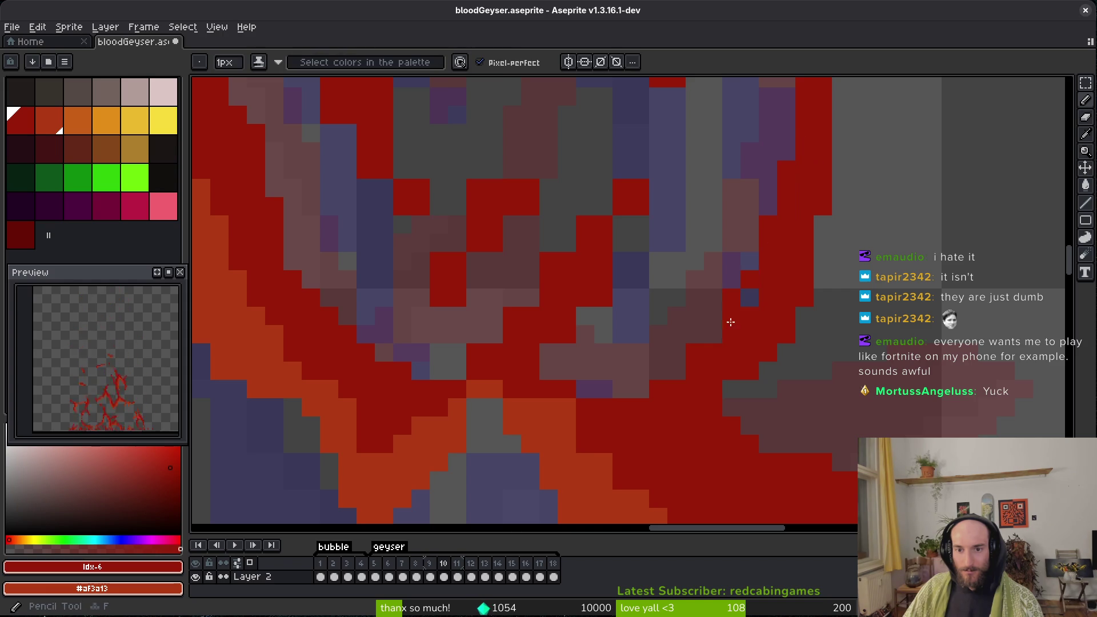
pyautogui.scroll(-1, 697, 326)
pyautogui.scroll(1, 654, 327)
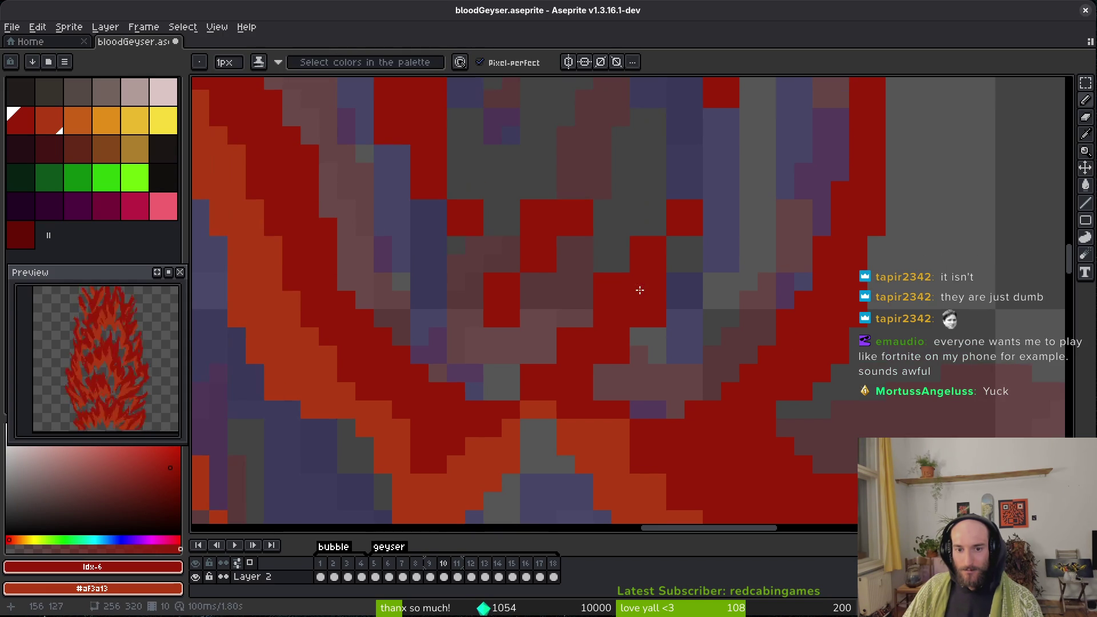
pyautogui.moveTo(590, 392); pyautogui.dragTo(606, 391)
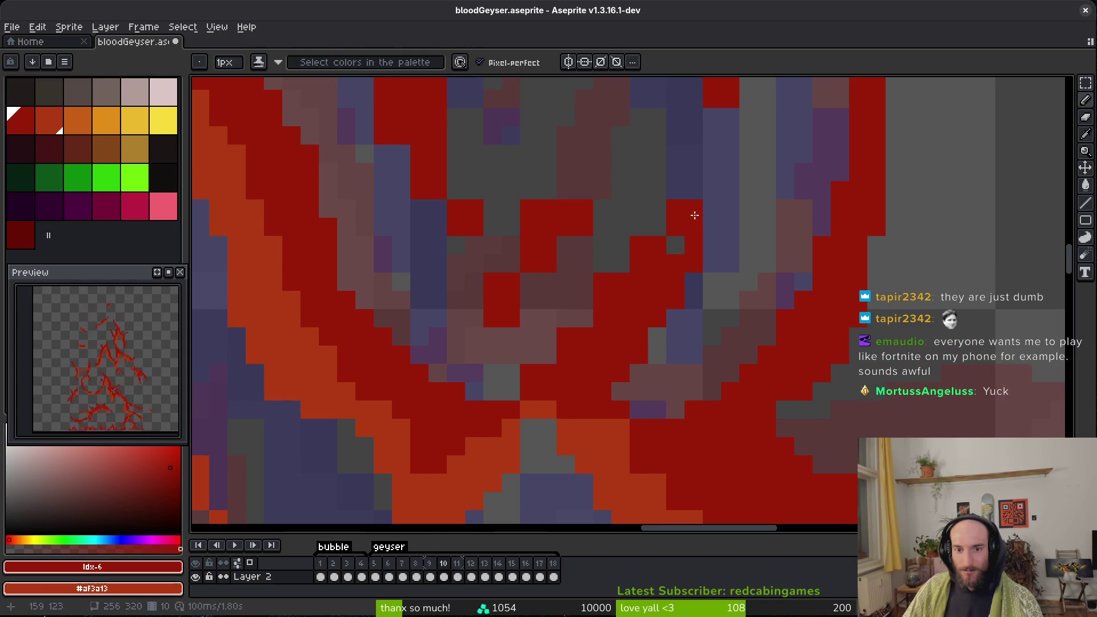
# Erase stray red pixels along a diagonal and tidy the stroke edge.
pyautogui.scroll(-1, 672, 251)
pyautogui.scroll(1, 690, 237)
pyautogui.press('e')
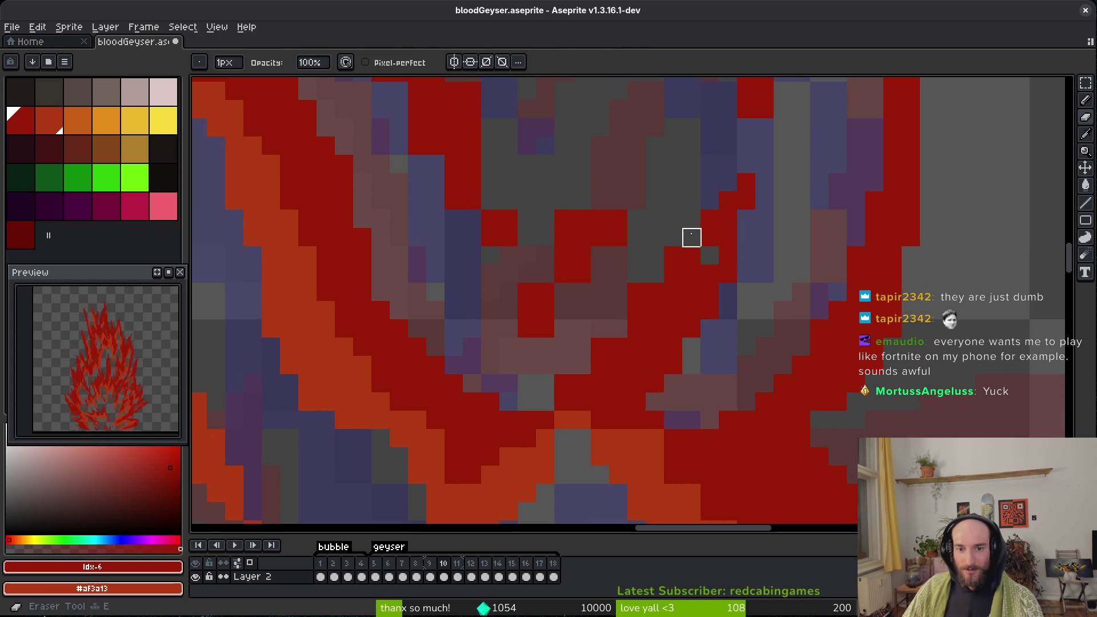
pyautogui.moveTo(691, 238); pyautogui.dragTo(600, 328)
pyautogui.press('b')
pyautogui.moveTo(554, 400); pyautogui.dragTo(513, 399)
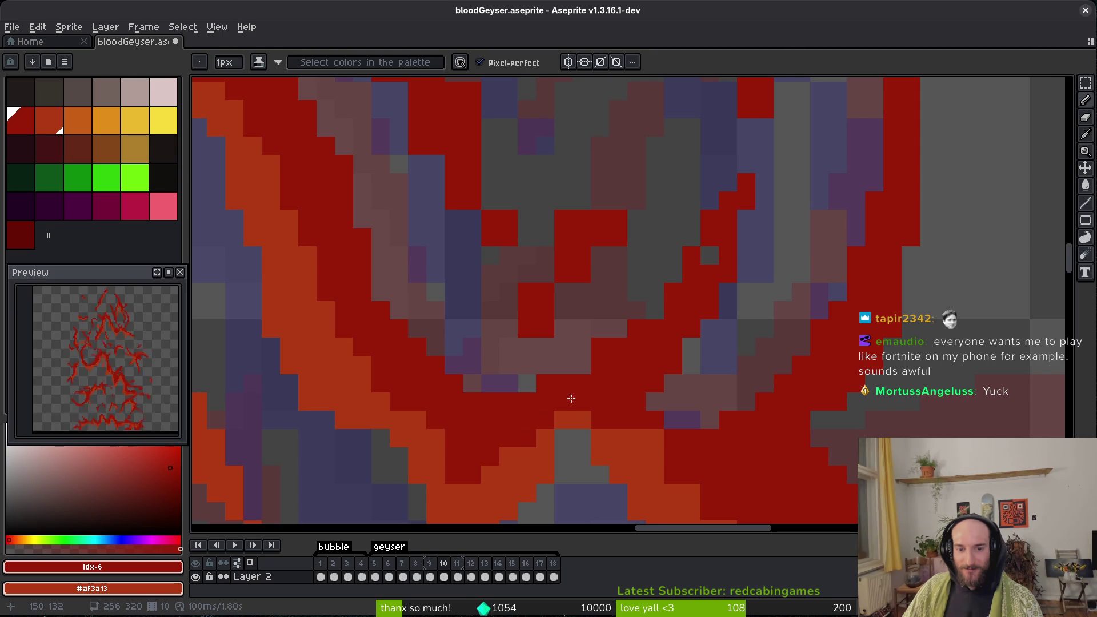
# Turn an orange pixel dark red and save bloodGeyser.aseprite.
pyautogui.scroll(-1, 617, 409)
pyautogui.scroll(-1, 625, 431)
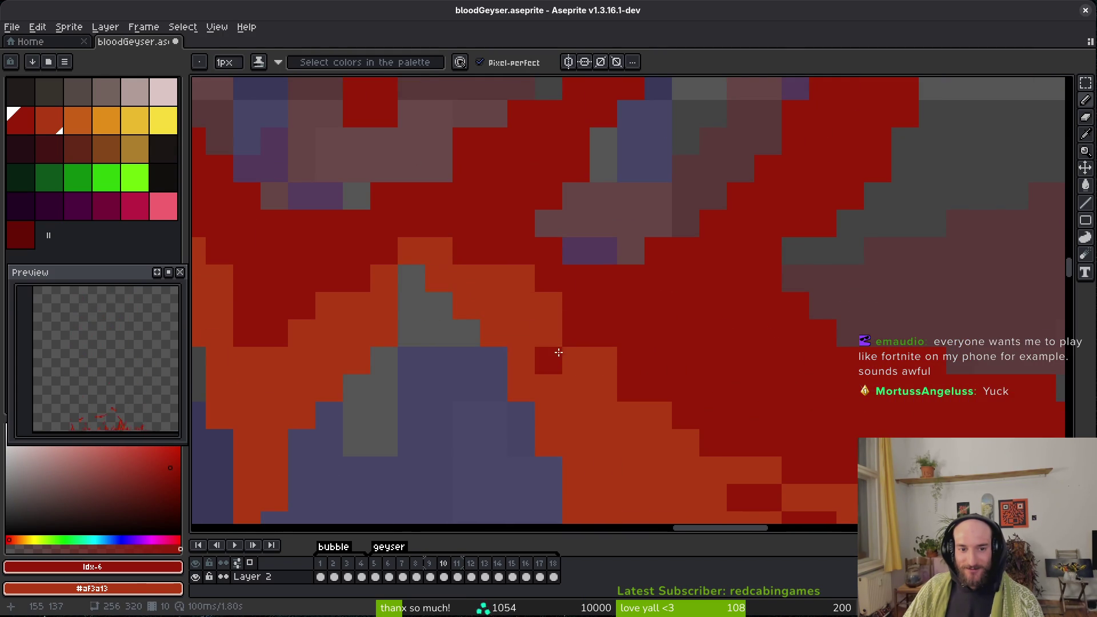
pyautogui.scroll(1, 552, 346)
pyautogui.scroll(-1, 593, 321)
pyautogui.click(614, 349)
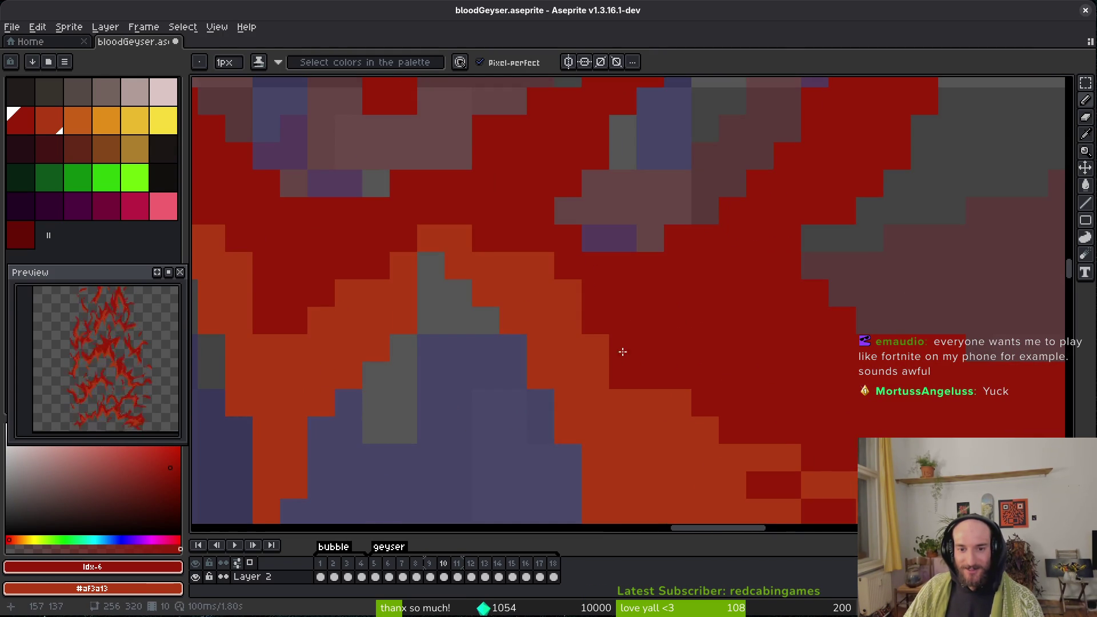
pyautogui.hotkey('ctrl', 's')
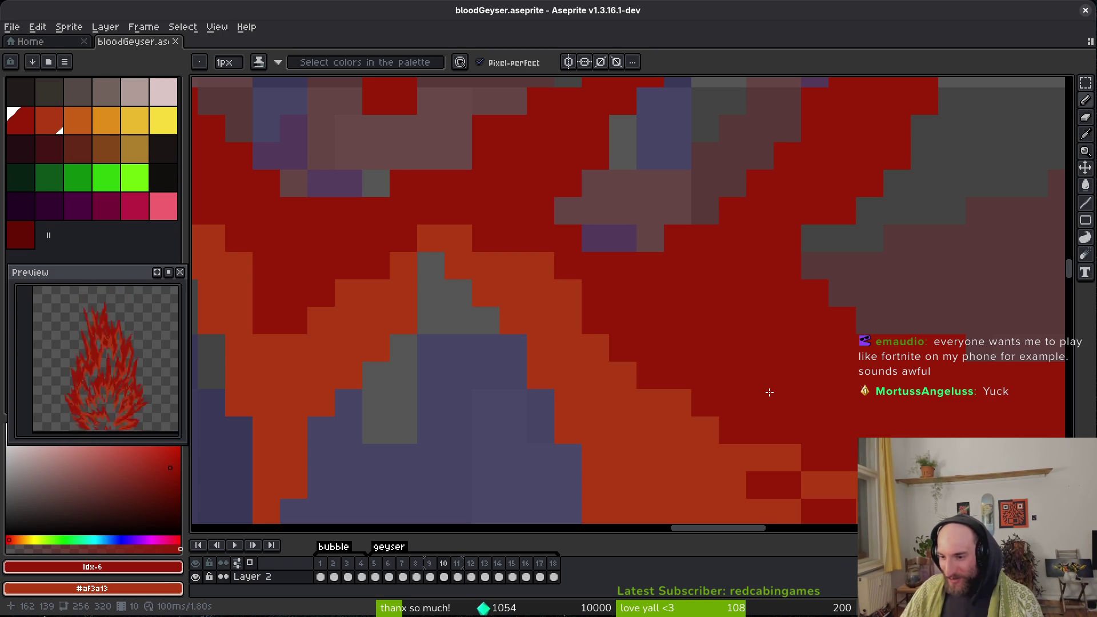
pyautogui.scroll(-2, 697, 309)
pyautogui.scroll(4, 674, 269)
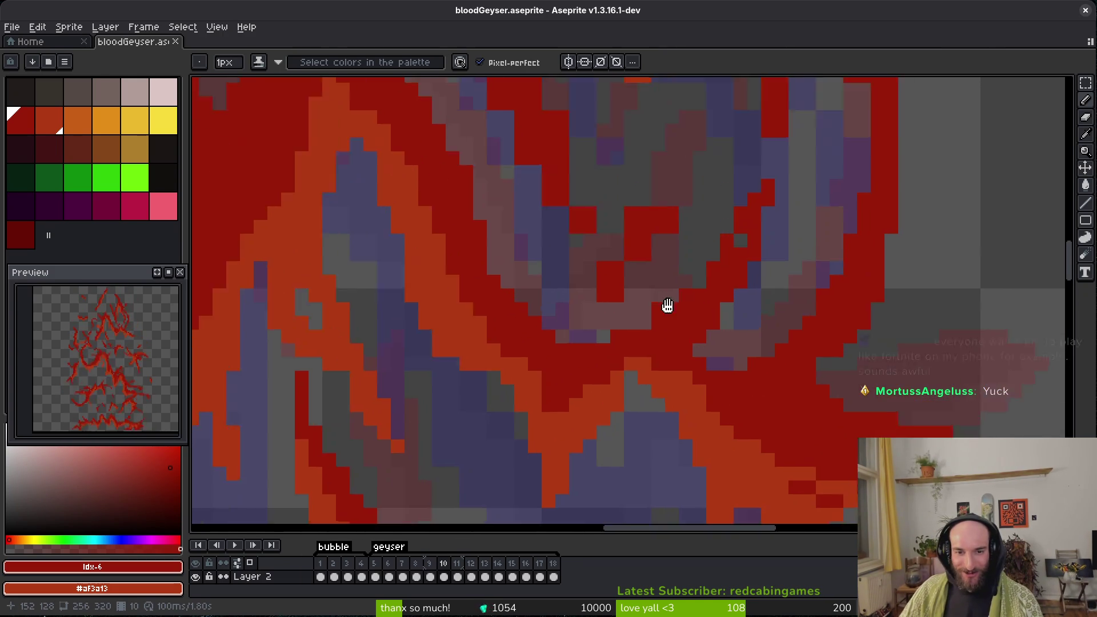
# Fill a gap pixel in the red stroke and extend it by two pixels.
pyautogui.press('e')
pyautogui.hotkey('ctrl', 'z')
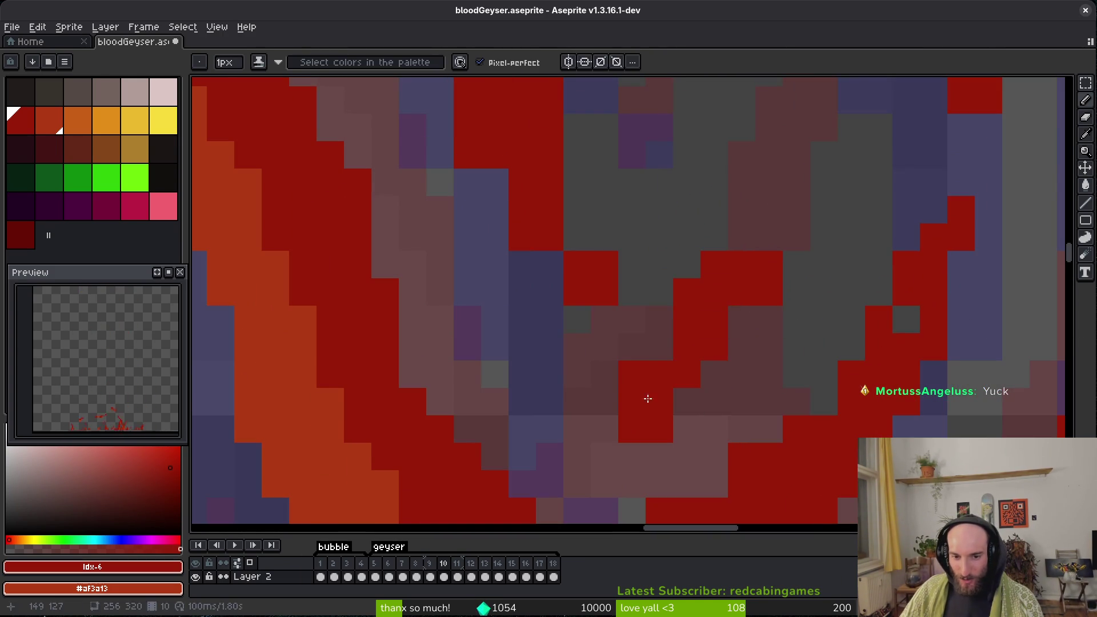
pyautogui.click(632, 374)
pyautogui.press('b')
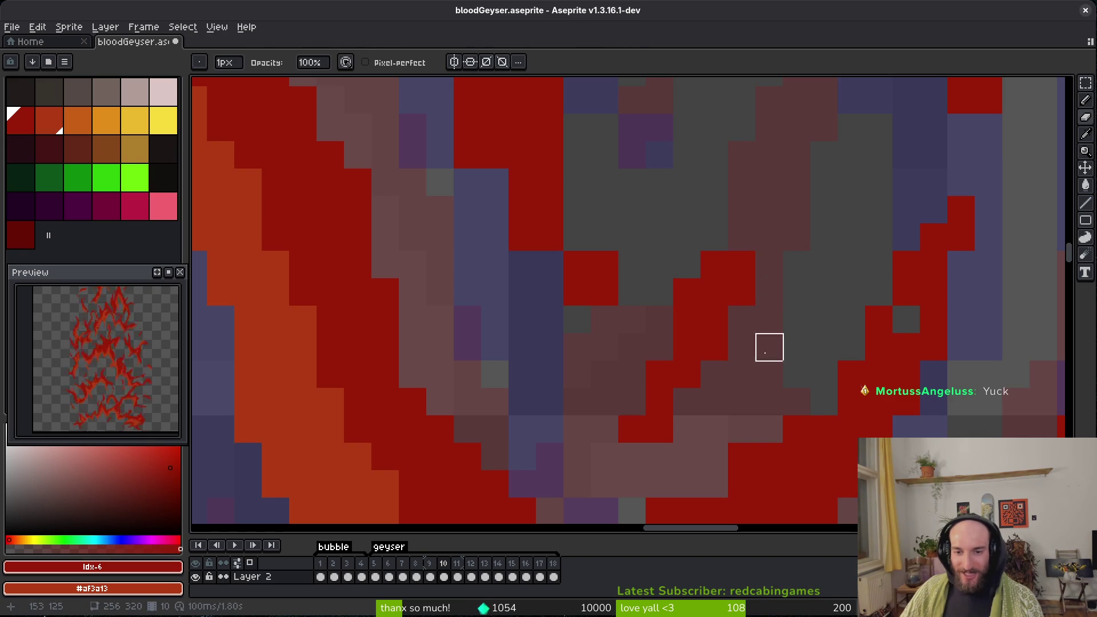
pyautogui.scroll(1, 702, 371)
pyautogui.scroll(2, 651, 400)
pyautogui.moveTo(619, 306); pyautogui.dragTo(613, 276)
pyautogui.scroll(3, 680, 436)
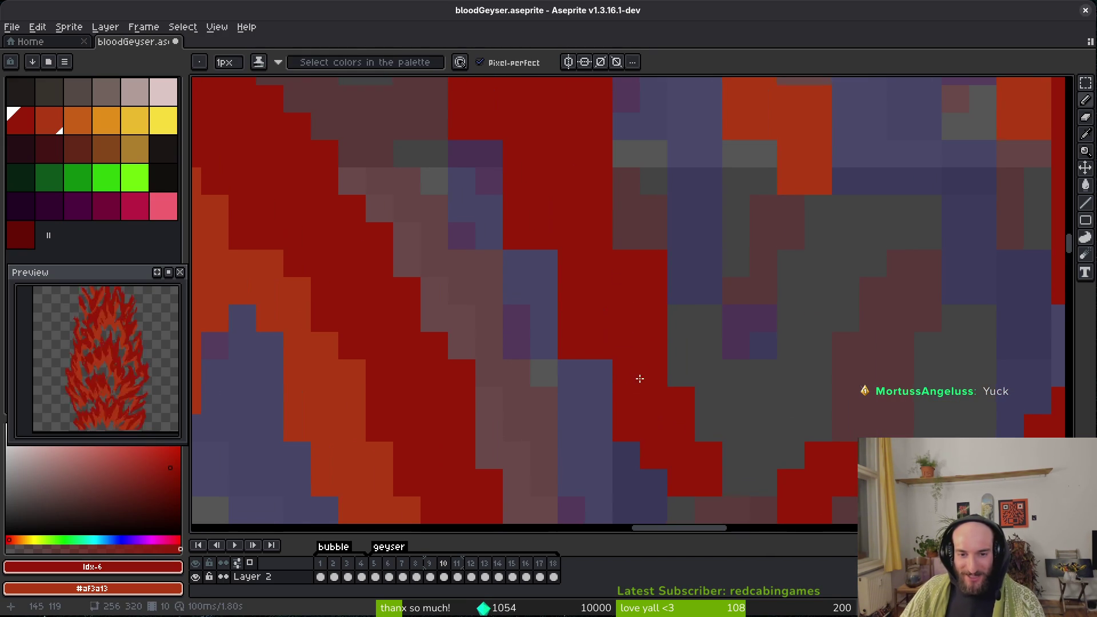
# Paint red pixels to extend the central flame stroke on frame 10.
pyautogui.press('e')
pyautogui.scroll(6, 527, 316)
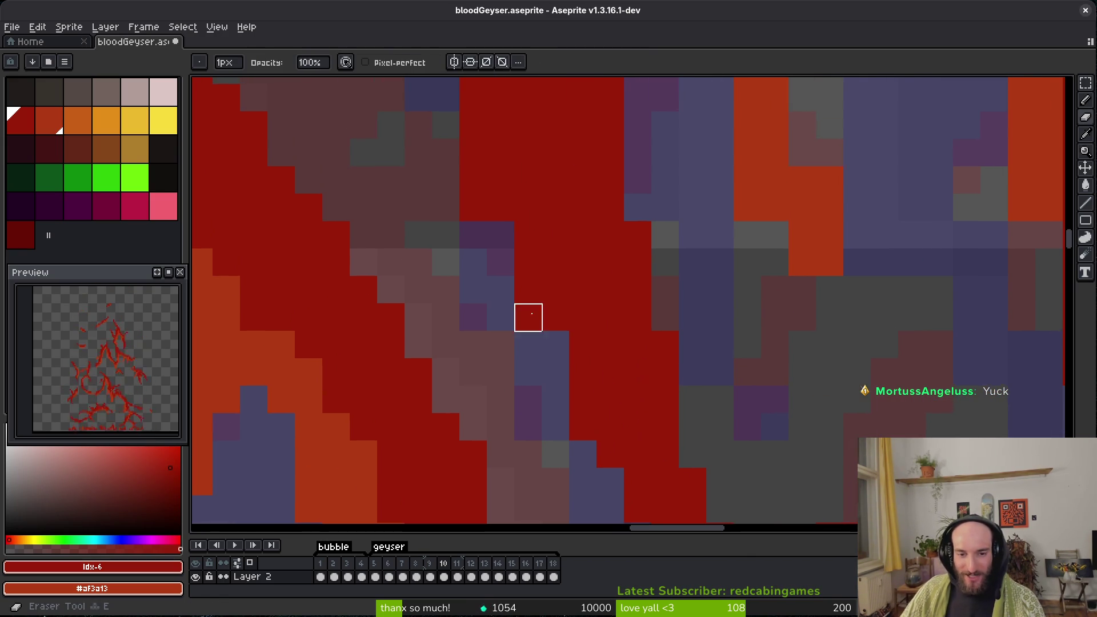
pyautogui.scroll(4, 515, 241)
pyautogui.press('b')
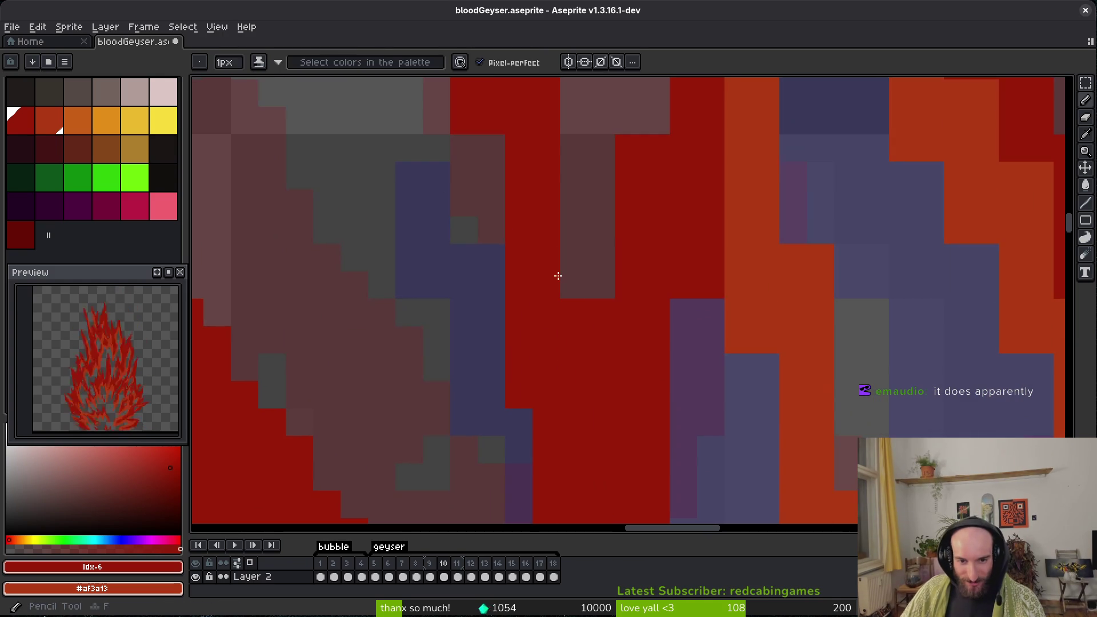
pyautogui.press('e')
pyautogui.scroll(3, 522, 311)
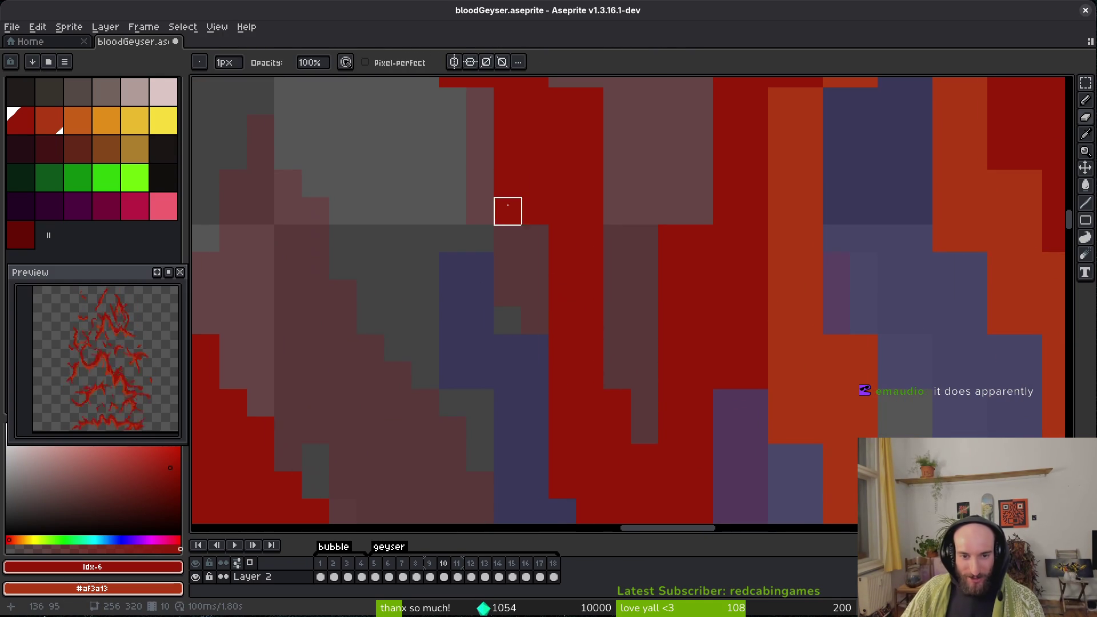
pyautogui.scroll(5, 508, 293)
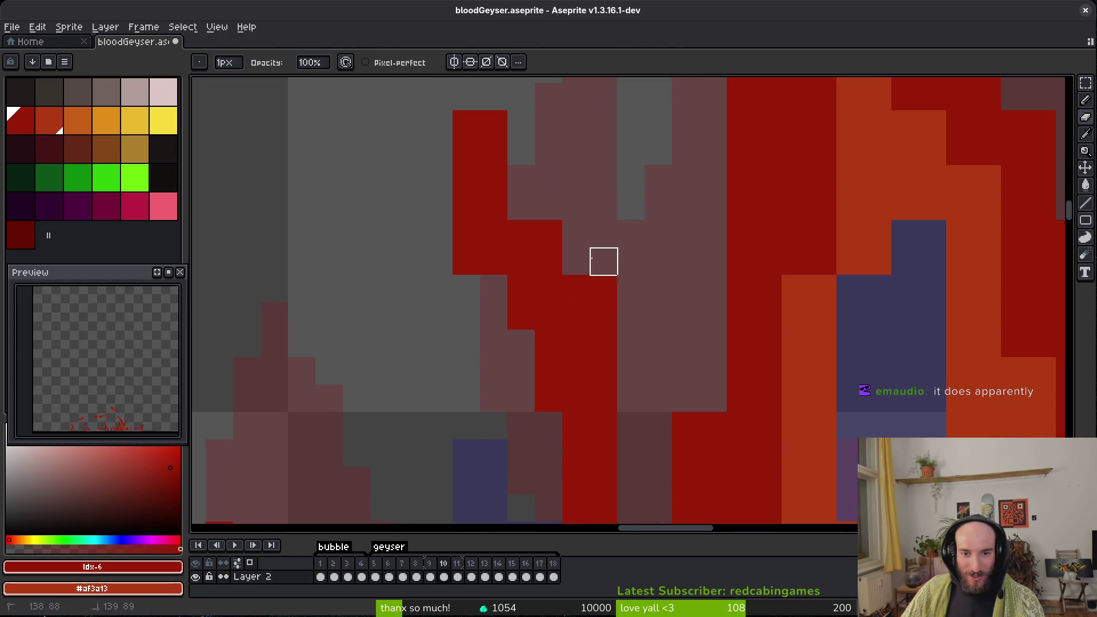
pyautogui.scroll(3, 589, 303)
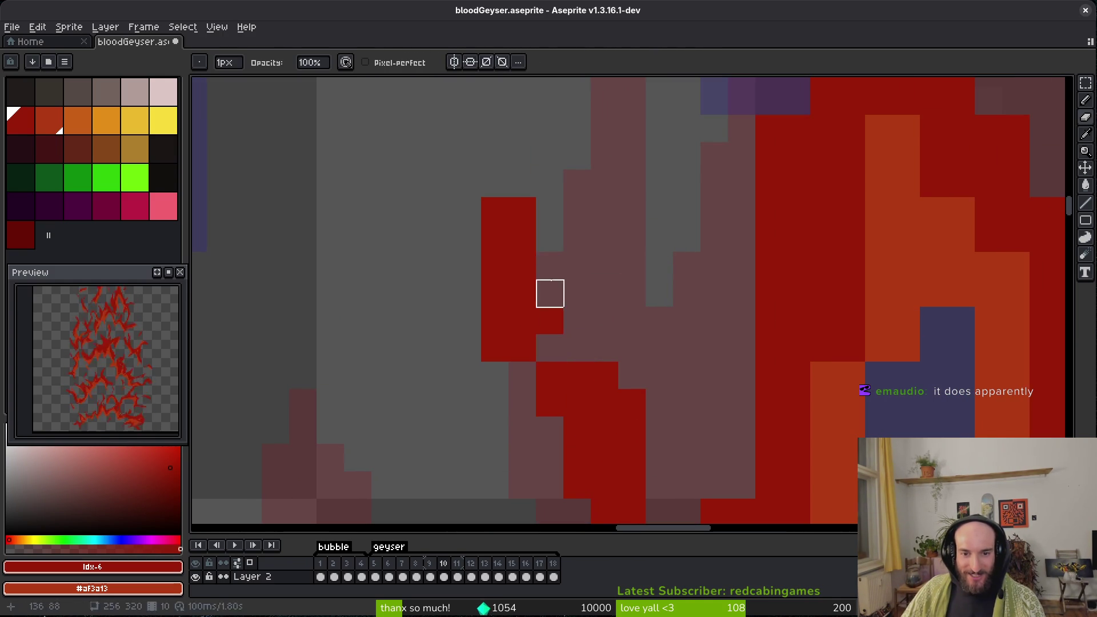
pyautogui.press('b')
pyautogui.moveTo(550, 294); pyautogui.dragTo(574, 355)
# Erase stray and leftover red pixels beside the stroke, then save.
pyautogui.press('e')
pyautogui.moveTo(493, 291); pyautogui.dragTo(495, 348)
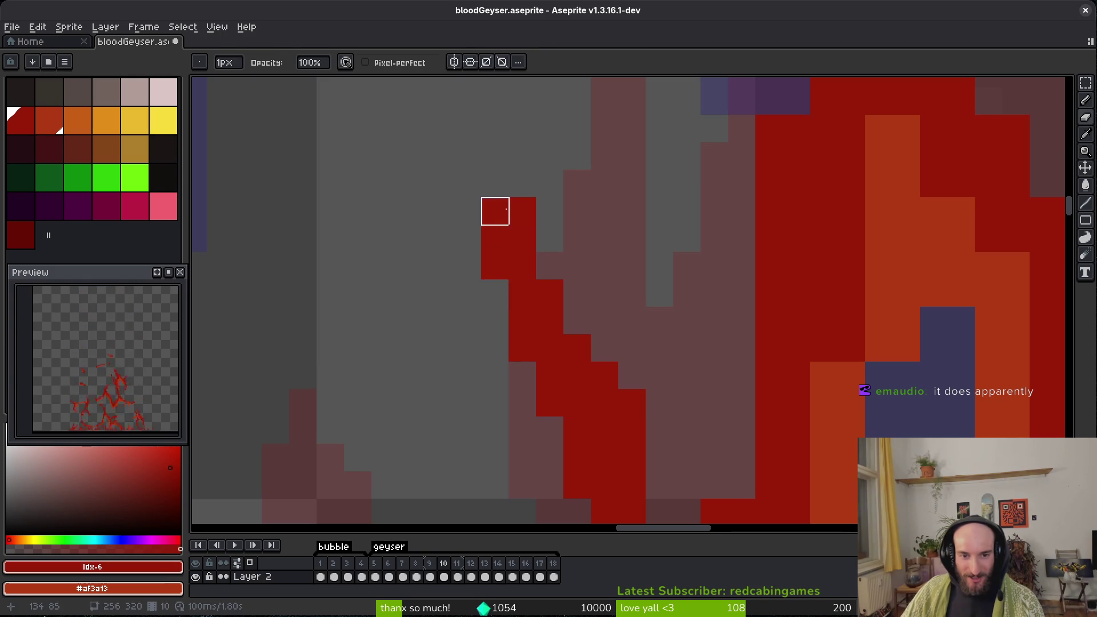
pyautogui.click(523, 211)
pyautogui.scroll(-3, 617, 257)
pyautogui.hotkey('ctrl', 's')
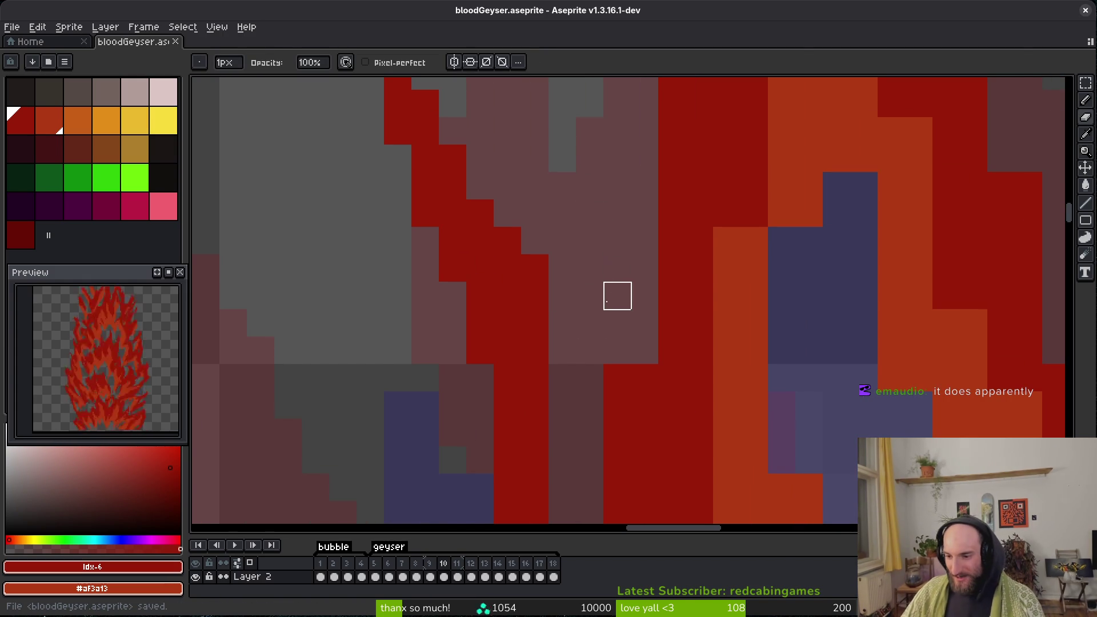
# Remove a stray pixel from the flame and save the animation again.
pyautogui.scroll(-2, 533, 267)
pyautogui.click(623, 320)
pyautogui.scroll(-2, 615, 336)
pyautogui.press('e')
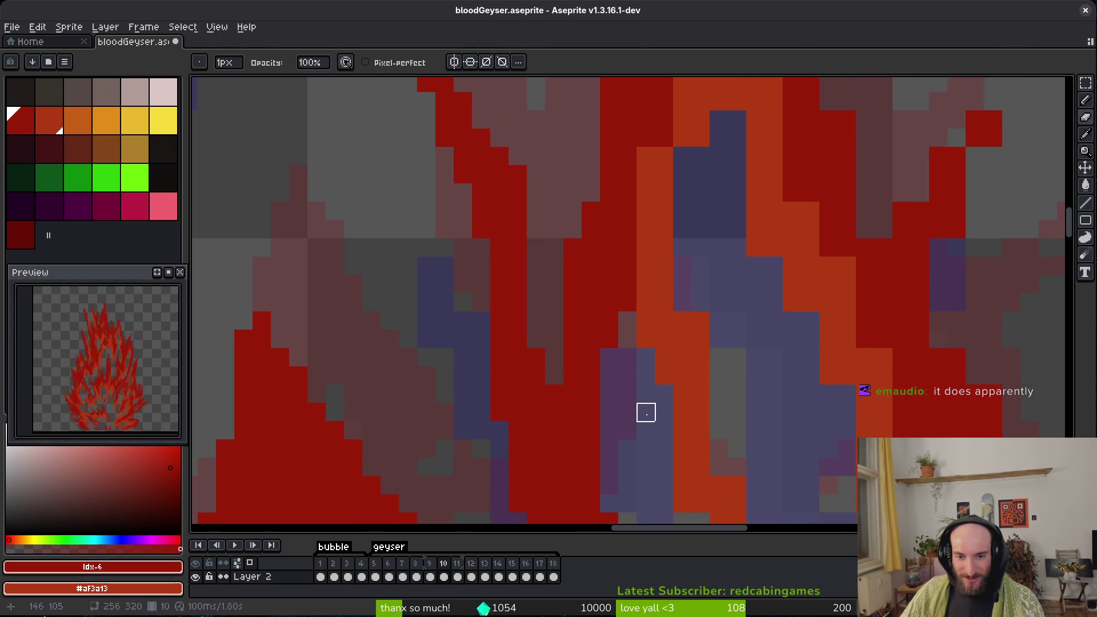
pyautogui.scroll(-2, 646, 412)
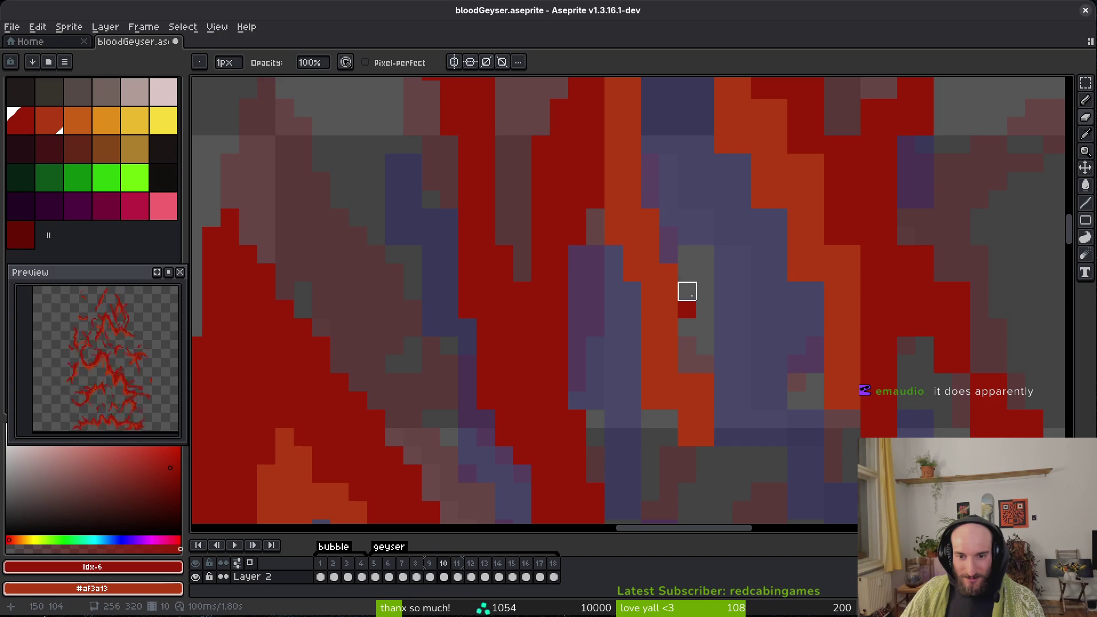
pyautogui.scroll(-3, 687, 309)
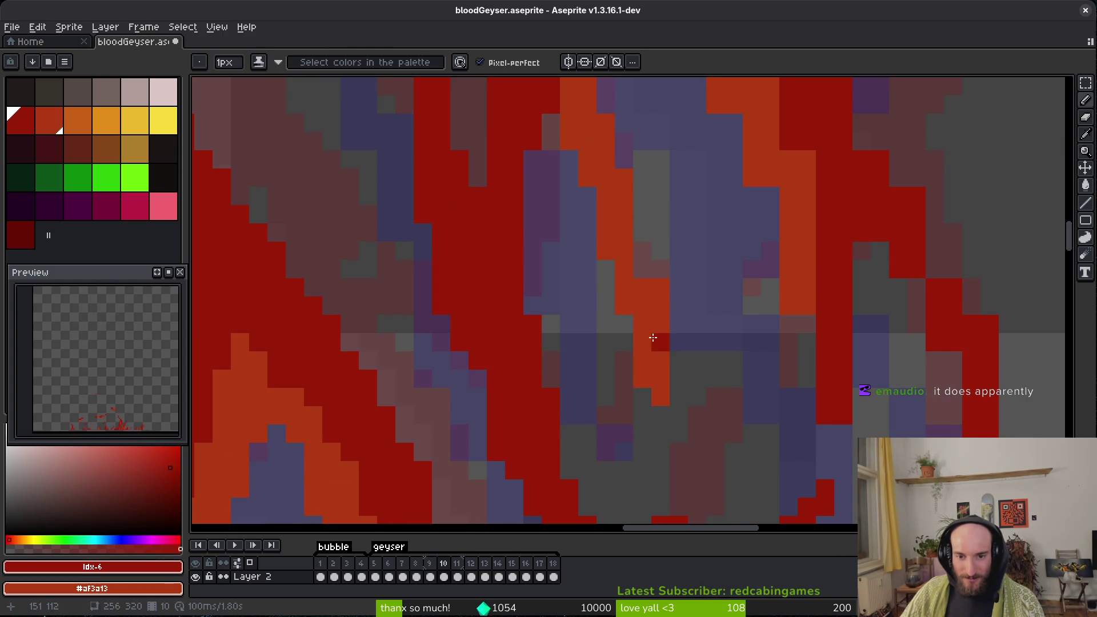
pyautogui.scroll(-2, 697, 343)
pyautogui.hotkey('ctrl', 's')
# Erase about five stray red pixels and clean up the right red edge.
pyautogui.scroll(-3, 548, 400)
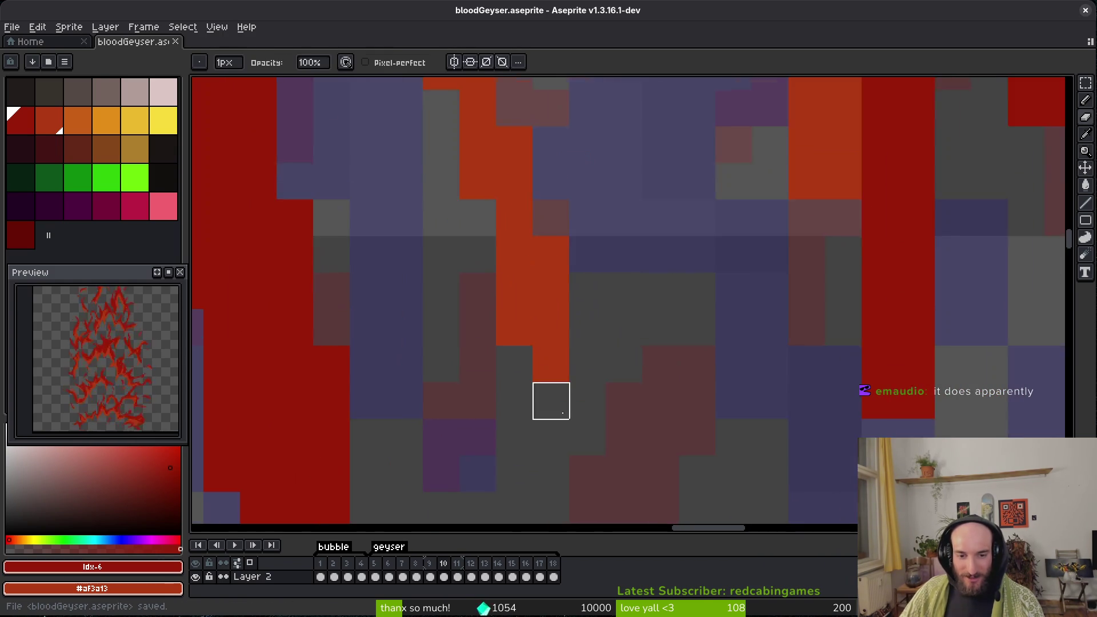
pyautogui.scroll(4, 710, 366)
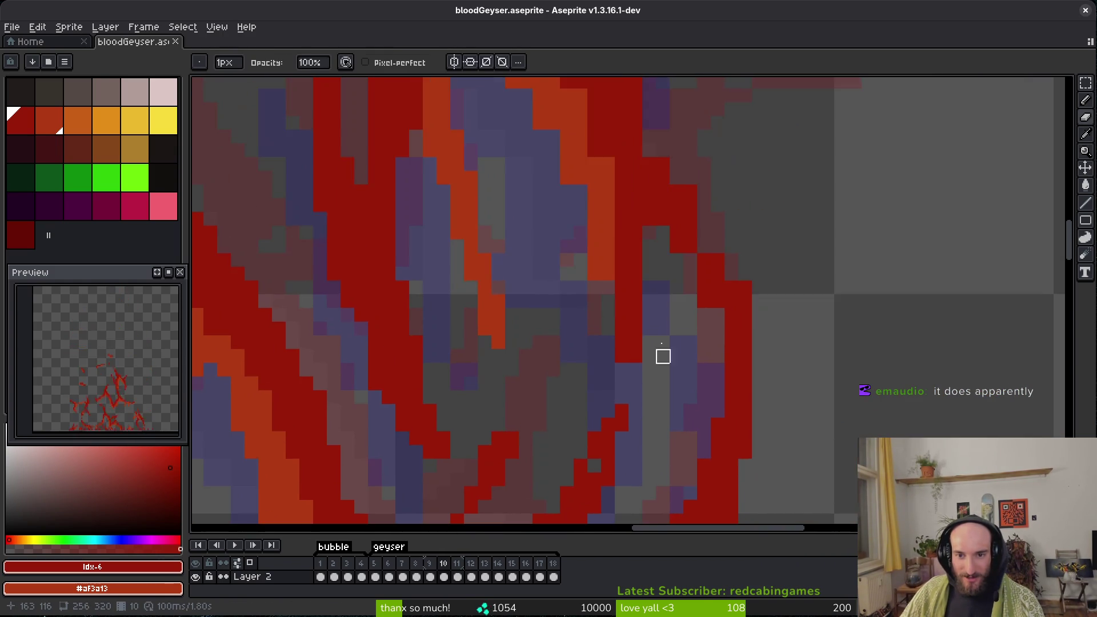
pyautogui.moveTo(630, 317)
pyautogui.mouseDown()
pyautogui.moveTo(631, 354)
pyautogui.moveTo(612, 372)
pyautogui.mouseUp()
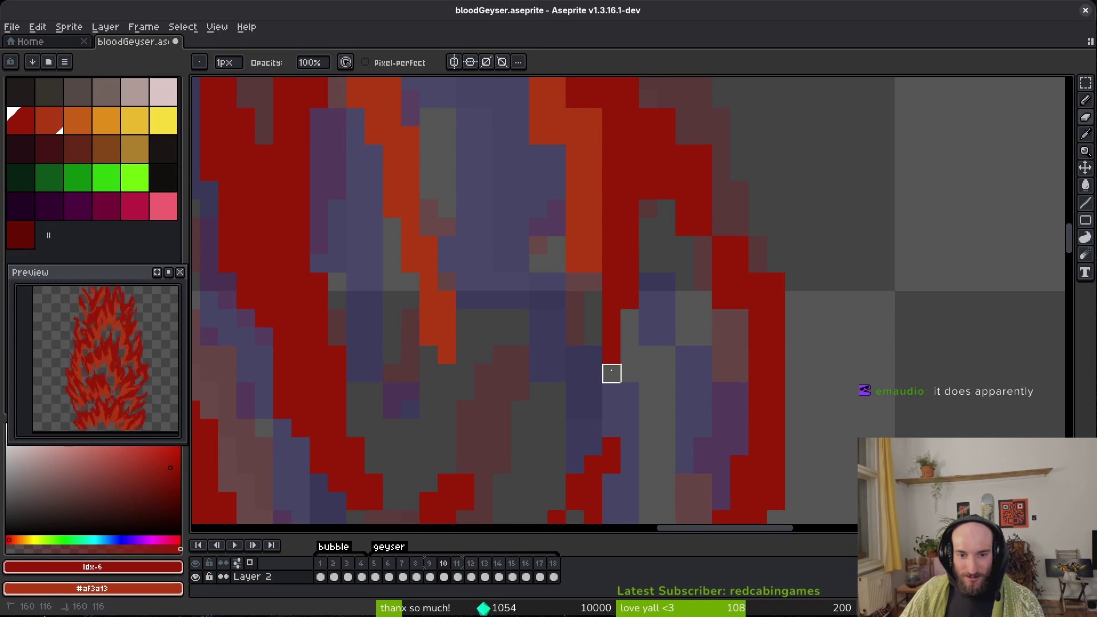
pyautogui.scroll(1, 707, 285)
pyautogui.click(706, 285)
pyautogui.click(761, 304)
pyautogui.press('b')
pyautogui.press('e')
pyautogui.click(761, 286)
pyautogui.click(780, 350)
pyautogui.click(761, 394)
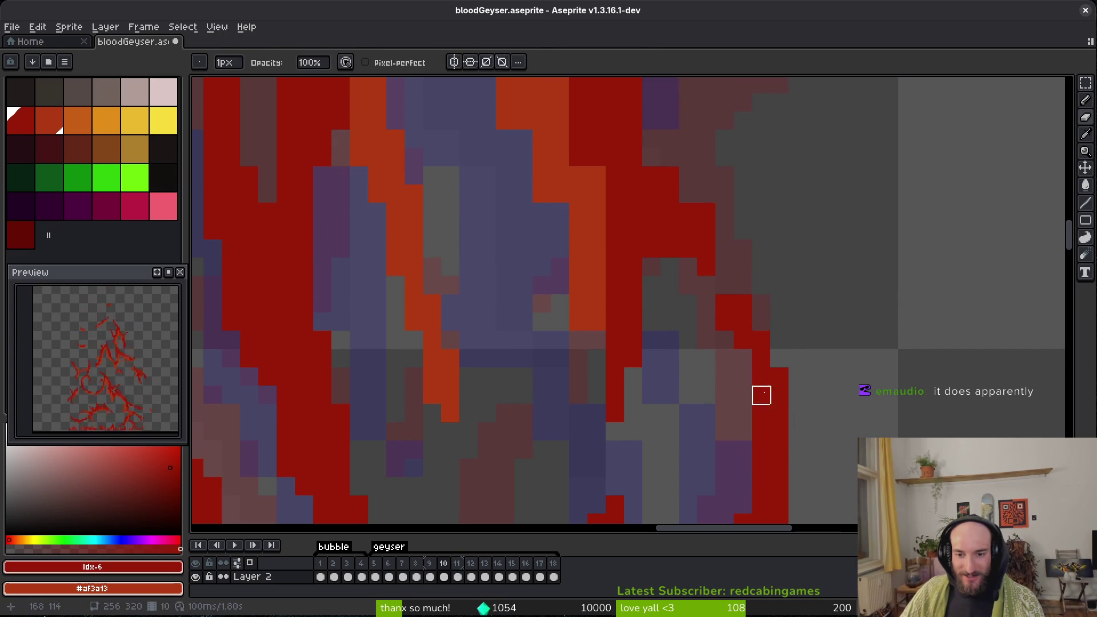
pyautogui.press('b')
# Paint dark red over part of the orange streak.
pyautogui.scroll(2, 715, 253)
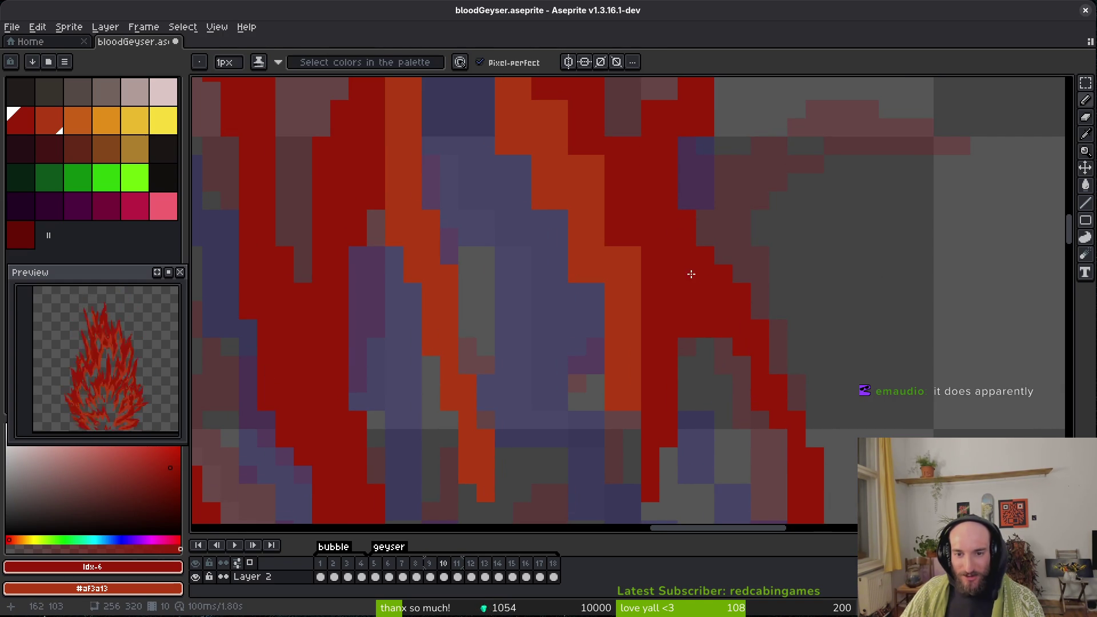
pyautogui.moveTo(622, 228); pyautogui.dragTo(649, 314)
pyautogui.scroll(2, 642, 417)
pyautogui.click(566, 302)
pyautogui.hotkey('ctrl', 'z')
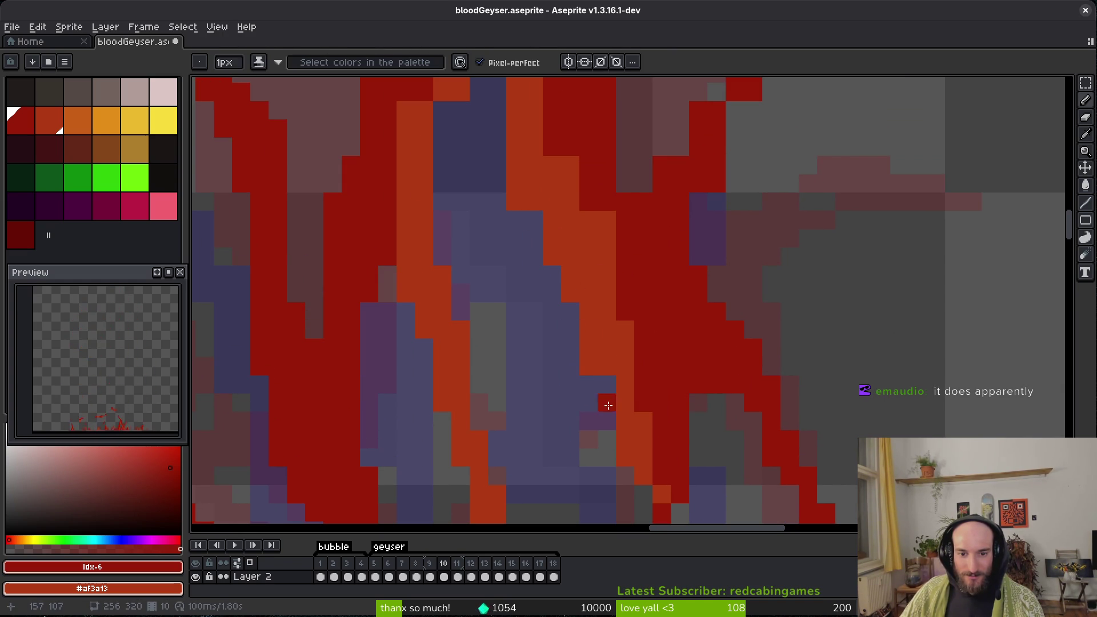
# Erase the short orange stretch above the blue area, add a dark-red pixel, and save.
pyautogui.press('e')
pyautogui.scroll(4, 577, 298)
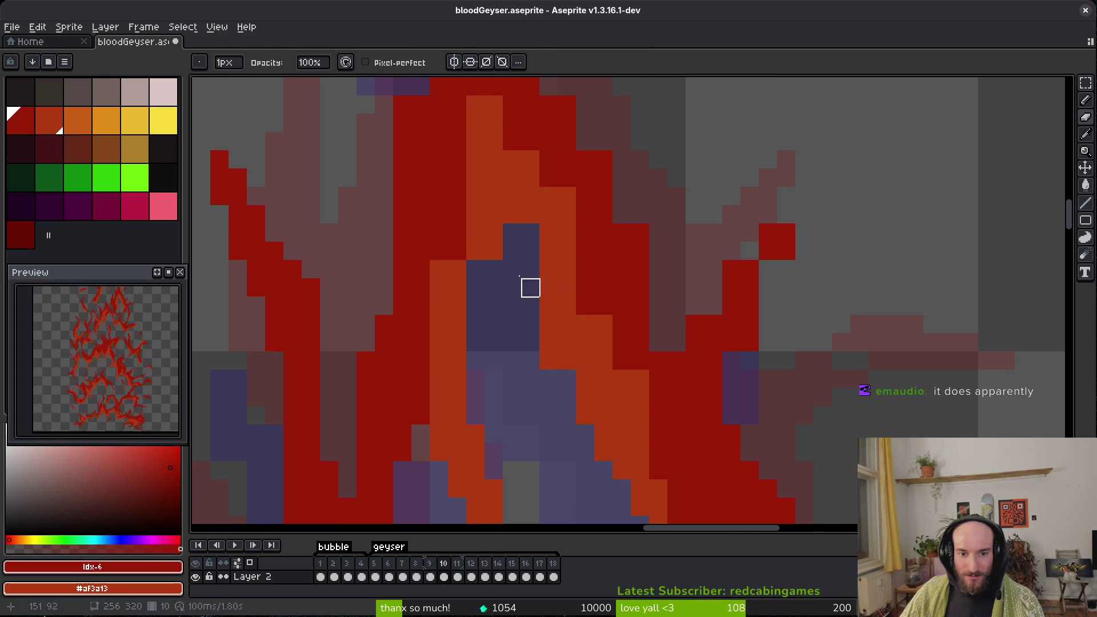
pyautogui.moveTo(513, 214); pyautogui.dragTo(512, 196)
pyautogui.press('b')
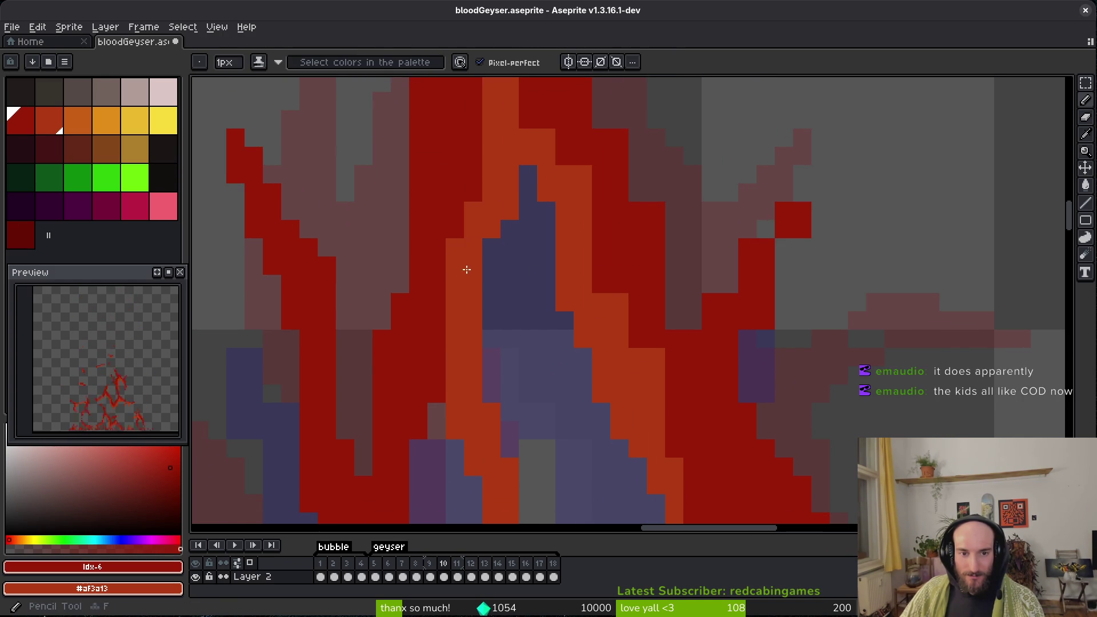
pyautogui.click(457, 282)
pyautogui.scroll(2, 509, 335)
pyautogui.hotkey('ctrl', 's')
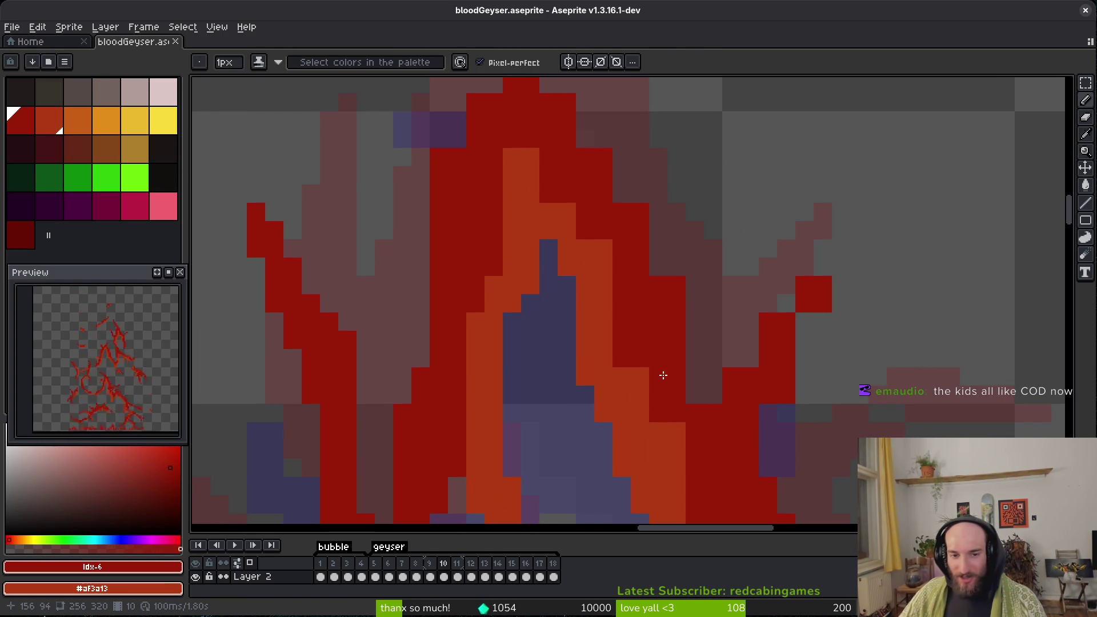
# Draw dark-red strokes over the orange and grey pixels, then save.
pyautogui.moveTo(540, 185); pyautogui.dragTo(607, 270)
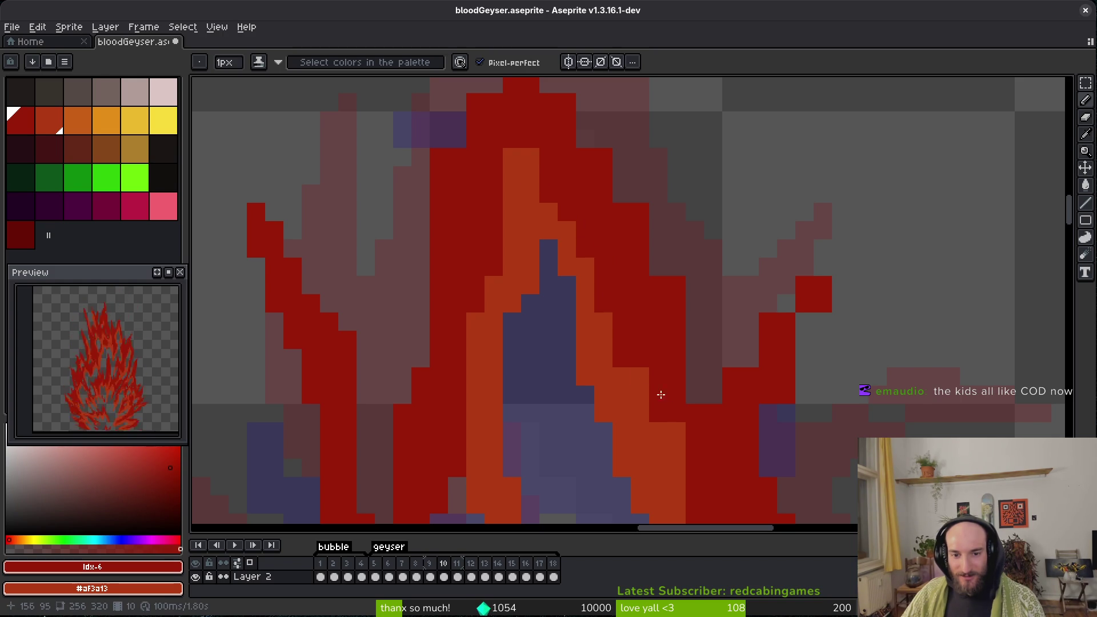
pyautogui.moveTo(677, 451)
pyautogui.mouseDown()
pyautogui.moveTo(669, 387)
pyautogui.moveTo(688, 359)
pyautogui.mouseUp()
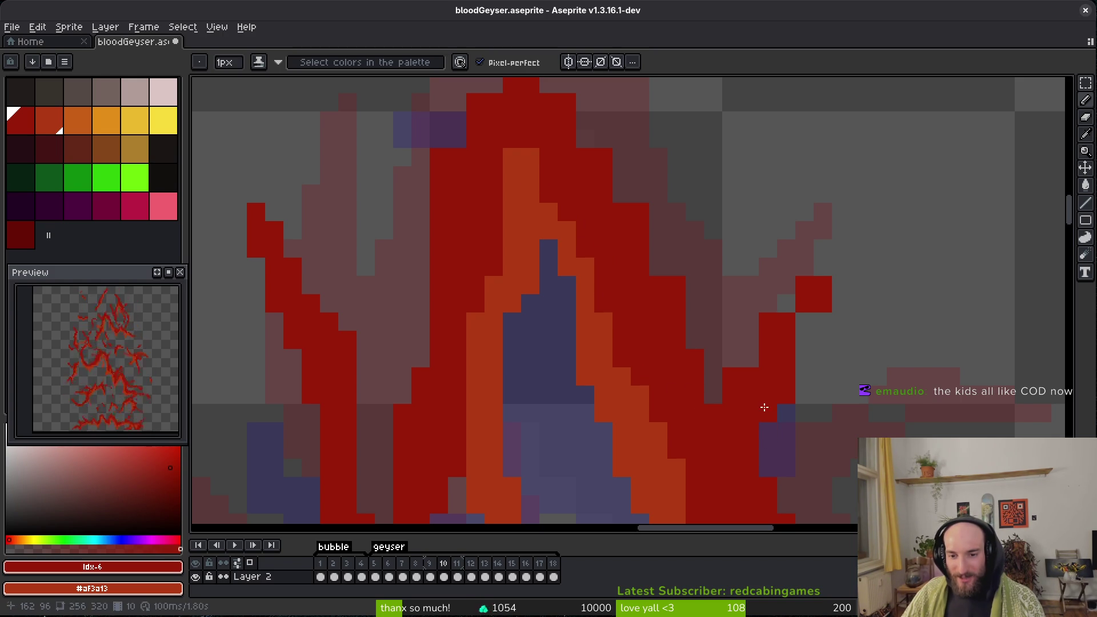
pyautogui.hotkey('ctrl', 's')
# Erase stray red pixels around the flame tips.
pyautogui.scroll(-3, 812, 320)
pyautogui.hscroll(3, 811, 320)
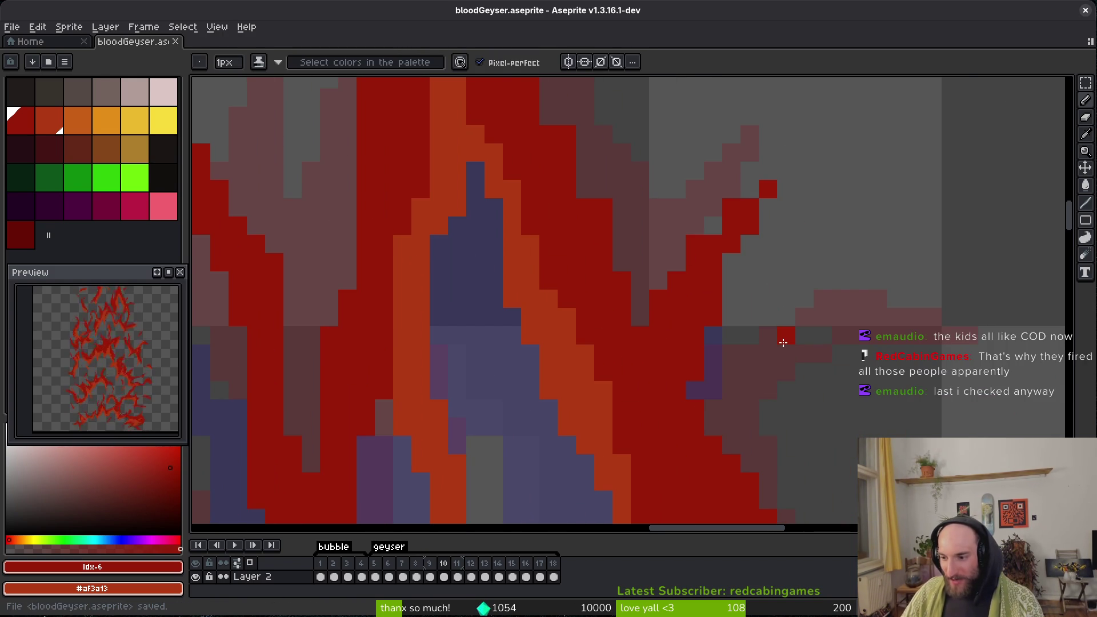
pyautogui.click(783, 343)
pyautogui.scroll(5, 743, 332)
pyautogui.hscroll(-4, 693, 303)
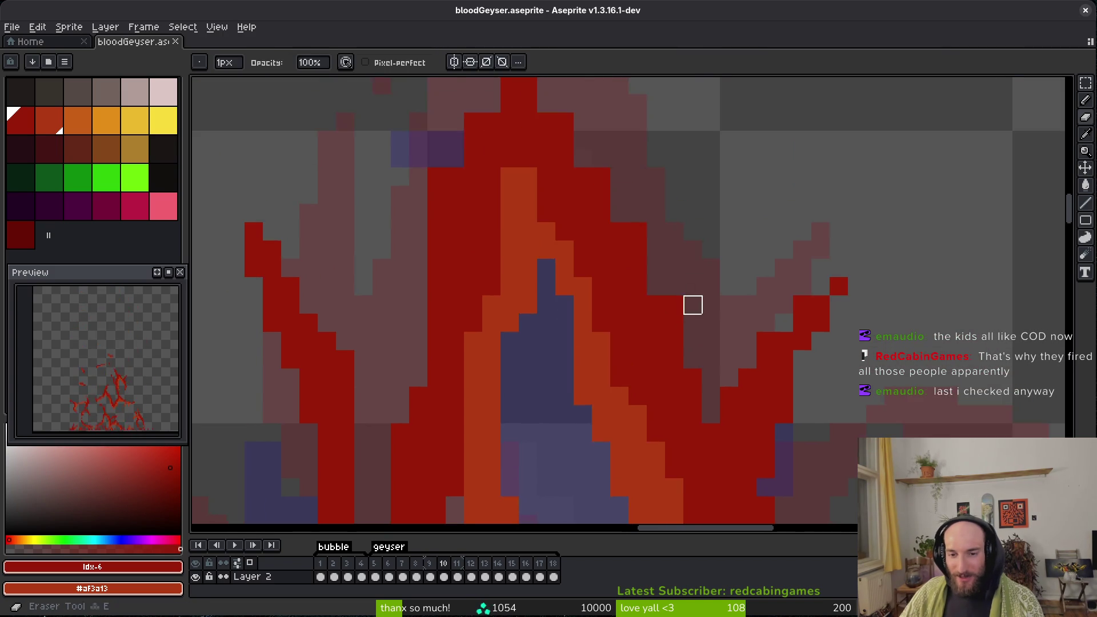
pyautogui.press('e')
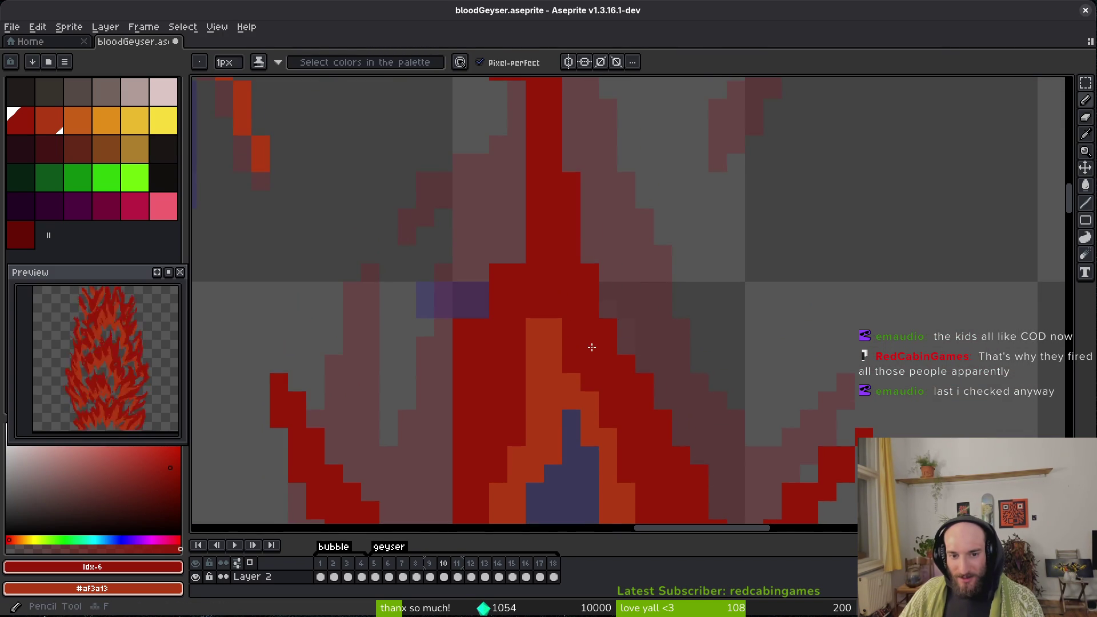
pyautogui.scroll(5, 606, 257)
pyautogui.hscroll(-2, 632, 348)
pyautogui.moveTo(632, 348)
pyautogui.mouseDown()
pyautogui.moveTo(522, 147)
pyautogui.moveTo(485, 201)
pyautogui.moveTo(541, 348)
pyautogui.moveTo(571, 306)
pyautogui.mouseUp()
# Use shading ink to darken orange pixels in the stroke down to dark red.
pyautogui.press('f')
pyautogui.press('e')
pyautogui.click(541, 201)
pyautogui.scroll(-3, 613, 425)
pyautogui.hscroll(1, 614, 426)
pyautogui.press('f')
pyautogui.scroll(-3, 614, 425)
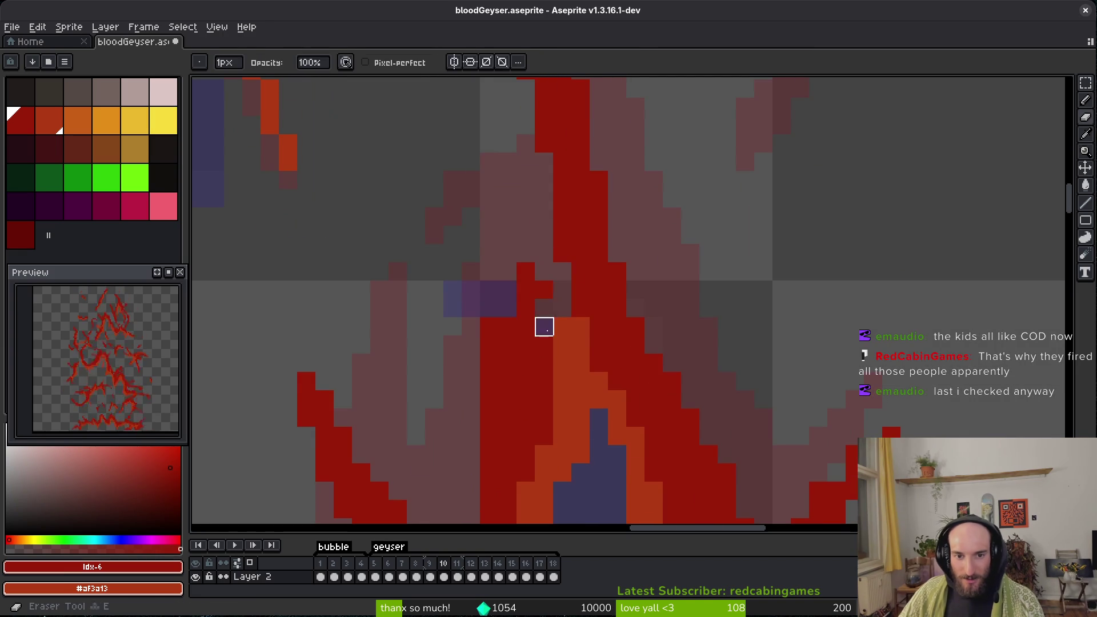
pyautogui.moveTo(571, 284); pyautogui.dragTo(575, 319)
pyautogui.click(568, 294)
pyautogui.click(563, 337)
pyautogui.moveTo(470, 354); pyautogui.dragTo(471, 387)
# Erase leftover shaded pixels and save the animation file.
pyautogui.press('e')
pyautogui.moveTo(472, 331)
pyautogui.mouseDown()
pyautogui.moveTo(471, 400)
pyautogui.moveTo(490, 326)
pyautogui.mouseUp()
pyautogui.scroll(-1, 529, 348)
pyautogui.scroll(-2, 600, 351)
pyautogui.press('b')
pyautogui.hotkey('ctrl', 's')
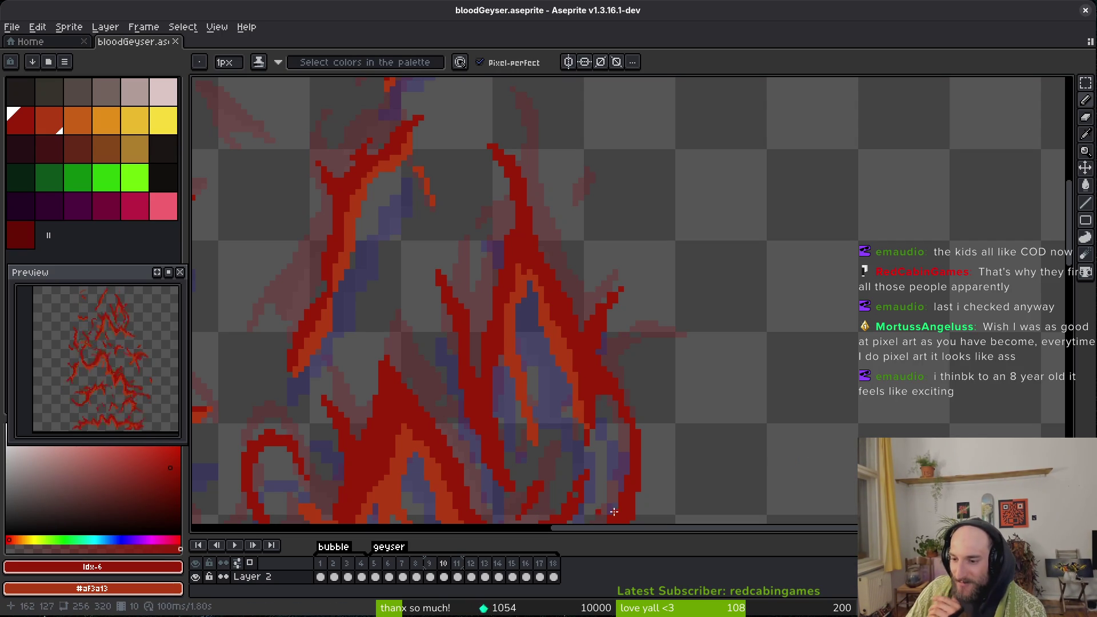
pyautogui.scroll(-2, 617, 366)
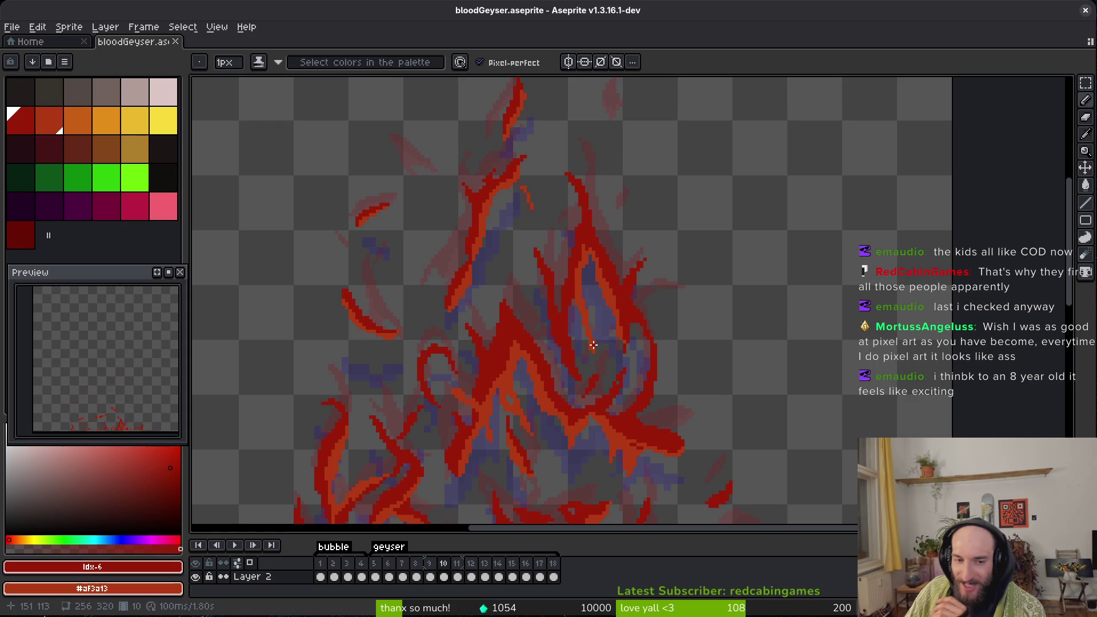
pyautogui.moveTo(558, 366); pyautogui.dragTo(567, 356)
pyautogui.hscroll(-1, 532, 312)
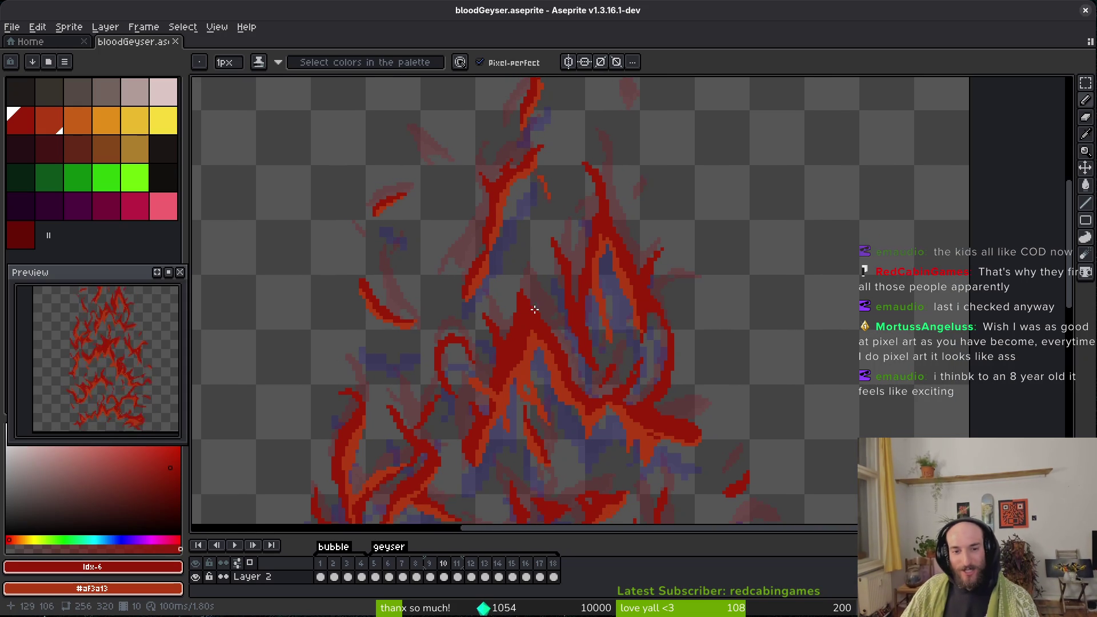
pyautogui.scroll(-2, 533, 309)
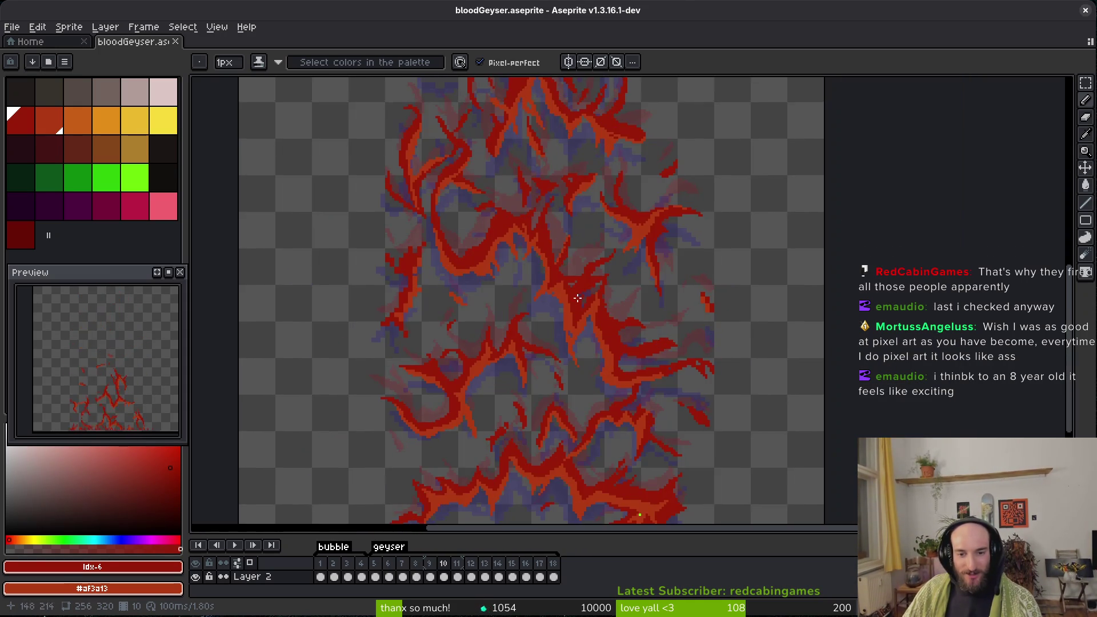
pyautogui.scroll(-2, 581, 306)
pyautogui.scroll(4, 577, 341)
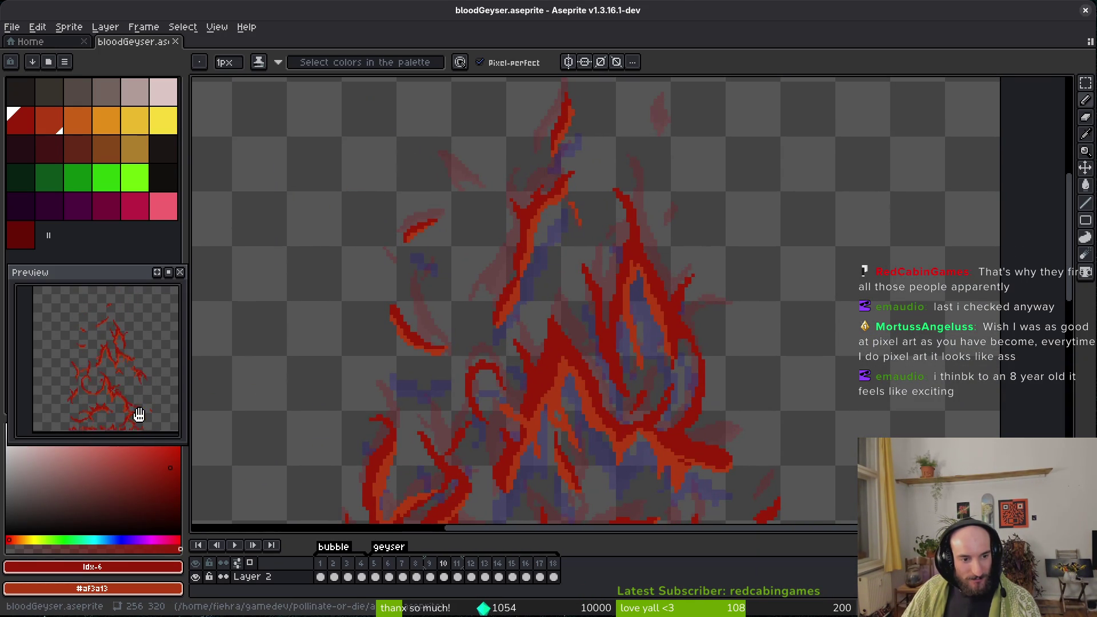
pyautogui.scroll(-2, 144, 421)
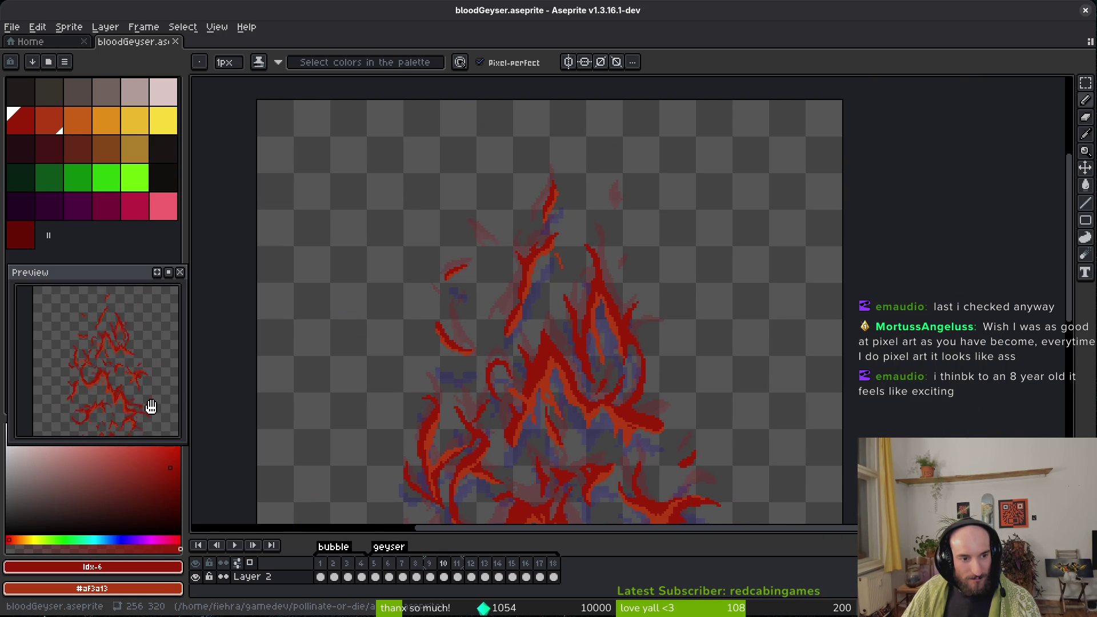
pyautogui.scroll(-3, 630, 356)
pyautogui.press('i')
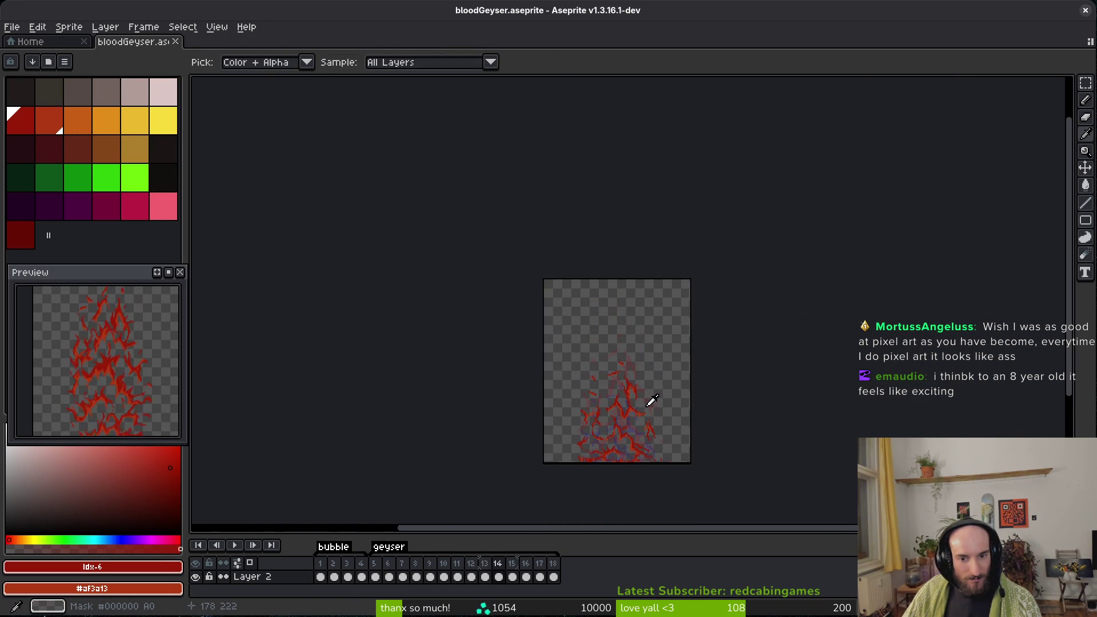
# Marquee-select the top of frame 13's central flame and nudge it upward.
pyautogui.press('b')
pyautogui.scroll(5, 652, 401)
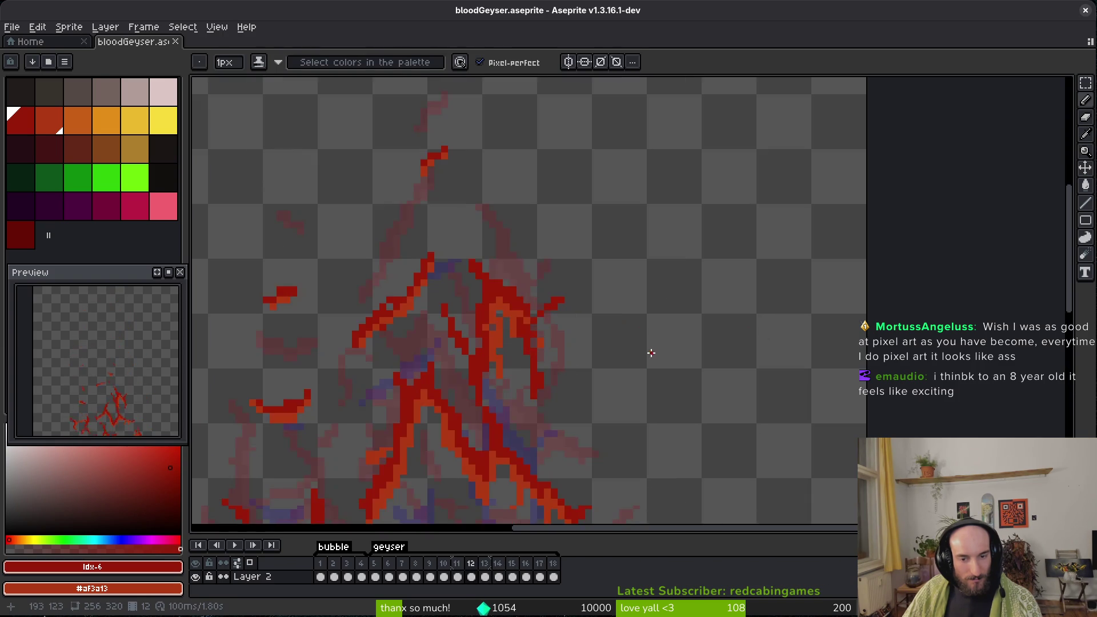
pyautogui.scroll(-5, 617, 328)
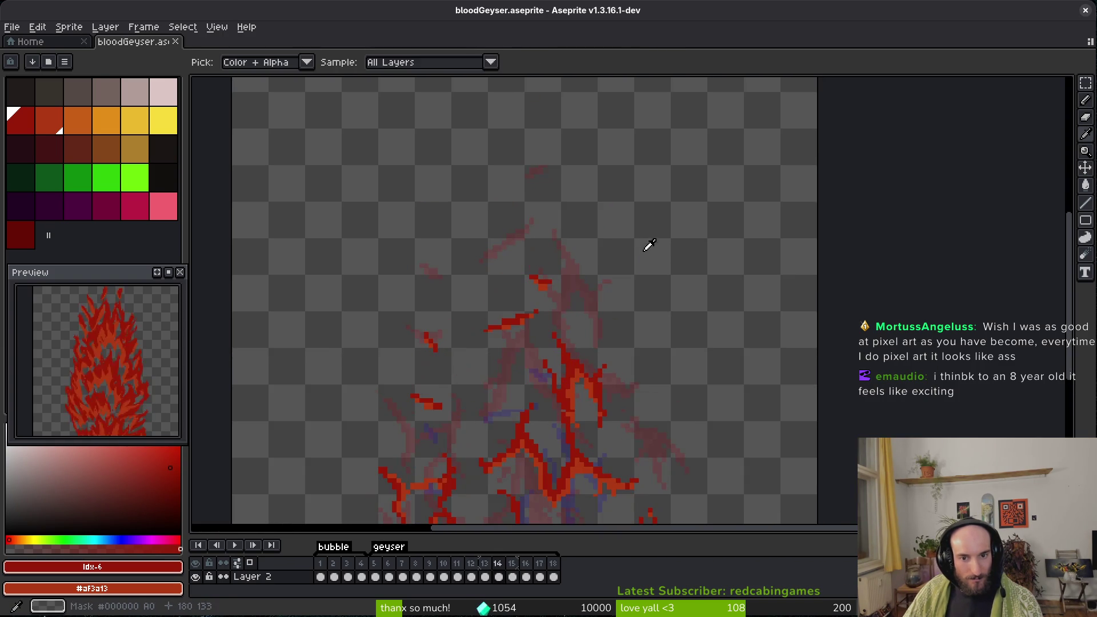
pyautogui.press('alt')
pyautogui.press('alt')
pyautogui.scroll(6, 606, 257)
pyautogui.press('m')
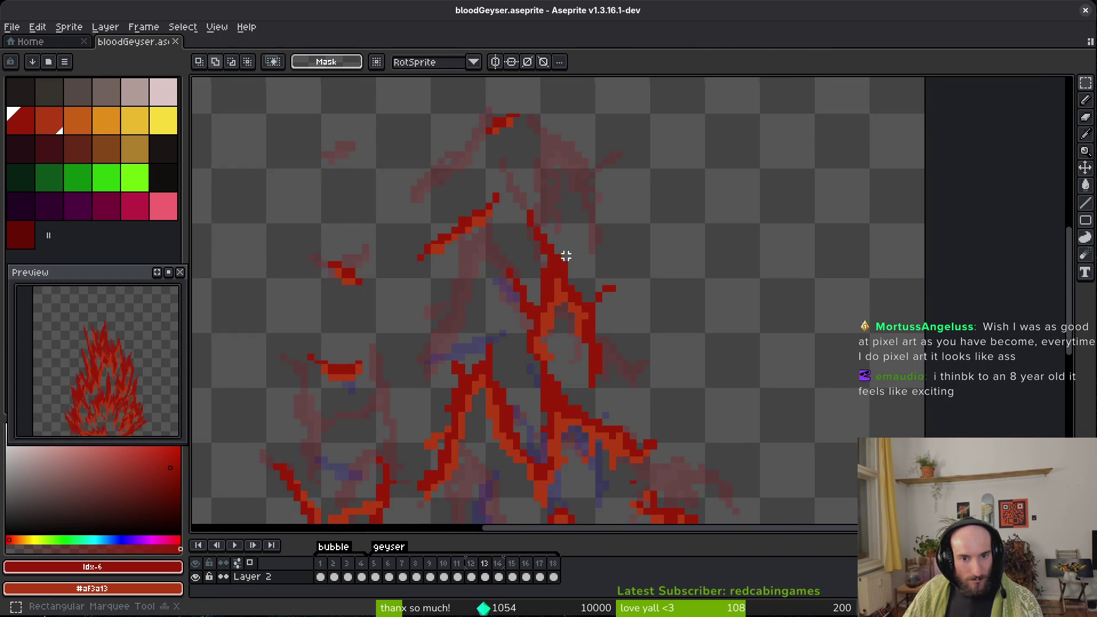
pyautogui.moveTo(484, 187); pyautogui.dragTo(676, 436)
pyautogui.click(494, 219)
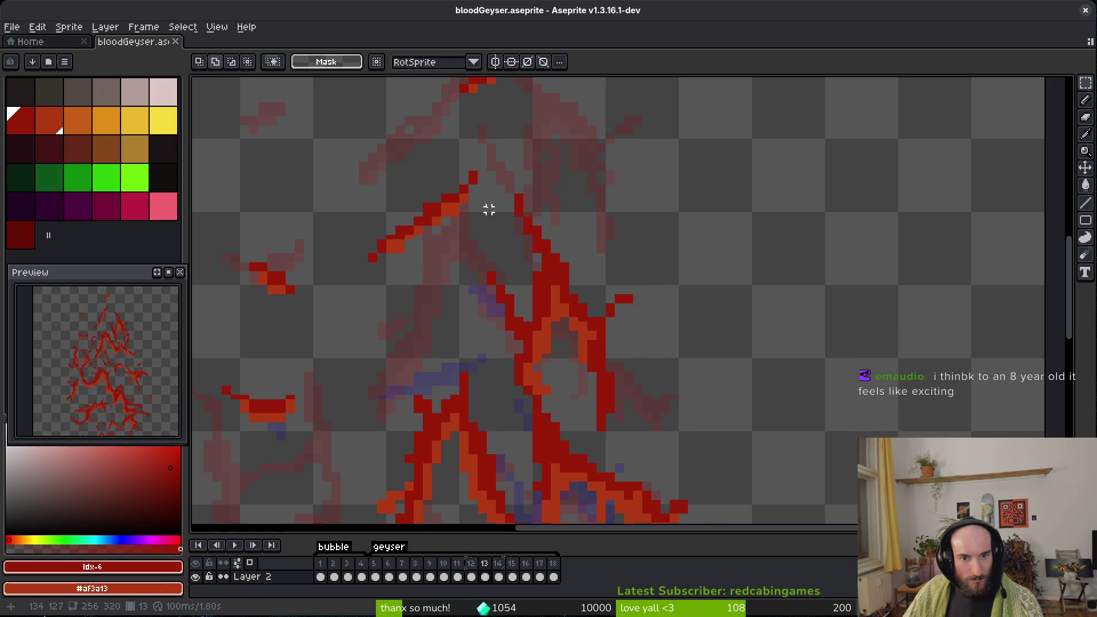
pyautogui.moveTo(489, 187); pyautogui.dragTo(690, 433)
pyautogui.press('Up')
pyautogui.press('Up')
pyautogui.press('Up')
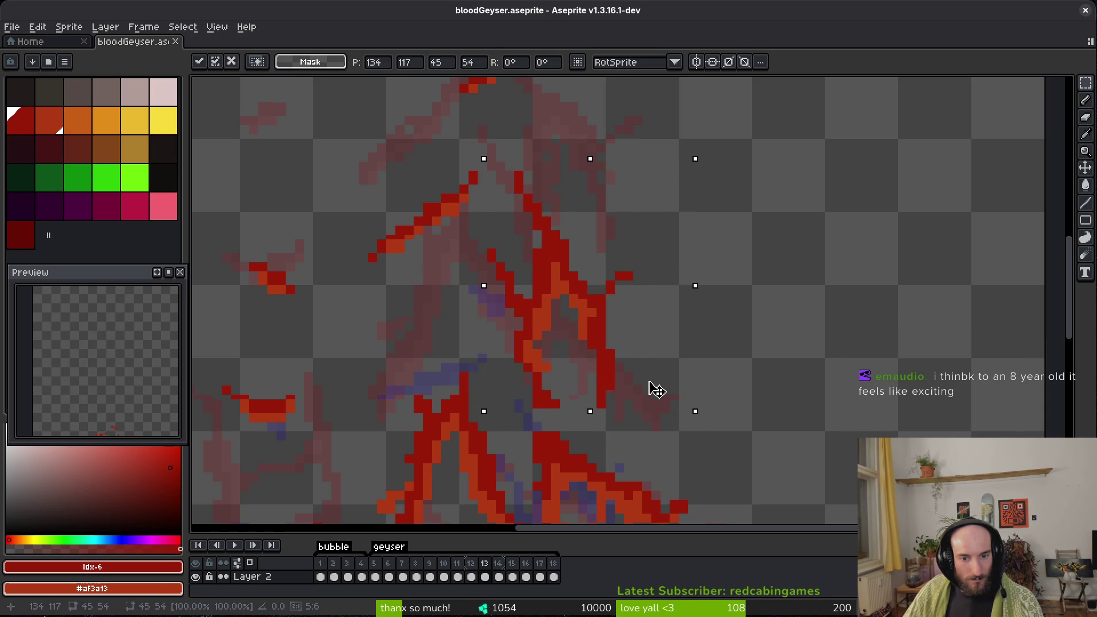
pyautogui.press('b')
pyautogui.scroll(1, 536, 392)
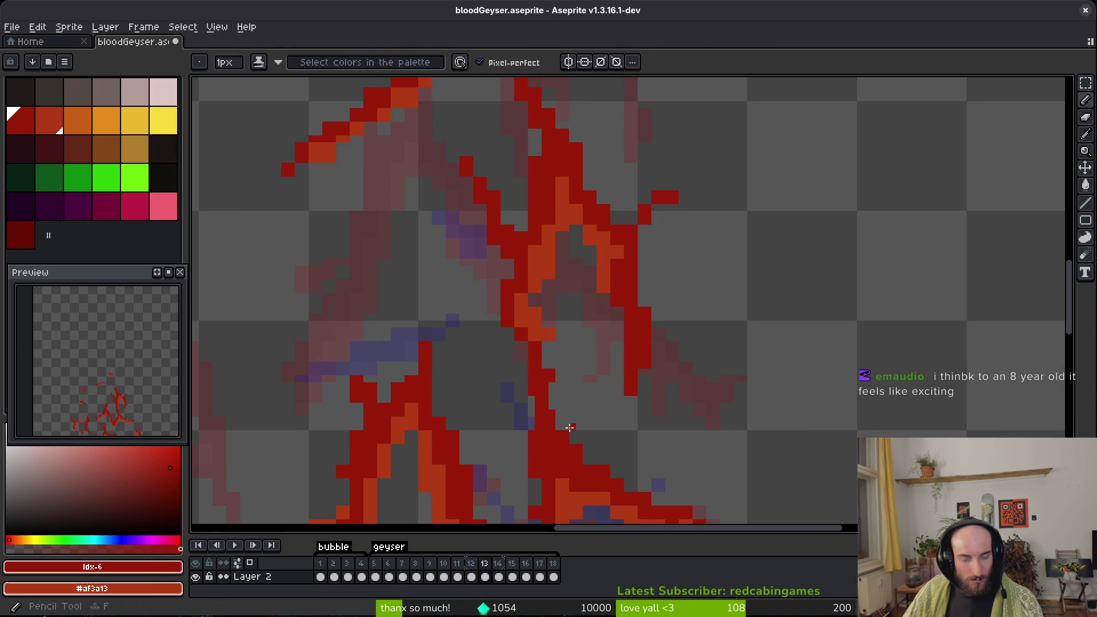
# Zoom out and save bloodGeyser.aseprite with Ctrl+S.
pyautogui.scroll(-1, 628, 338)
pyautogui.hotkey('ctrl', 's')
pyautogui.scroll(-1, 617, 339)
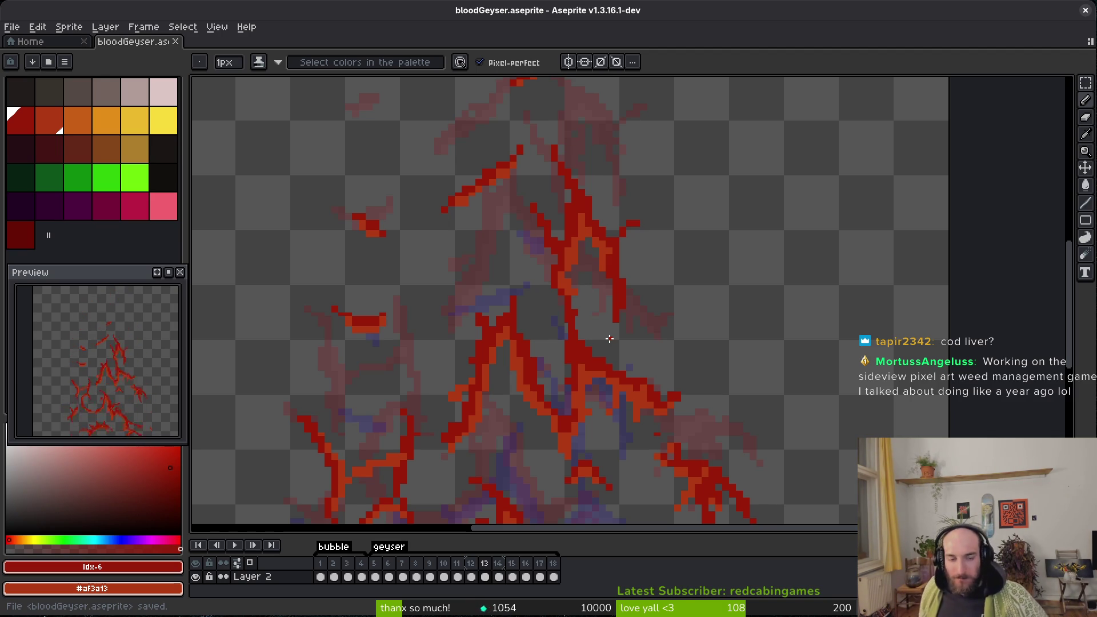
# Clear stray pixels, add red at the streak's top and orange along its edge, then save.
pyautogui.scroll(5, 604, 200)
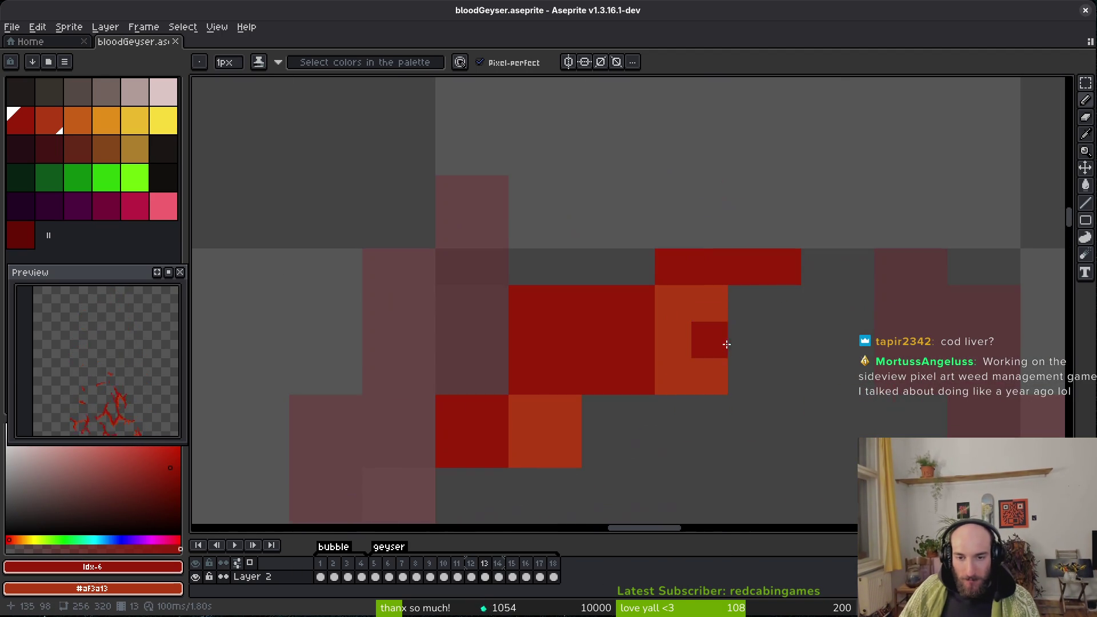
pyautogui.press('e')
pyautogui.moveTo(710, 376)
pyautogui.mouseDown()
pyautogui.moveTo(601, 448)
pyautogui.moveTo(564, 450)
pyautogui.mouseUp()
pyautogui.press('f')
pyautogui.click(673, 303)
pyautogui.click(747, 303)
pyautogui.moveTo(783, 303)
pyautogui.mouseDown()
pyautogui.moveTo(585, 384)
pyautogui.moveTo(490, 450)
pyautogui.mouseUp()
pyautogui.press('e')
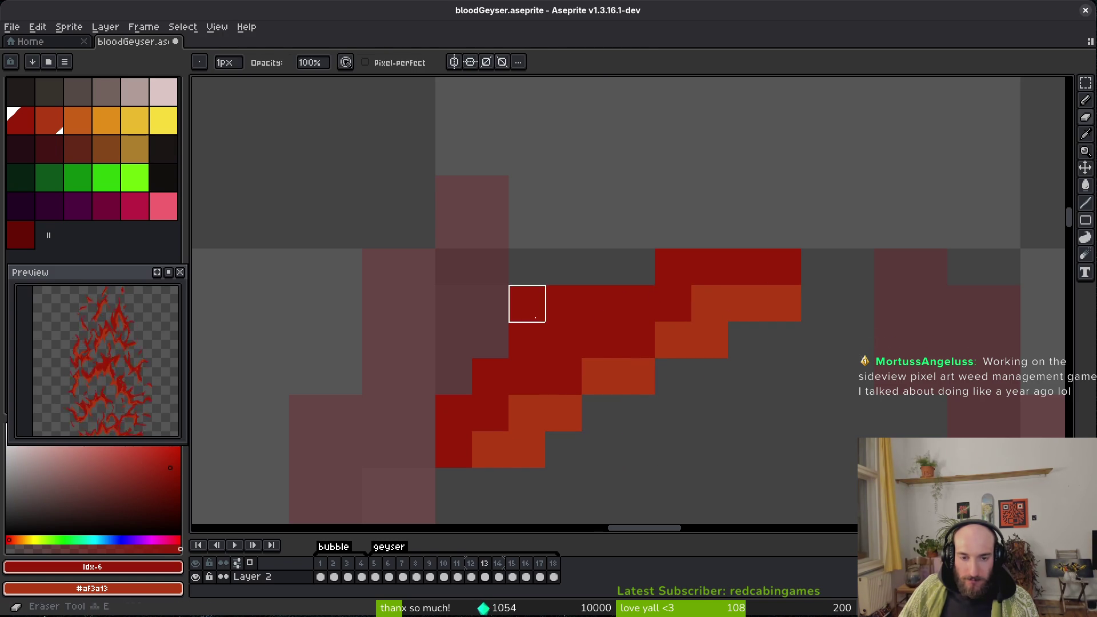
pyautogui.click(527, 304)
pyautogui.click(779, 259)
pyautogui.scroll(-5, 771, 286)
pyautogui.hotkey('ctrl', 's')
# Redraw the streak as a dark-red diagonal line with orange at both ends.
pyautogui.moveTo(760, 395); pyautogui.dragTo(734, 288)
pyautogui.scroll(3, 738, 283)
pyautogui.press('b')
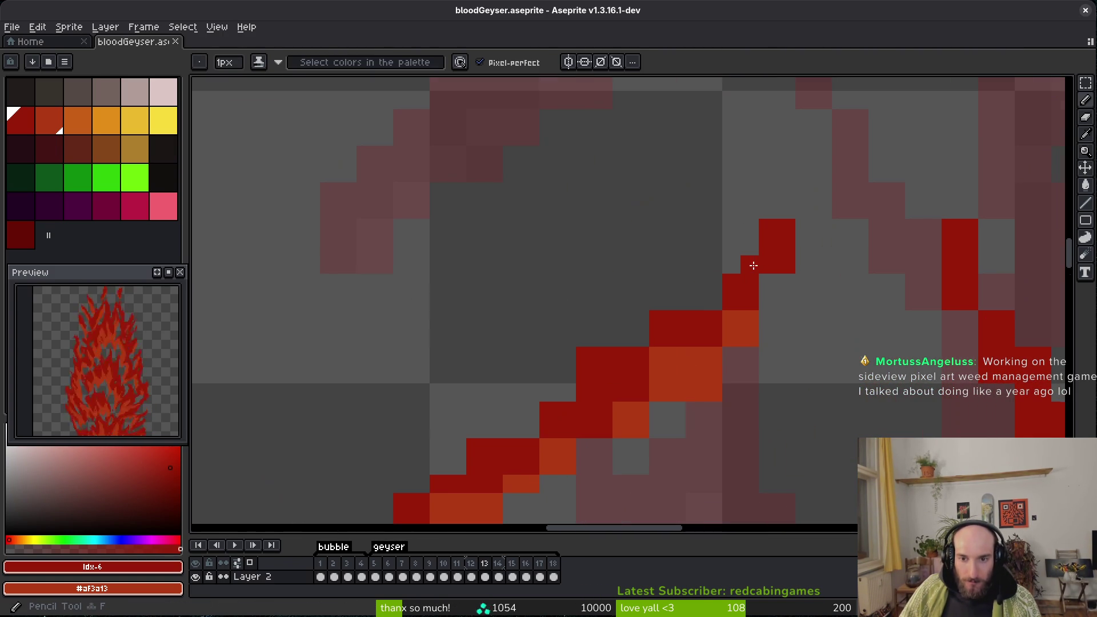
pyautogui.moveTo(701, 323)
pyautogui.mouseDown()
pyautogui.moveTo(772, 230)
pyautogui.moveTo(728, 238)
pyautogui.moveTo(617, 314)
pyautogui.mouseUp()
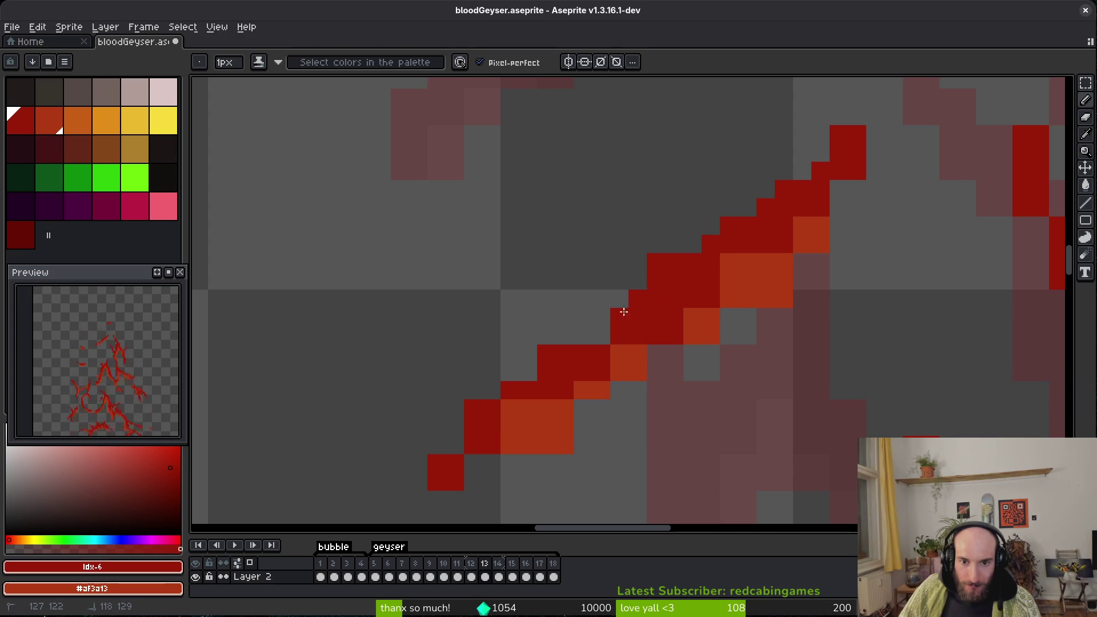
pyautogui.moveTo(473, 447); pyautogui.dragTo(561, 375)
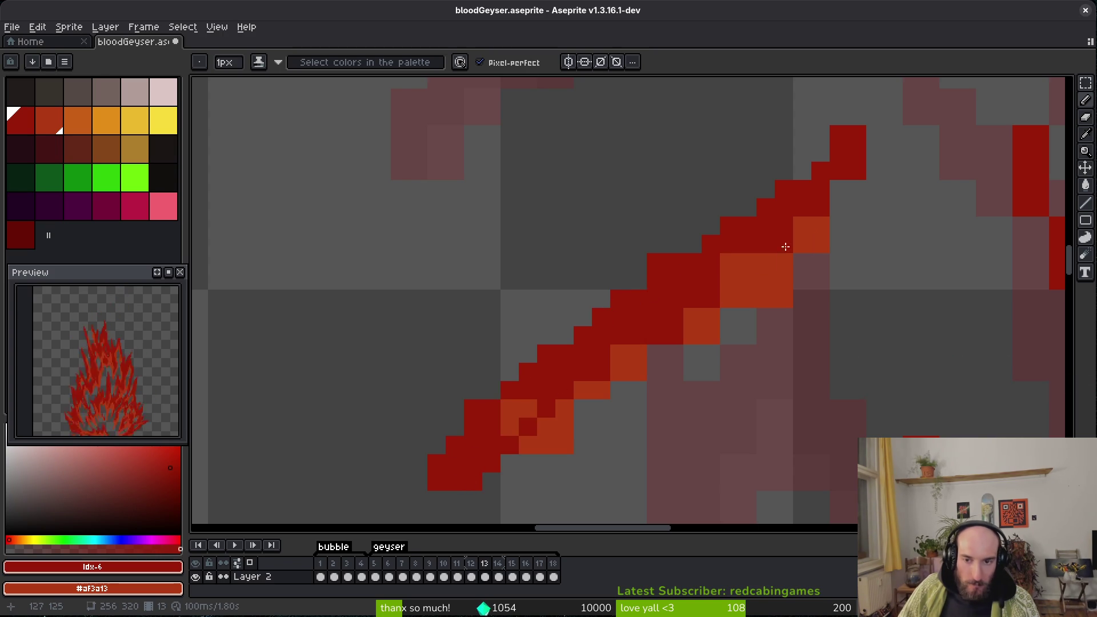
pyautogui.moveTo(821, 208); pyautogui.dragTo(840, 188)
pyautogui.moveTo(543, 426); pyautogui.dragTo(454, 483)
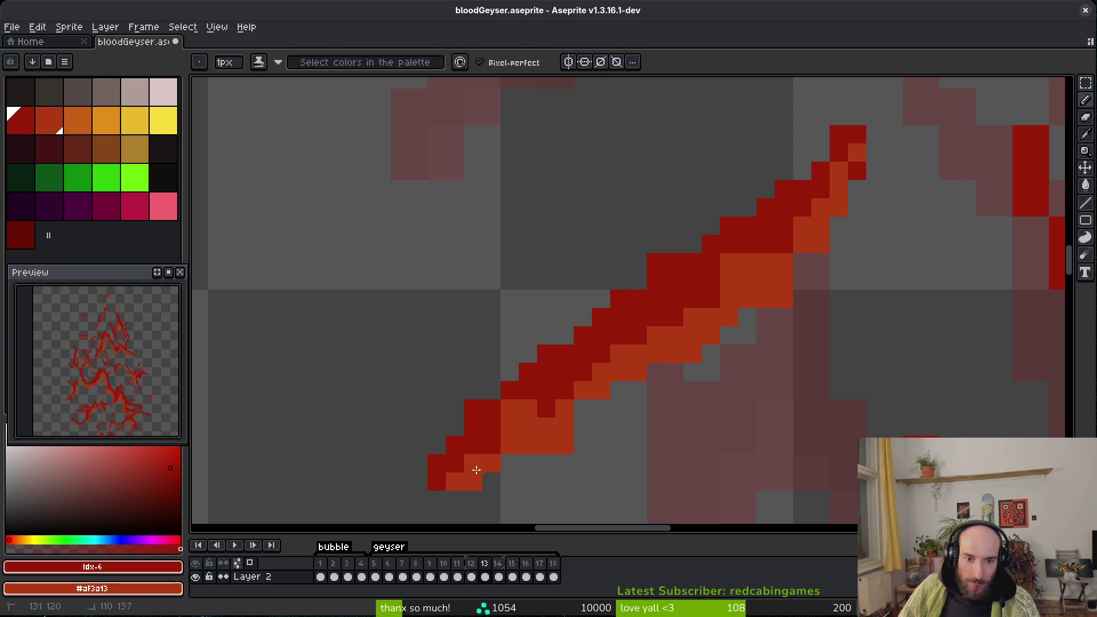
# Erase stray orange near the upper right, repaint the lower-left end, and touch up the tip.
pyautogui.press('e')
pyautogui.moveTo(766, 297)
pyautogui.mouseDown()
pyautogui.moveTo(747, 316)
pyautogui.moveTo(784, 263)
pyautogui.moveTo(760, 284)
pyautogui.moveTo(682, 267)
pyautogui.mouseUp()
pyautogui.press('b')
pyautogui.moveTo(515, 418)
pyautogui.mouseDown()
pyautogui.moveTo(503, 404)
pyautogui.moveTo(454, 427)
pyautogui.moveTo(453, 461)
pyautogui.moveTo(470, 480)
pyautogui.moveTo(582, 366)
pyautogui.mouseUp()
pyautogui.press('e')
pyautogui.press('b')
pyautogui.moveTo(513, 433); pyautogui.dragTo(545, 431)
pyautogui.rightClick(698, 342)
pyautogui.click(747, 301)
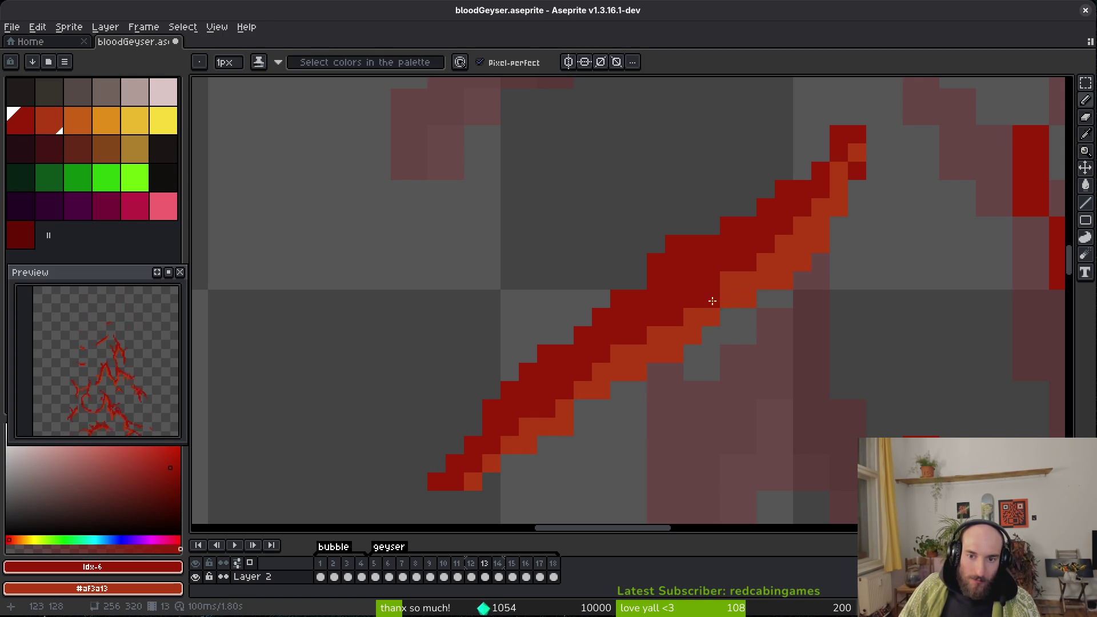
pyautogui.scroll(-3, 753, 358)
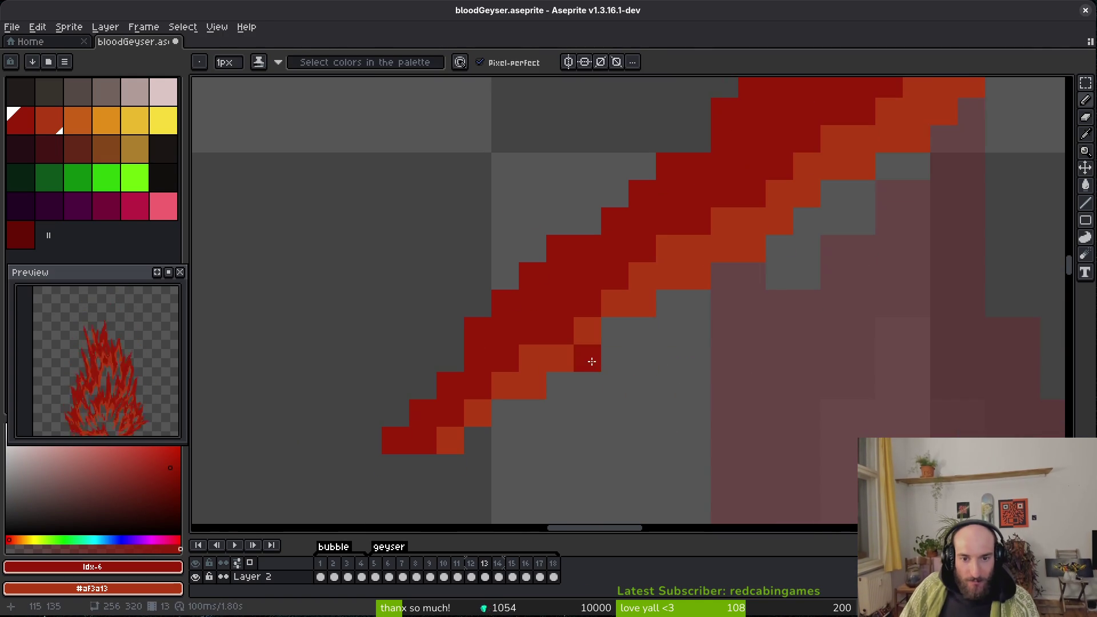
pyautogui.press('e')
pyautogui.scroll(-1, 721, 391)
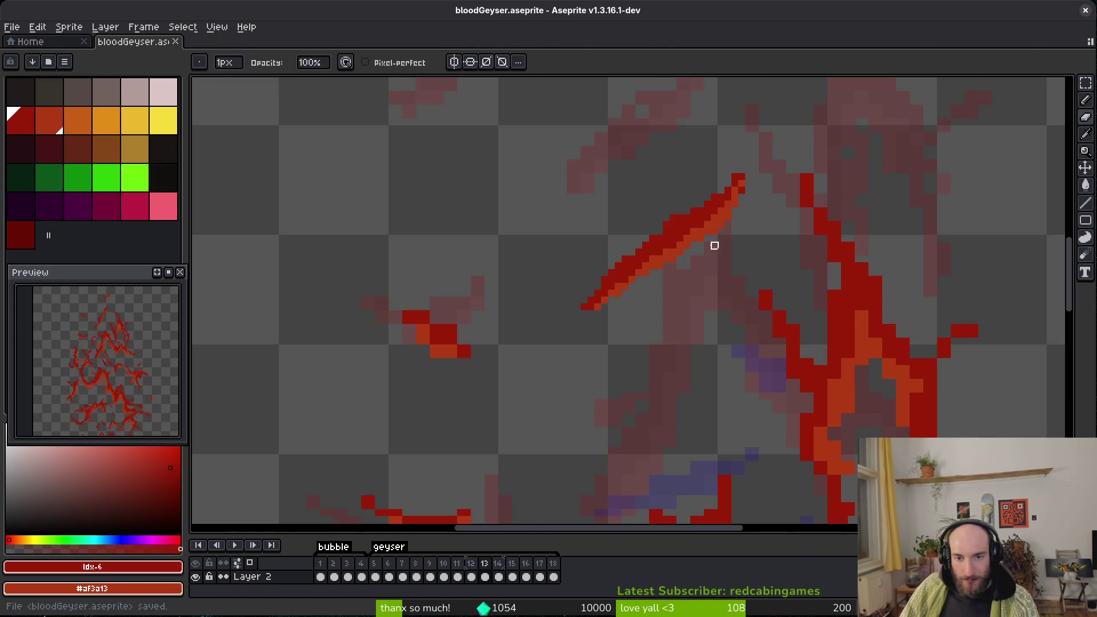
# Save bloodGeyser.aseprite, then erase stray pixels and a stray red column from the central flame stroke.
pyautogui.scroll(2, 722, 257)
pyautogui.scroll(-1, 625, 247)
pyautogui.hotkey('ctrl', 's')
pyautogui.scroll(3, 612, 240)
pyautogui.moveTo(657, 101)
pyautogui.mouseDown()
pyautogui.moveTo(641, 123)
pyautogui.moveTo(657, 175)
pyautogui.mouseUp()
pyautogui.scroll(-2, 652, 171)
pyautogui.moveTo(623, 215); pyautogui.dragTo(637, 243)
# Add a red pixel at the stroke's top, remove a stray pixel, and draw a diagonal red run.
pyautogui.press('b')
pyautogui.click(623, 175)
pyautogui.press('e')
pyautogui.click(692, 284)
pyautogui.press('b')
pyautogui.moveTo(705, 312)
pyautogui.mouseDown()
pyautogui.moveTo(739, 342)
pyautogui.moveTo(692, 378)
pyautogui.moveTo(702, 393)
pyautogui.moveTo(670, 355)
pyautogui.mouseUp()
# Trim red pixels off the stroke's right edge and save the file.
pyautogui.press('e')
pyautogui.scroll(-3, 691, 365)
pyautogui.moveTo(766, 299); pyautogui.dragTo(766, 330)
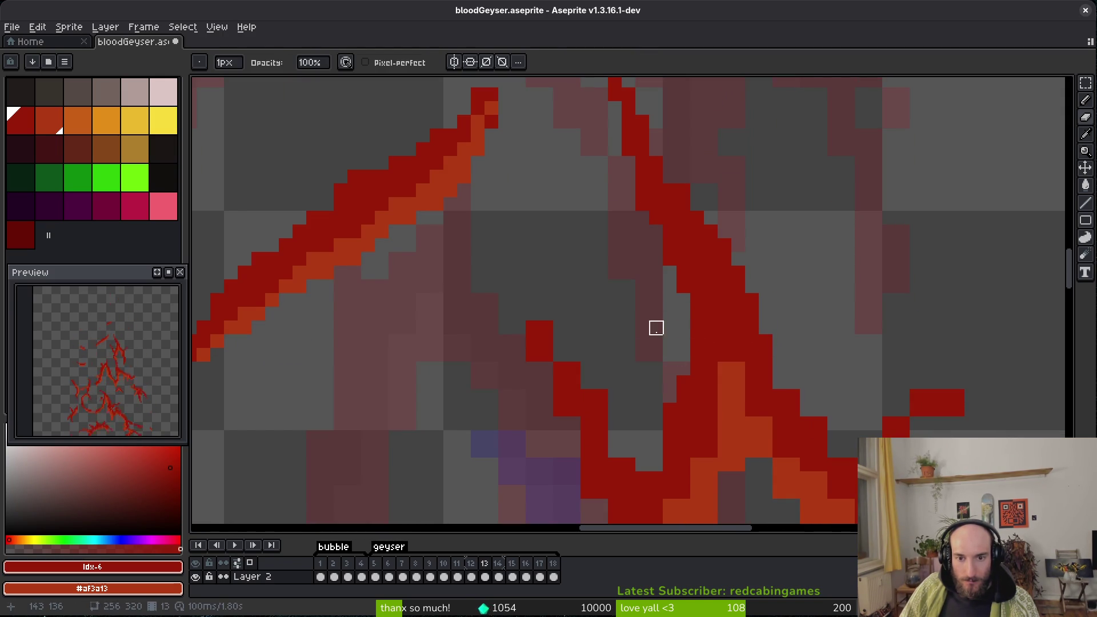
pyautogui.scroll(-2, 588, 327)
pyautogui.press('b')
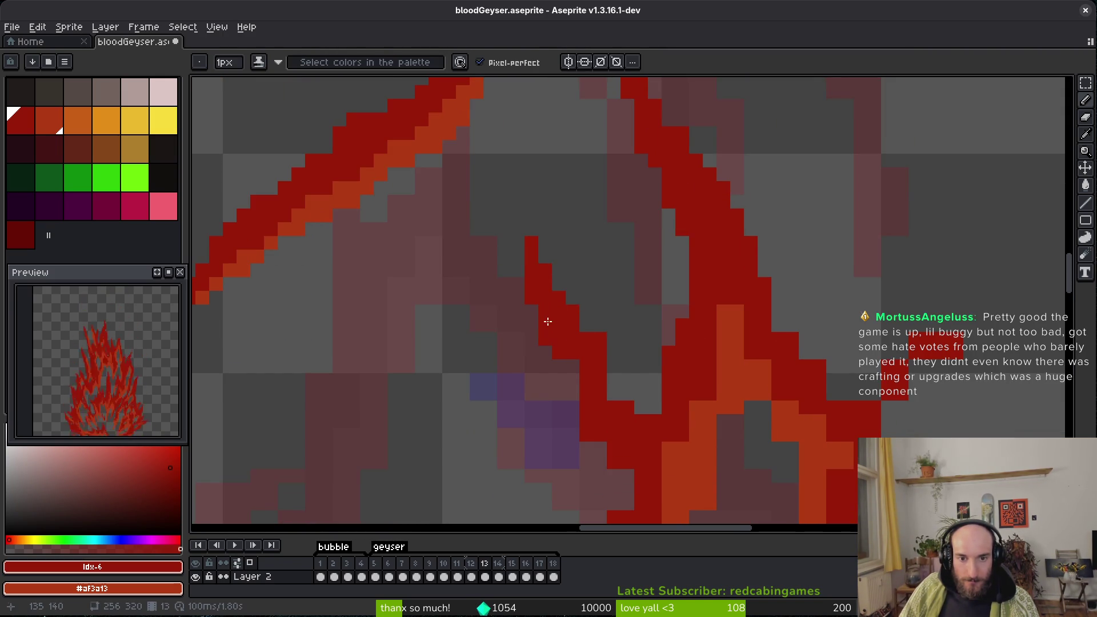
pyautogui.scroll(-2, 619, 311)
pyautogui.hotkey('ctrl', 's')
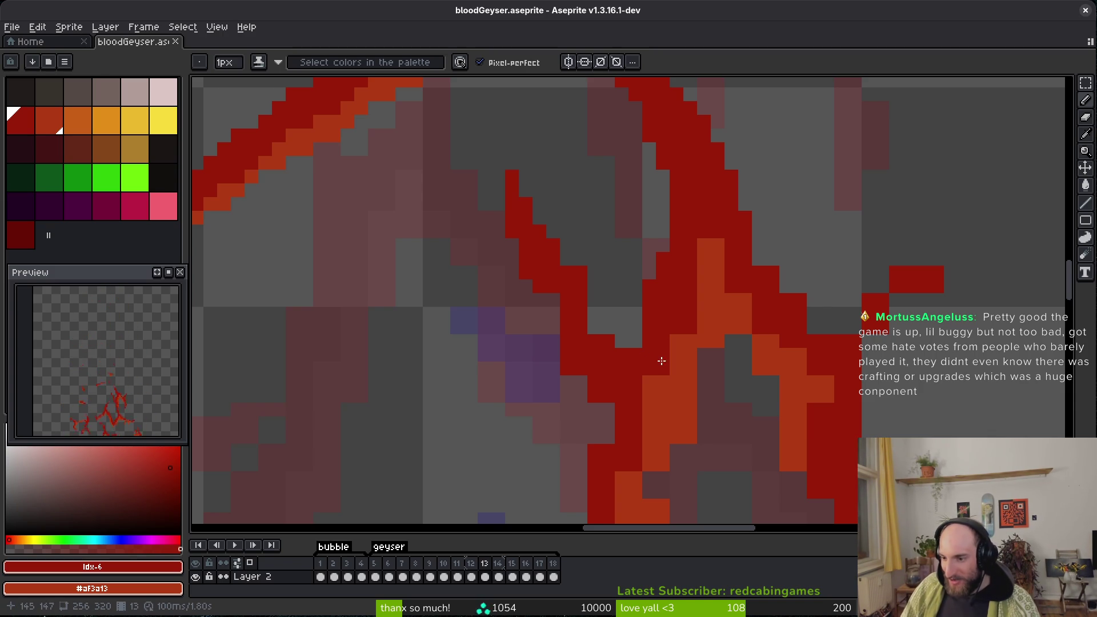
# Paint dark-red pixels along the central flame stroke.
pyautogui.scroll(1, 688, 299)
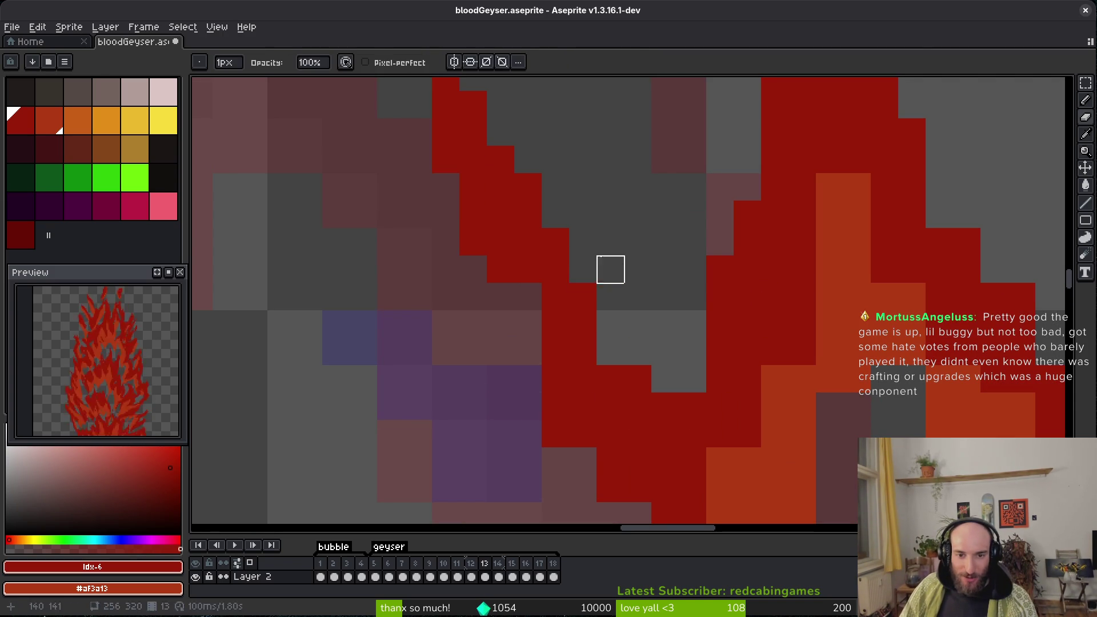
pyautogui.click(531, 335)
pyautogui.click(528, 297)
pyautogui.moveTo(630, 404)
pyautogui.mouseDown()
pyautogui.moveTo(561, 284)
pyautogui.moveTo(587, 382)
pyautogui.moveTo(671, 334)
pyautogui.mouseUp()
pyautogui.click(580, 289)
pyautogui.scroll(-1, 694, 358)
# Fill orange pixels inside the stroke's branches and touch up a dark-red pixel.
pyautogui.click(689, 358)
pyautogui.moveTo(653, 419)
pyautogui.mouseDown()
pyautogui.moveTo(665, 388)
pyautogui.moveTo(588, 264)
pyautogui.mouseUp()
pyautogui.click(690, 305)
pyautogui.scroll(2, 618, 250)
pyautogui.click(619, 396)
pyautogui.click(657, 392)
# Repaint the remaining edge pixels dark red and orange, then save bloodGeyser.aseprite.
pyautogui.moveTo(644, 310)
pyautogui.mouseDown()
pyautogui.moveTo(717, 355)
pyautogui.moveTo(678, 328)
pyautogui.mouseUp()
pyautogui.click(689, 321)
pyautogui.click(693, 387)
pyautogui.click(663, 341)
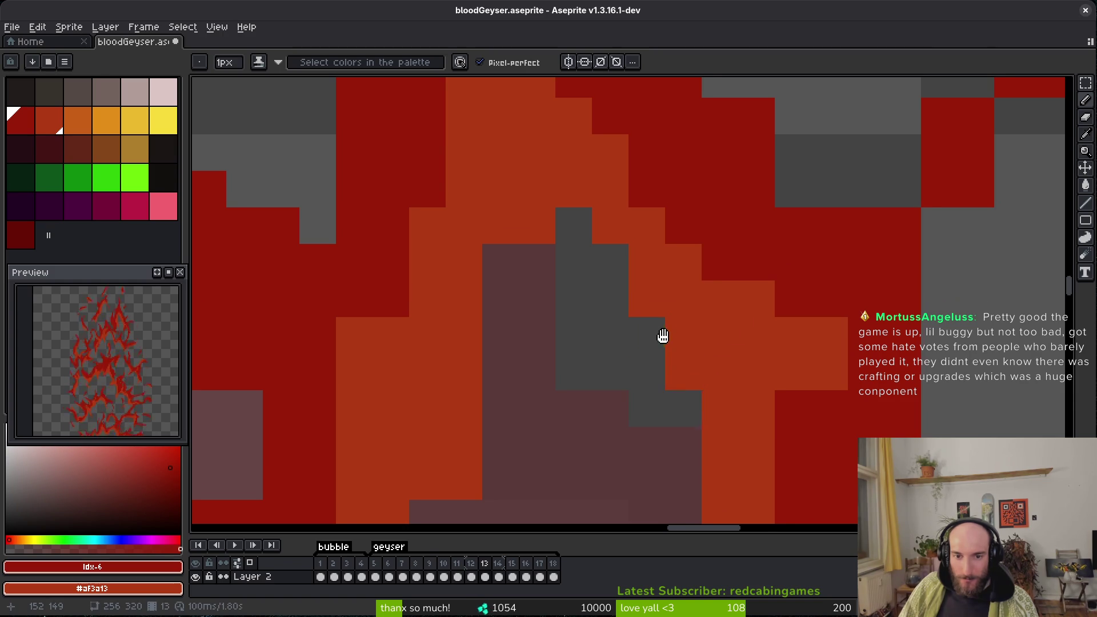
pyautogui.scroll(-2, 619, 279)
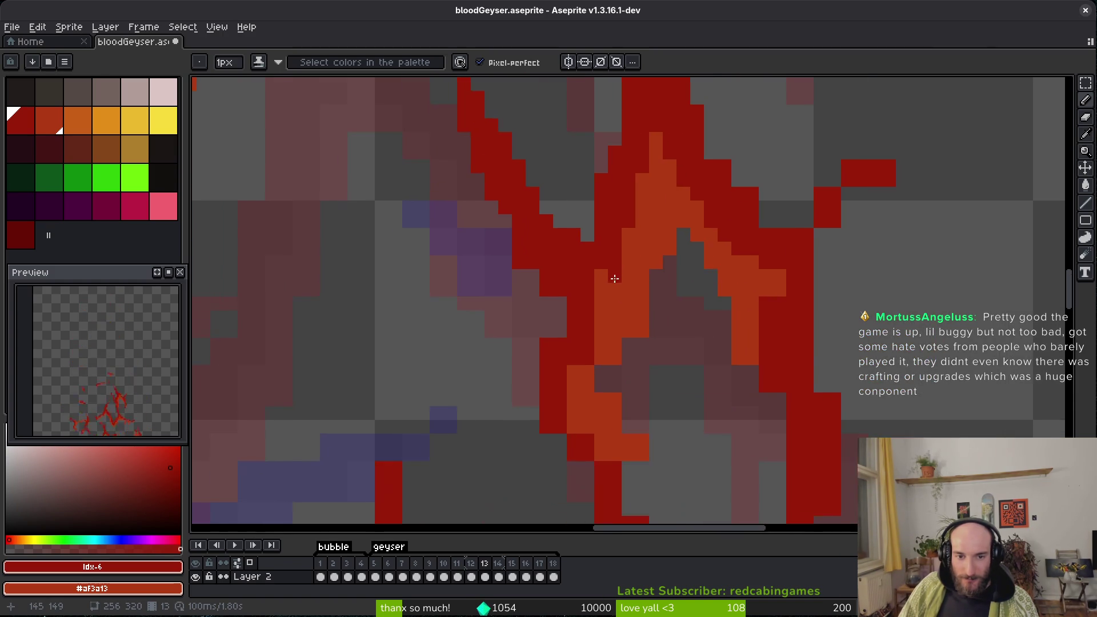
pyautogui.scroll(1, 619, 278)
pyautogui.hotkey('ctrl', 's')
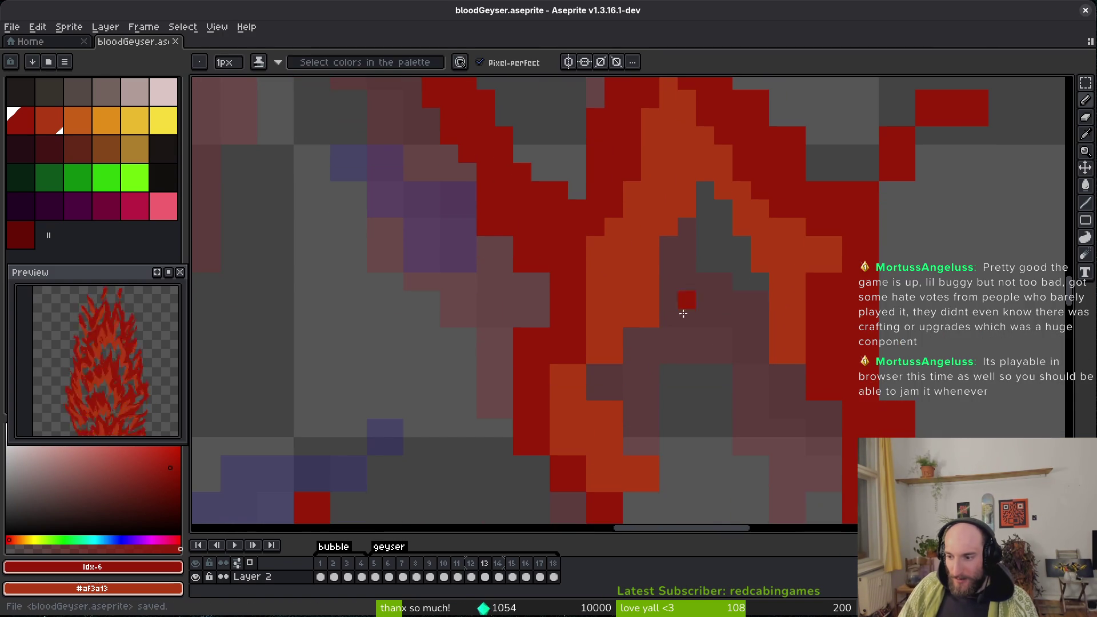
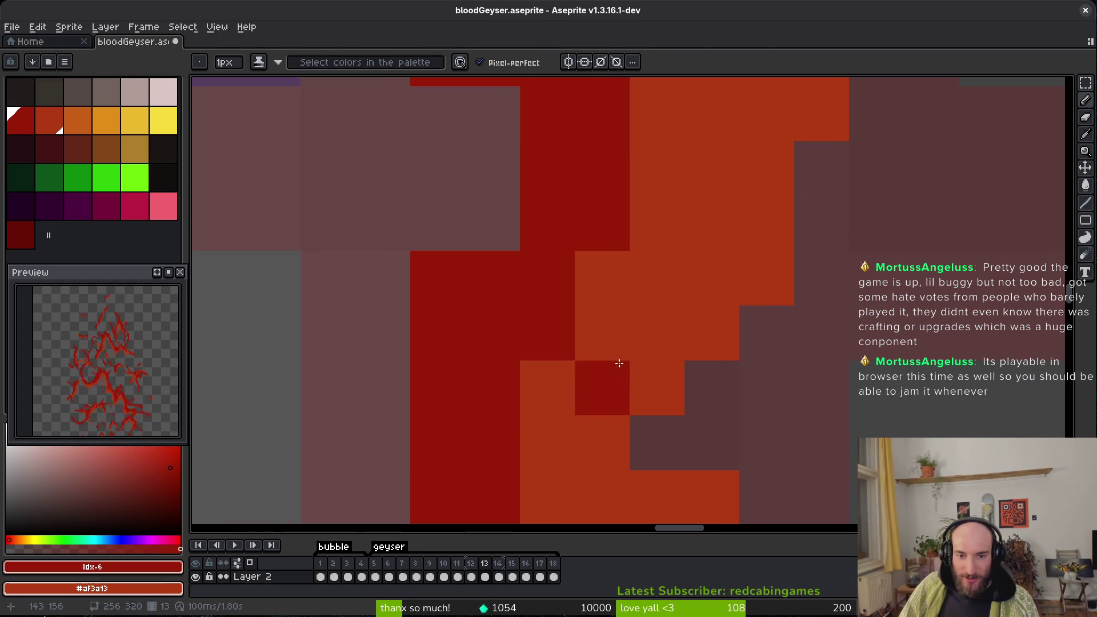
# Erase a column of stray pixels and two stray pixels from the geyser streak.
pyautogui.press('e')
pyautogui.moveTo(578, 306); pyautogui.dragTo(517, 376)
pyautogui.scroll(-2, 607, 375)
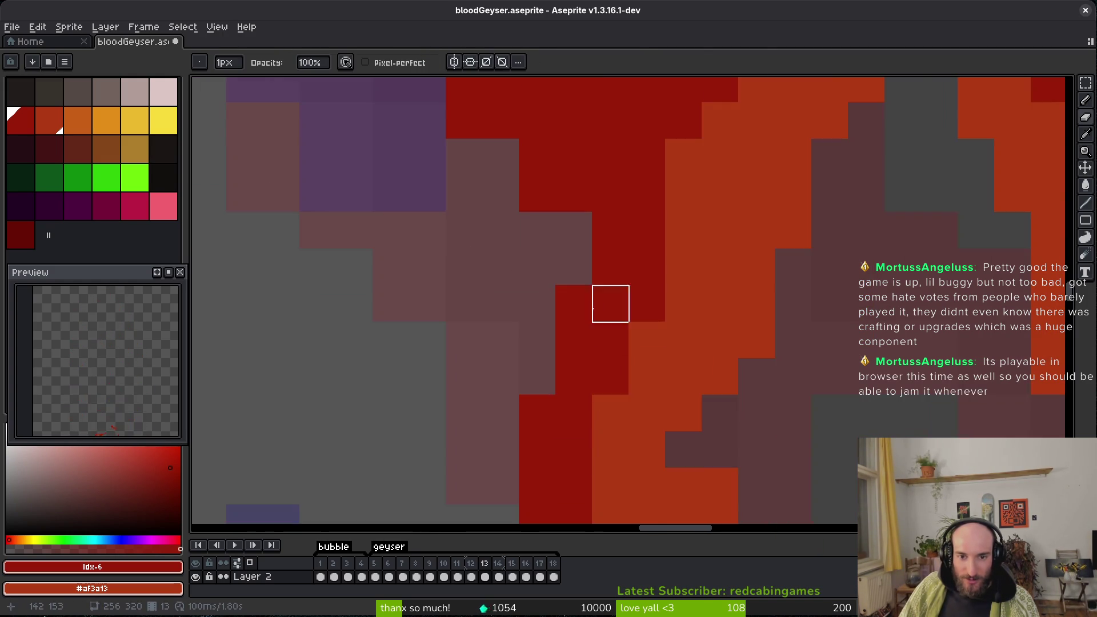
pyautogui.click(548, 326)
pyautogui.click(474, 215)
pyautogui.scroll(-4, 600, 358)
# Erase red and orange pixels along the streak's edge.
pyautogui.press('b')
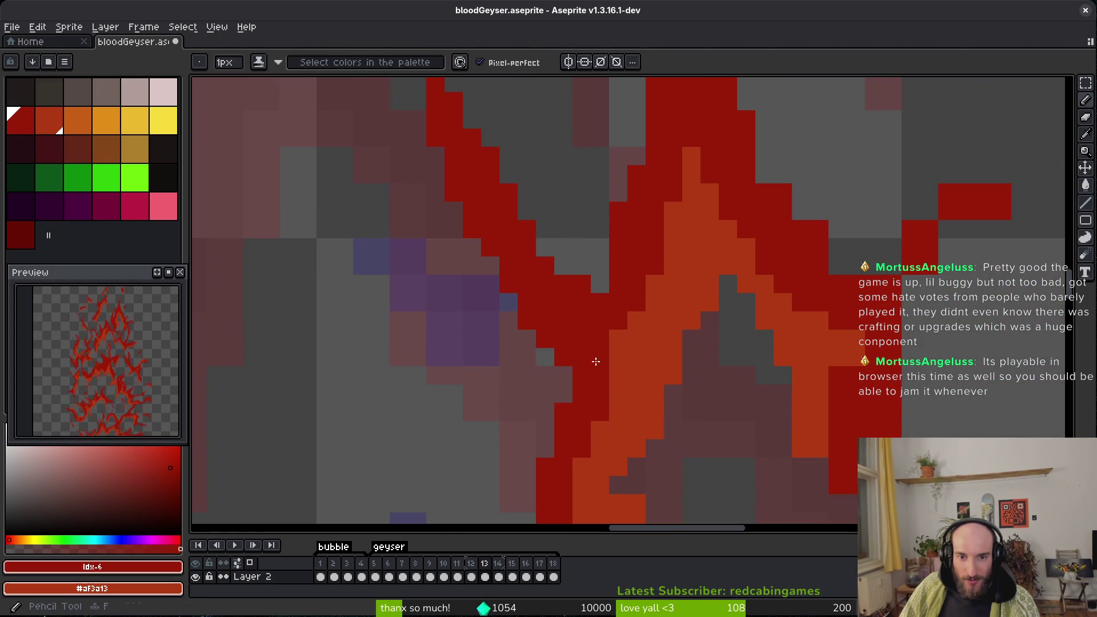
pyautogui.scroll(-1, 610, 402)
pyautogui.scroll(3, 587, 303)
pyautogui.press('e')
pyautogui.moveTo(601, 275)
pyautogui.mouseDown()
pyautogui.moveTo(632, 299)
pyautogui.moveTo(686, 382)
pyautogui.mouseUp()
pyautogui.moveTo(628, 363); pyautogui.dragTo(602, 253)
# Try dark-red pixels along the streak, undo them, and erase an isolated dark-red pixel.
pyautogui.press('b')
pyautogui.moveTo(496, 218); pyautogui.dragTo(521, 318)
pyautogui.hotkey('ctrl', 'z')
pyautogui.press('e')
pyautogui.click(605, 272)
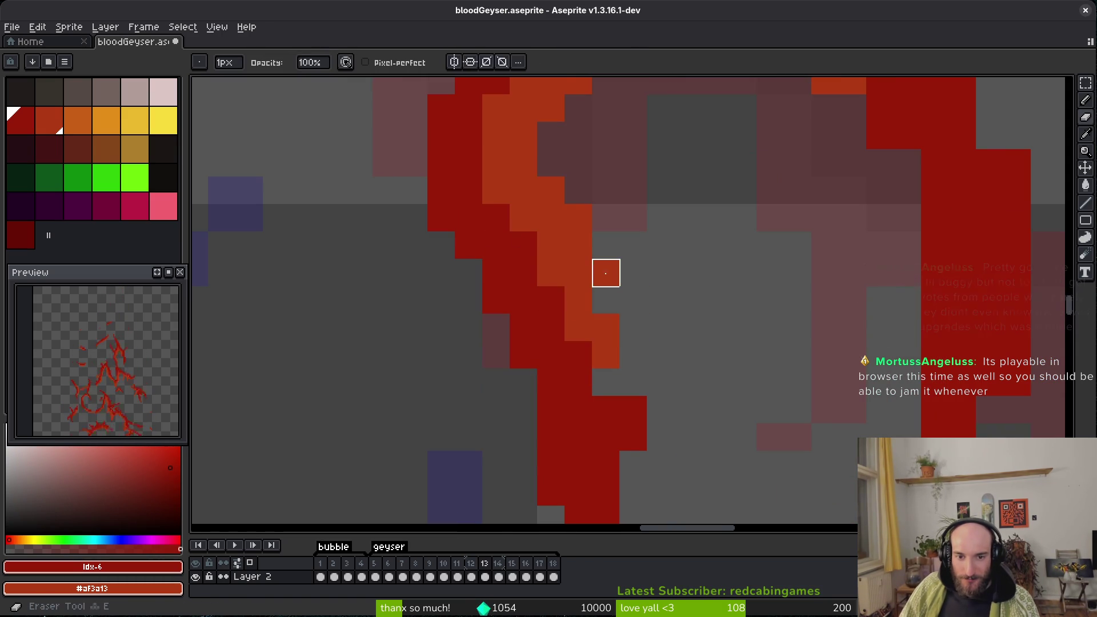
pyautogui.moveTo(605, 272); pyautogui.dragTo(614, 210)
# Erase the red pixels beside the streak.
pyautogui.press('b')
pyautogui.press('e')
pyautogui.moveTo(642, 319); pyautogui.dragTo(669, 400)
pyautogui.moveTo(788, 511)
pyautogui.mouseDown()
pyautogui.moveTo(787, 405)
pyautogui.moveTo(809, 351)
pyautogui.mouseUp()
# Save the geyser file.
pyautogui.hotkey('ctrl', 's')
pyautogui.scroll(-1, 715, 289)
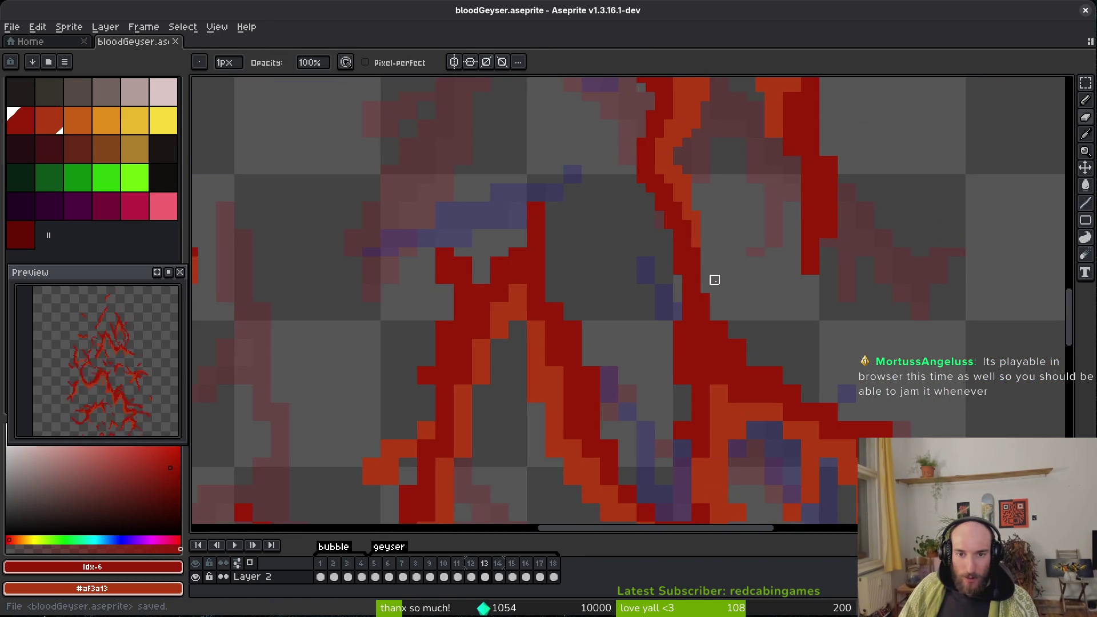
pyautogui.scroll(1, 713, 338)
# Add a dark-red pixel to the upper part of the streak.
pyautogui.press('b')
pyautogui.scroll(-3, 656, 389)
pyautogui.scroll(3, 636, 213)
pyautogui.click(622, 197)
pyautogui.scroll(-1, 755, 233)
pyautogui.scroll(2, 796, 246)
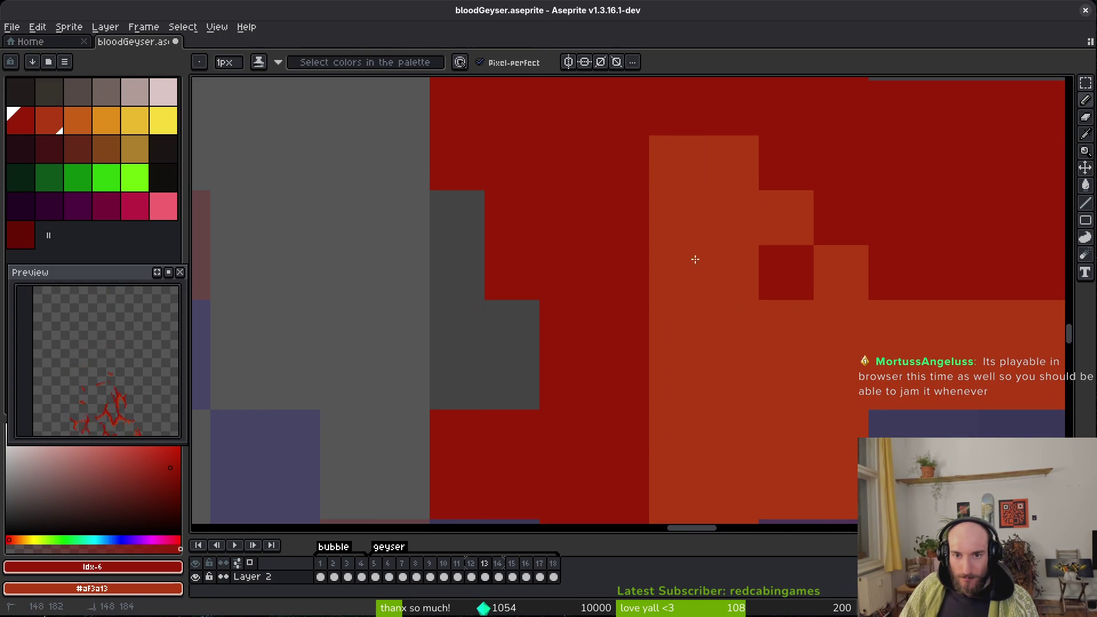
# Extend the orange area upward and repaint orange cells dark red along the streak.
pyautogui.rightClick(622, 108)
pyautogui.rightClick(622, 163)
pyautogui.moveTo(707, 348)
pyautogui.mouseDown()
pyautogui.moveTo(649, 385)
pyautogui.moveTo(530, 361)
pyautogui.mouseUp()
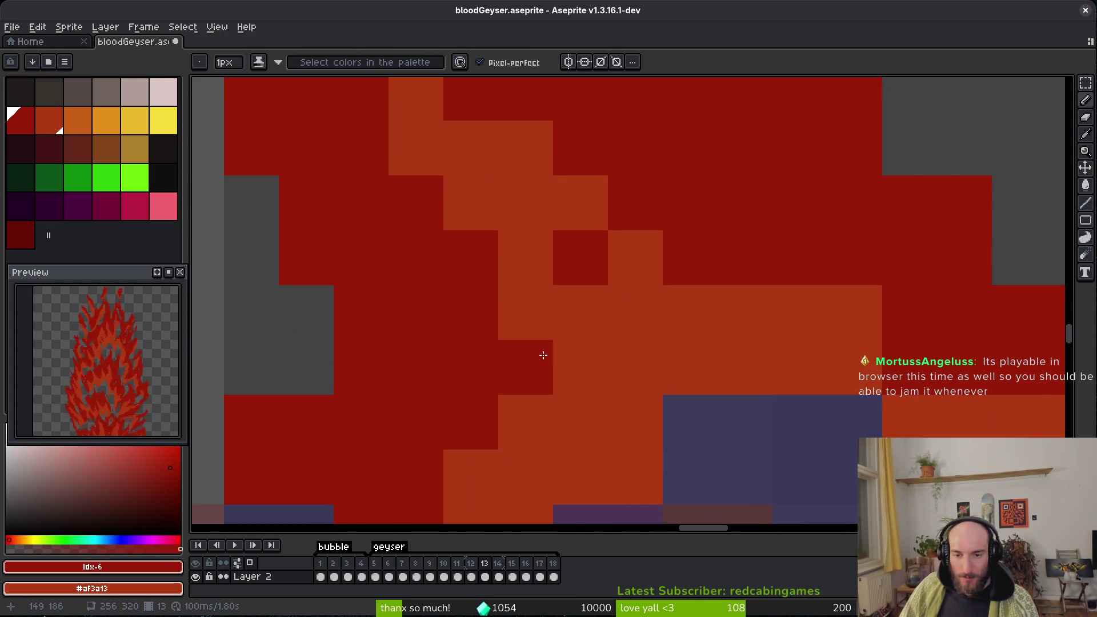
pyautogui.scroll(-2, 771, 355)
pyautogui.scroll(2, 688, 299)
pyautogui.moveTo(843, 381)
pyautogui.mouseDown()
pyautogui.moveTo(860, 400)
pyautogui.moveTo(932, 364)
pyautogui.mouseUp()
pyautogui.moveTo(830, 346); pyautogui.dragTo(550, 236)
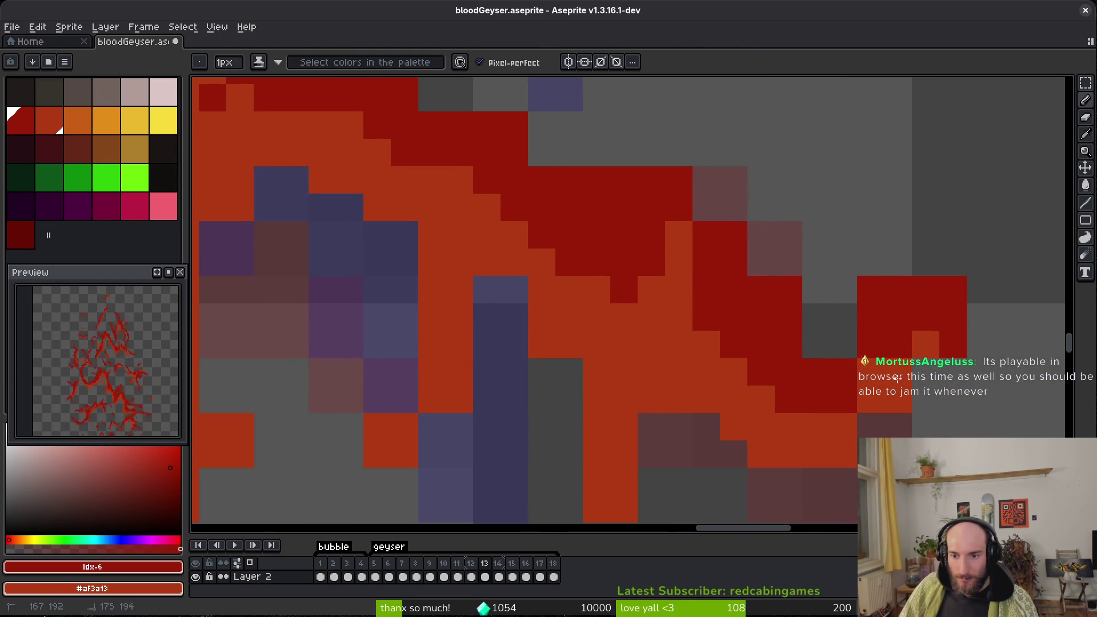
# Erase the red pixels at the streak's end and paint one pixel dark red.
pyautogui.press('e')
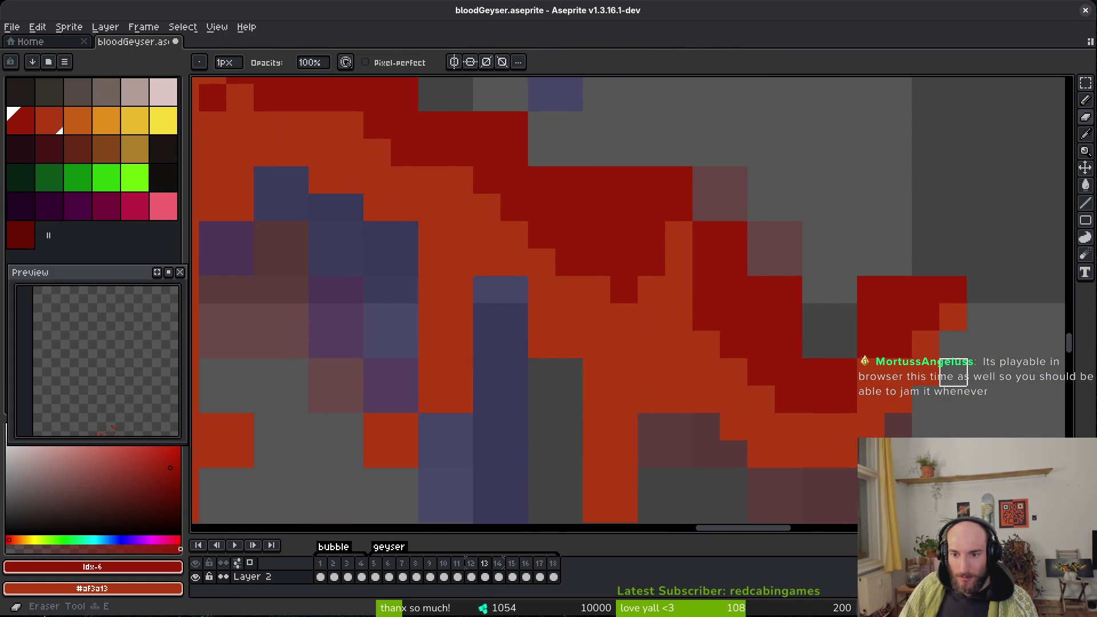
pyautogui.moveTo(899, 290); pyautogui.dragTo(871, 290)
pyautogui.press('b')
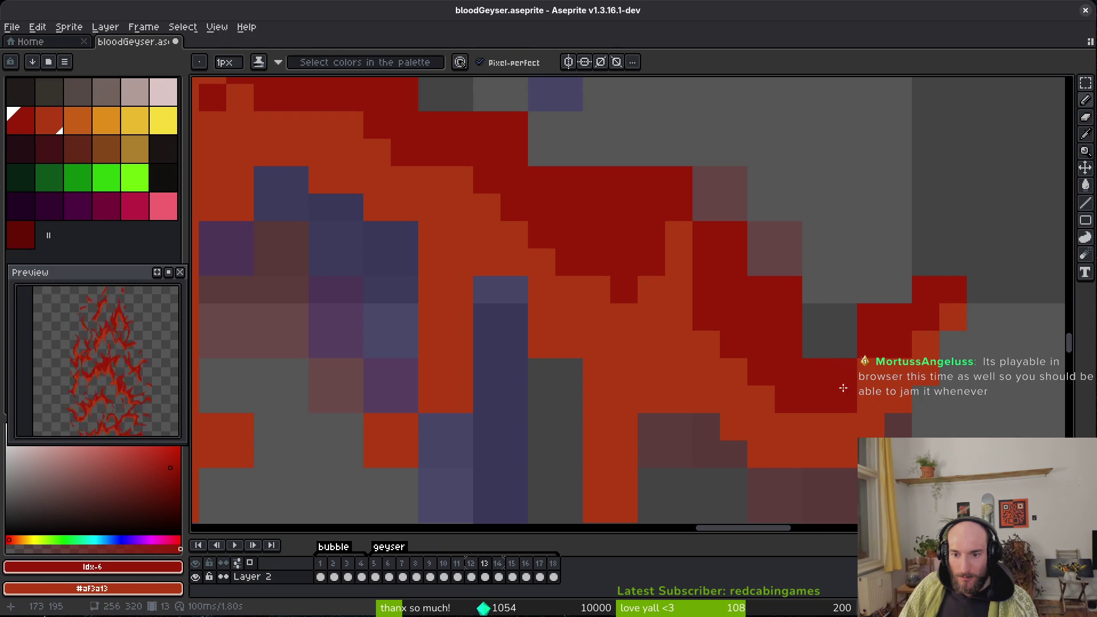
pyautogui.click(874, 375)
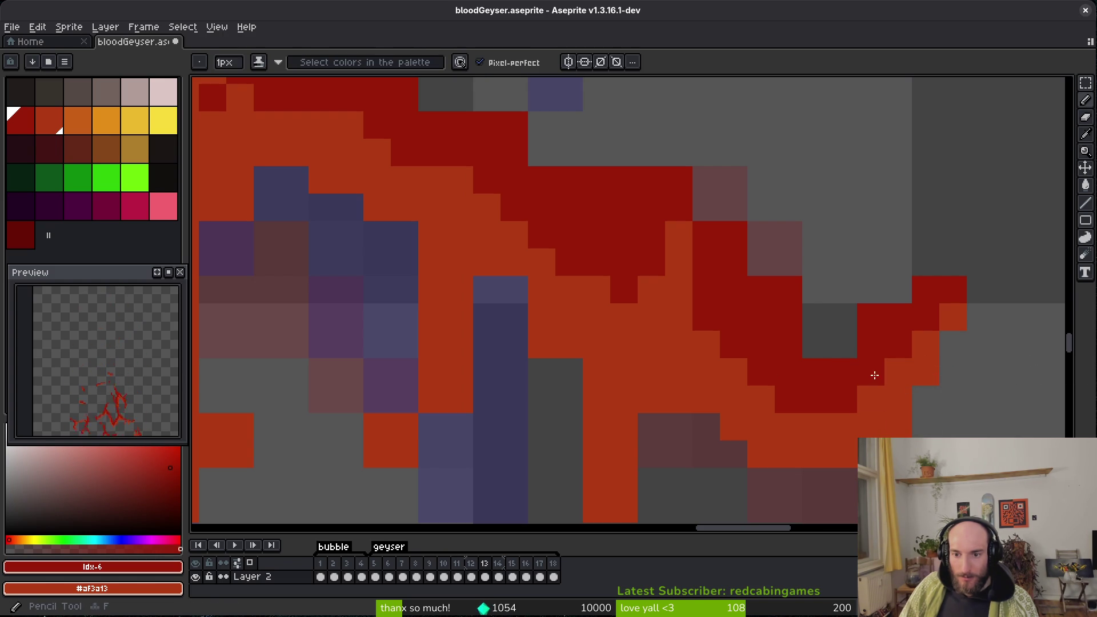
# Erase stray red, dark-red and orange pixels around the streak.
pyautogui.press('e')
pyautogui.moveTo(622, 122)
pyautogui.mouseDown()
pyautogui.moveTo(708, 232)
pyautogui.moveTo(789, 263)
pyautogui.mouseUp()
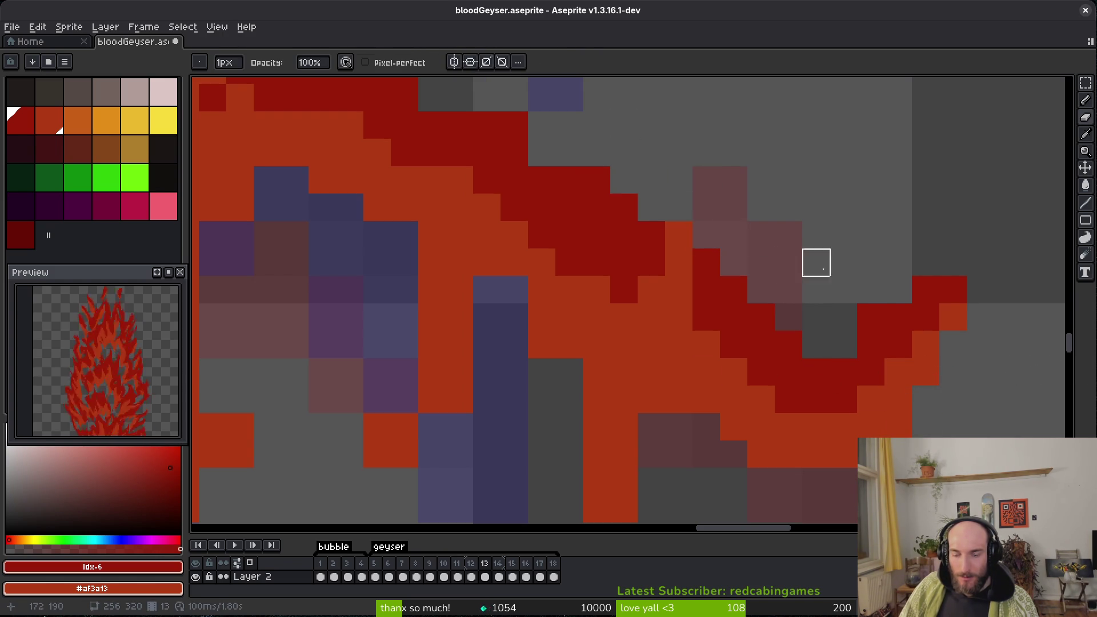
pyautogui.click(861, 312)
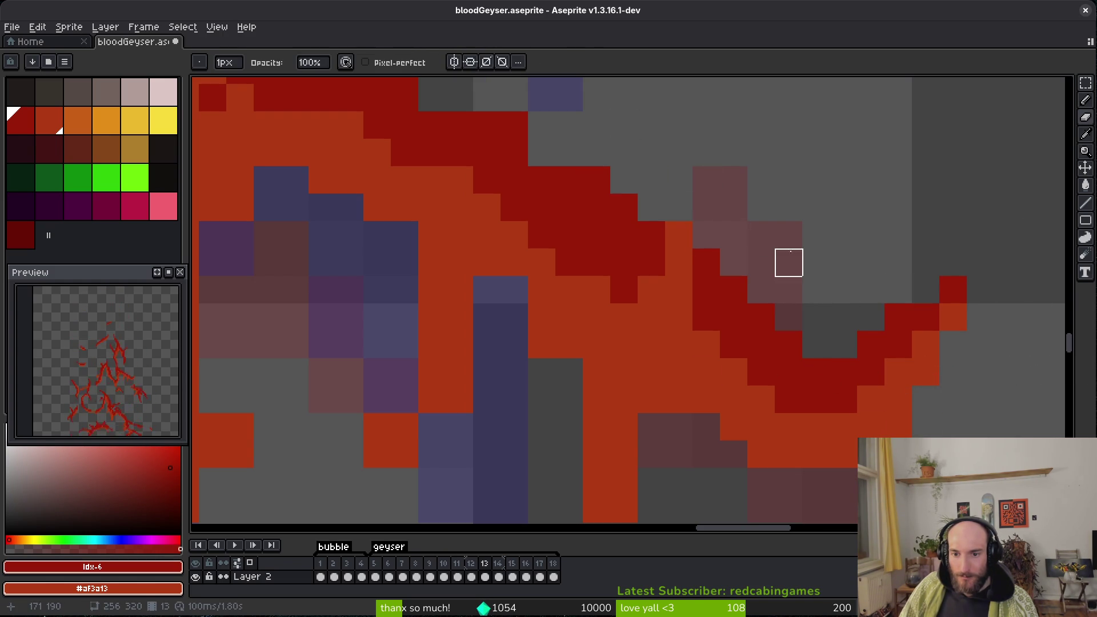
pyautogui.scroll(-3, 732, 396)
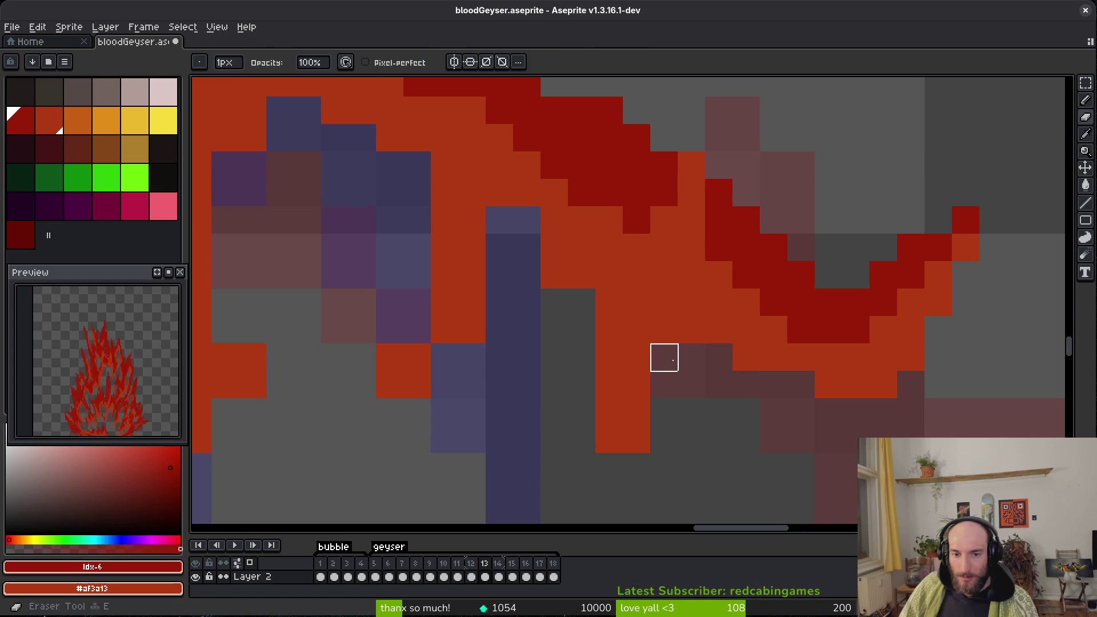
pyautogui.click(636, 440)
pyautogui.press('b')
pyautogui.moveTo(524, 288)
pyautogui.mouseDown()
pyautogui.moveTo(551, 301)
pyautogui.moveTo(559, 332)
pyautogui.moveTo(555, 311)
pyautogui.moveTo(603, 343)
pyautogui.mouseUp()
pyautogui.press('e')
pyautogui.hscroll(-1, 601, 397)
# Save the geyser file.
pyautogui.press('b')
pyautogui.press('e')
pyautogui.moveTo(585, 398); pyautogui.dragTo(752, 428)
pyautogui.press('b')
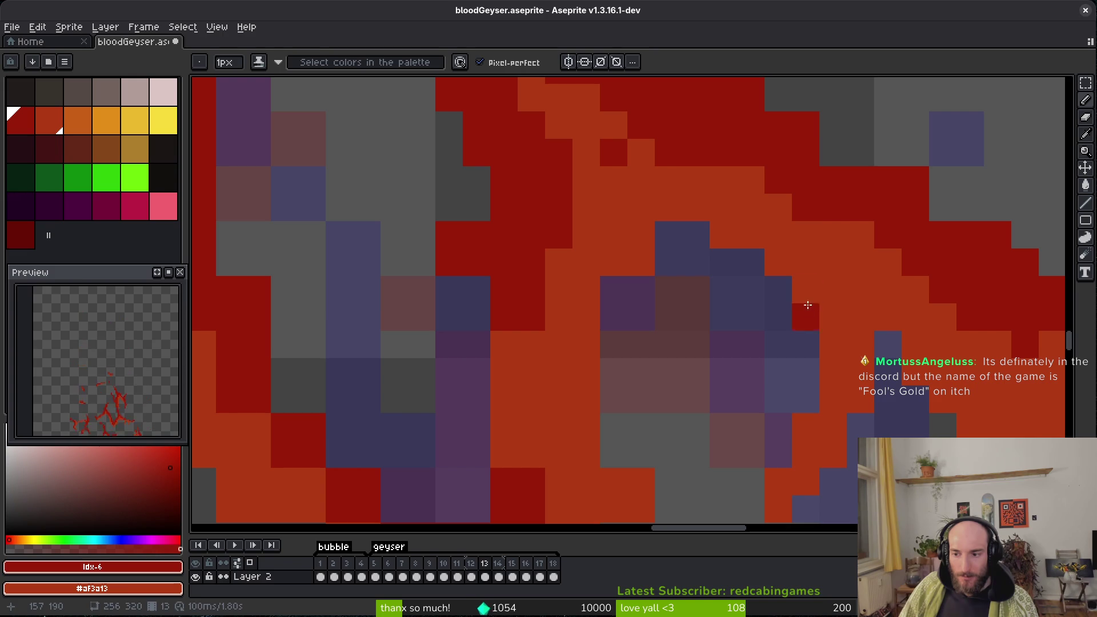
pyautogui.hotkey('ctrl', 's')
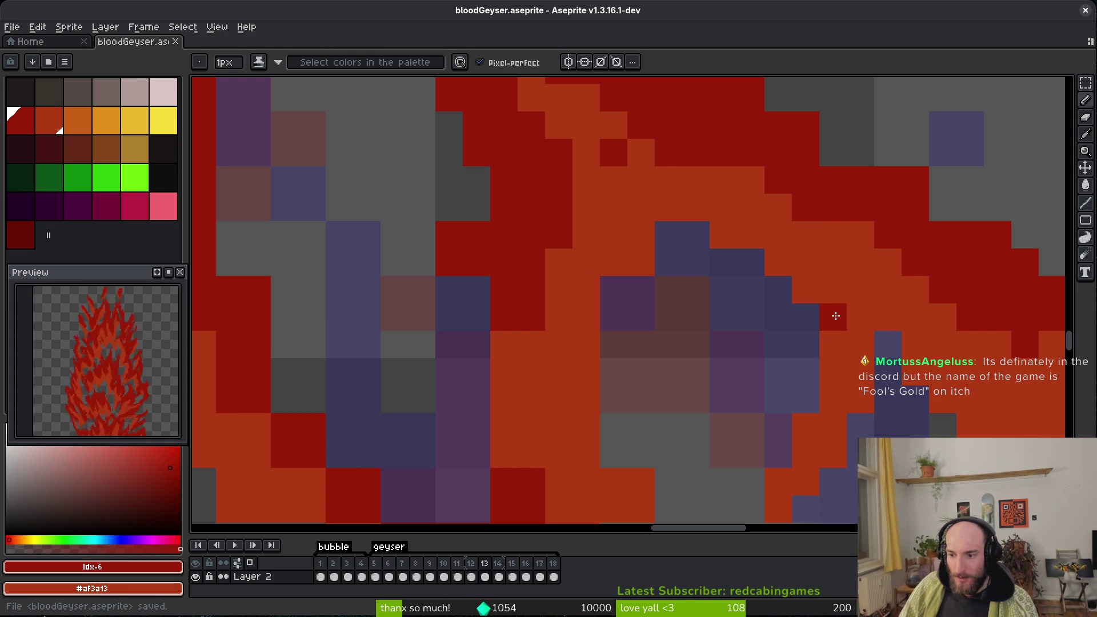
# Erase a stray pixel near the streak.
pyautogui.hscroll(-1, 657, 269)
pyautogui.press('e')
pyautogui.click(686, 270)
pyautogui.hscroll(-1, 697, 297)
pyautogui.press('b')
pyautogui.press('e')
# Draw dark-red pixels along the streak and erase a stray dark-red pixel.
pyautogui.press('b')
pyautogui.moveTo(566, 348)
pyautogui.mouseDown()
pyautogui.moveTo(573, 336)
pyautogui.moveTo(559, 378)
pyautogui.moveTo(602, 354)
pyautogui.mouseUp()
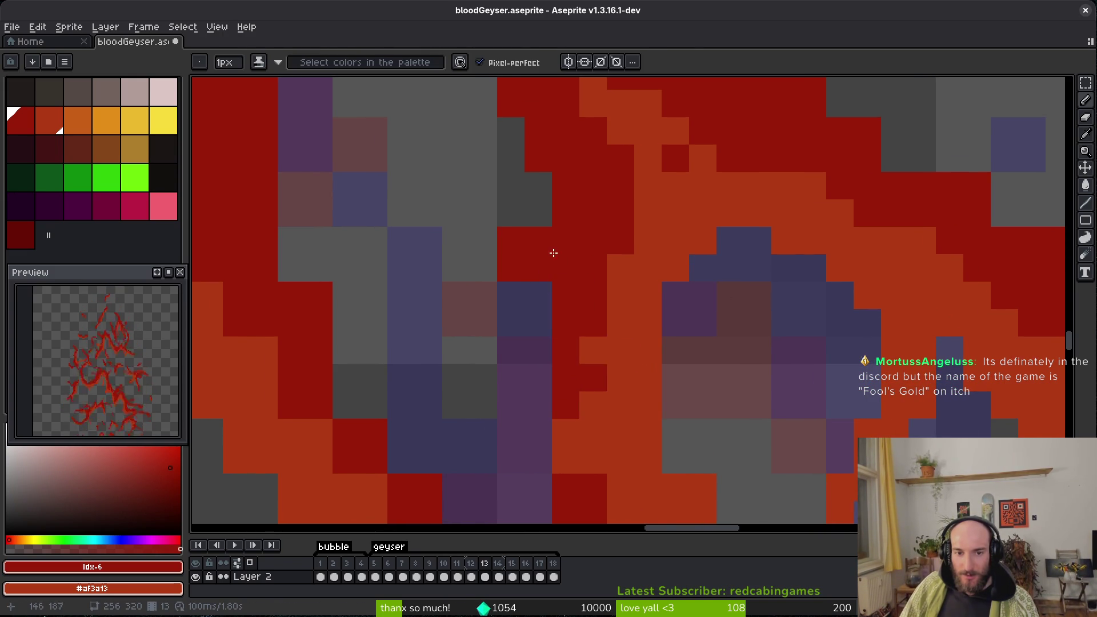
pyautogui.scroll(2, 549, 259)
pyautogui.press('e')
pyautogui.click(527, 317)
pyautogui.press('b')
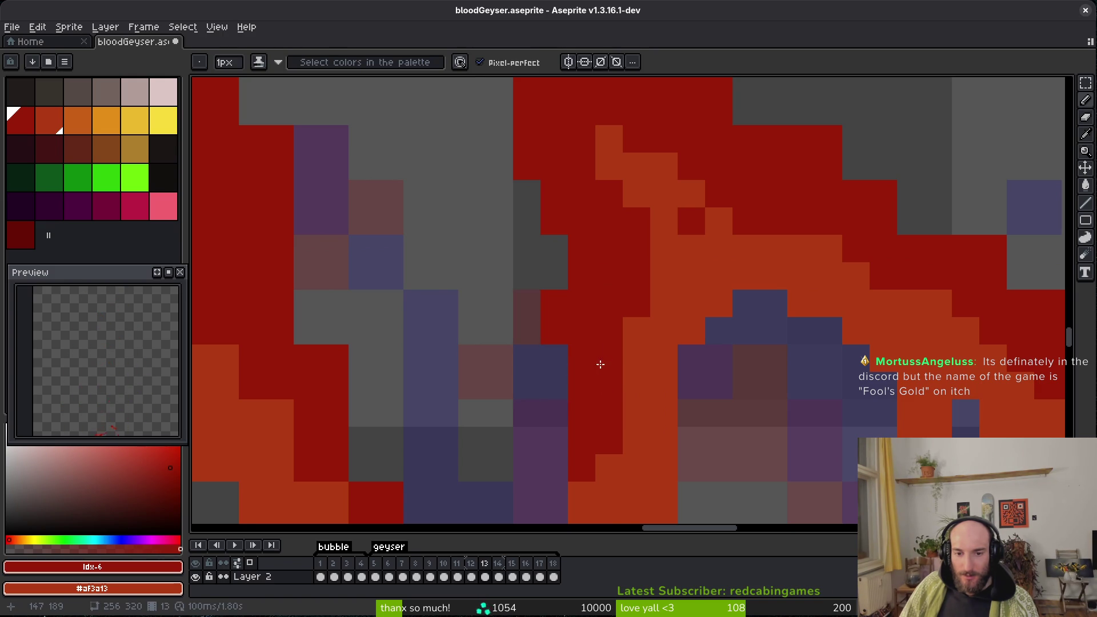
# Paint an orange pixel extending the lower tip of the orange streak.
pyautogui.scroll(-4, 600, 371)
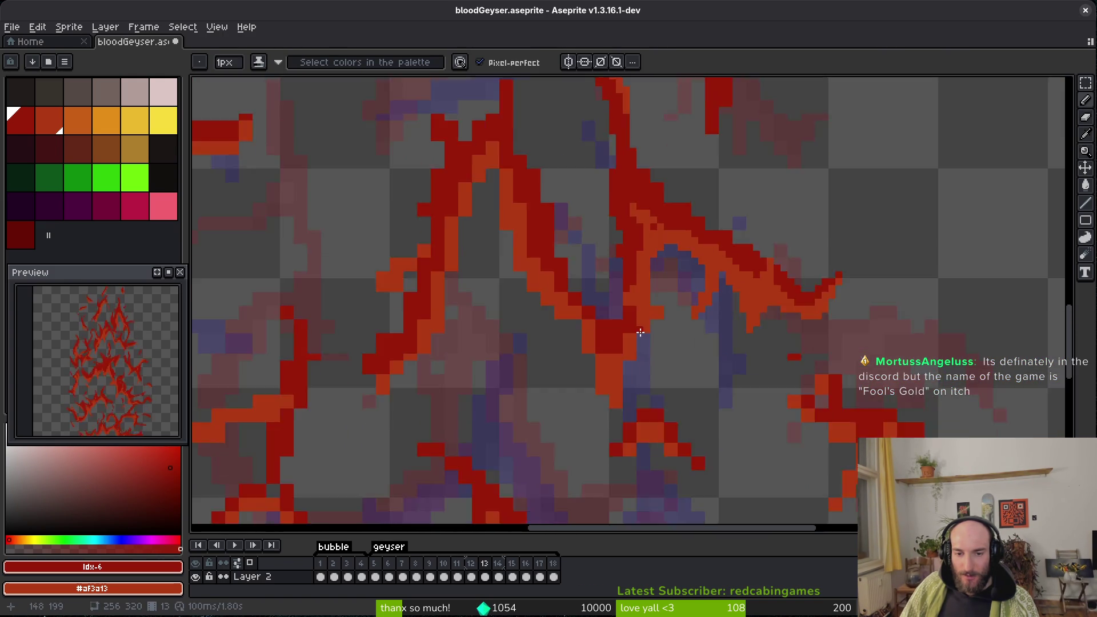
pyautogui.scroll(4, 642, 330)
pyautogui.moveTo(674, 313)
pyautogui.mouseDown()
pyautogui.moveTo(642, 269)
pyautogui.moveTo(678, 326)
pyautogui.moveTo(622, 281)
pyautogui.mouseUp()
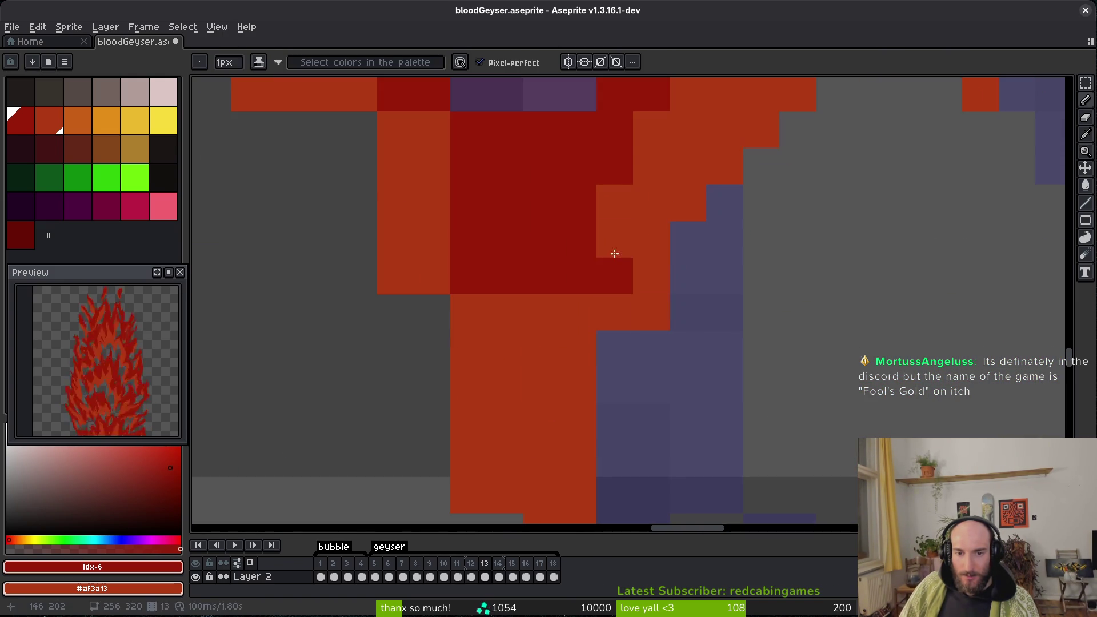
pyautogui.moveTo(603, 380); pyautogui.dragTo(732, 411)
pyautogui.scroll(-2, 611, 361)
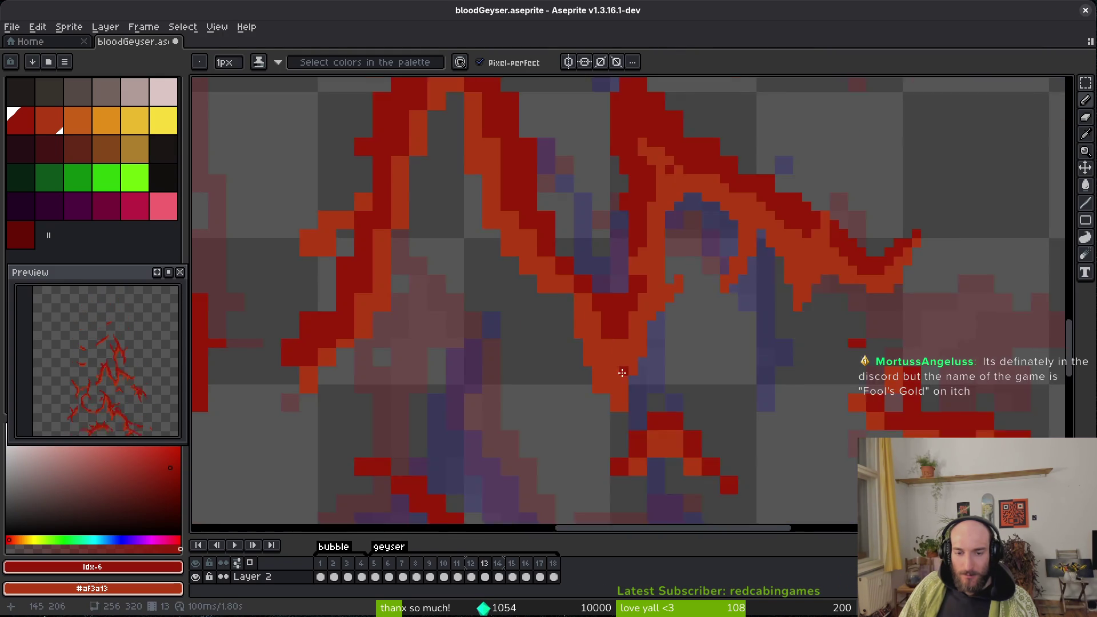
pyautogui.scroll(1, 611, 361)
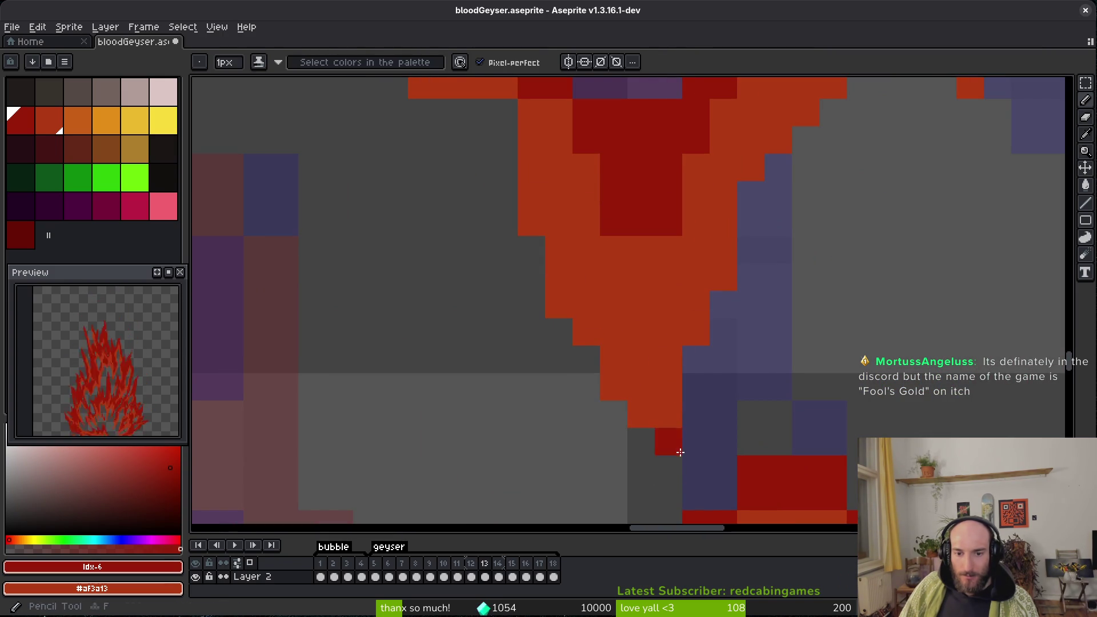
pyautogui.press('e')
pyautogui.press('b')
pyautogui.click(669, 443)
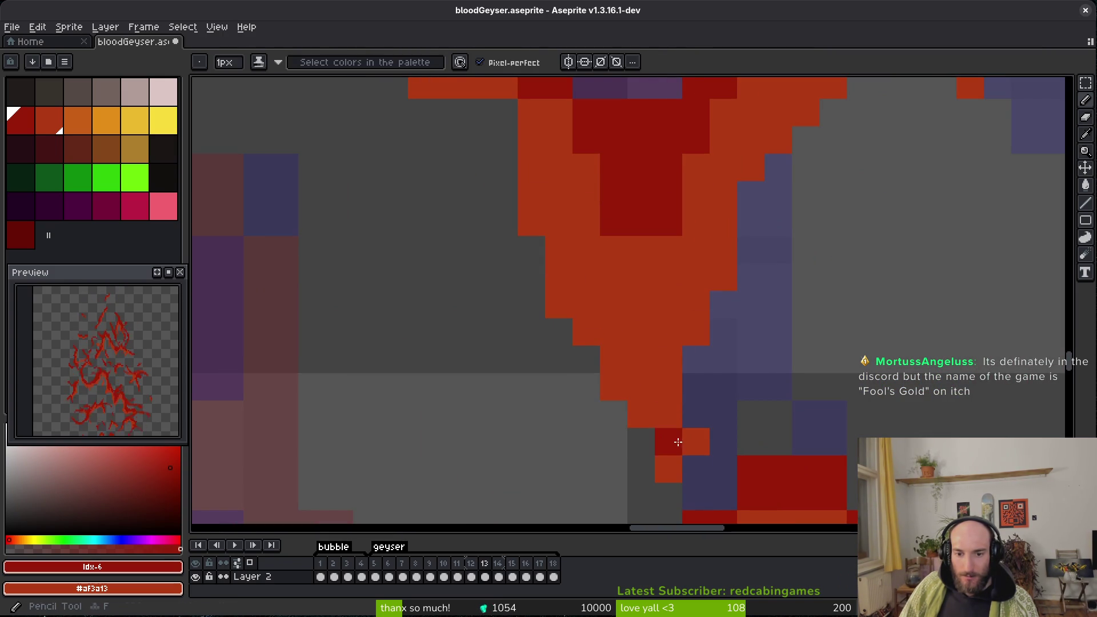
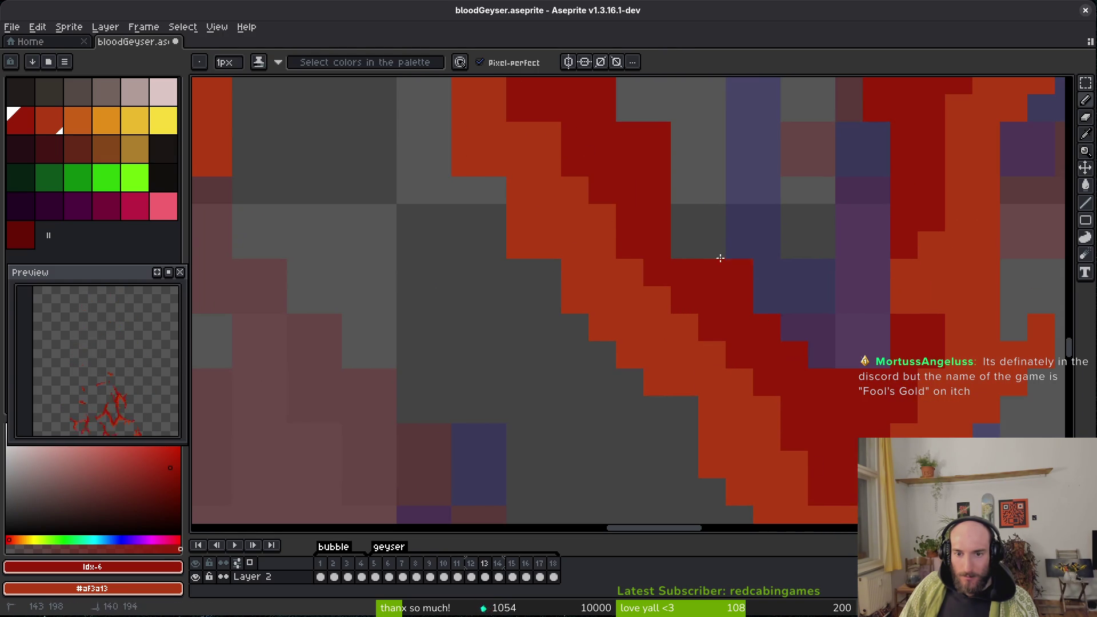
# Touch up a few geyser edge pixels on frame 13 and erase stray orange pixels.
pyautogui.click(705, 313)
pyautogui.moveTo(759, 347)
pyautogui.mouseDown()
pyautogui.moveTo(705, 314)
pyautogui.moveTo(779, 475)
pyautogui.moveTo(689, 392)
pyautogui.mouseUp()
pyautogui.press('e')
pyautogui.click(683, 293)
pyautogui.press('b')
pyautogui.moveTo(615, 436); pyautogui.dragTo(641, 436)
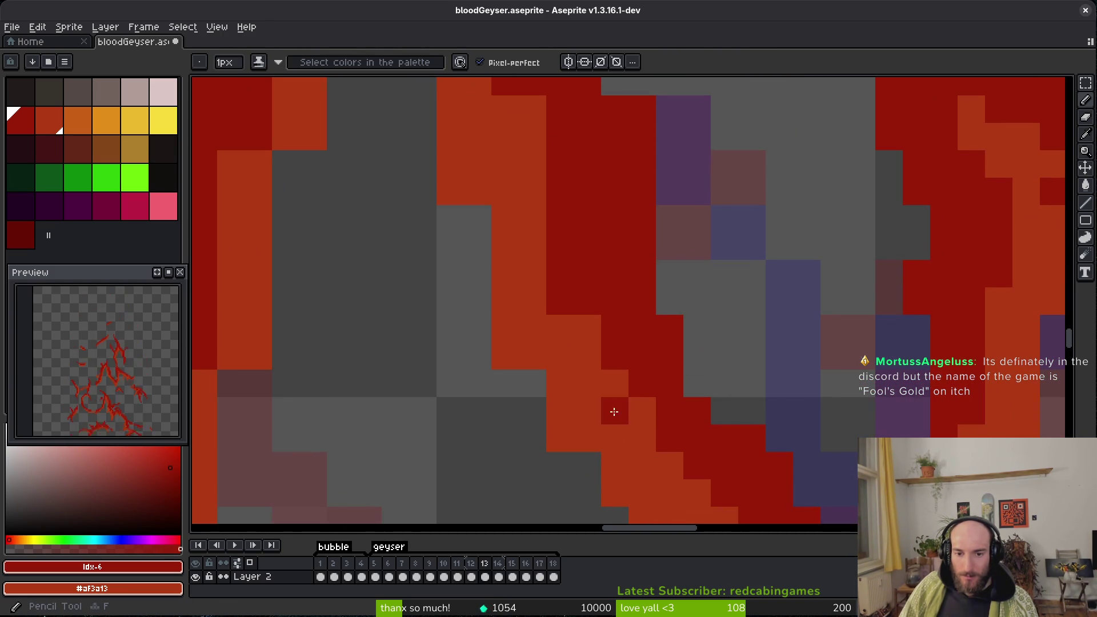
pyautogui.press('e')
pyautogui.moveTo(450, 137); pyautogui.dragTo(451, 192)
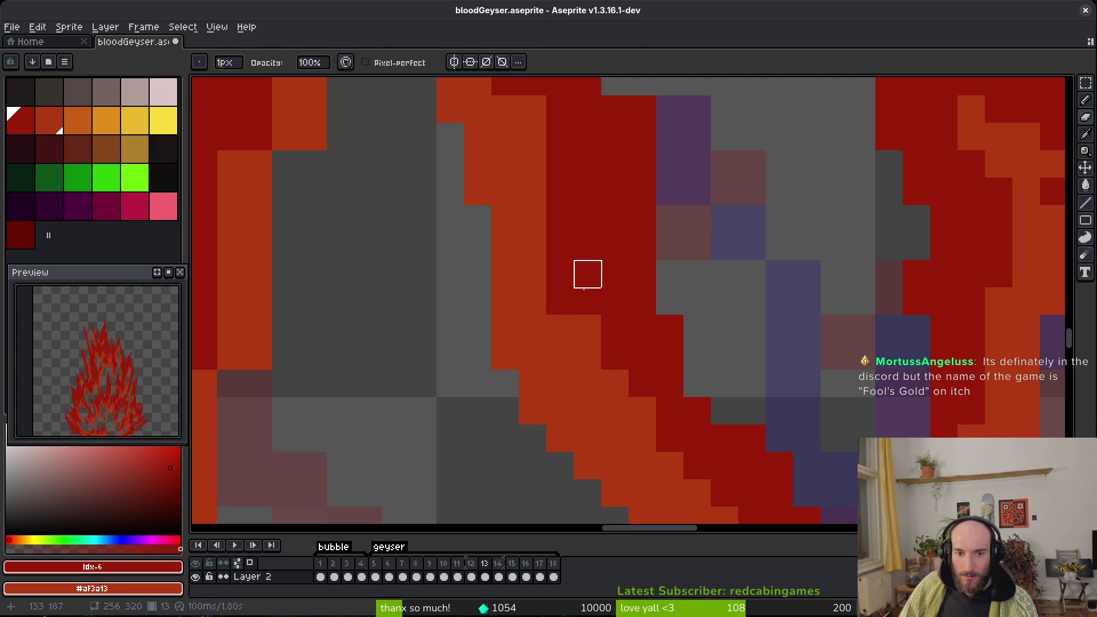
pyautogui.press('b')
# Paint dark-red and orange diagonal strokes along the geyser's edge, plus one dark-red pixel.
pyautogui.moveTo(643, 412)
pyautogui.mouseDown()
pyautogui.moveTo(600, 322)
pyautogui.moveTo(645, 372)
pyautogui.moveTo(688, 299)
pyautogui.mouseUp()
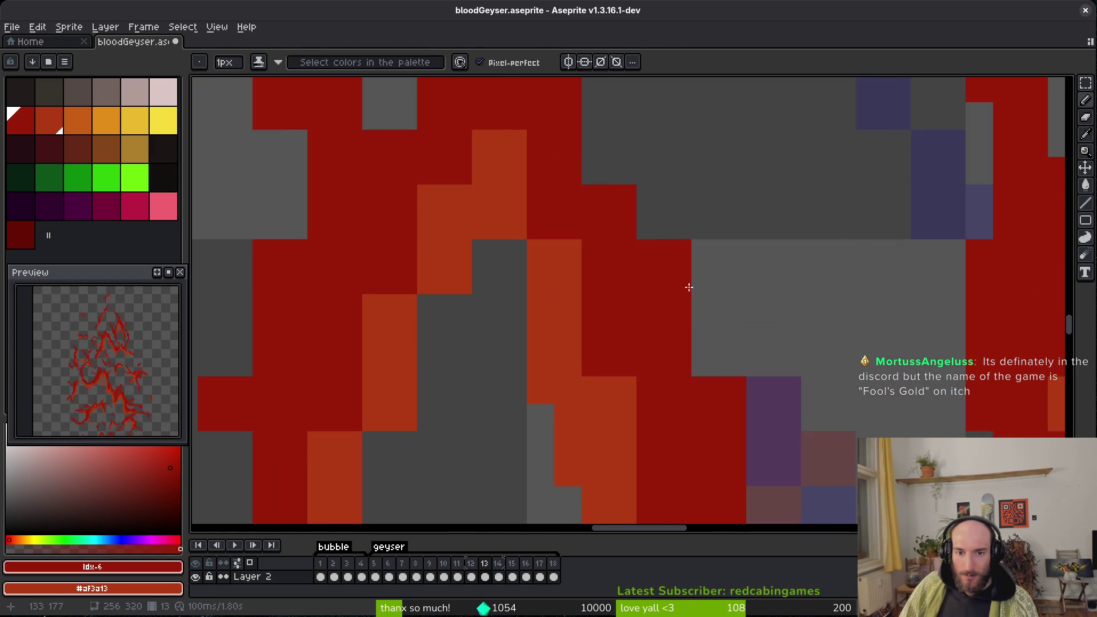
pyautogui.moveTo(596, 144); pyautogui.dragTo(691, 318)
pyautogui.moveTo(524, 142)
pyautogui.mouseDown()
pyautogui.moveTo(541, 216)
pyautogui.moveTo(594, 294)
pyautogui.moveTo(628, 449)
pyautogui.moveTo(595, 299)
pyautogui.moveTo(693, 306)
pyautogui.mouseUp()
pyautogui.click(692, 464)
# Add orange along the geyser's inner diagonal edge and shift that edge one column right.
pyautogui.scroll(1, 743, 257)
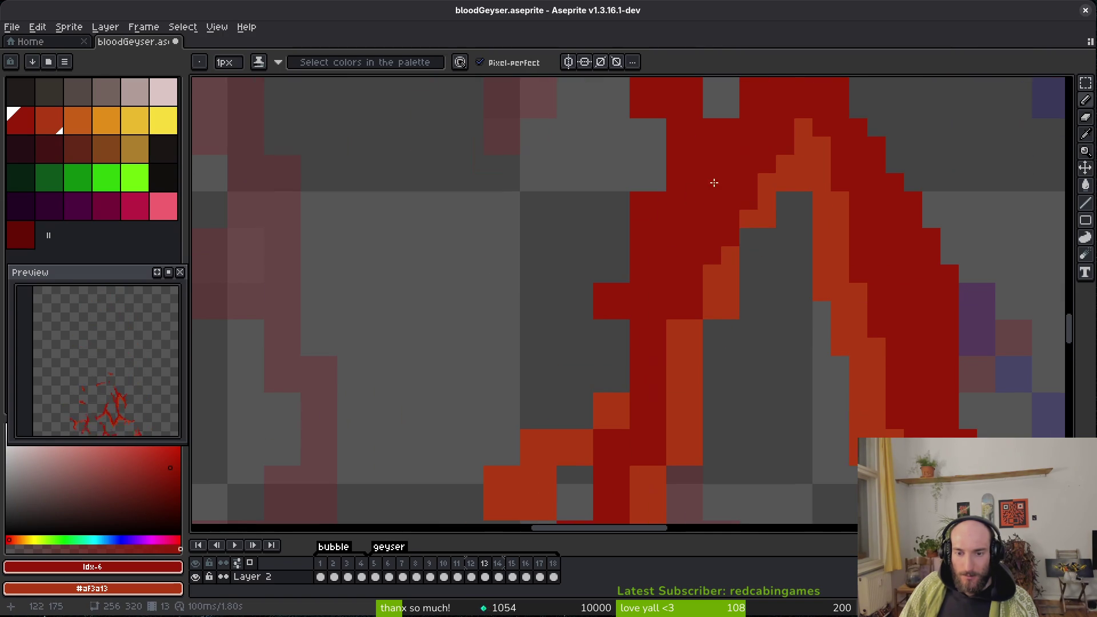
pyautogui.moveTo(800, 235)
pyautogui.mouseDown()
pyautogui.moveTo(765, 216)
pyautogui.moveTo(715, 331)
pyautogui.moveTo(683, 324)
pyautogui.mouseUp()
pyautogui.scroll(2, 705, 200)
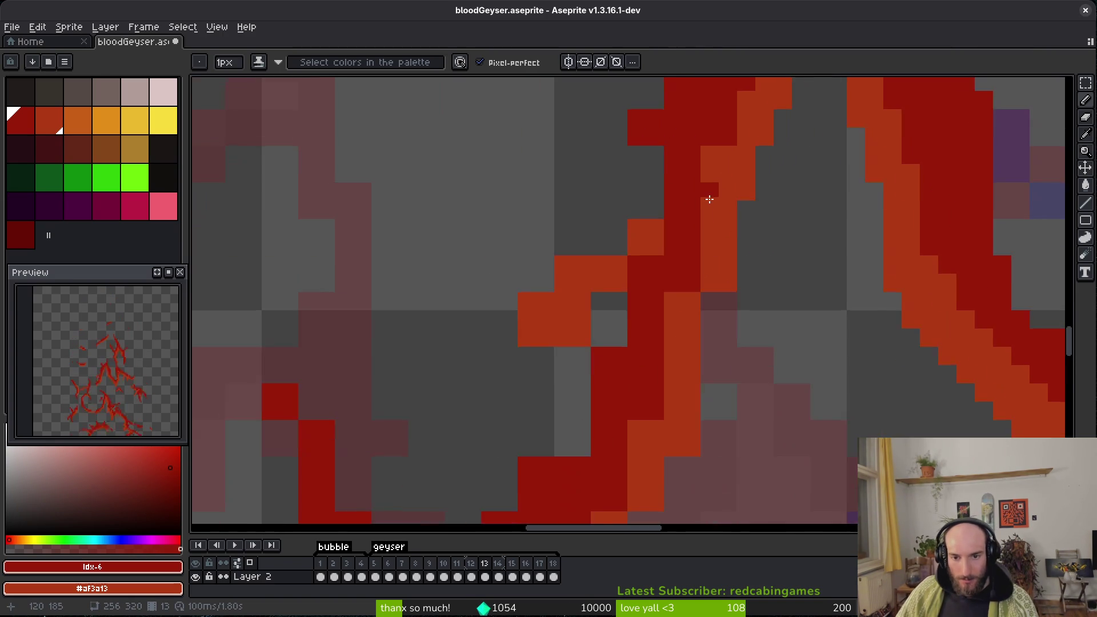
pyautogui.moveTo(723, 255); pyautogui.dragTo(720, 350)
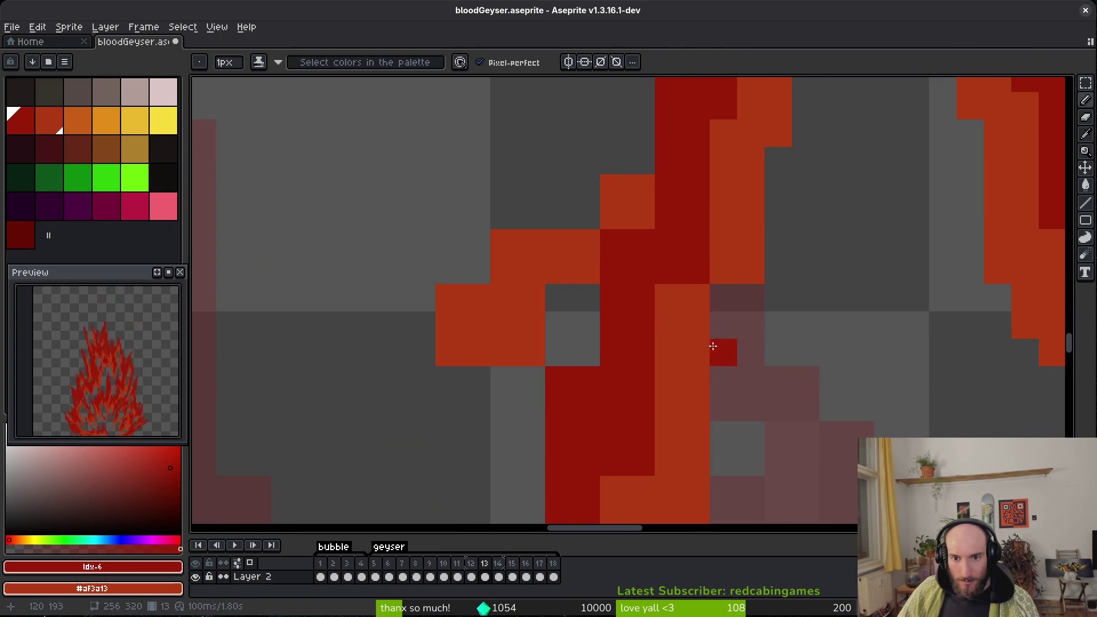
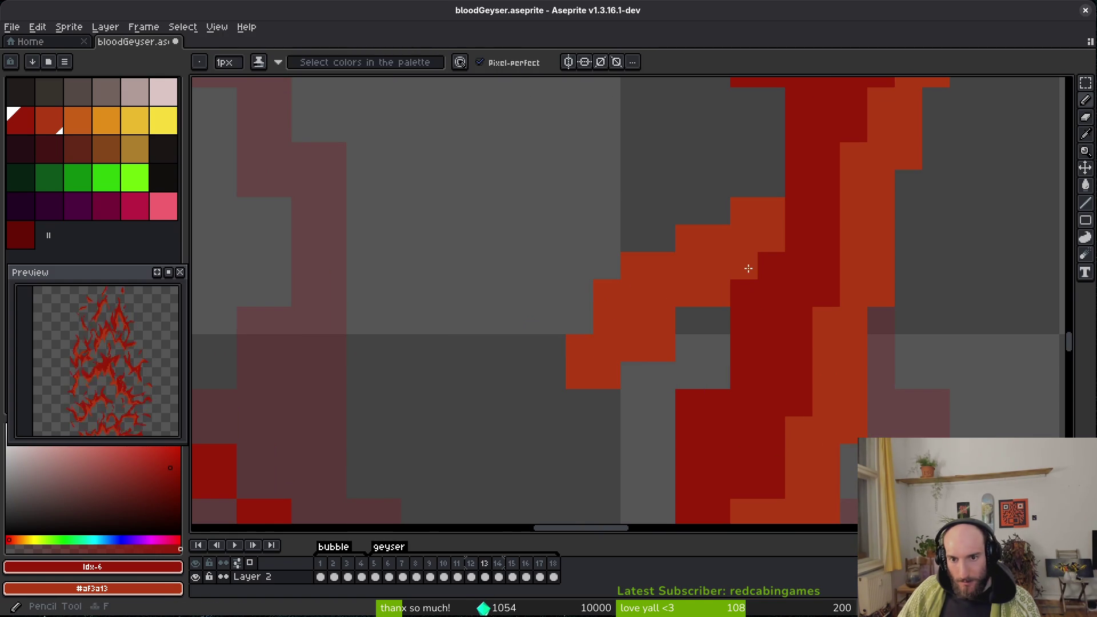
# Paint one dark red pixel on the left edge of the frame 13 streak.
pyautogui.click(718, 374)
pyautogui.scroll(-3, 738, 404)
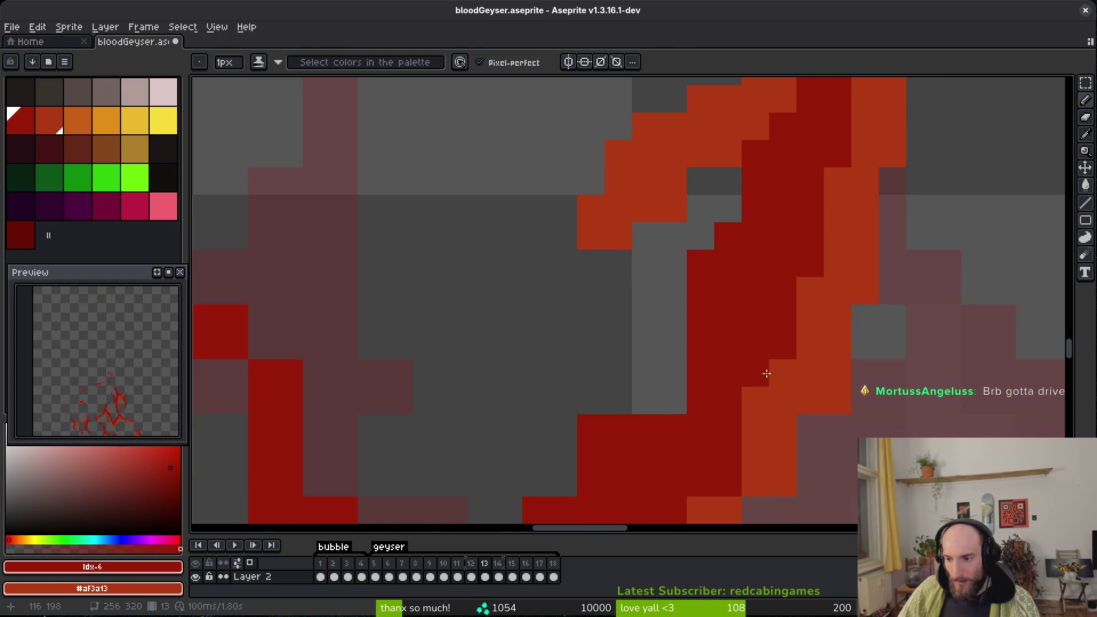
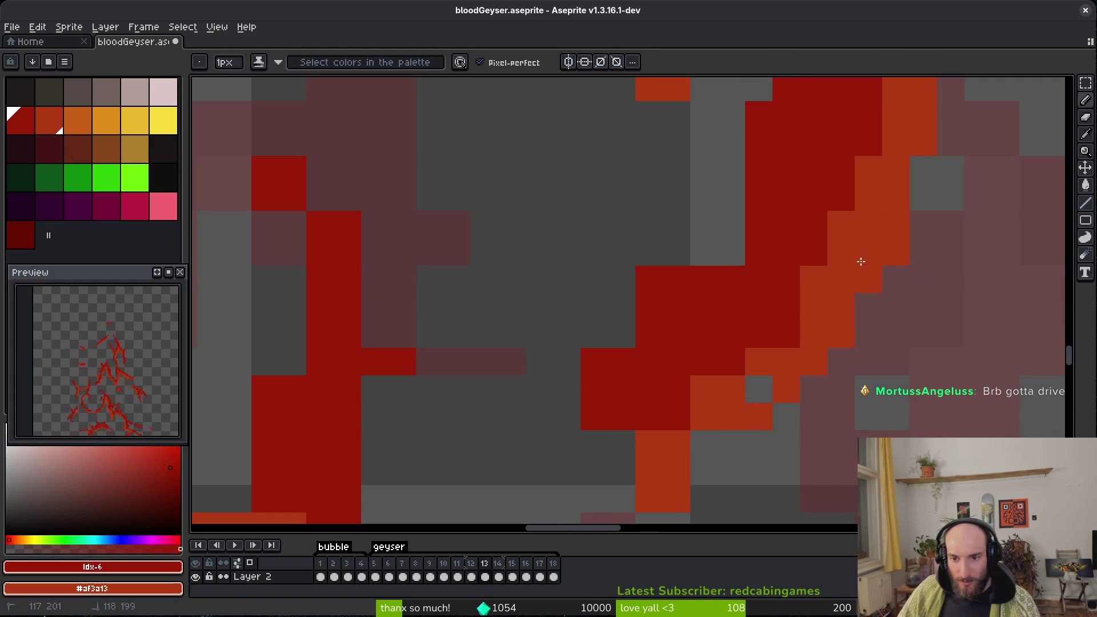
# Fill the grey gaps along the splash streak with dark red pixels and save.
pyautogui.rightClick(703, 444)
pyautogui.moveTo(703, 389); pyautogui.dragTo(660, 467)
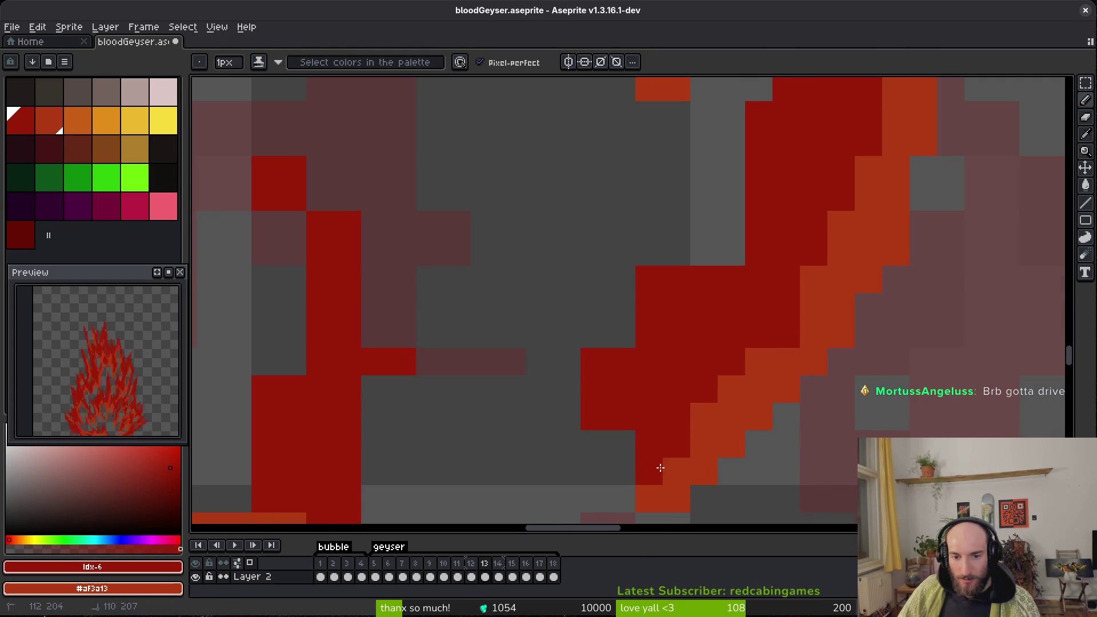
pyautogui.moveTo(623, 337); pyautogui.dragTo(623, 306)
pyautogui.moveTo(732, 252); pyautogui.dragTo(732, 226)
pyautogui.click(622, 444)
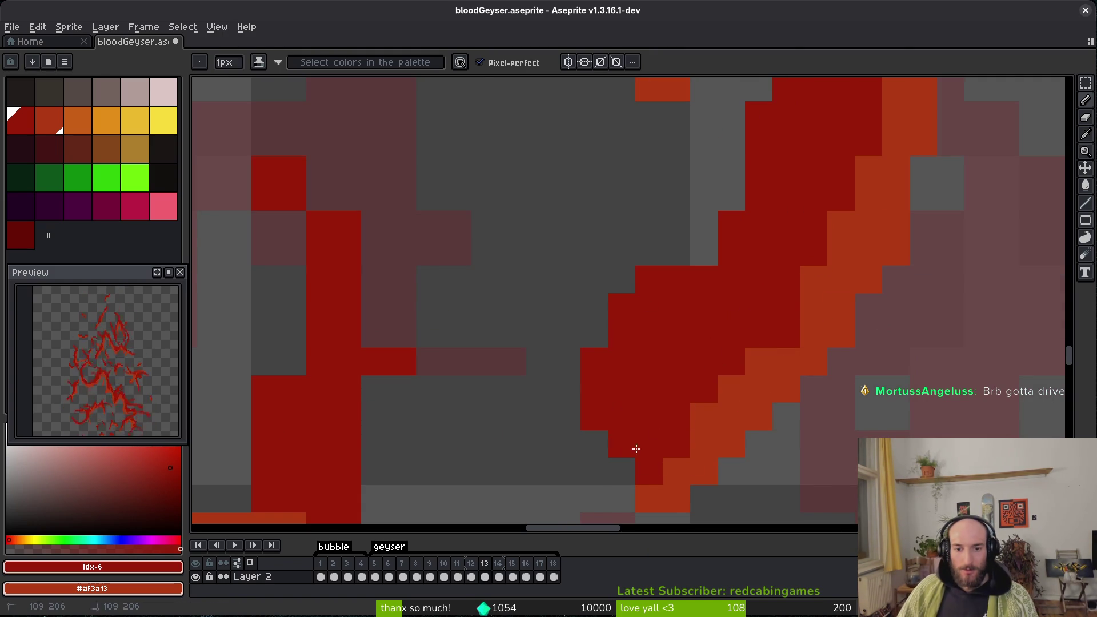
pyautogui.scroll(-4, 683, 372)
pyautogui.scroll(3, 684, 372)
pyautogui.scroll(-3, 726, 360)
pyautogui.hotkey('ctrl', 's')
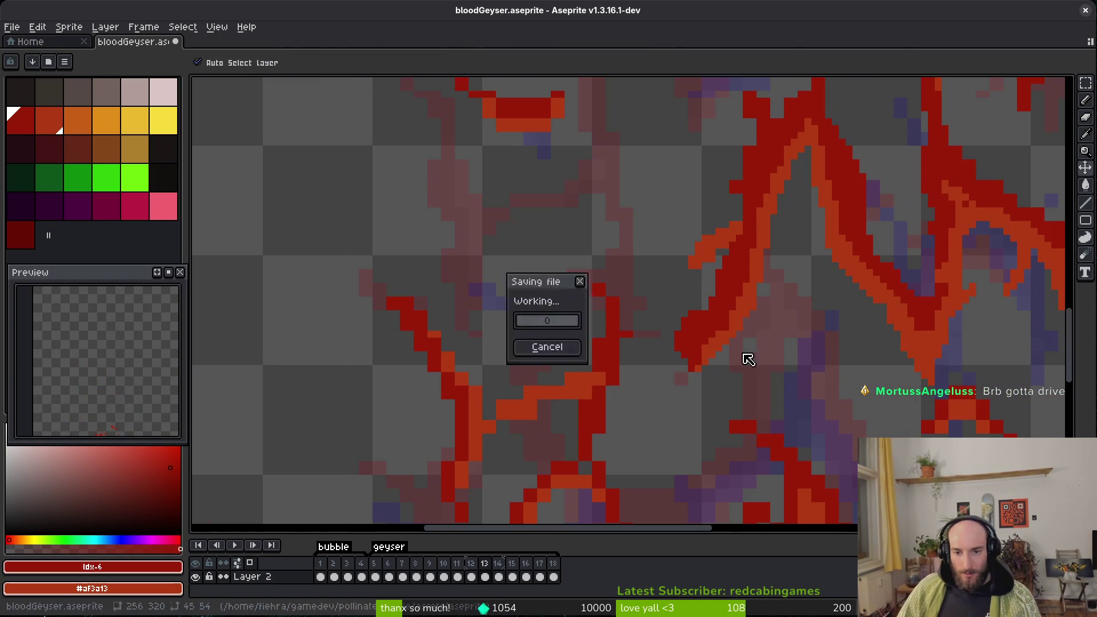
# Tidy the upper edge of the dark red streak with the Pencil.
pyautogui.scroll(3, 735, 306)
pyautogui.scroll(-1, 686, 338)
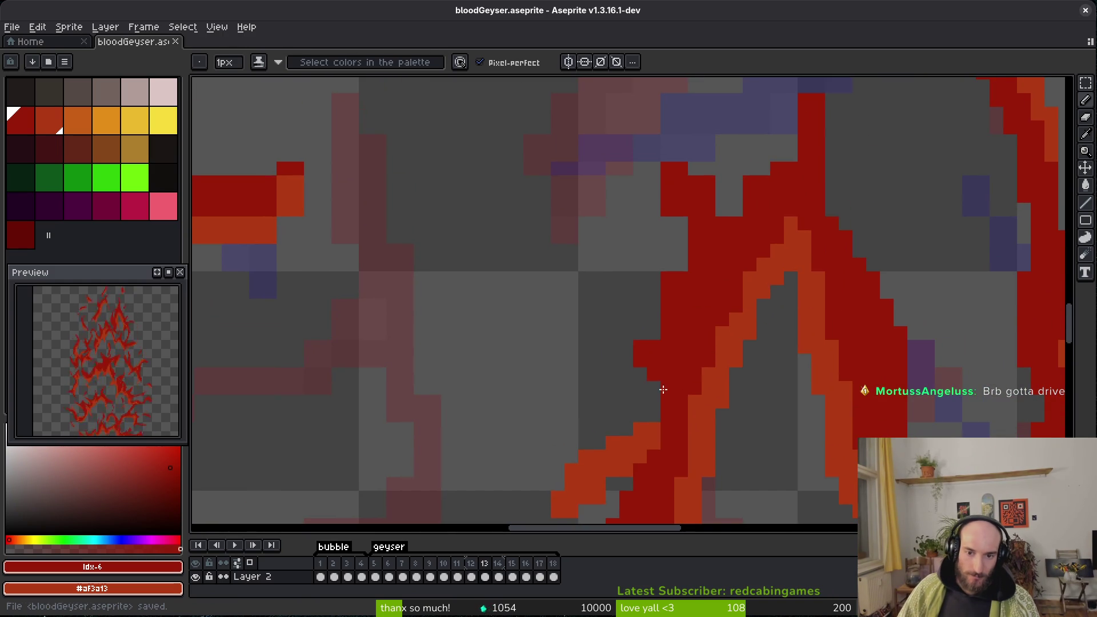
pyautogui.scroll(1, 644, 355)
pyautogui.scroll(1, 684, 311)
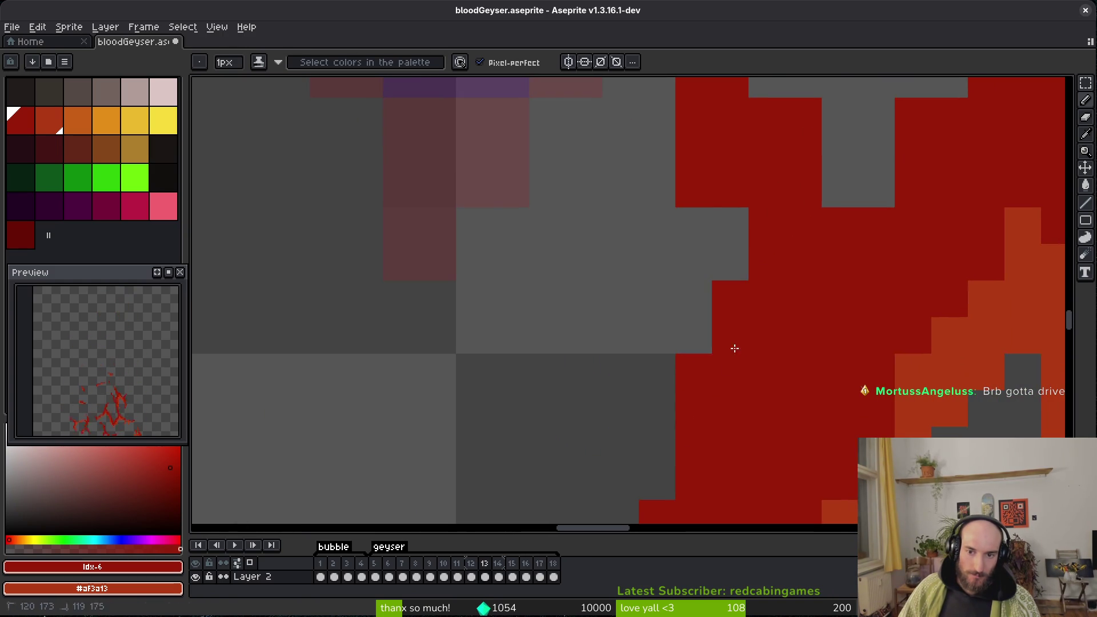
pyautogui.scroll(1, 742, 318)
pyautogui.press('b')
pyautogui.moveTo(808, 220); pyautogui.dragTo(728, 253)
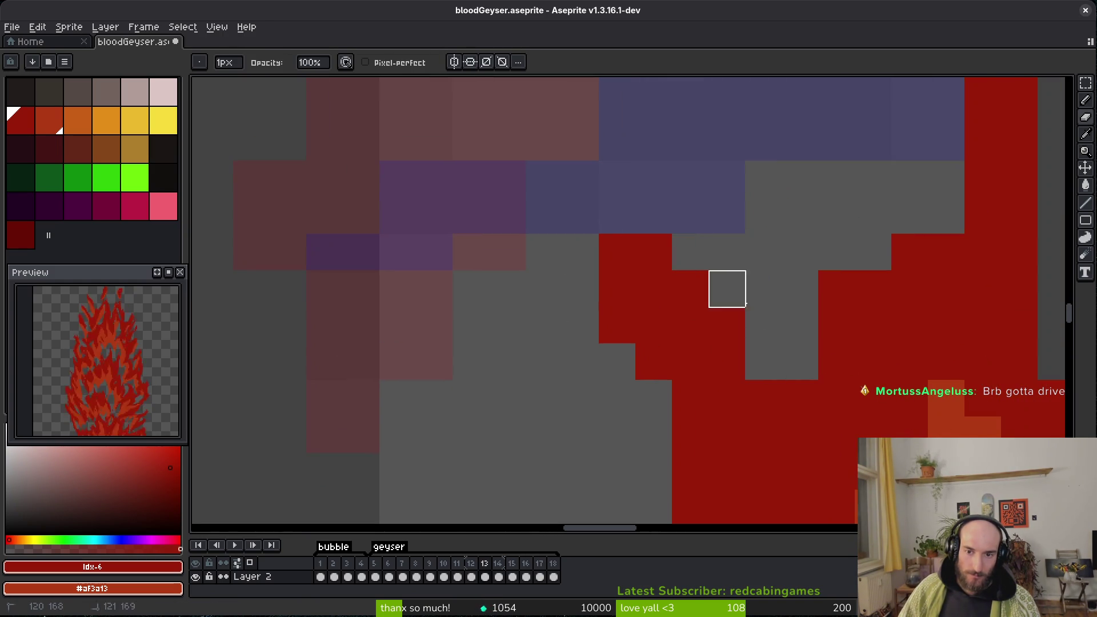
pyautogui.press('e')
# Toggle full-screen mode off and back on, dismissing the warning, then save the file.
pyautogui.scroll(-2, 840, 385)
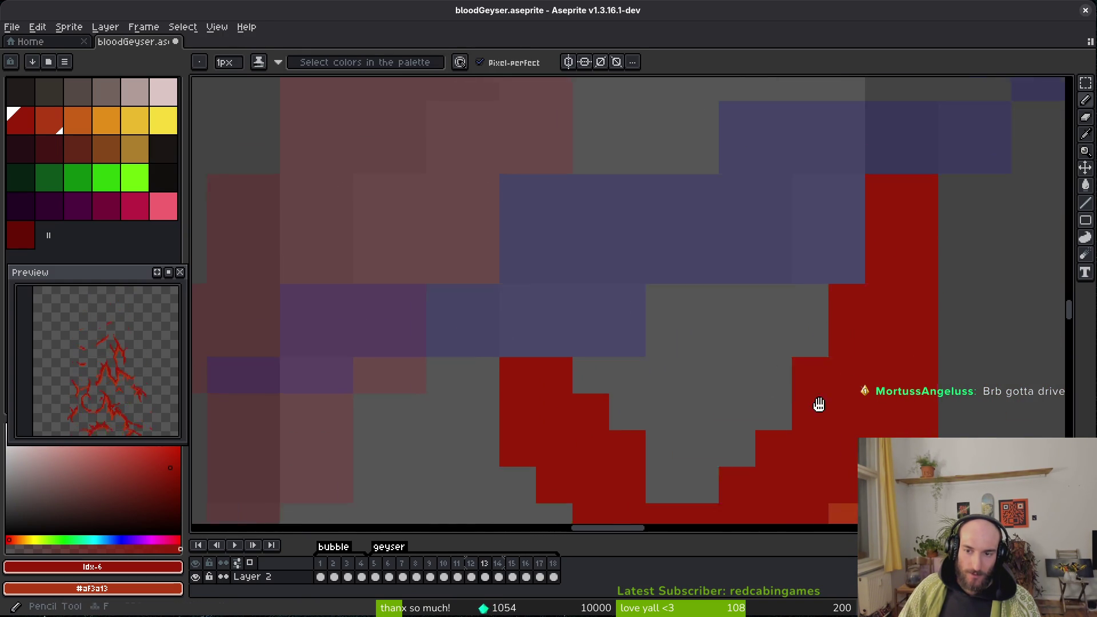
pyautogui.hotkey('ctrl', 'f')
pyautogui.press('Return')
pyautogui.hotkey('ctrl', 'f')
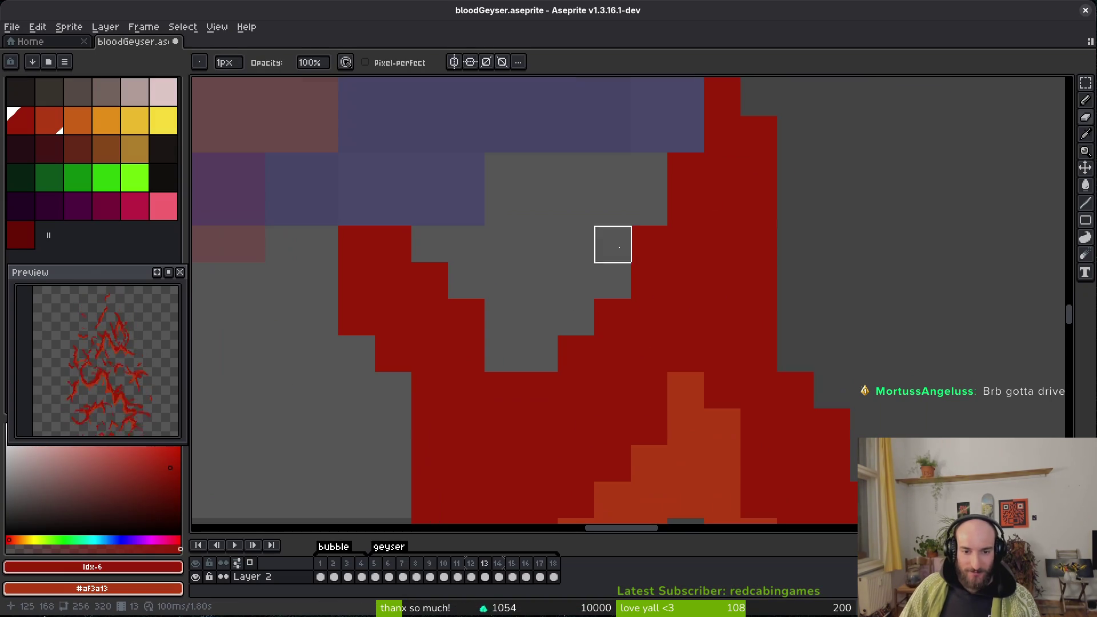
pyautogui.scroll(-2, 743, 457)
pyautogui.hscroll(-3, 654, 343)
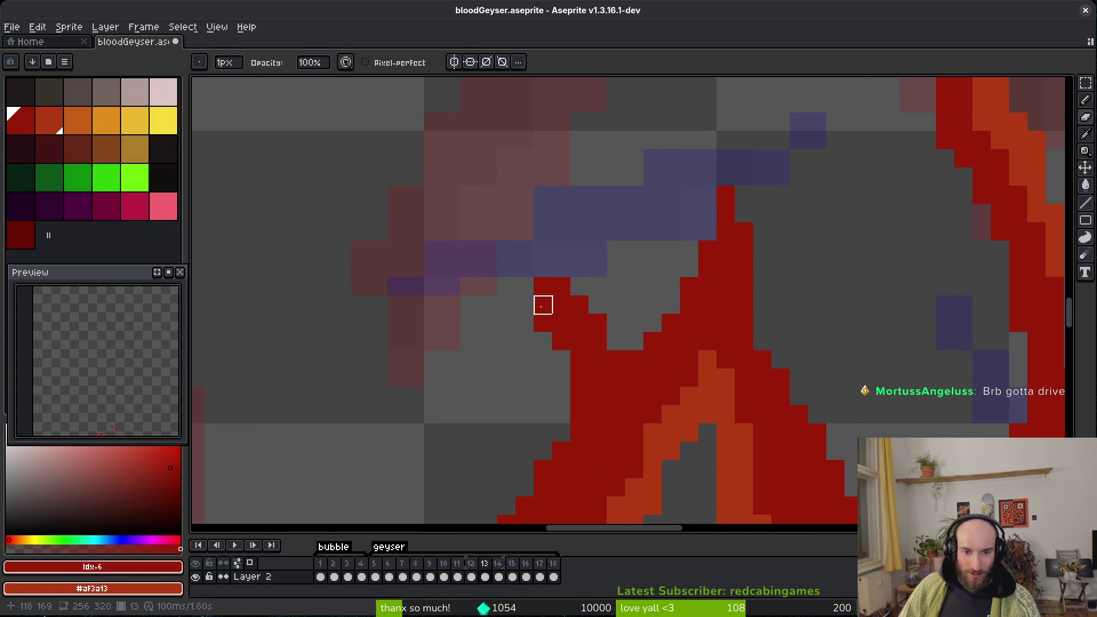
pyautogui.hotkey('ctrl', 's')
# Add dark red pixels into the remaining gaps and along the diagonal streak edge.
pyautogui.hscroll(3, 523, 309)
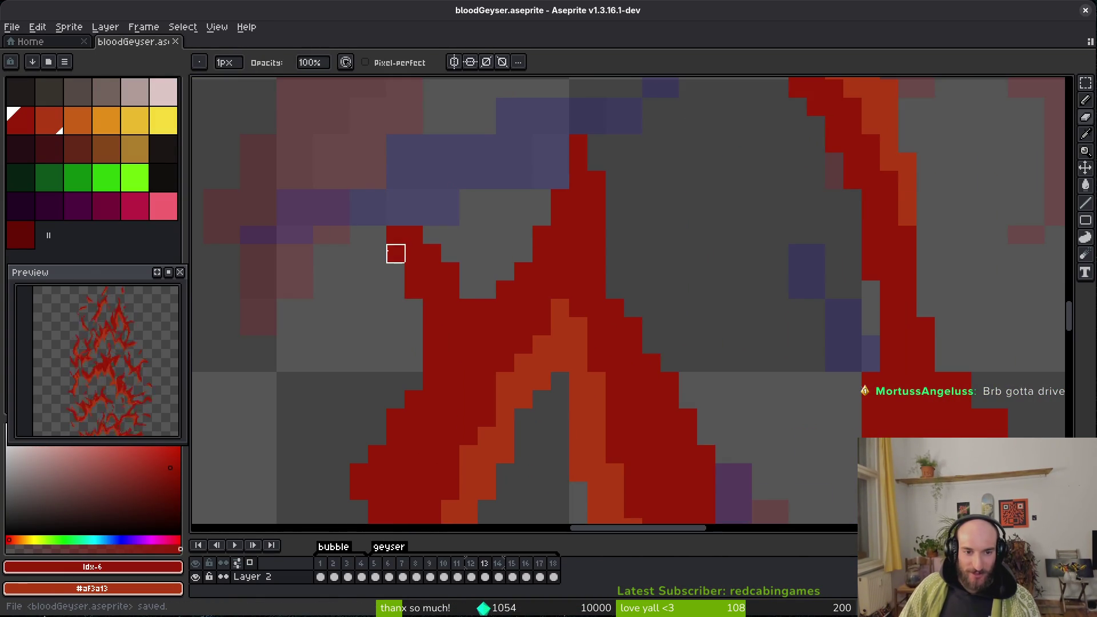
pyautogui.hscroll(3, 640, 309)
pyautogui.click(741, 394)
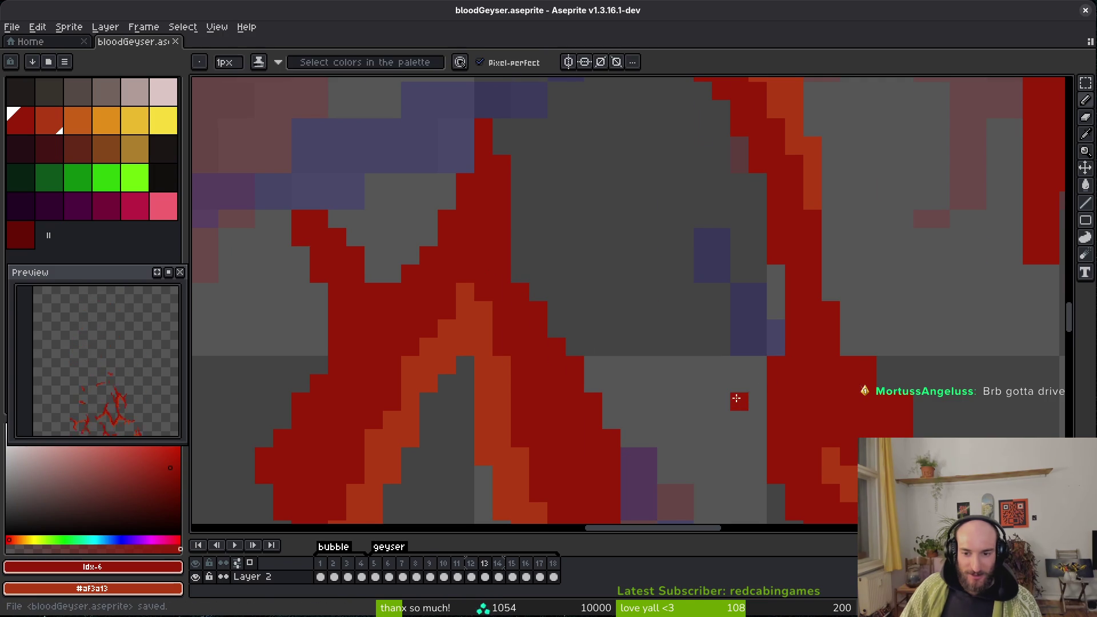
pyautogui.hscroll(-3, 741, 394)
pyautogui.hscroll(5, 889, 333)
pyautogui.moveTo(592, 266)
pyautogui.mouseDown()
pyautogui.moveTo(698, 358)
pyautogui.moveTo(686, 373)
pyautogui.mouseUp()
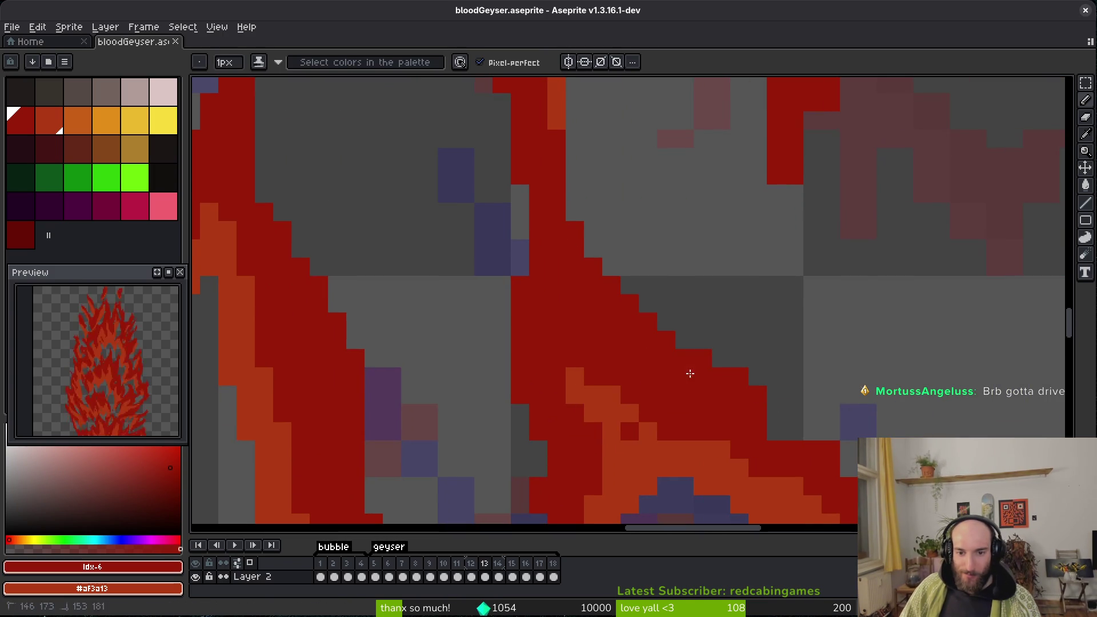
pyautogui.scroll(-2, 703, 400)
pyautogui.hscroll(4, 703, 400)
pyautogui.click(582, 349)
pyautogui.scroll(-2, 639, 330)
pyautogui.hscroll(1, 639, 330)
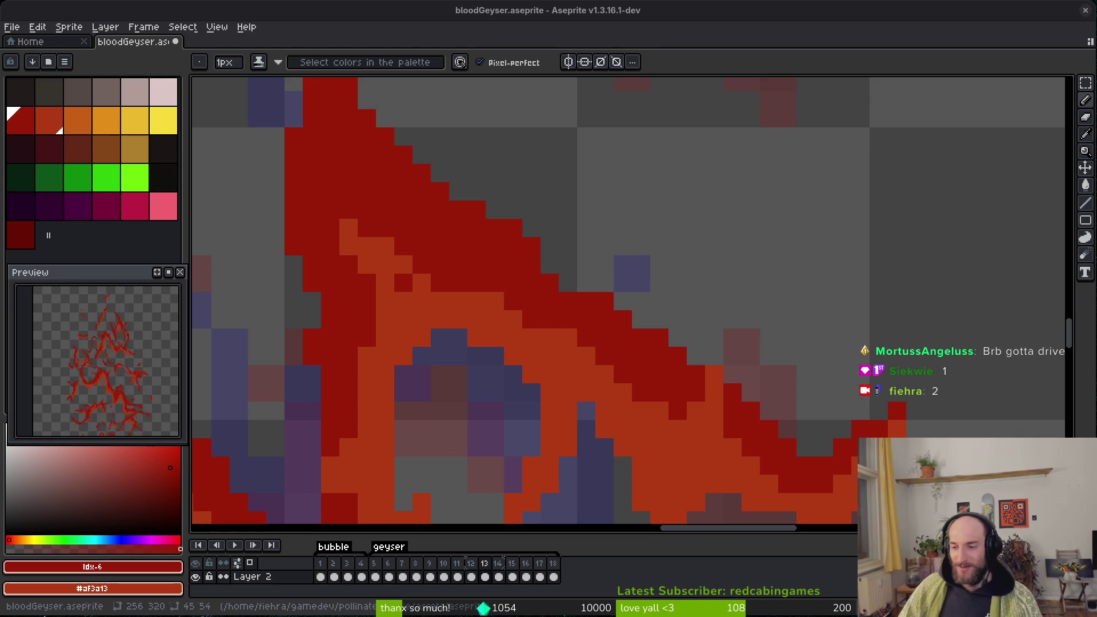
# Recolour the dark red pixels along the band's outer edge orange with the Pencil.
pyautogui.scroll(-5, 656, 379)
pyautogui.hscroll(-4, 699, 358)
pyautogui.scroll(2, 621, 321)
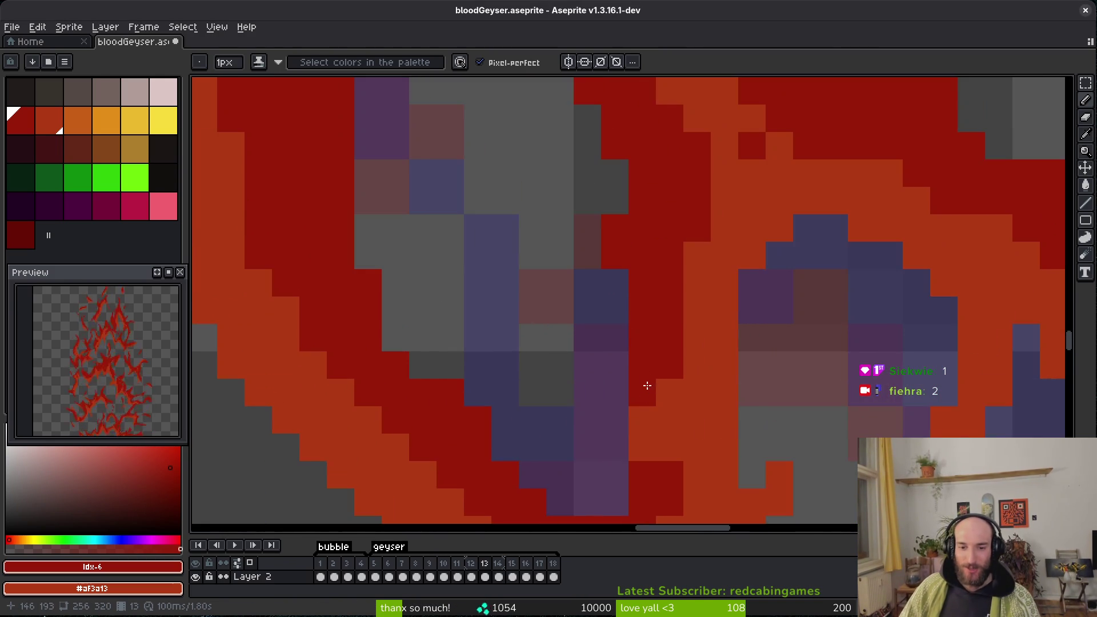
pyautogui.scroll(1, 644, 384)
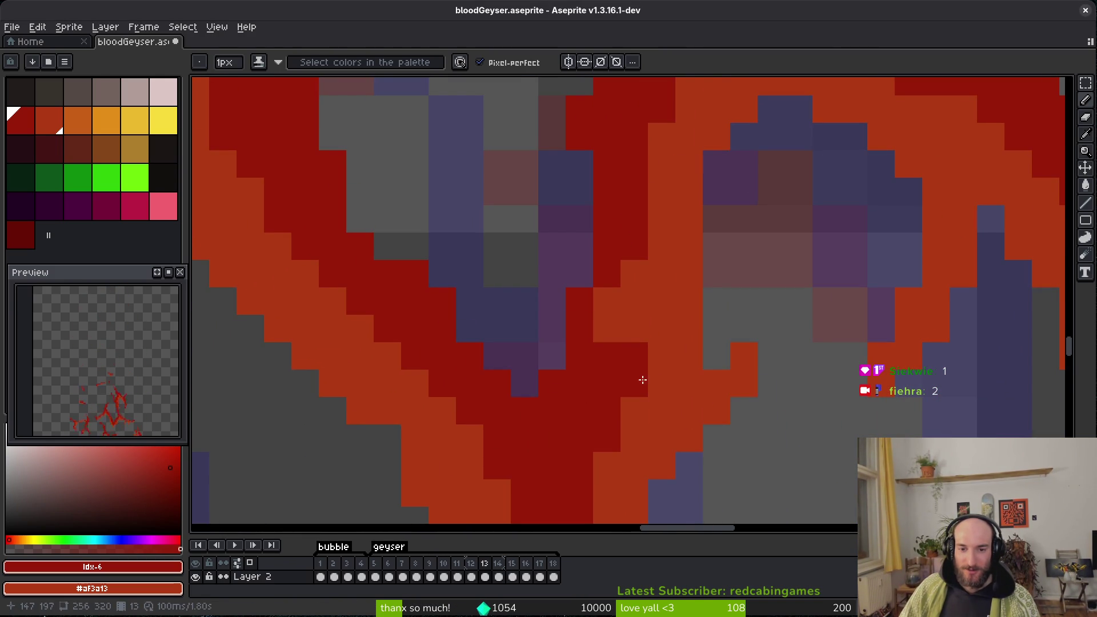
pyautogui.scroll(-1, 595, 335)
pyautogui.scroll(-1, 525, 335)
pyautogui.scroll(2, 526, 335)
pyautogui.press('e')
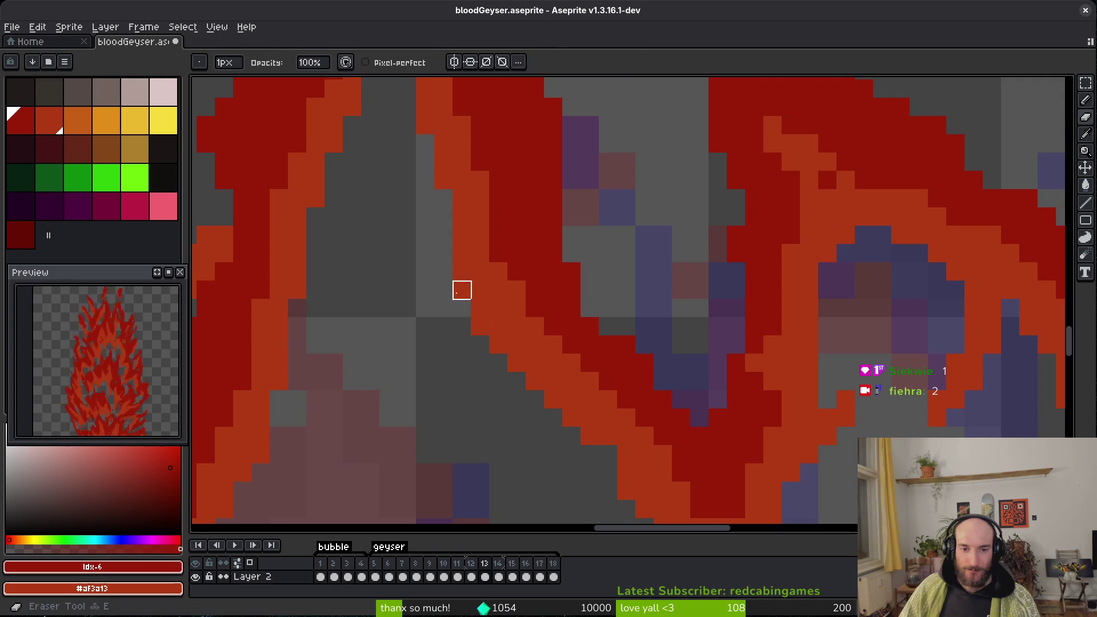
pyautogui.press('b')
pyautogui.moveTo(534, 292); pyautogui.dragTo(517, 235)
pyautogui.moveTo(526, 308); pyautogui.dragTo(526, 303)
pyautogui.moveTo(574, 370); pyautogui.dragTo(555, 331)
# Switch to the Eraser and save the geyser file.
pyautogui.scroll(-4, 557, 354)
pyautogui.scroll(3, 558, 360)
pyautogui.press('e')
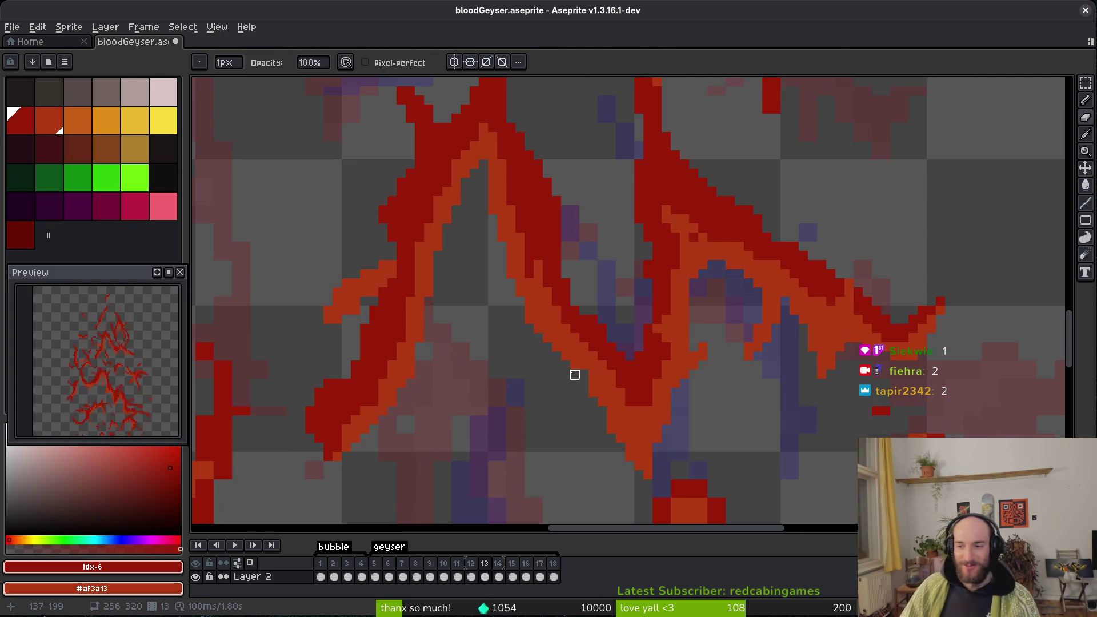
pyautogui.hotkey('ctrl', 's')
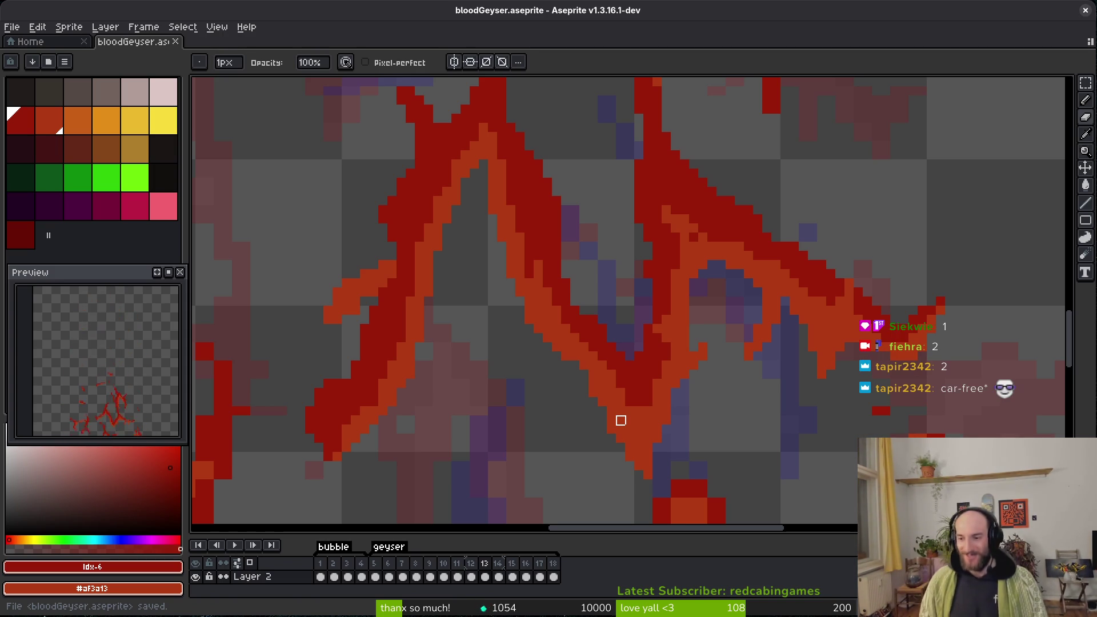
# Erase stray red pixels along the top row of the splash.
pyautogui.scroll(4, 474, 119)
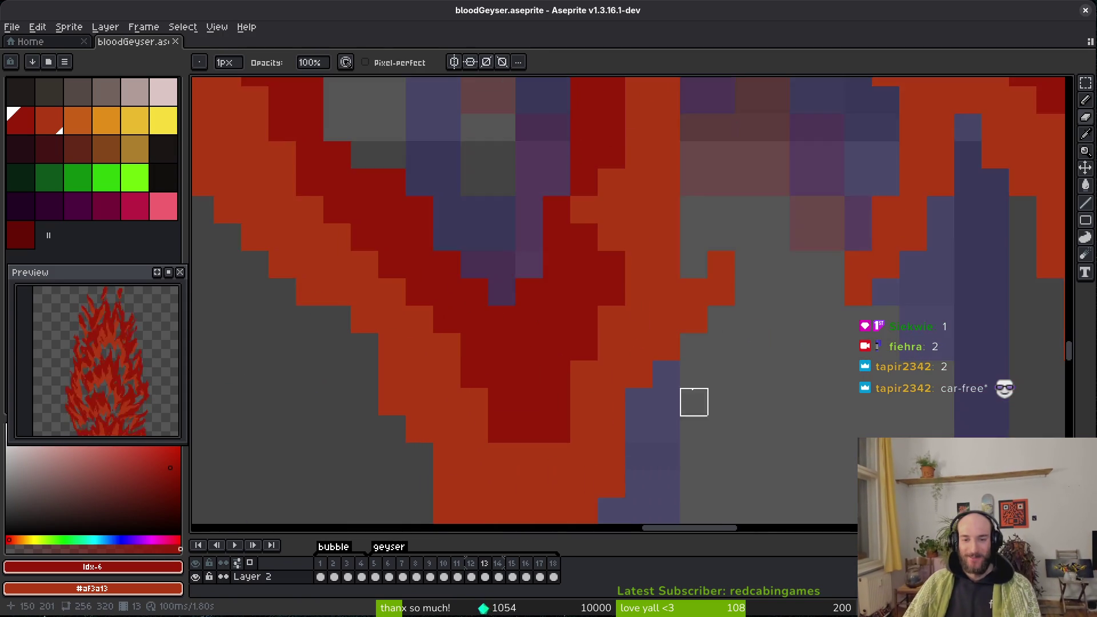
pyautogui.scroll(-3, 541, 352)
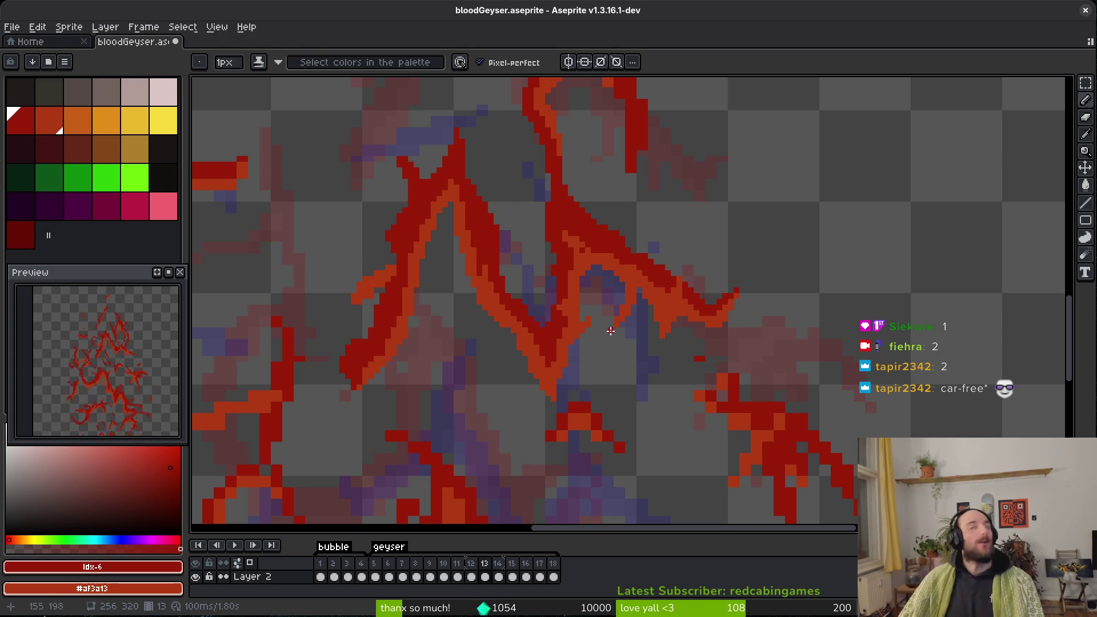
pyautogui.hscroll(-5, 611, 393)
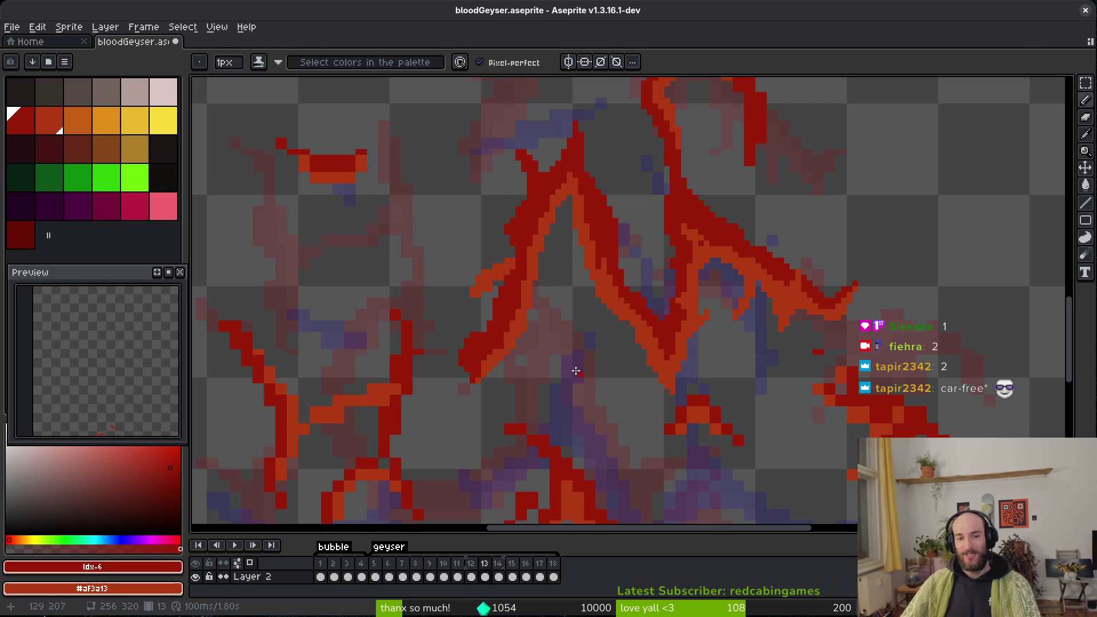
pyautogui.scroll(3, 836, 272)
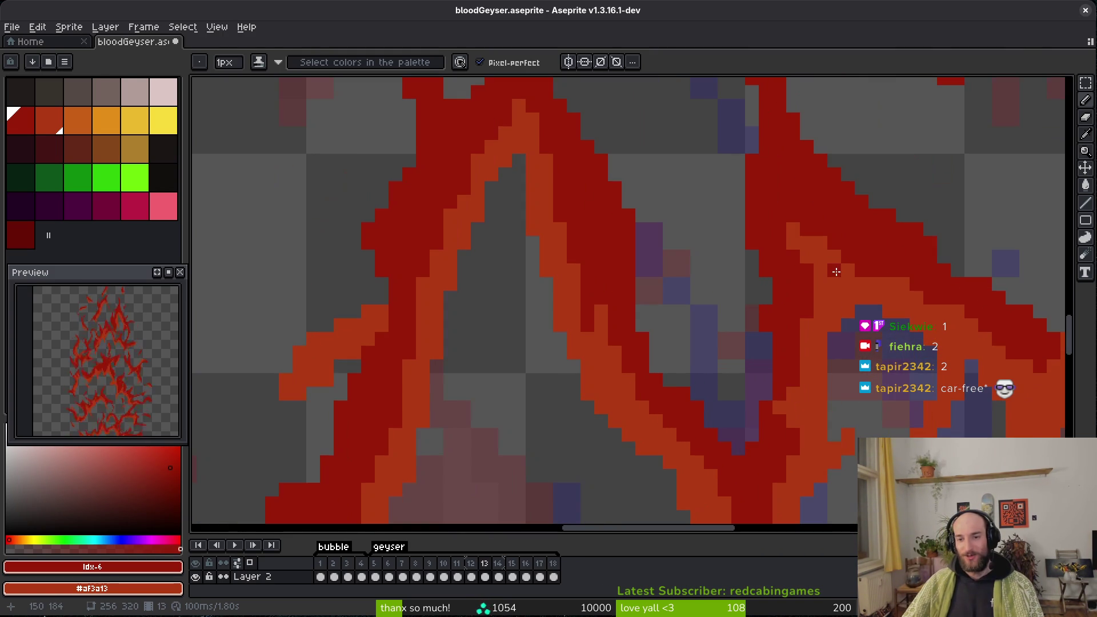
pyautogui.scroll(-2, 765, 402)
pyautogui.scroll(4, 704, 335)
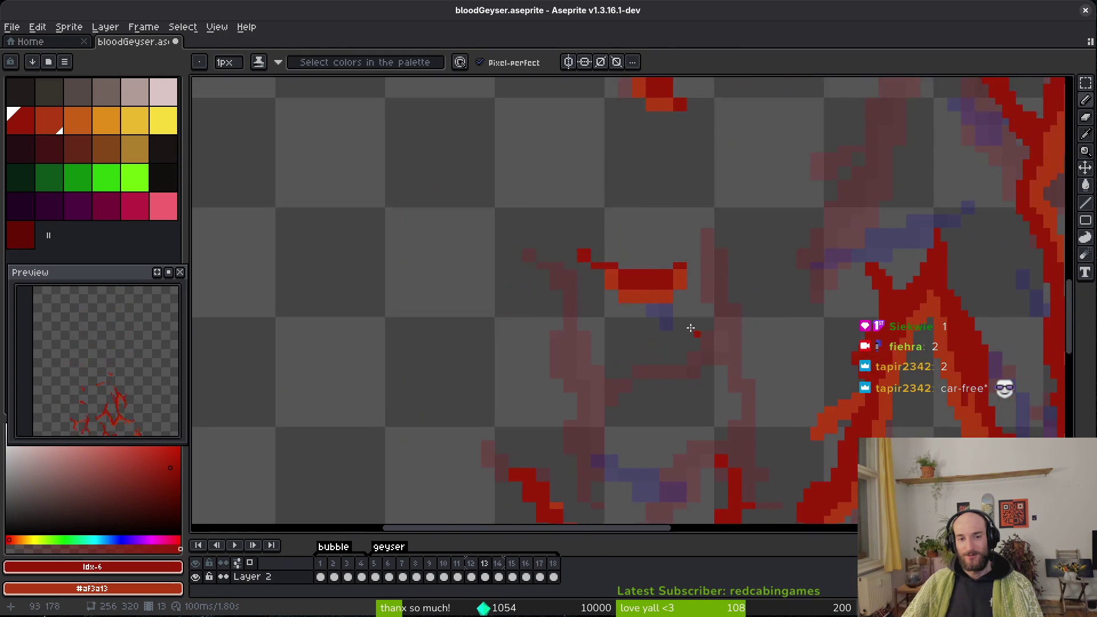
pyautogui.scroll(2, 739, 255)
pyautogui.press('e')
pyautogui.moveTo(795, 171); pyautogui.dragTo(429, 244)
# Draw dark red pixels along the geyser and add orange at the splash's top-right, undoing an accidental erase.
pyautogui.press('b')
pyautogui.moveTo(319, 207)
pyautogui.mouseDown()
pyautogui.moveTo(594, 319)
pyautogui.moveTo(736, 316)
pyautogui.mouseUp()
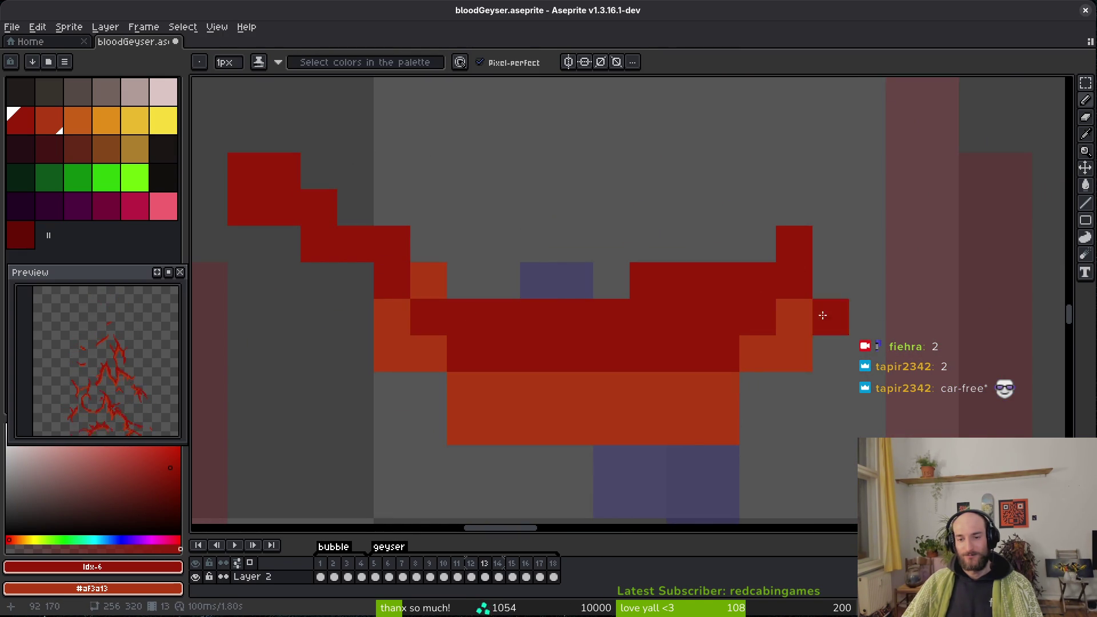
pyautogui.rightClick(832, 244)
pyautogui.rightClick(794, 280)
pyautogui.press('e')
pyautogui.moveTo(721, 427); pyautogui.dragTo(429, 428)
pyautogui.hotkey('ctrl', 'z')
pyautogui.press('b')
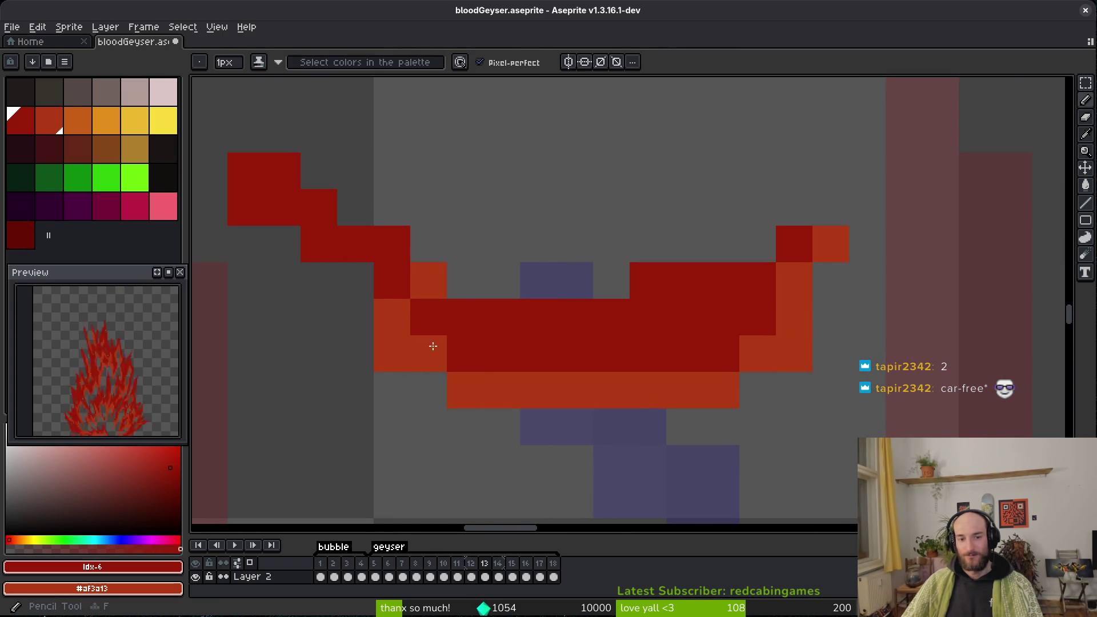
# Paint orange pixels along the splash's upper-left edge and add a dark red pixel.
pyautogui.rightClick(465, 354)
pyautogui.rightClick(355, 280)
pyautogui.rightClick(355, 244)
pyautogui.rightClick(392, 281)
pyautogui.rightClick(318, 244)
pyautogui.rightClick(282, 208)
pyautogui.click(429, 280)
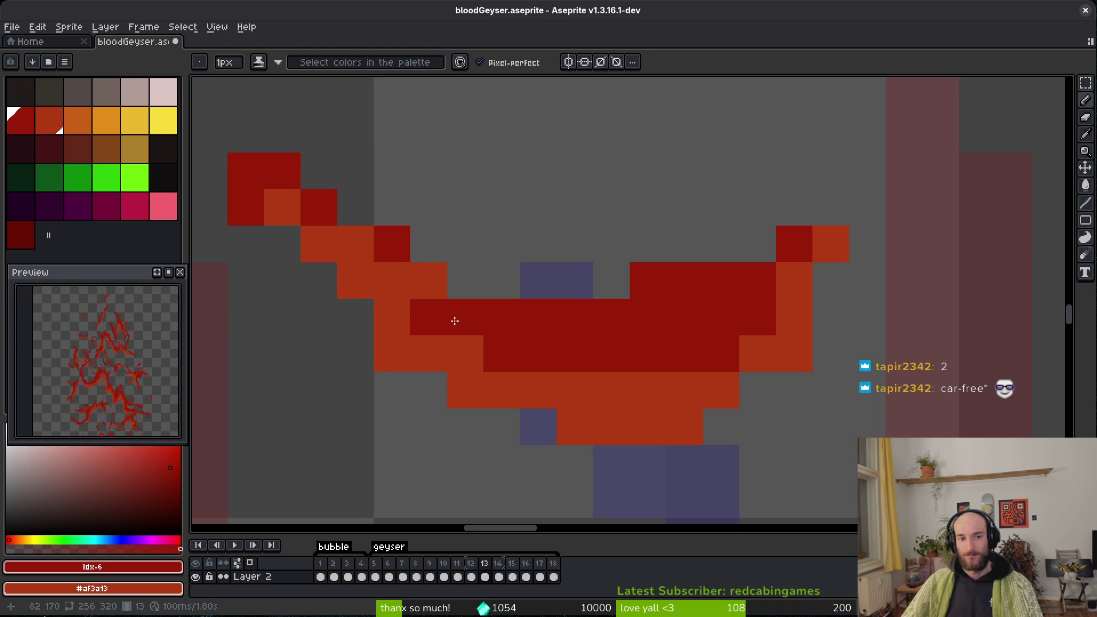
# Remove a stray pixel below the splash and paint orange along its lower edge.
pyautogui.press('e')
pyautogui.rightClick(250, 181)
pyautogui.click(246, 207)
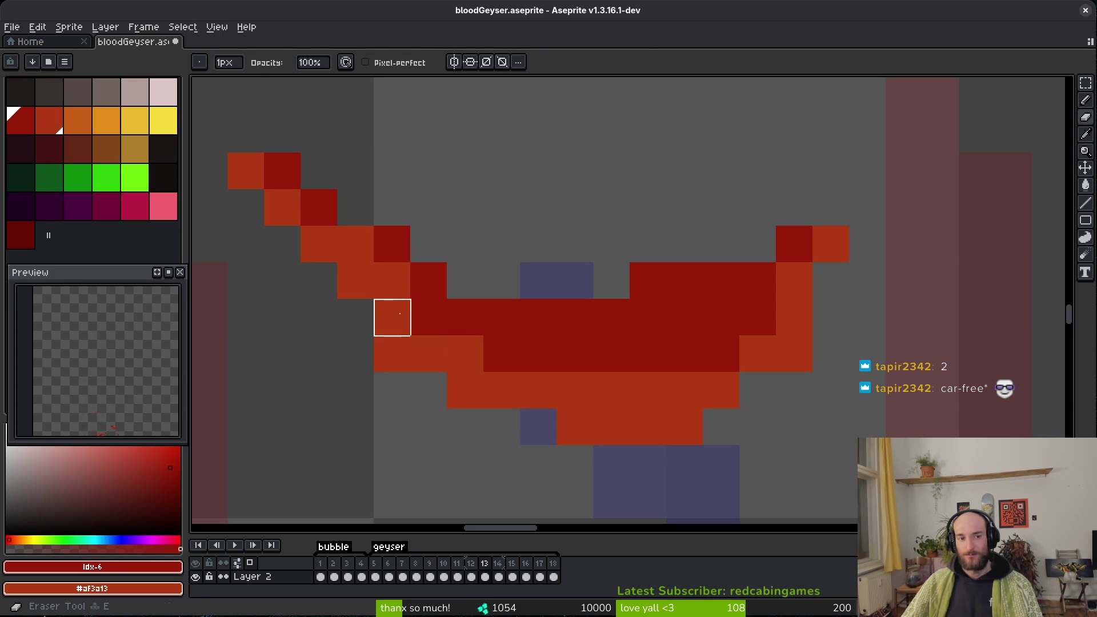
pyautogui.press('b')
pyautogui.rightClick(428, 317)
pyautogui.rightClick(496, 355)
pyautogui.rightClick(538, 353)
pyautogui.click(649, 391)
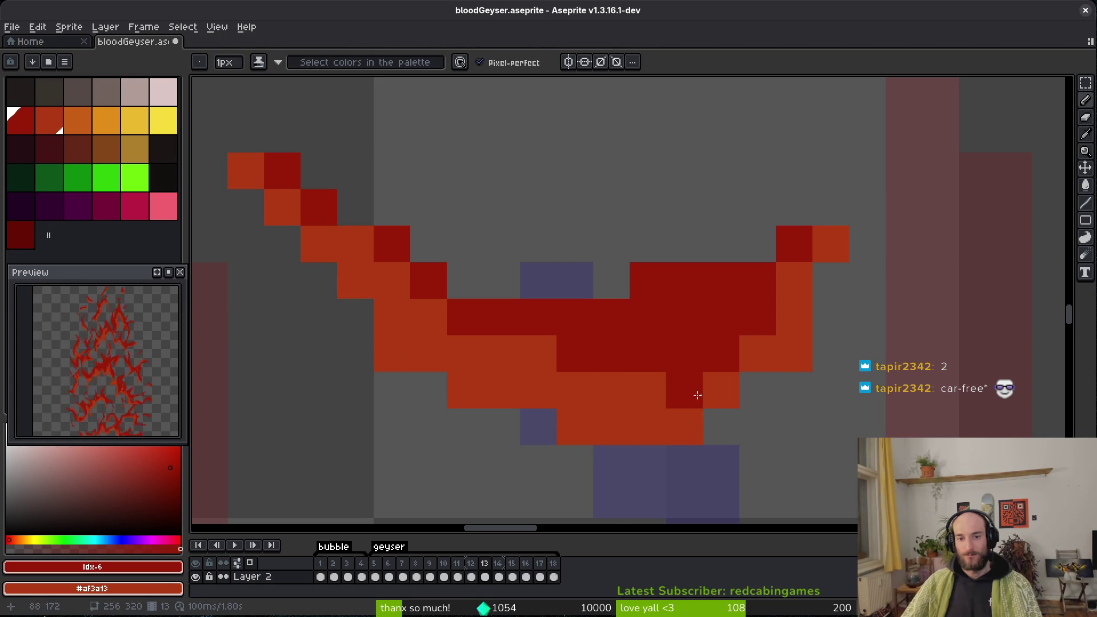
# Save bloodGeyser.aseprite after checking the splash.
pyautogui.scroll(-4, 686, 404)
pyautogui.scroll(4, 679, 397)
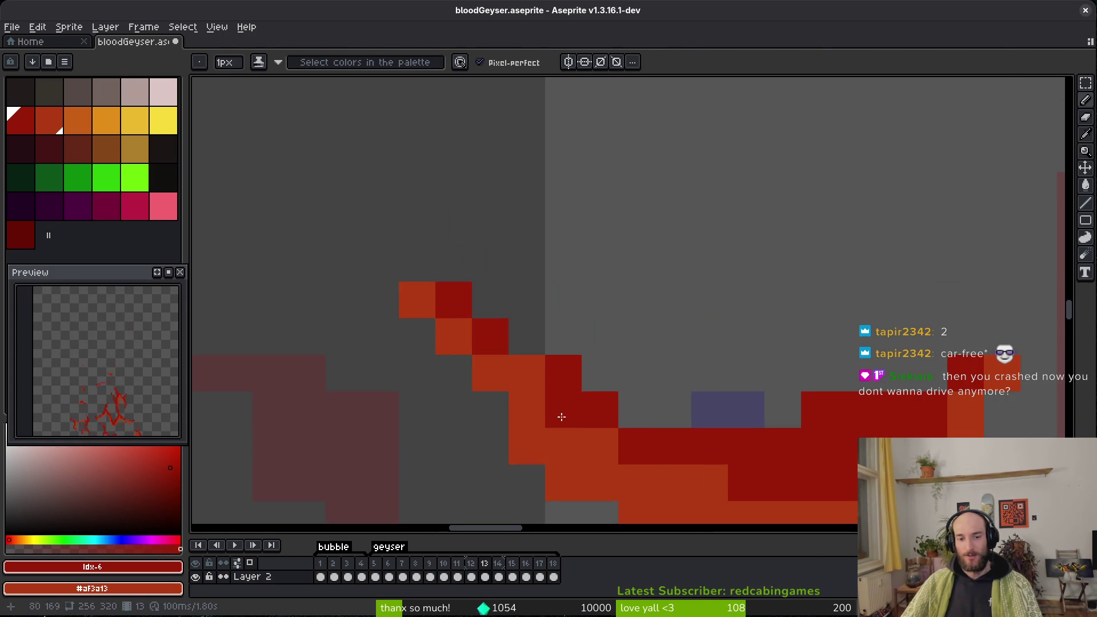
pyautogui.scroll(-4, 638, 332)
pyautogui.hotkey('ctrl', 's')
# Add a dark red pixel above the splash and an orange line down the streak's left edge.
pyautogui.click(734, 290)
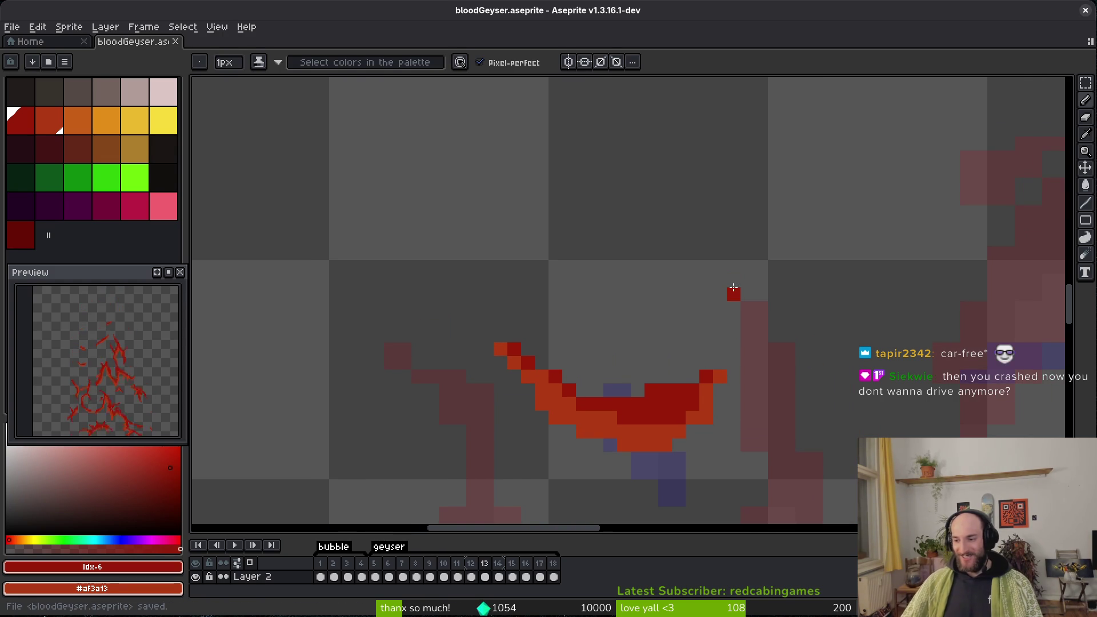
pyautogui.scroll(2, 729, 295)
pyautogui.scroll(1, 698, 274)
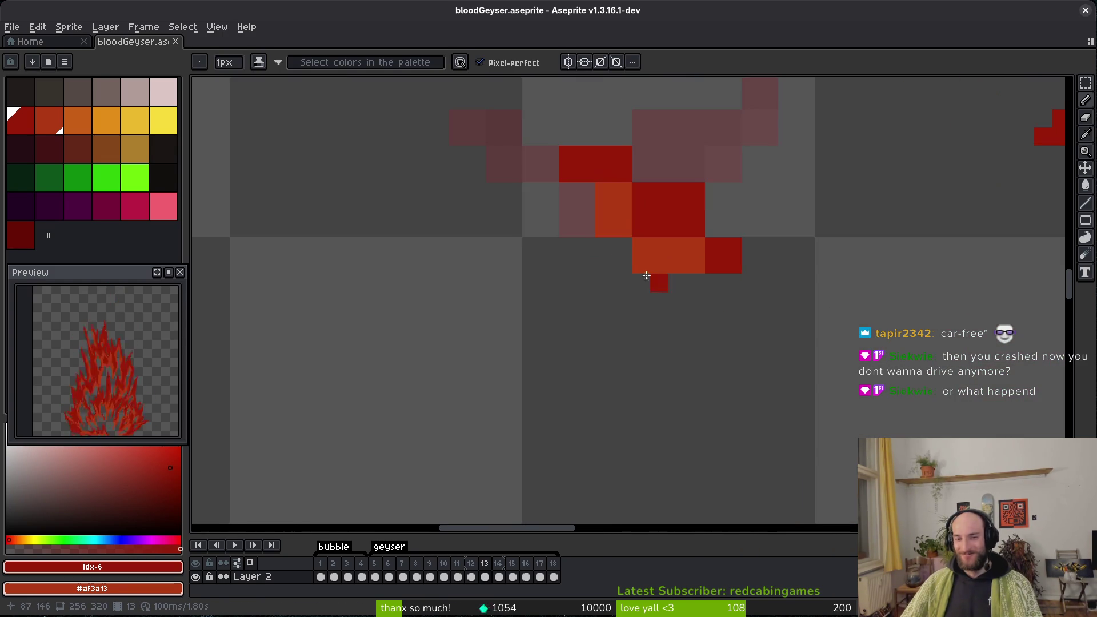
pyautogui.scroll(3, 667, 292)
pyautogui.scroll(-2, 531, 183)
pyautogui.moveTo(484, 139); pyautogui.dragTo(517, 220)
pyautogui.moveTo(600, 248); pyautogui.dragTo(565, 249)
pyautogui.moveTo(535, 267); pyautogui.dragTo(559, 259)
# Erase stray pixels around the streak, including two at the row's right end.
pyautogui.press('e')
pyautogui.click(563, 294)
pyautogui.click(562, 240)
pyautogui.moveTo(672, 295); pyautogui.dragTo(696, 293)
pyautogui.click(576, 189)
pyautogui.moveTo(631, 216); pyautogui.dragTo(658, 216)
# Paint dark red along the upper-left diagonal, erase the streak's lower-right pixels, and save.
pyautogui.press('b')
pyautogui.moveTo(659, 299); pyautogui.dragTo(622, 299)
pyautogui.moveTo(494, 189); pyautogui.dragTo(550, 219)
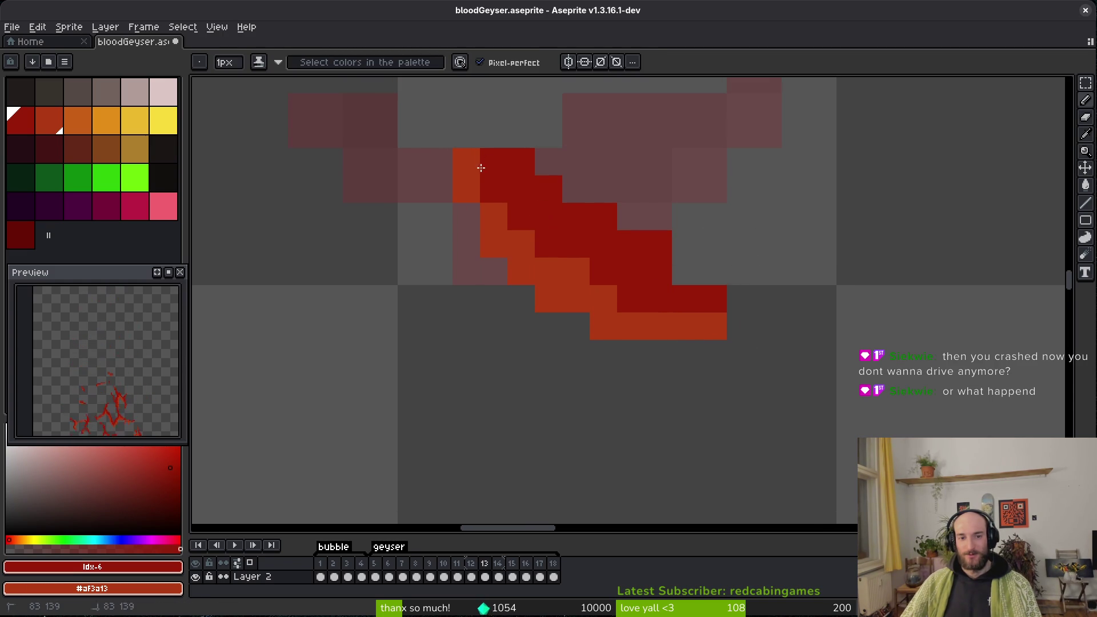
pyautogui.scroll(-1, 716, 303)
pyautogui.press('e')
pyautogui.moveTo(714, 261); pyautogui.dragTo(714, 289)
pyautogui.hotkey('ctrl', 's')
# Pan to another part of the sprite and save the file again.
pyautogui.scroll(-3, 772, 309)
pyautogui.moveTo(779, 333); pyautogui.dragTo(651, 362)
pyautogui.hscroll(2, 558, 220)
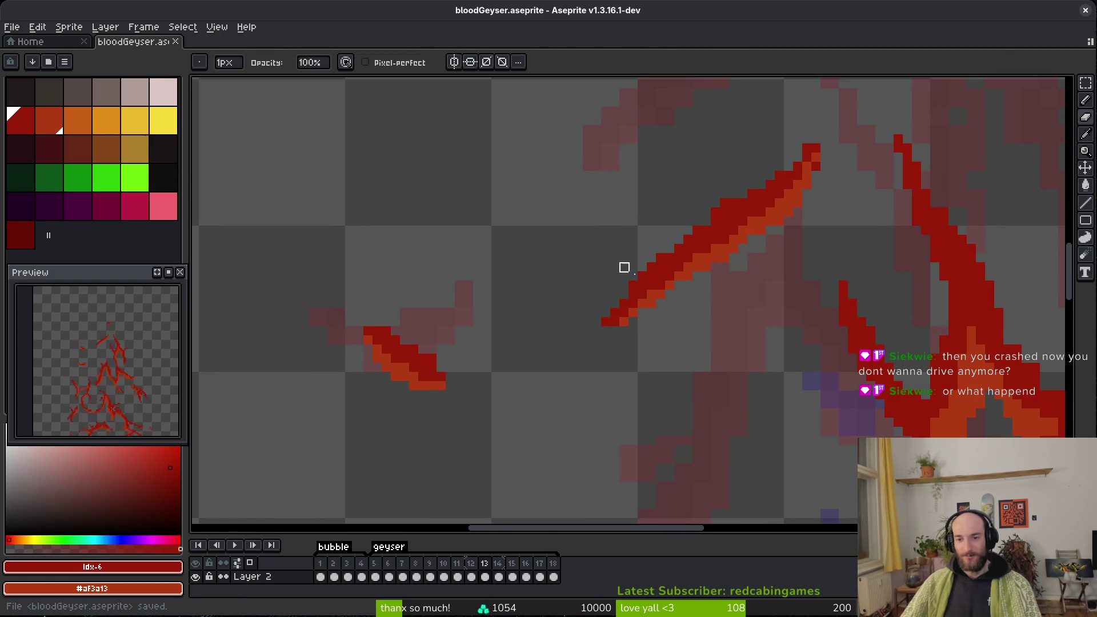
pyautogui.scroll(-7, 642, 276)
pyautogui.press('b')
pyautogui.scroll(-5, 686, 234)
pyautogui.scroll(1, 718, 260)
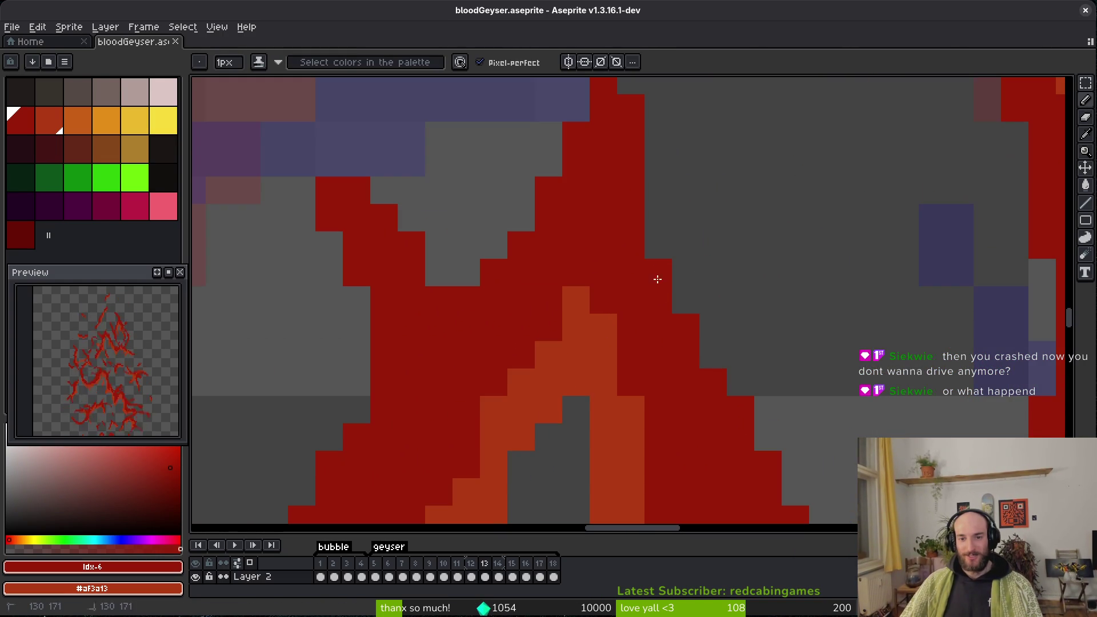
pyautogui.hotkey('ctrl', 's')
# Paint a vertical run of orange pixels along the streak.
pyautogui.scroll(-2, 711, 341)
pyautogui.scroll(-3, 711, 340)
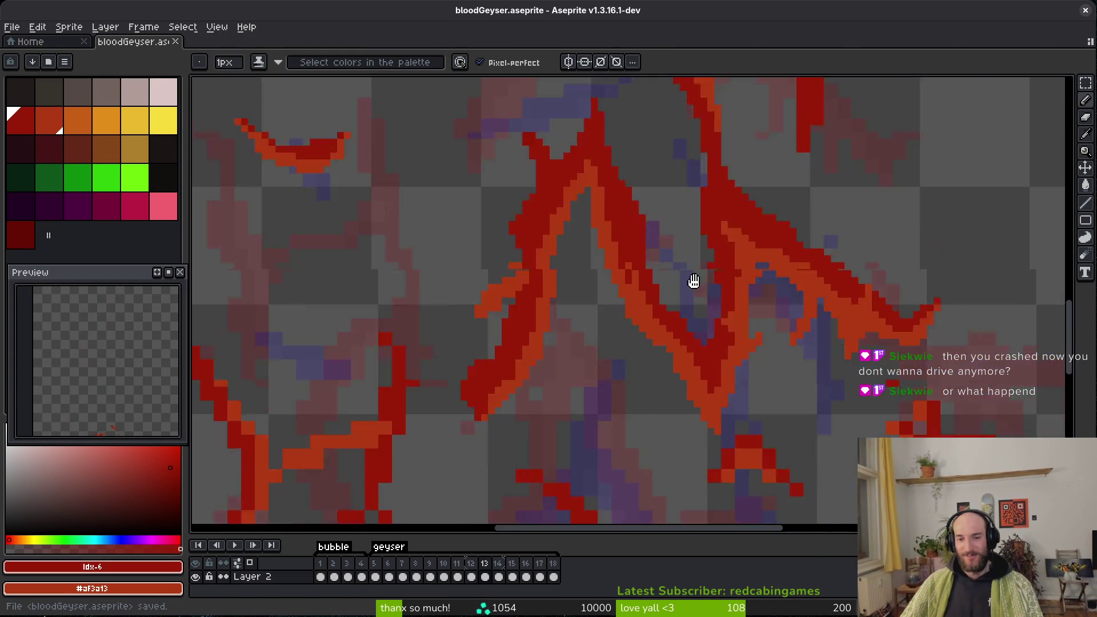
pyautogui.scroll(3, 686, 313)
pyautogui.scroll(1, 645, 323)
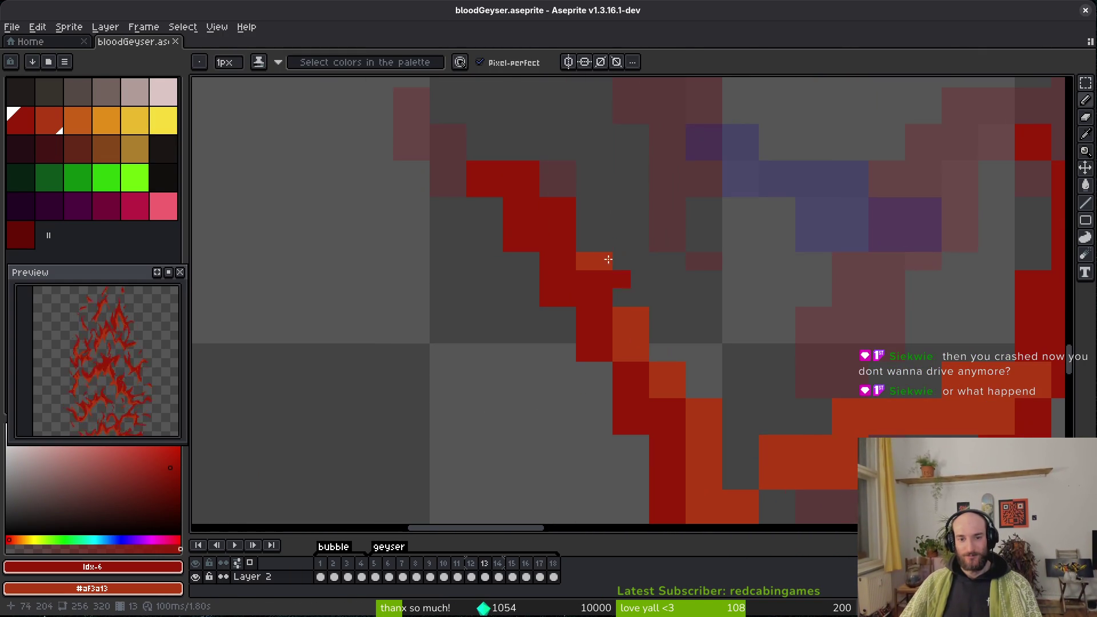
pyautogui.moveTo(670, 392); pyautogui.dragTo(673, 458)
# Erase stray orange edge pixels and the orange pixels along the stroke's bottom.
pyautogui.press('e')
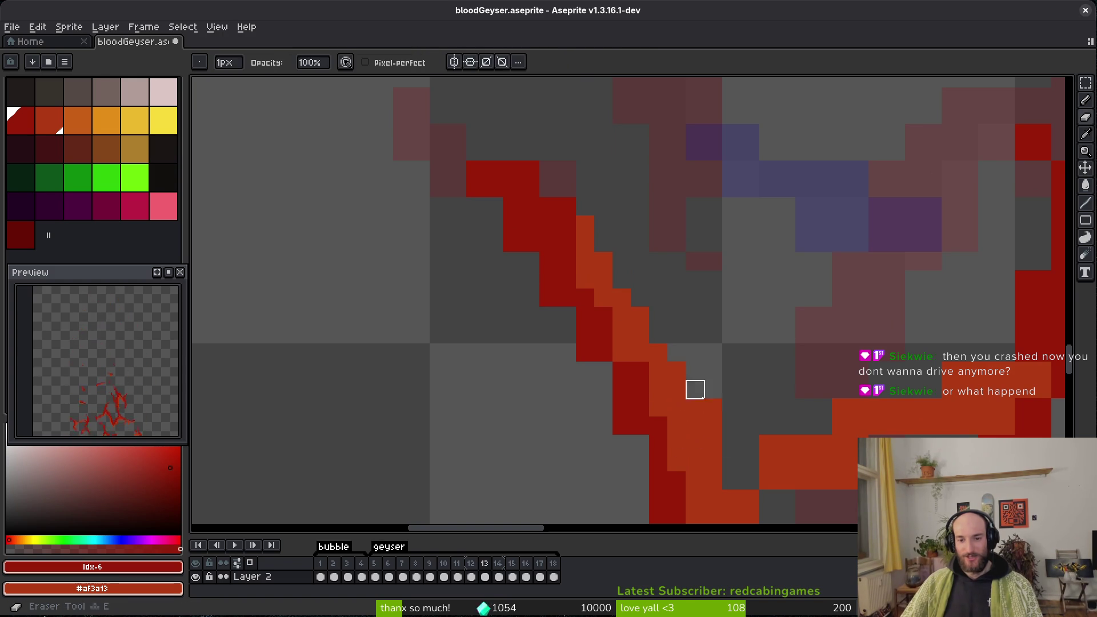
pyautogui.moveTo(732, 418); pyautogui.dragTo(611, 357)
pyautogui.click(646, 383)
pyautogui.click(719, 346)
pyautogui.click(838, 310)
pyautogui.moveTo(701, 420); pyautogui.dragTo(738, 411)
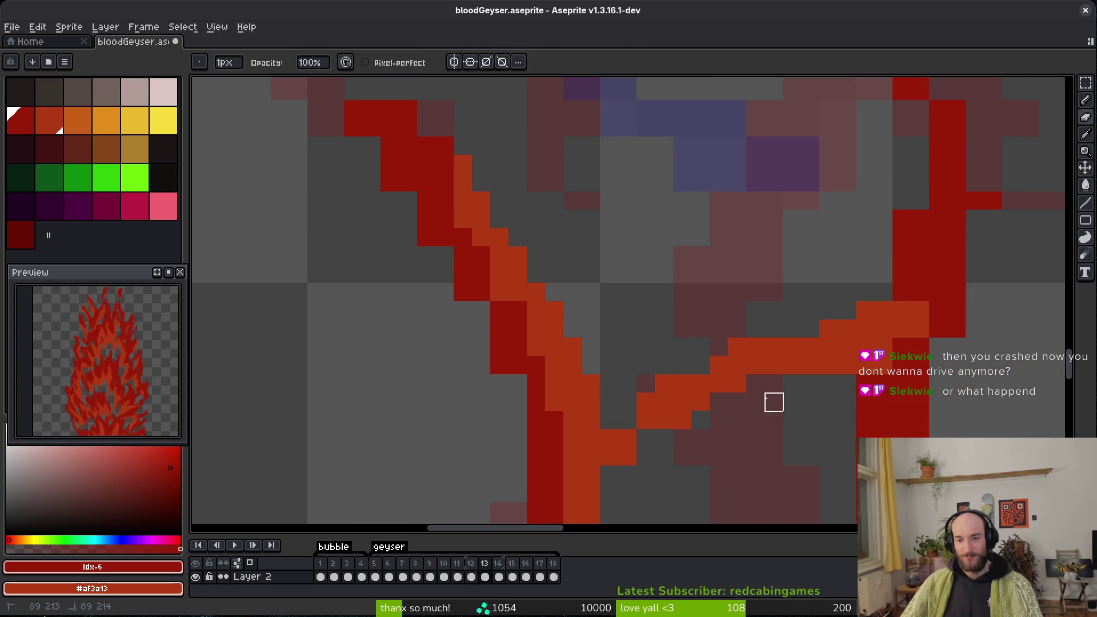
# Paint an orange column down the streak and add dark red pixels along its edge.
pyautogui.press('b')
pyautogui.moveTo(909, 326); pyautogui.dragTo(836, 311)
pyautogui.click(836, 299)
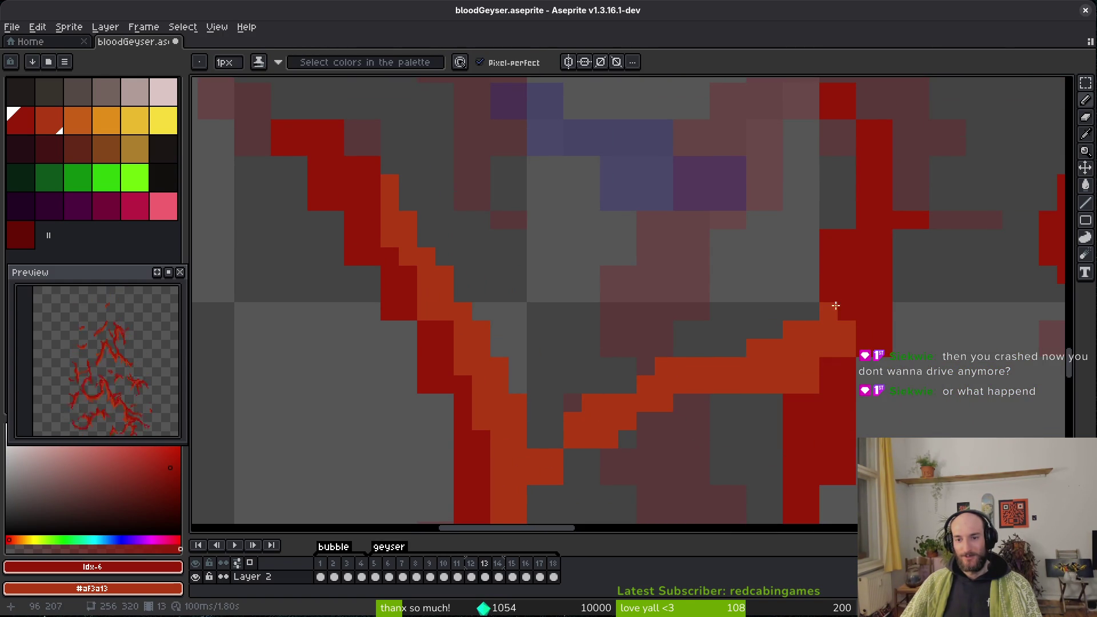
pyautogui.moveTo(814, 387)
pyautogui.mouseDown()
pyautogui.moveTo(822, 313)
pyautogui.moveTo(808, 330)
pyautogui.moveTo(824, 412)
pyautogui.moveTo(715, 293)
pyautogui.mouseUp()
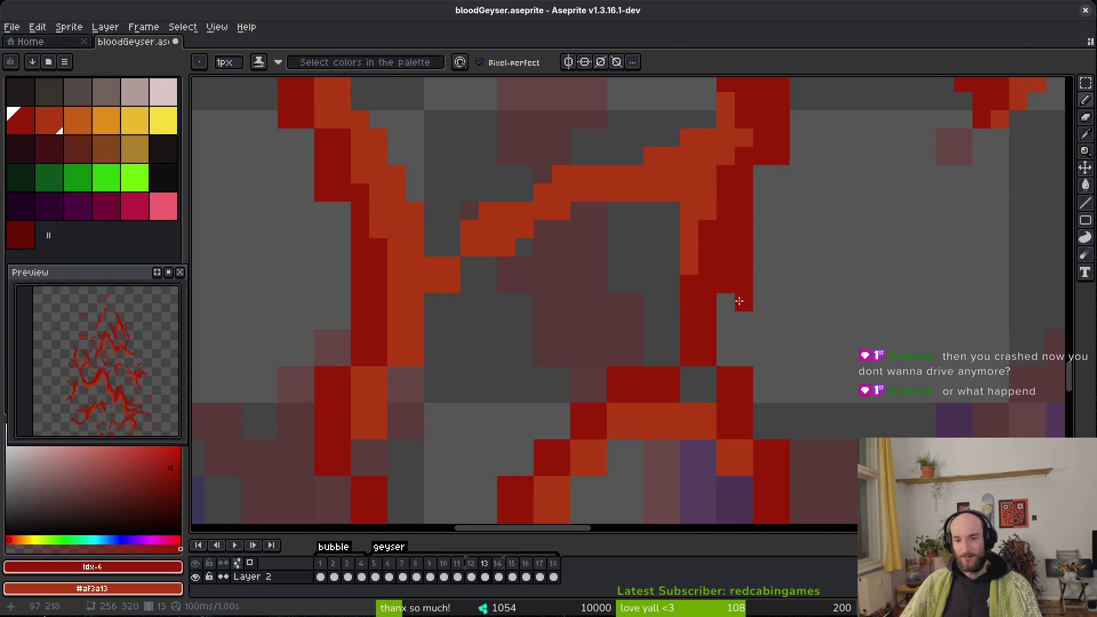
pyautogui.click(726, 303)
pyautogui.moveTo(762, 165); pyautogui.dragTo(763, 217)
# Review the streak and save bloodGeyser.aseprite twice.
pyautogui.press('e')
pyautogui.scroll(-5, 739, 482)
pyautogui.scroll(3, 750, 328)
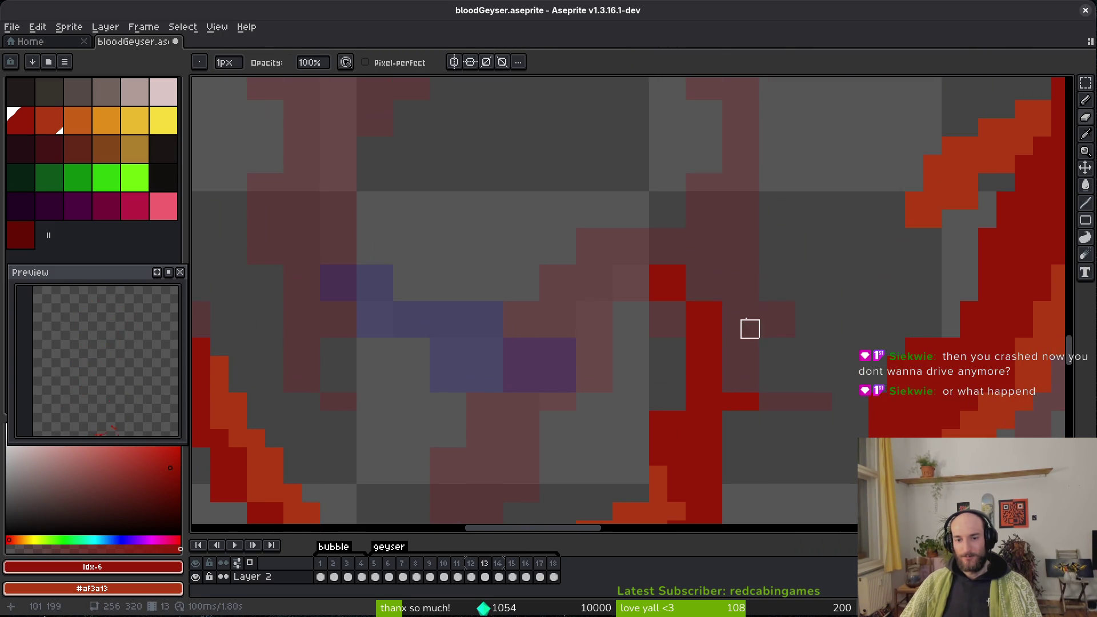
pyautogui.press('b')
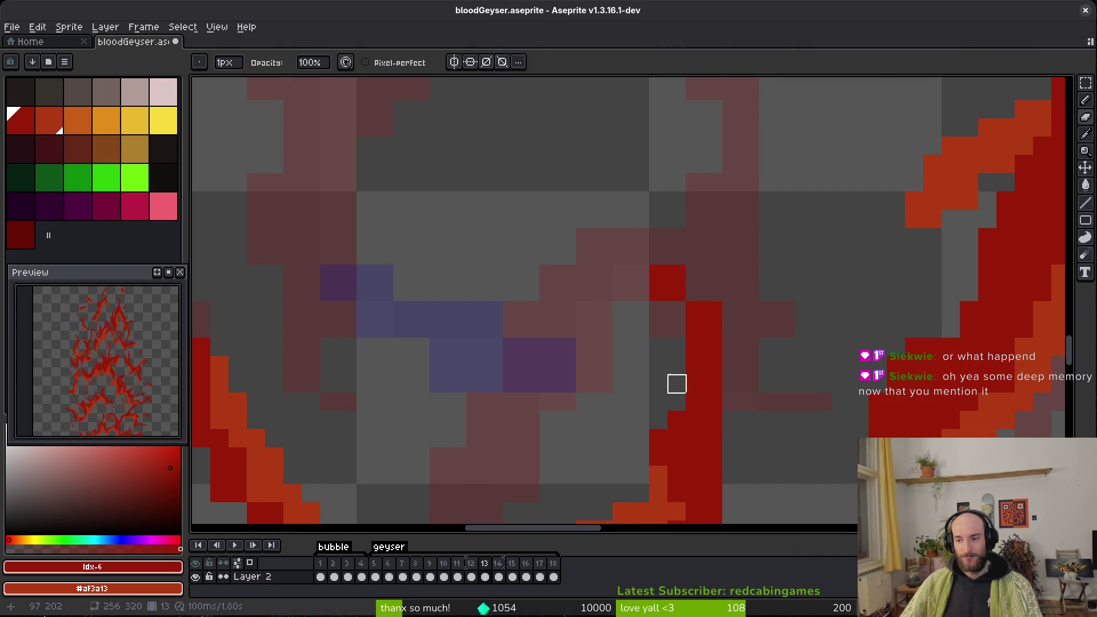
pyautogui.hotkey('ctrl', 's')
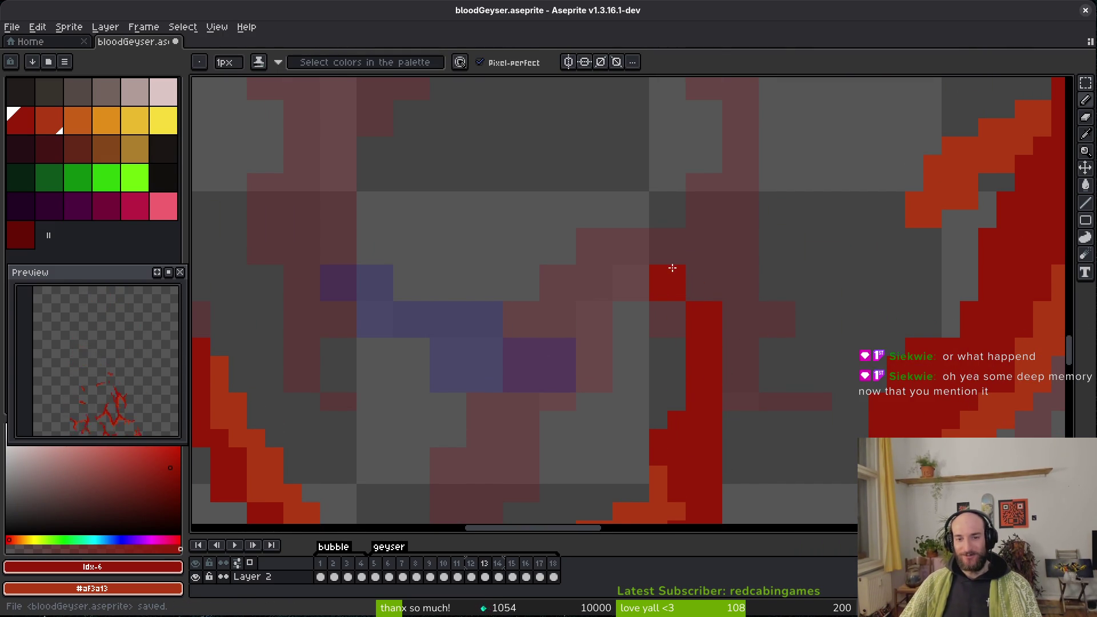
pyautogui.scroll(-5, 730, 403)
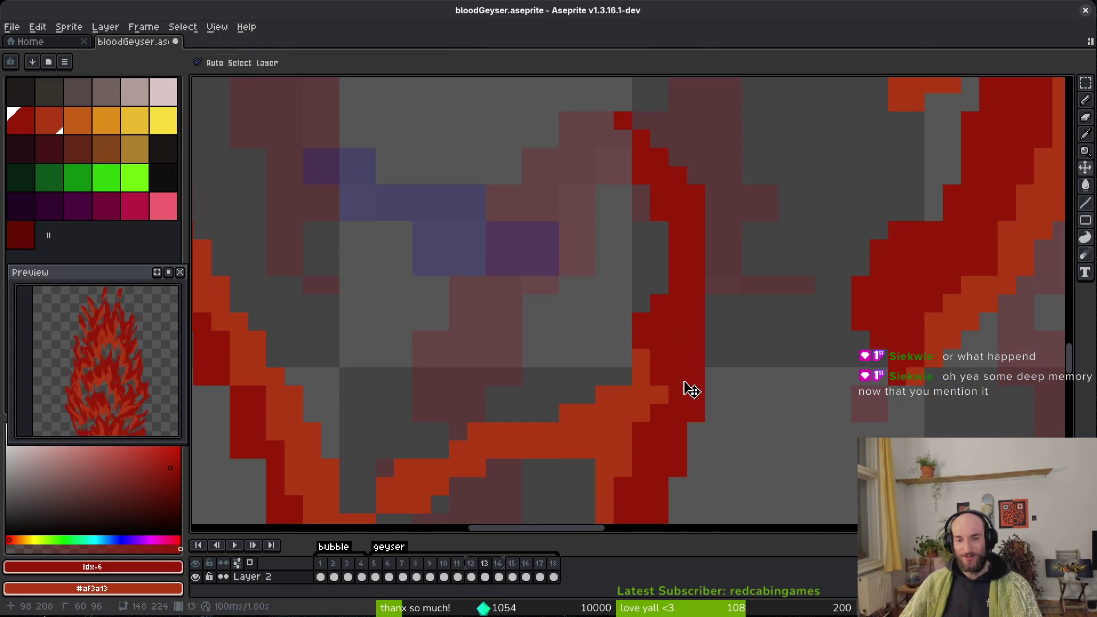
pyautogui.hotkey('ctrl', 's')
# Recolour orange edge pixels dark red, undo a stray red pixel, and place a dark red tip pixel.
pyautogui.hscroll(-5, 713, 235)
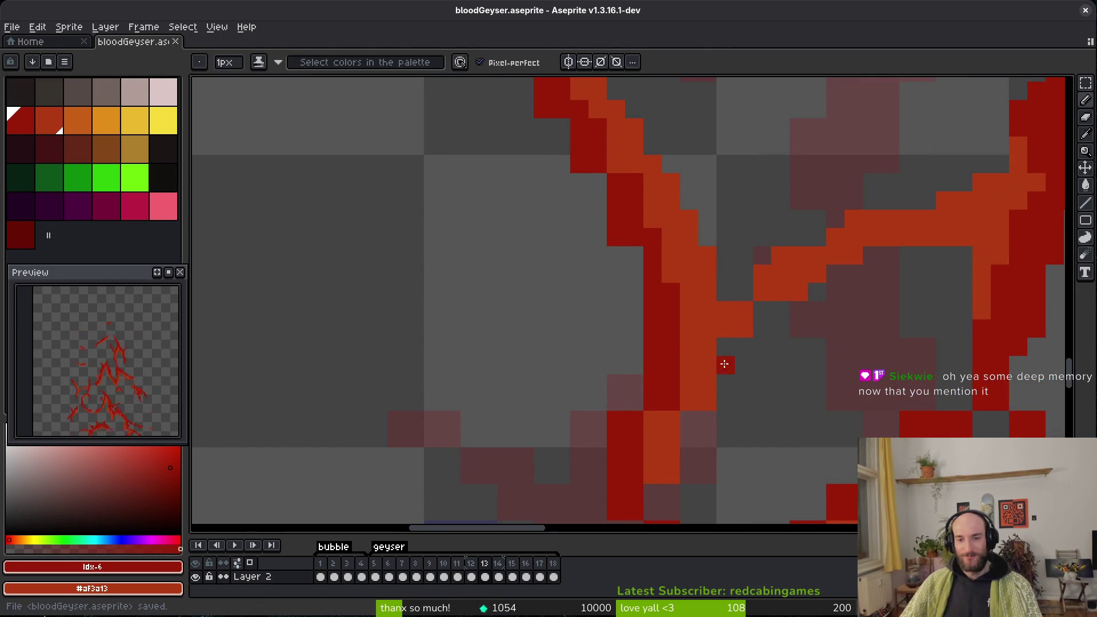
pyautogui.scroll(-2, 730, 343)
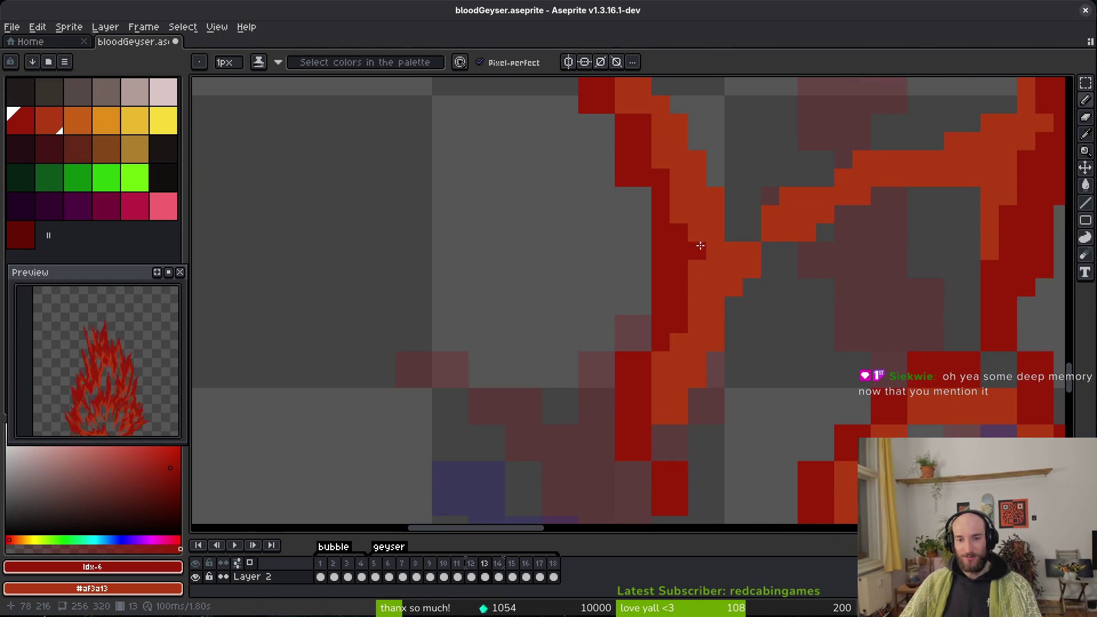
pyautogui.moveTo(661, 342); pyautogui.dragTo(658, 379)
pyautogui.scroll(5, 648, 277)
pyautogui.press('e')
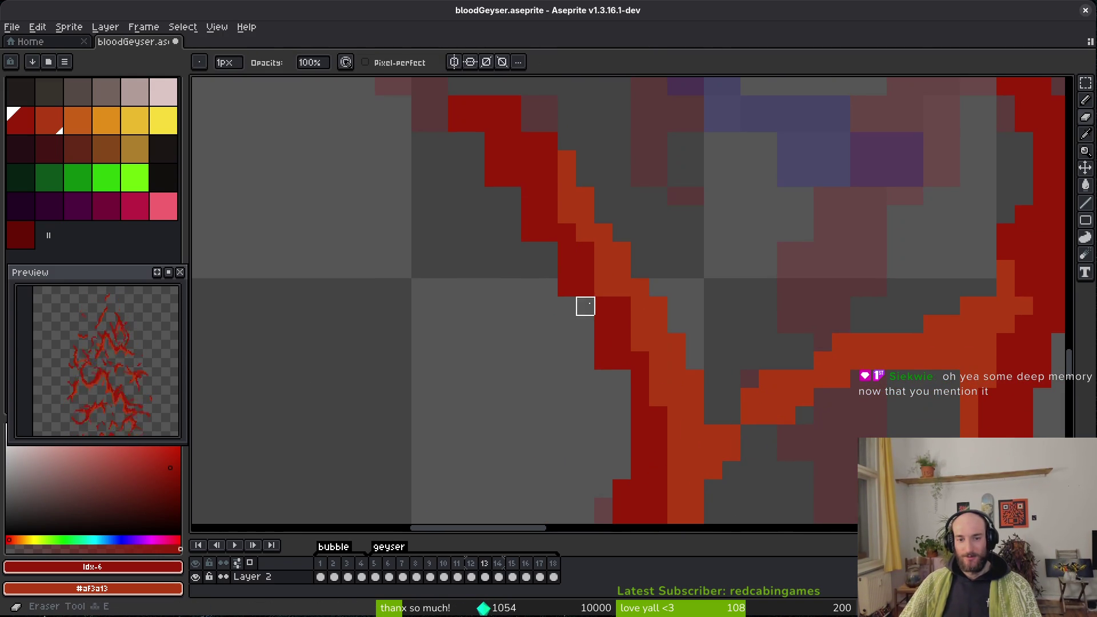
pyautogui.press('b')
pyautogui.scroll(1, 647, 407)
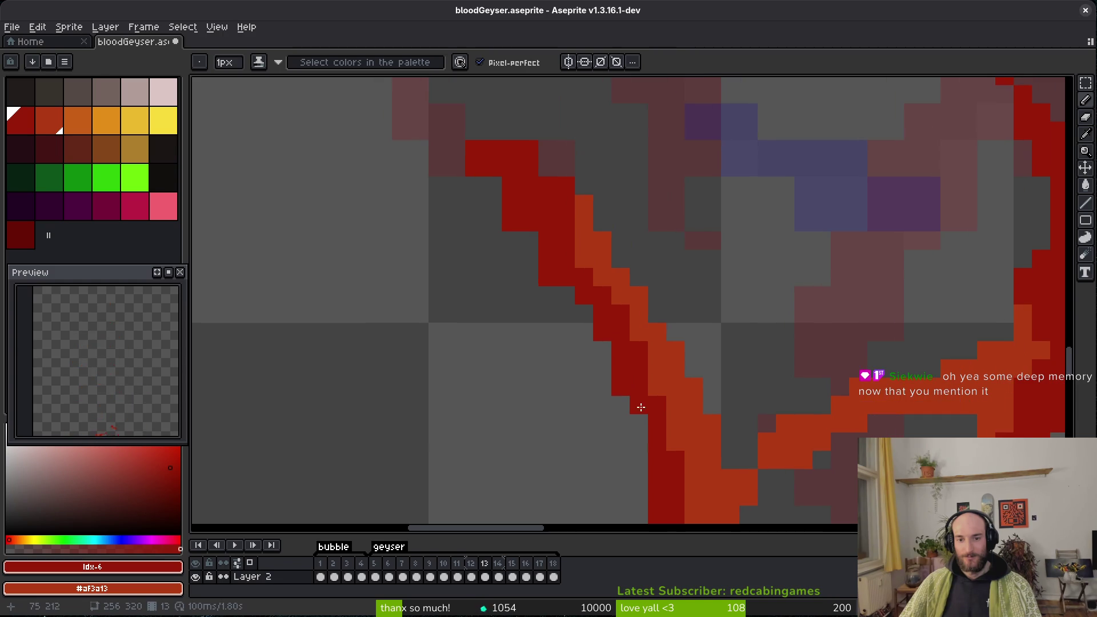
pyautogui.hotkey('ctrl', 'z')
pyautogui.moveTo(525, 224); pyautogui.dragTo(556, 296)
pyautogui.click(490, 188)
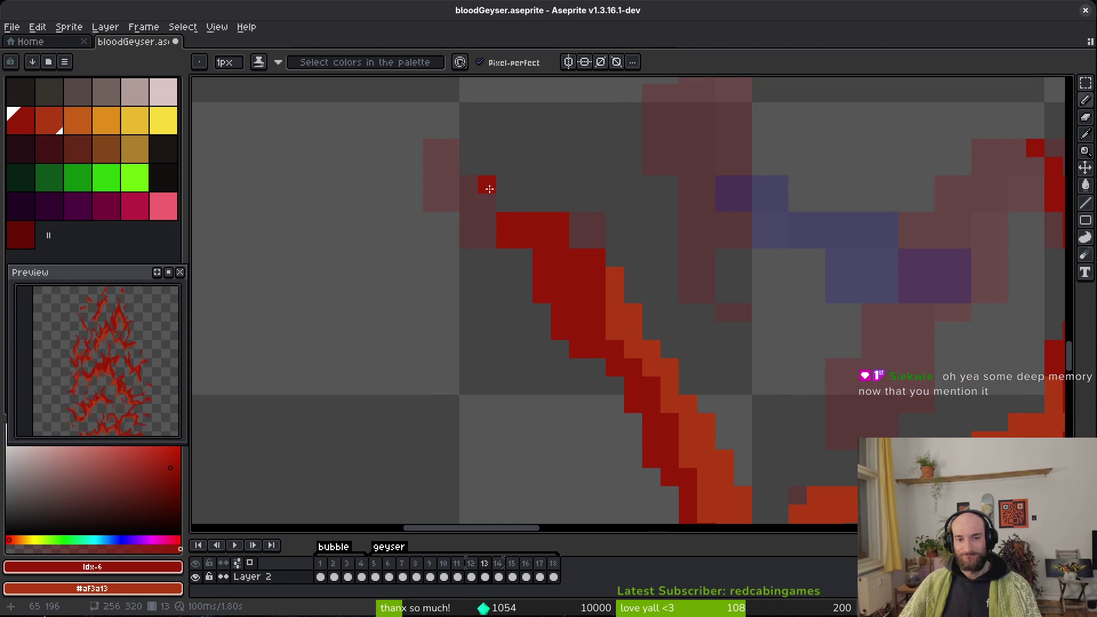
pyautogui.scroll(-3, 473, 168)
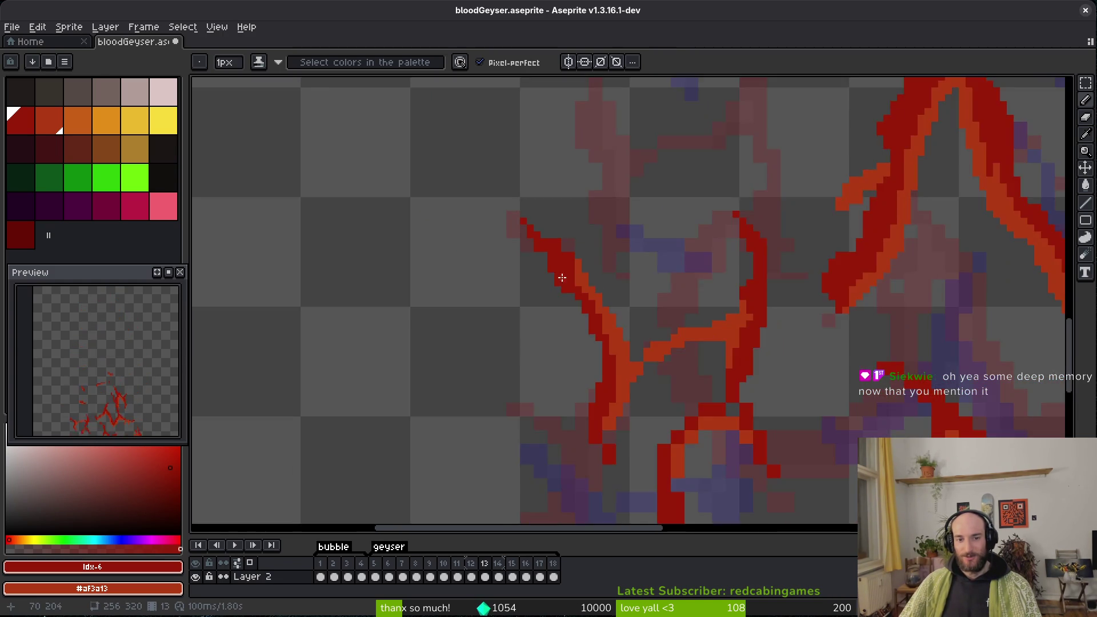
# Zoom in and out around the central red streak of frame 13.
pyautogui.scroll(2, 570, 272)
pyautogui.press('e')
pyautogui.scroll(-1, 606, 293)
pyautogui.press('b')
pyautogui.scroll(2, 566, 285)
pyautogui.scroll(-3, 589, 320)
pyautogui.scroll(2, 594, 329)
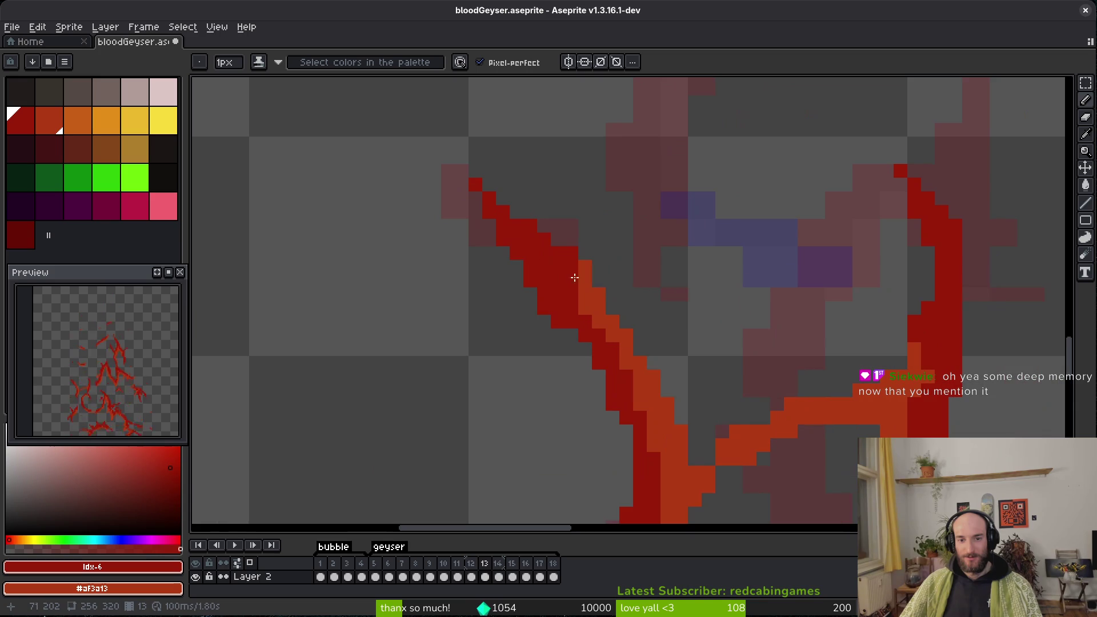
pyautogui.scroll(-5, 559, 254)
# Settle the zoom on the central streak and save bloodGeyser.aseprite.
pyautogui.scroll(2, 642, 303)
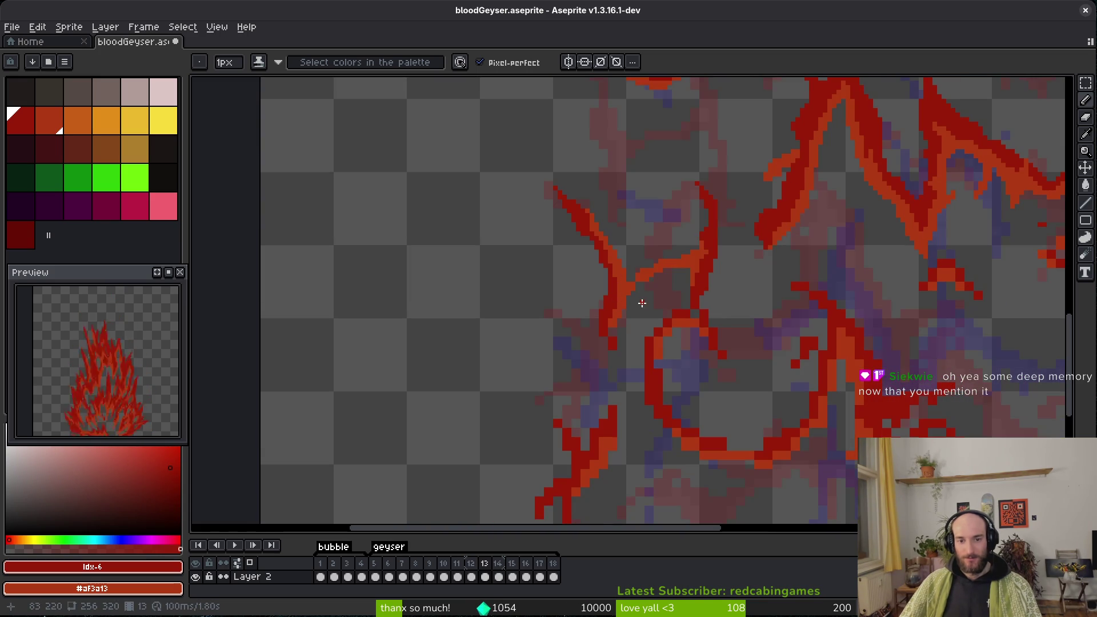
pyautogui.scroll(5, 606, 351)
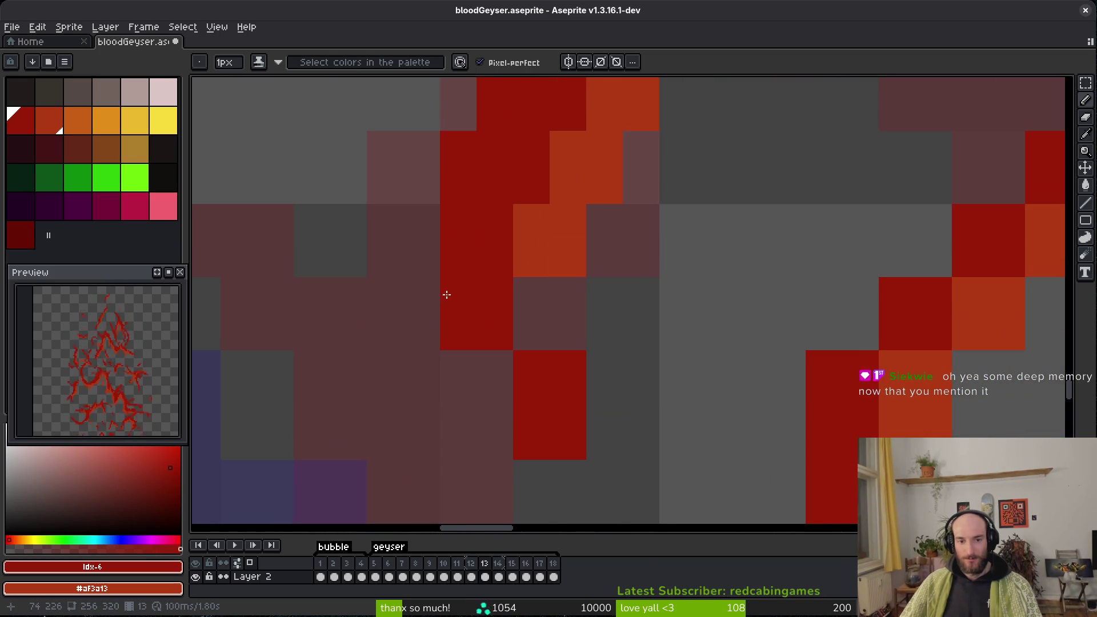
pyautogui.scroll(-6, 632, 358)
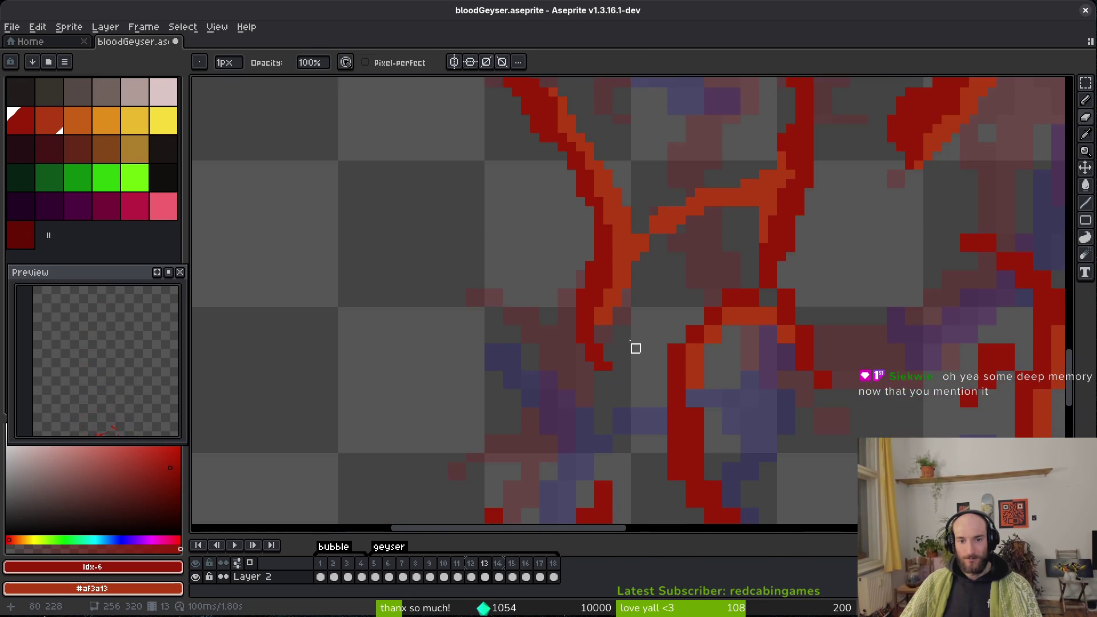
pyautogui.scroll(5, 653, 180)
pyautogui.scroll(-2, 619, 351)
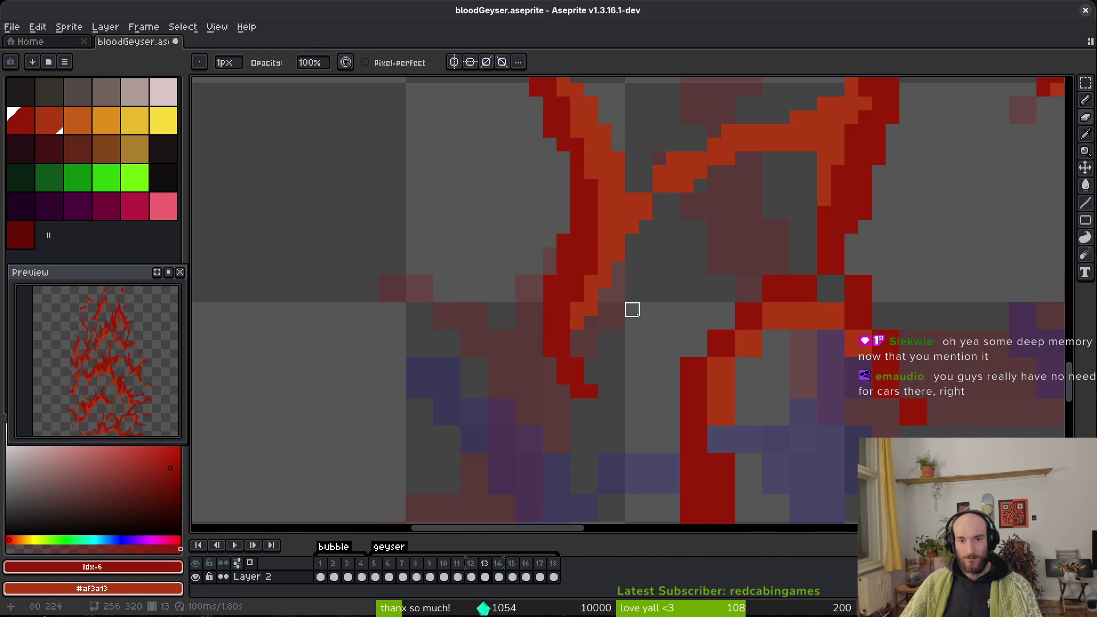
pyautogui.press('b')
pyautogui.hotkey('ctrl', 's')
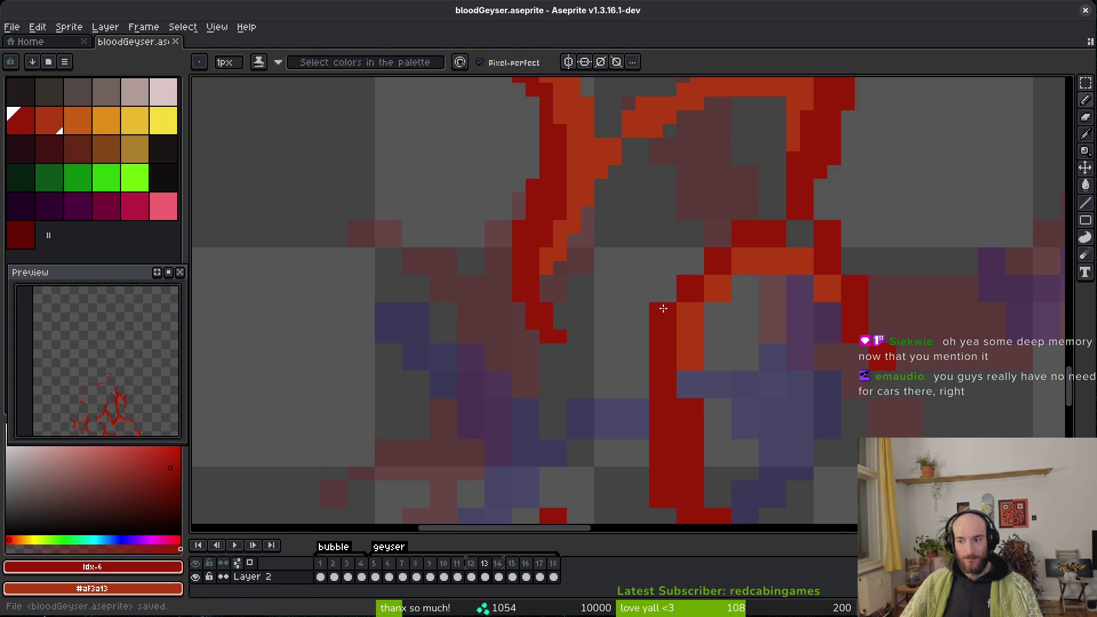
# Erase stray pixels from the red streak, redraw a red diagonal along it, and save.
pyautogui.press('e')
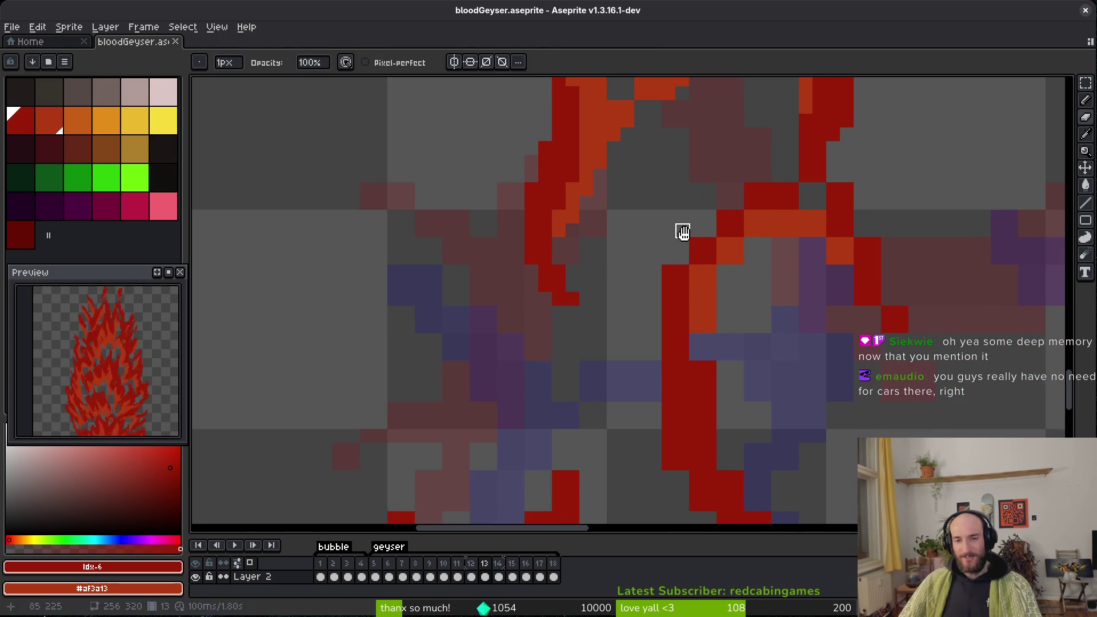
pyautogui.hscroll(1, 680, 218)
pyautogui.moveTo(640, 269)
pyautogui.mouseDown()
pyautogui.moveTo(639, 286)
pyautogui.moveTo(666, 257)
pyautogui.mouseUp()
pyautogui.press('b')
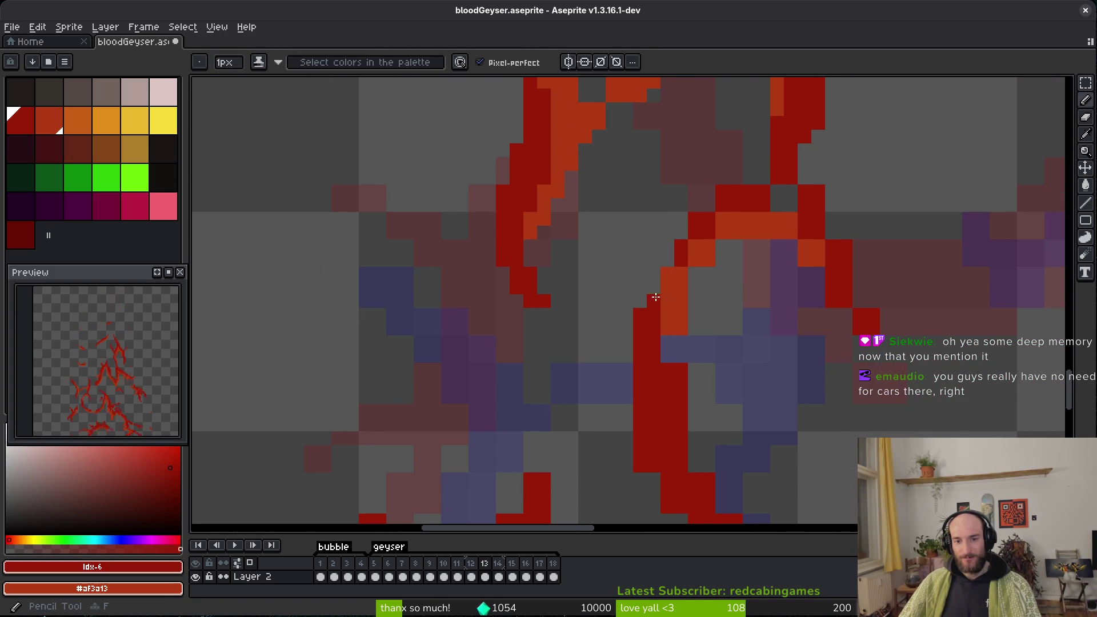
pyautogui.moveTo(652, 299); pyautogui.dragTo(670, 265)
pyautogui.hotkey('ctrl', 's')
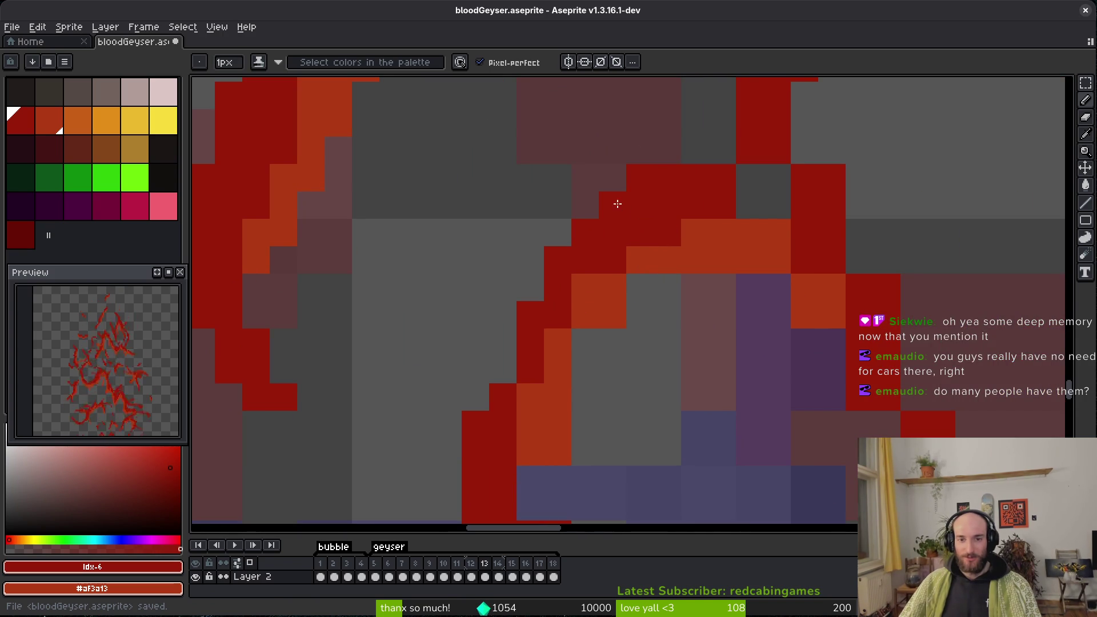
# Add red pixels to the streak's diagonal edge, the arch's right side, and thicken the arch.
pyautogui.hscroll(1, 692, 235)
pyautogui.moveTo(764, 230); pyautogui.dragTo(735, 193)
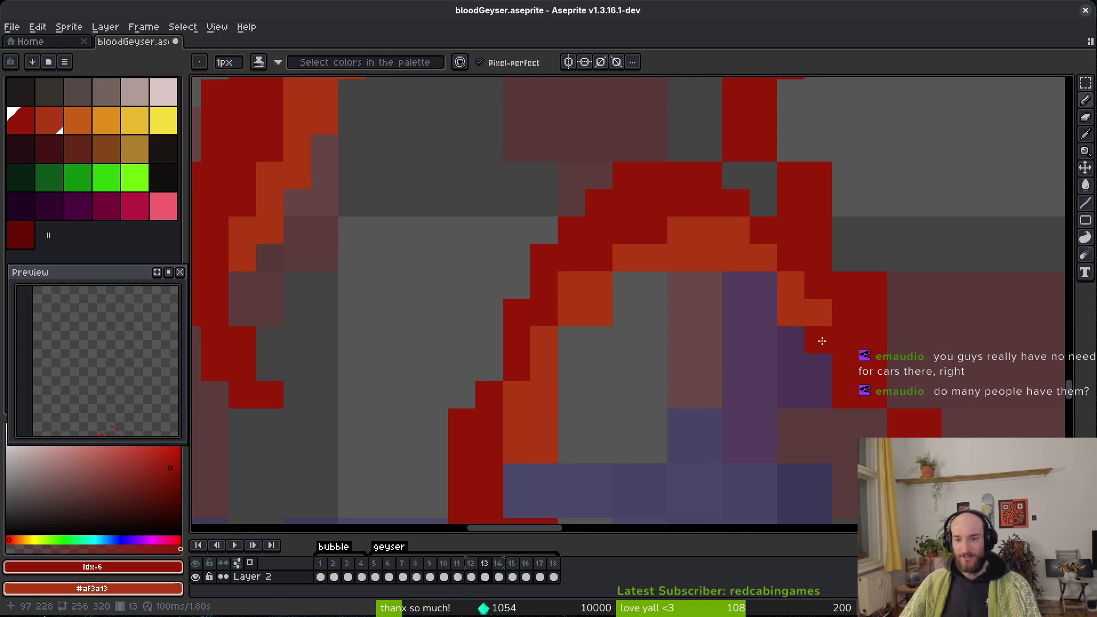
pyautogui.hscroll(4, 801, 368)
pyautogui.scroll(-1, 800, 368)
pyautogui.moveTo(795, 337); pyautogui.dragTo(794, 387)
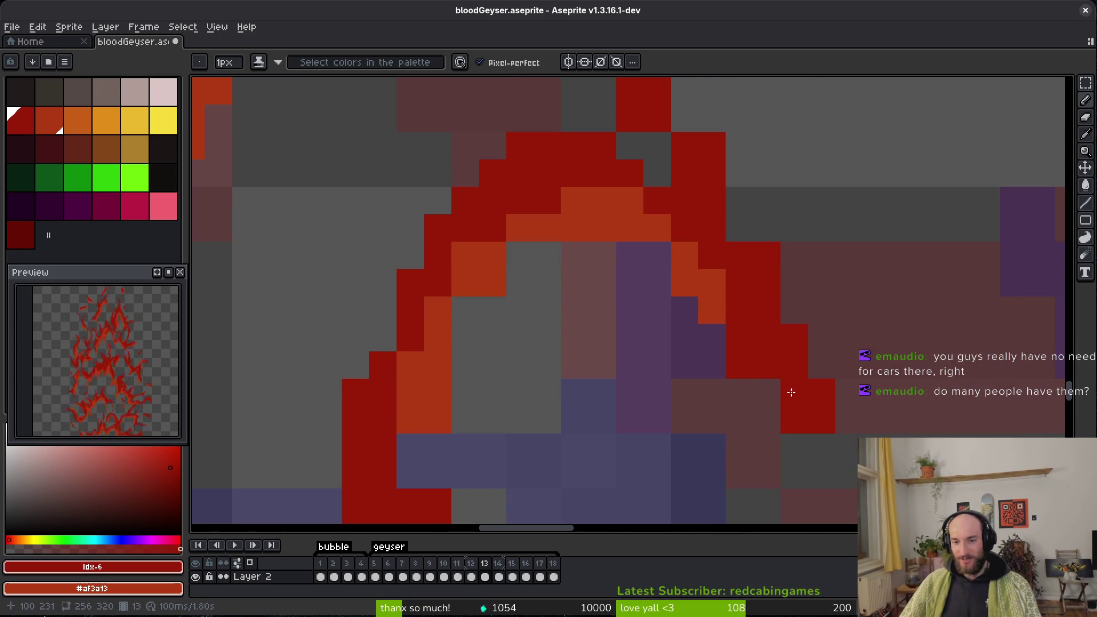
pyautogui.scroll(5, 755, 370)
pyautogui.hscroll(-1, 755, 370)
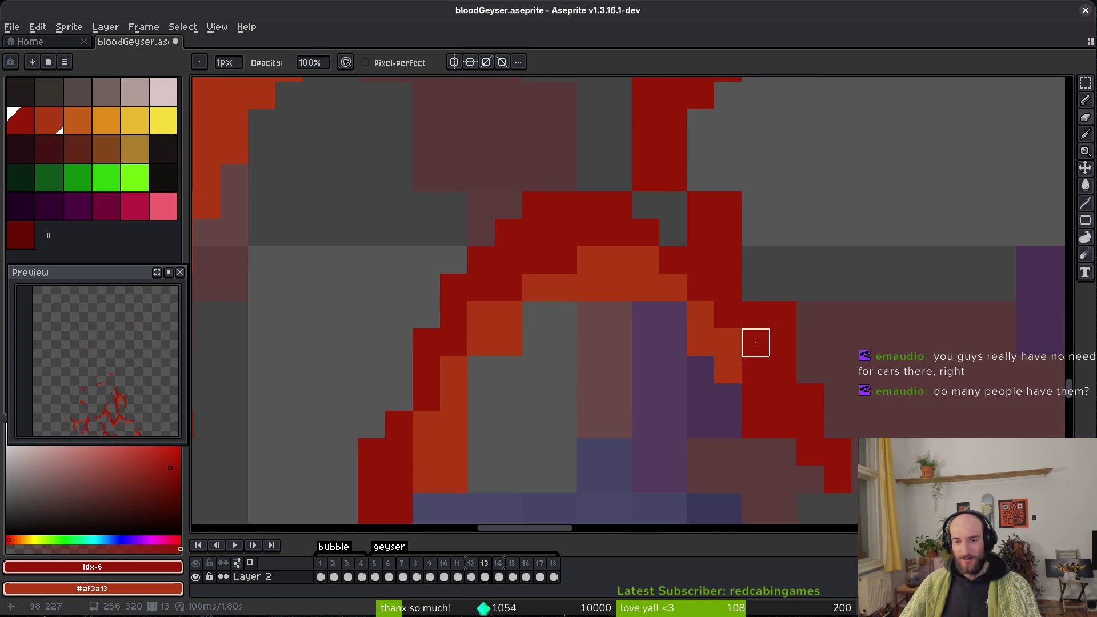
pyautogui.moveTo(679, 250); pyautogui.dragTo(706, 228)
# Erase a stray red pixel, paint orange along the arch's inner edge, and save.
pyautogui.press('e')
pyautogui.click(655, 250)
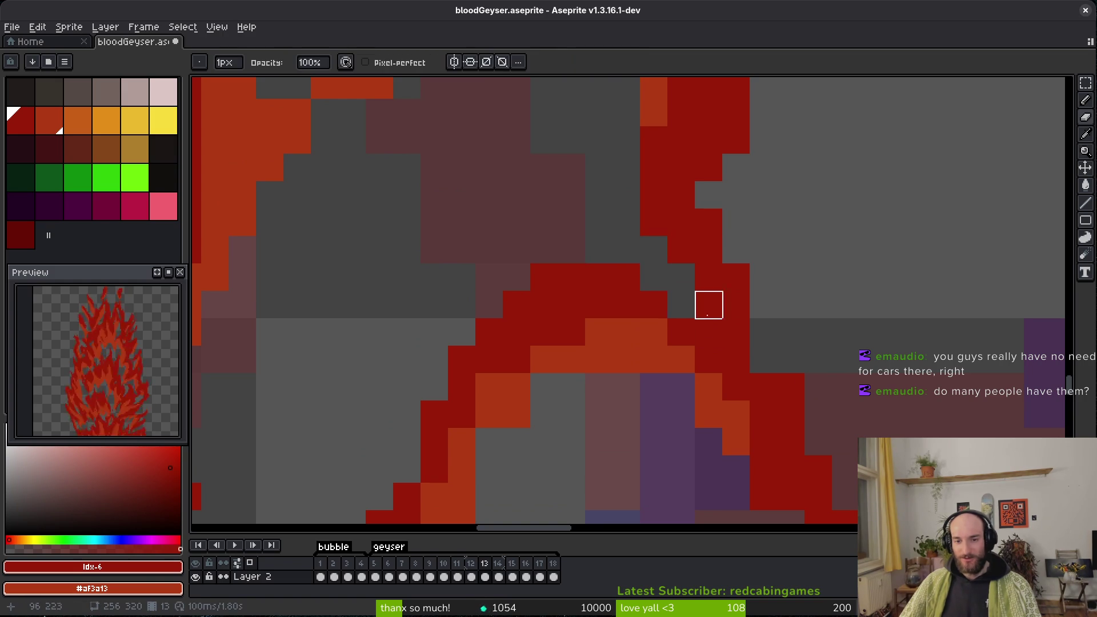
pyautogui.press('b')
pyautogui.scroll(1, 627, 218)
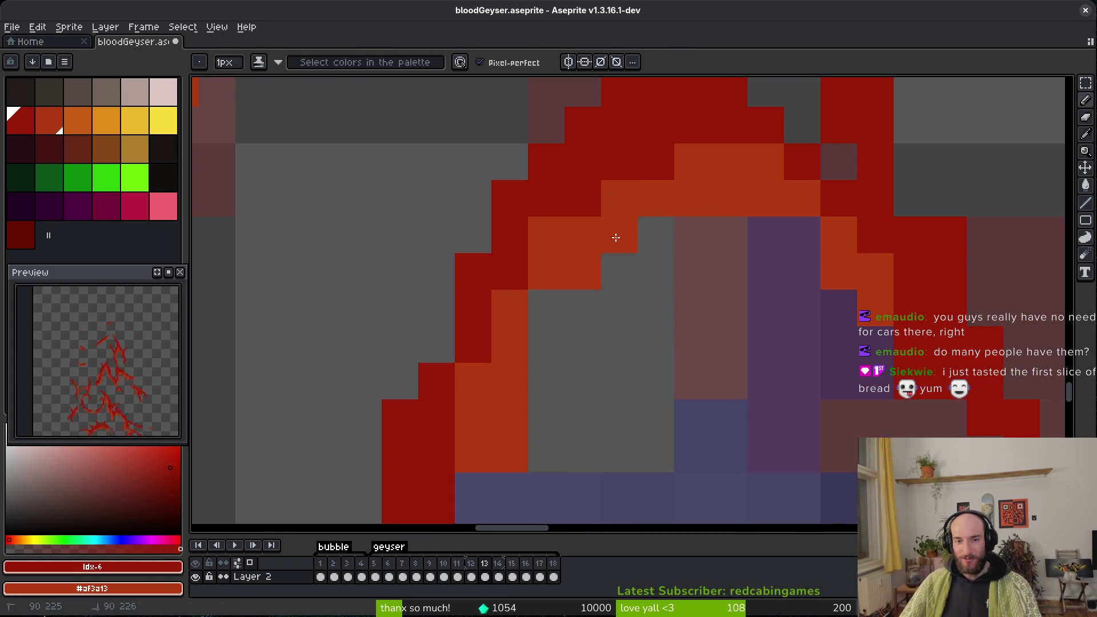
pyautogui.moveTo(693, 235); pyautogui.dragTo(642, 238)
pyautogui.press('e')
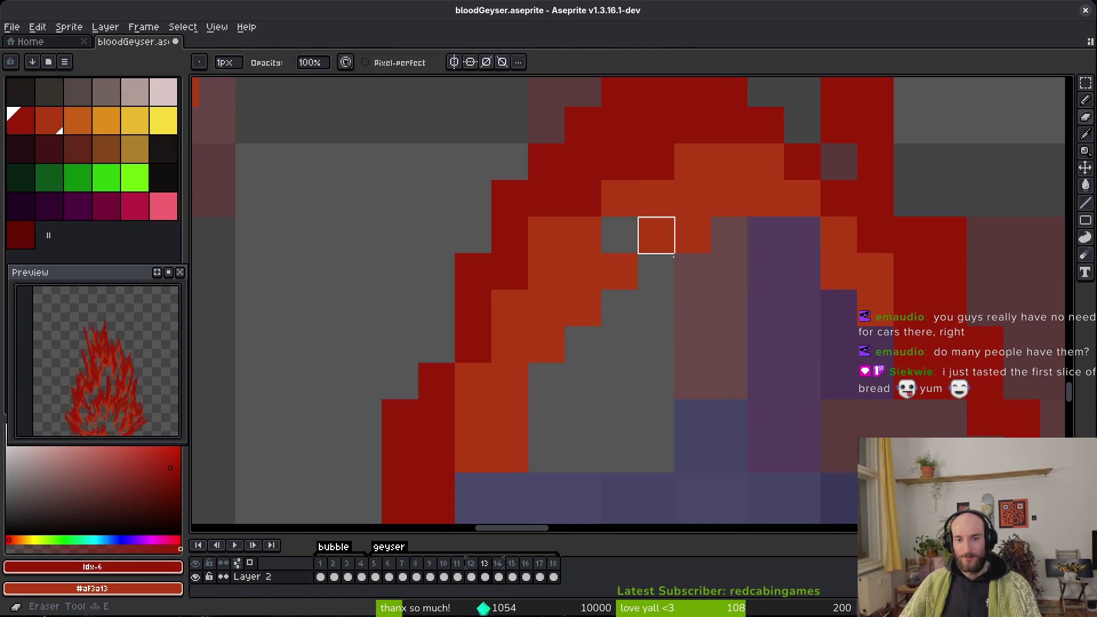
pyautogui.hotkey('ctrl', 's')
# Undo a stray dark-red pixel and shade the arch's lower orange pixels between dark red and orange.
pyautogui.moveTo(730, 412); pyautogui.dragTo(744, 337)
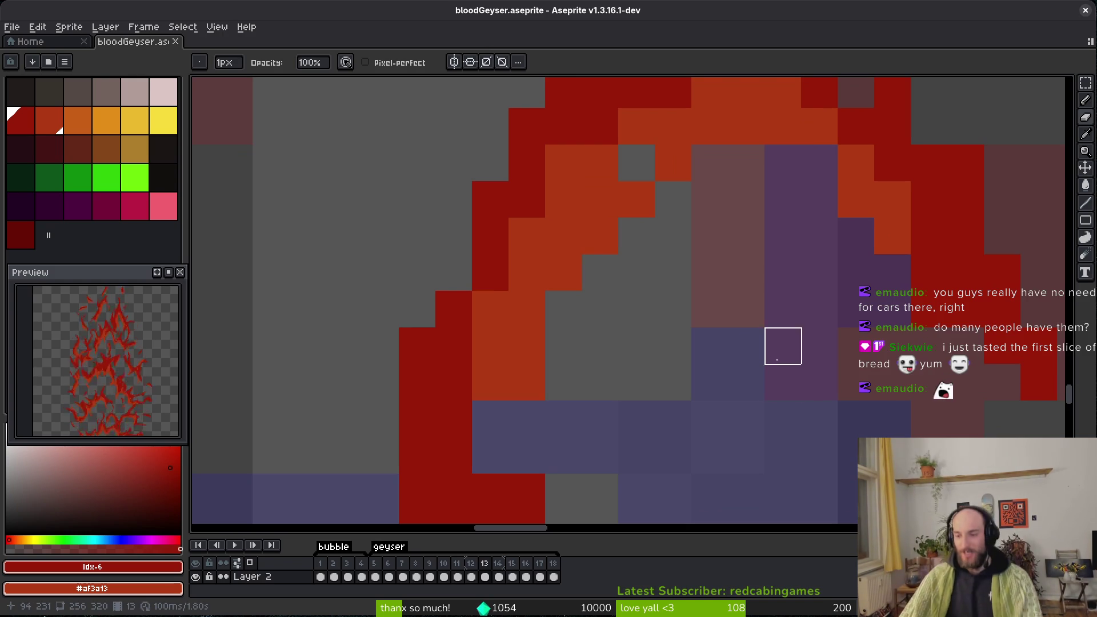
pyautogui.press('b')
pyautogui.click(510, 434)
pyautogui.moveTo(510, 434); pyautogui.dragTo(519, 402)
pyautogui.hotkey('ctrl', 'z')
pyautogui.moveTo(518, 280)
pyautogui.mouseDown()
pyautogui.moveTo(520, 210)
pyautogui.moveTo(493, 358)
pyautogui.moveTo(493, 433)
pyautogui.moveTo(537, 386)
pyautogui.mouseUp()
pyautogui.click(500, 459)
pyautogui.click(538, 349)
pyautogui.moveTo(523, 449); pyautogui.dragTo(532, 313)
pyautogui.scroll(5, 567, 386)
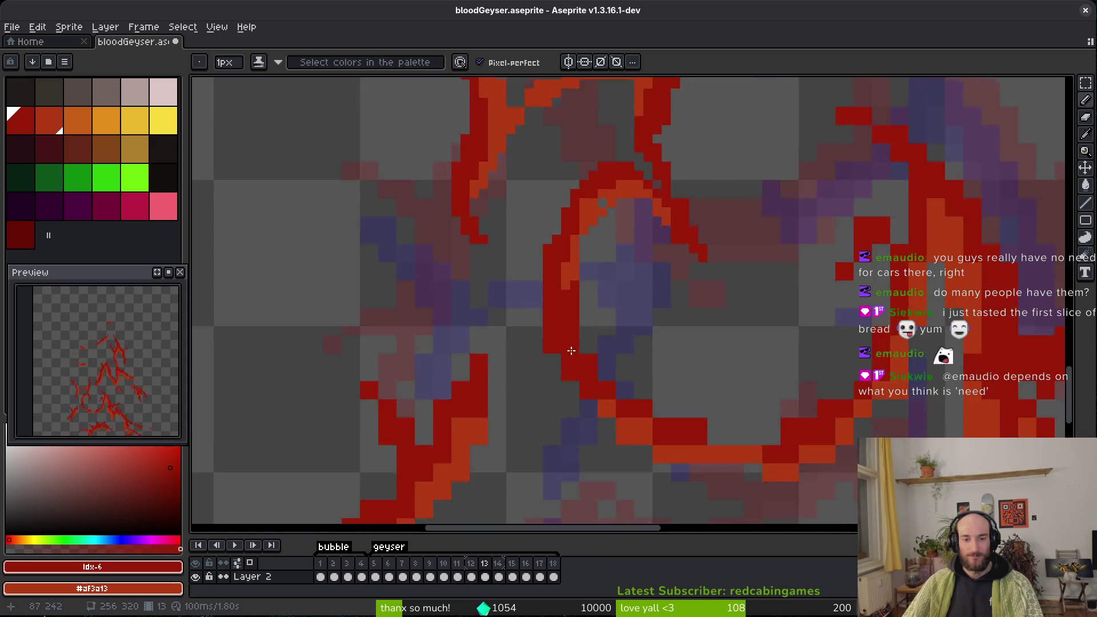
# Save the animation, then paint dark-red pixels and short runs along the lower curved streak.
pyautogui.hotkey('ctrl', 's')
pyautogui.scroll(-2, 742, 407)
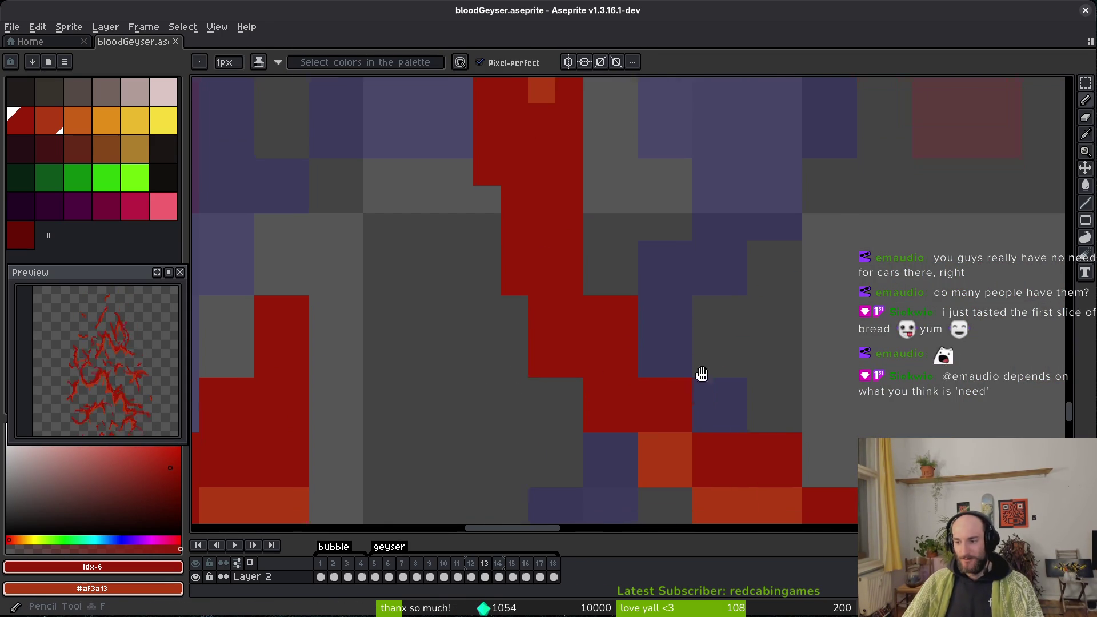
pyautogui.moveTo(707, 393); pyautogui.dragTo(685, 343)
pyautogui.click(578, 216)
pyautogui.click(577, 243)
pyautogui.click(550, 351)
pyautogui.moveTo(632, 434)
pyautogui.mouseDown()
pyautogui.moveTo(653, 430)
pyautogui.moveTo(510, 286)
pyautogui.moveTo(644, 371)
pyautogui.mouseUp()
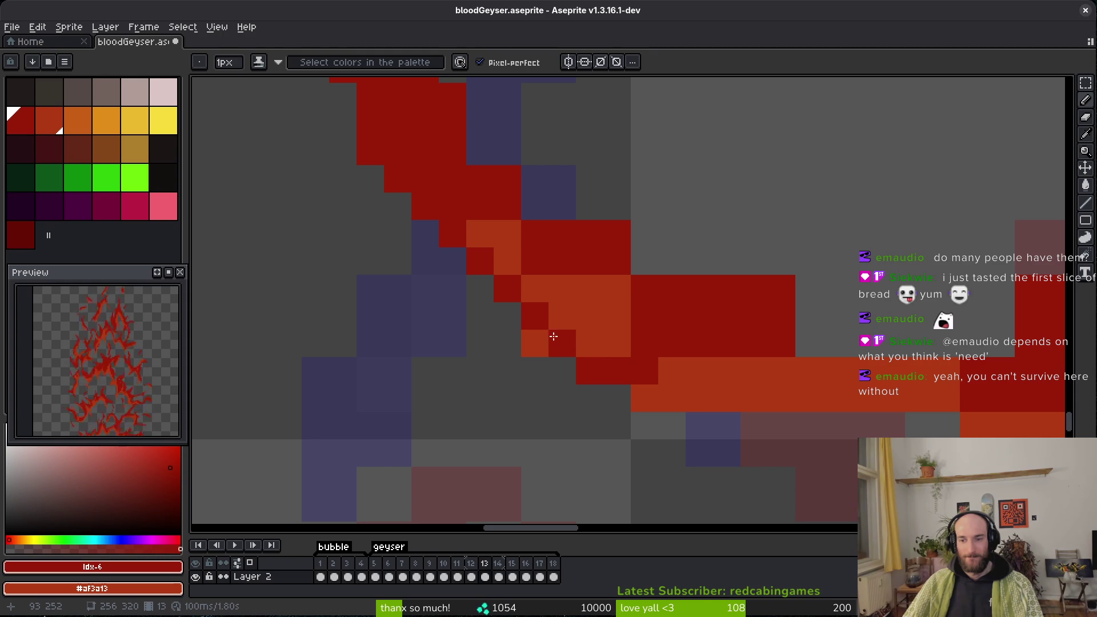
# Lay a red stripe along the curve, clear stray pixels above it, and turn a row orange.
pyautogui.moveTo(539, 318)
pyautogui.mouseDown()
pyautogui.moveTo(640, 377)
pyautogui.moveTo(563, 371)
pyautogui.moveTo(534, 313)
pyautogui.moveTo(585, 263)
pyautogui.moveTo(535, 197)
pyautogui.mouseUp()
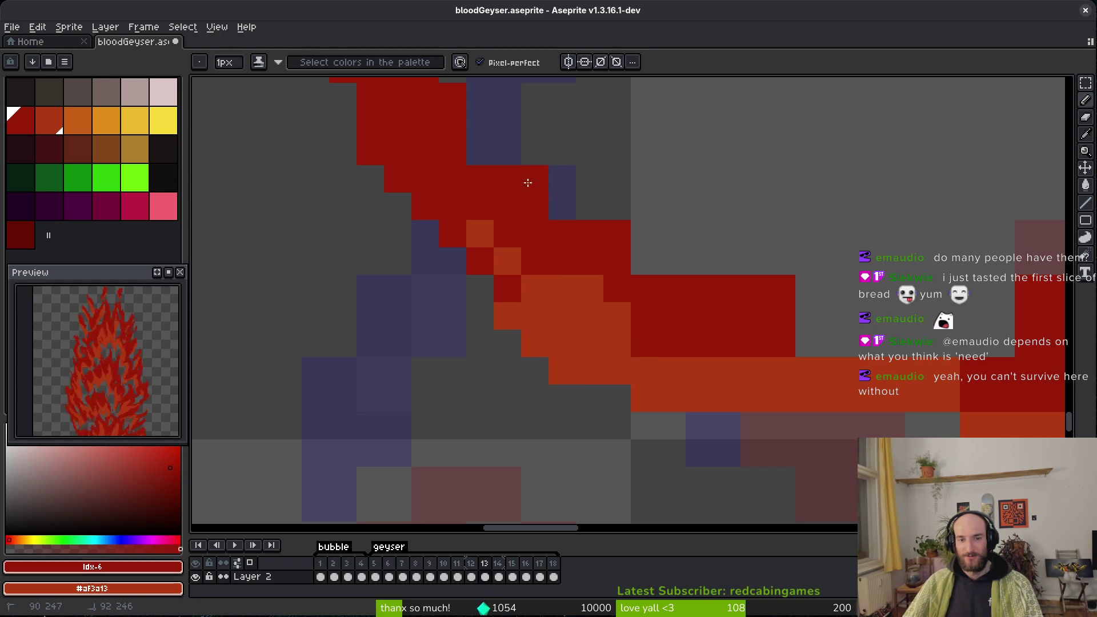
pyautogui.moveTo(770, 314)
pyautogui.mouseDown()
pyautogui.moveTo(624, 325)
pyautogui.moveTo(642, 321)
pyautogui.moveTo(585, 269)
pyautogui.mouseUp()
pyautogui.press('e')
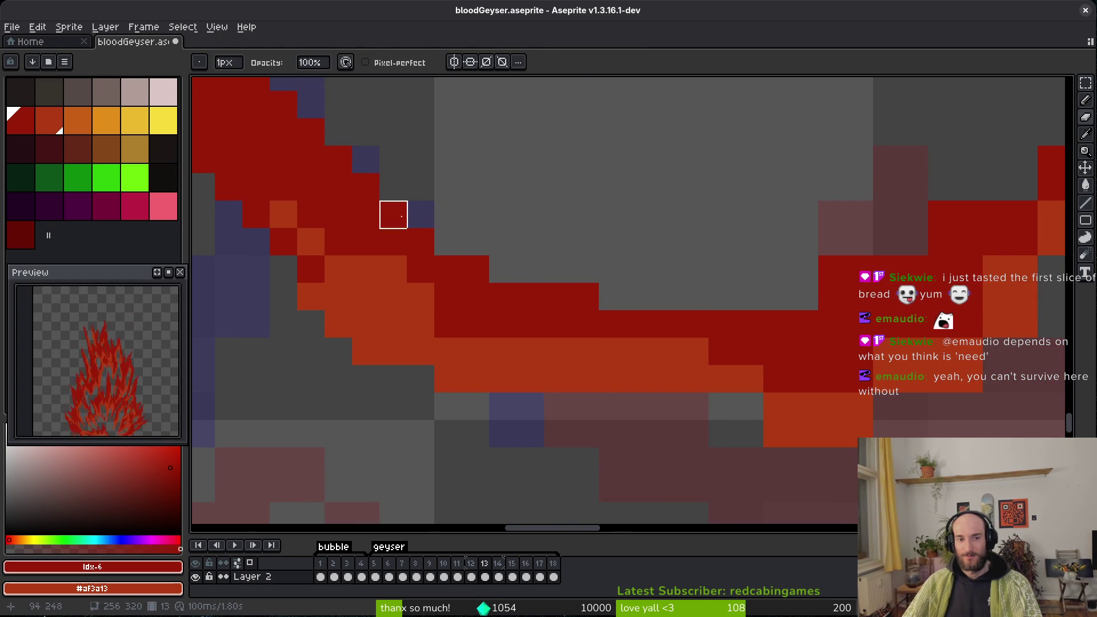
pyautogui.press('b')
pyautogui.moveTo(422, 213); pyautogui.dragTo(534, 274)
pyautogui.moveTo(423, 313)
pyautogui.mouseDown()
pyautogui.moveTo(629, 371)
pyautogui.moveTo(461, 393)
pyautogui.moveTo(612, 443)
pyautogui.moveTo(642, 404)
pyautogui.moveTo(798, 341)
pyautogui.moveTo(891, 228)
pyautogui.moveTo(832, 274)
pyautogui.mouseUp()
pyautogui.click(462, 392)
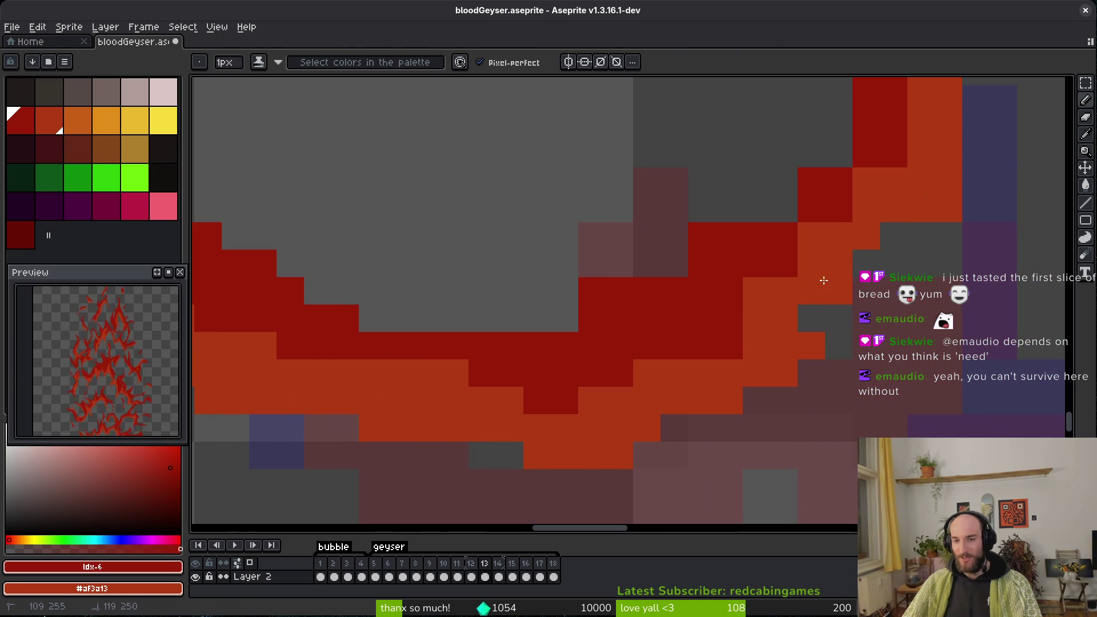
# Smooth the orange band's ragged edge with a dark-red diagonal and a few orange inner pixels.
pyautogui.moveTo(887, 226)
pyautogui.mouseDown()
pyautogui.moveTo(907, 228)
pyautogui.moveTo(839, 319)
pyautogui.moveTo(866, 294)
pyautogui.moveTo(661, 385)
pyautogui.moveTo(752, 211)
pyautogui.moveTo(751, 168)
pyautogui.moveTo(574, 362)
pyautogui.mouseUp()
pyautogui.press('e')
pyautogui.moveTo(641, 284)
pyautogui.mouseDown()
pyautogui.moveTo(551, 321)
pyautogui.moveTo(553, 349)
pyautogui.mouseUp()
pyautogui.press('b')
pyautogui.click(772, 284)
pyautogui.rightClick(633, 400)
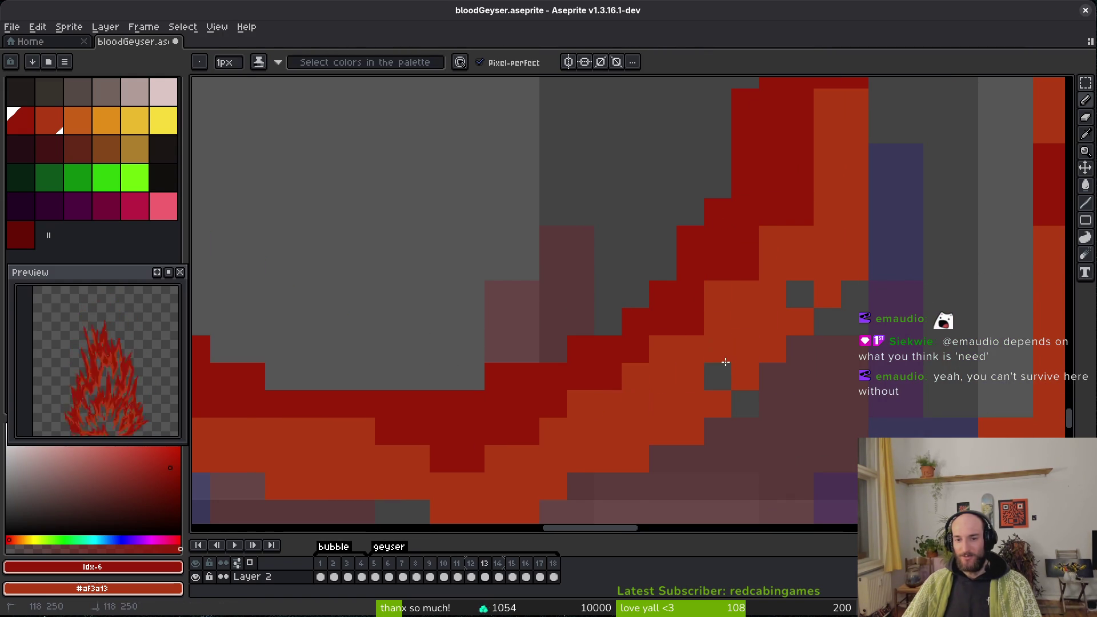
pyautogui.rightClick(717, 376)
pyautogui.scroll(2, 748, 313)
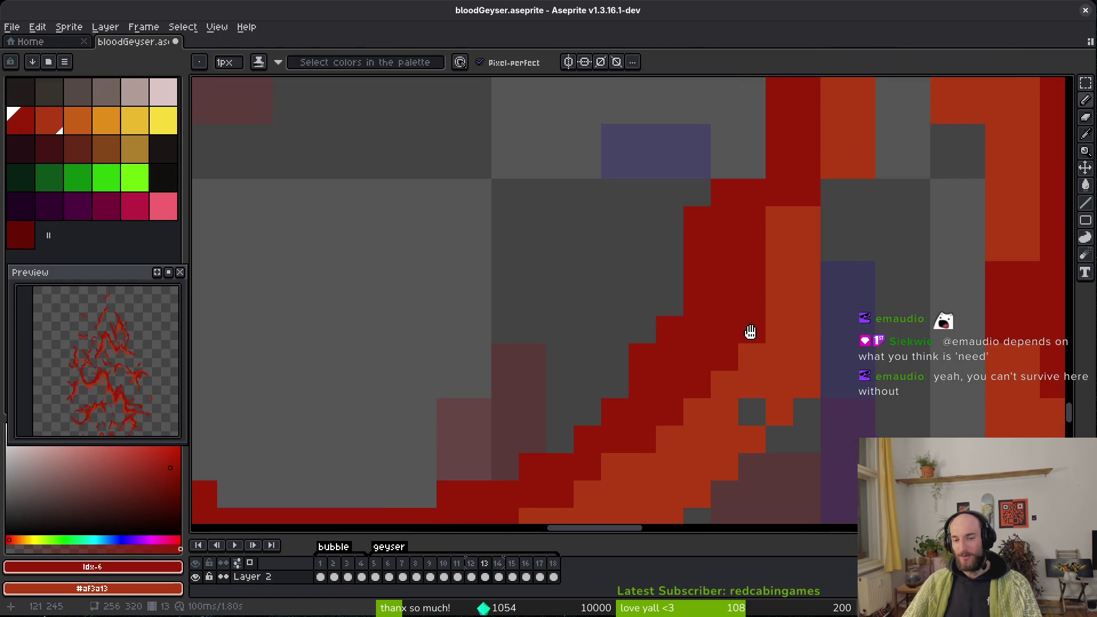
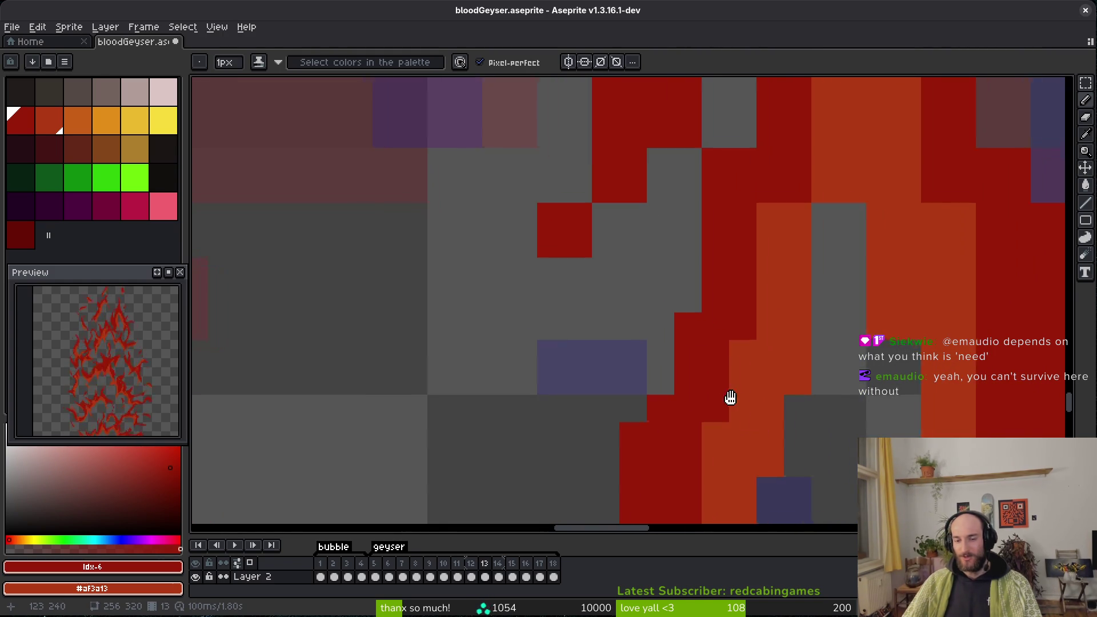
# Fill the grey gaps in the dark red strand and erase five stray red pixels around it.
pyautogui.moveTo(703, 266); pyautogui.dragTo(703, 240)
pyautogui.scroll(1, 656, 368)
pyautogui.press('e')
pyautogui.click(553, 232)
pyautogui.click(638, 291)
pyautogui.click(500, 372)
pyautogui.click(499, 399)
pyautogui.click(582, 344)
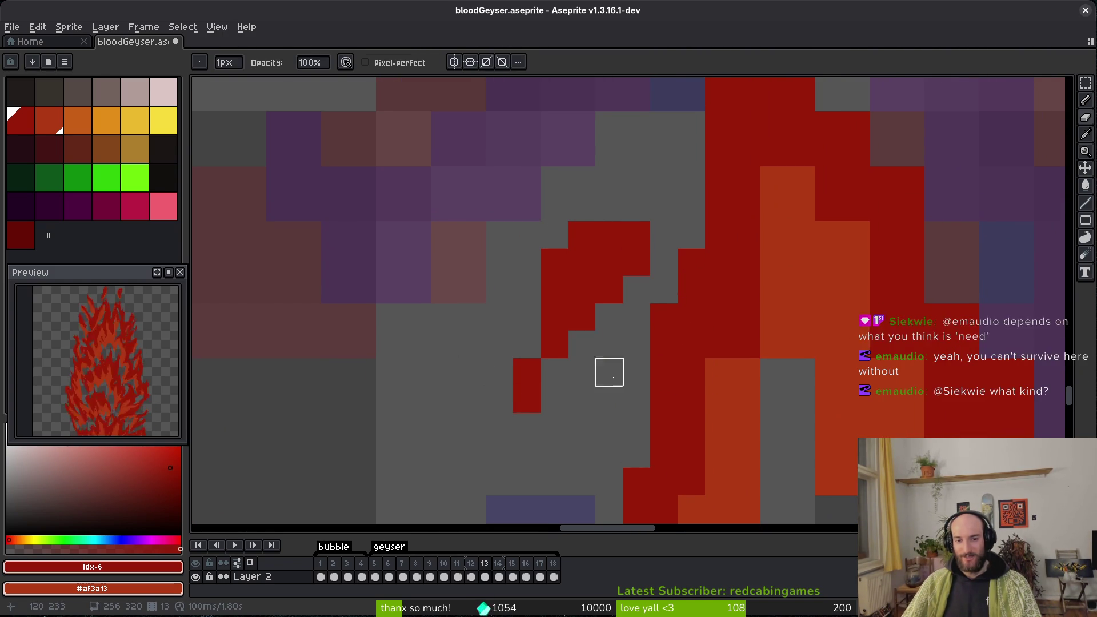
pyautogui.click(535, 399)
# Save, erase three more stray red pixels beside the strand, and save again.
pyautogui.hotkey('ctrl', 's')
pyautogui.click(554, 262)
pyautogui.click(582, 235)
pyautogui.click(692, 235)
pyautogui.hotkey('ctrl', 's')
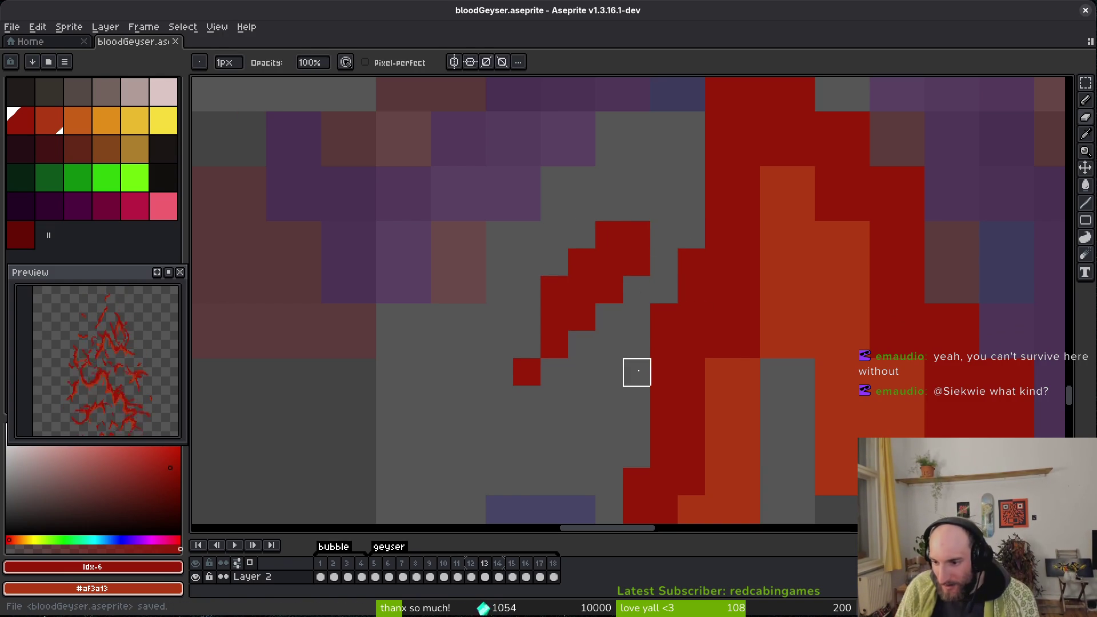
# Zoom out, save bloodGeyser.aseprite once more, and pan across the blood strands.
pyautogui.scroll(-4, 698, 331)
pyautogui.press('v')
pyautogui.hotkey('ctrl', 's')
pyautogui.moveTo(698, 374); pyautogui.dragTo(696, 347)
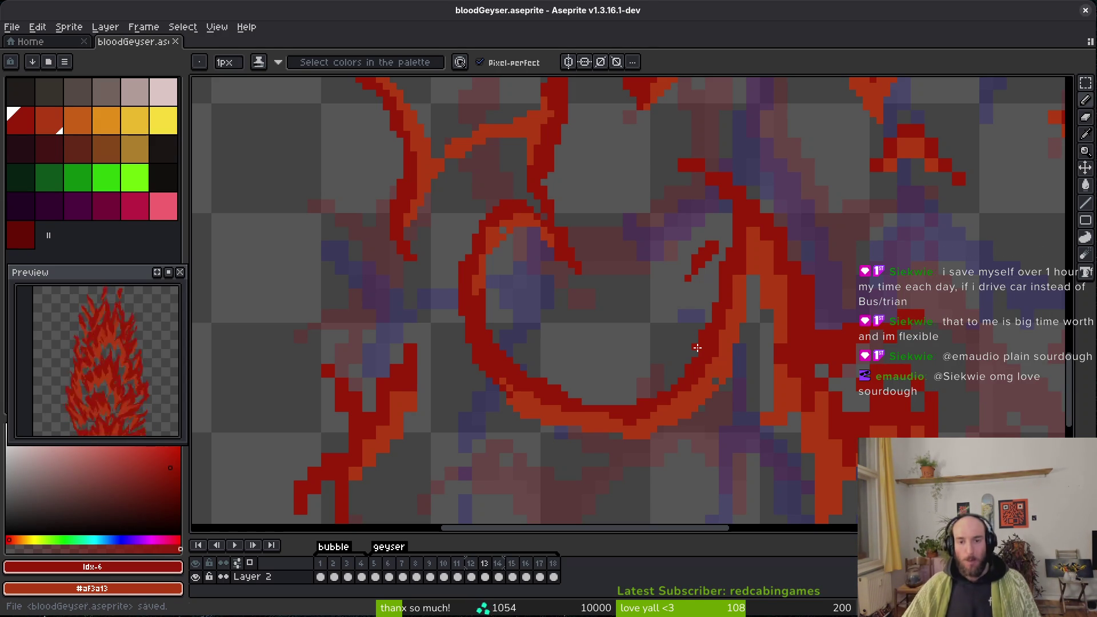
pyautogui.moveTo(767, 403)
pyautogui.mouseDown()
pyautogui.moveTo(765, 251)
pyautogui.moveTo(764, 345)
pyautogui.mouseUp()
# Paint orange edge pixels along the diagonal red strand and extend that edge down it.
pyautogui.scroll(3, 600, 381)
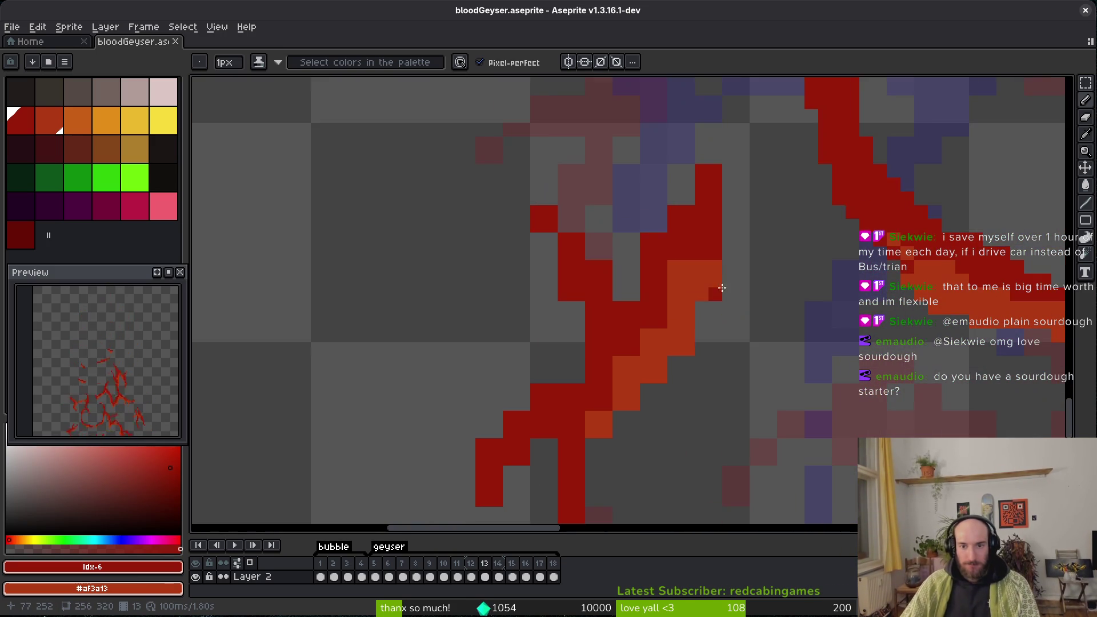
pyautogui.scroll(2, 722, 288)
pyautogui.moveTo(714, 163); pyautogui.dragTo(703, 262)
pyautogui.moveTo(696, 197)
pyautogui.mouseDown()
pyautogui.moveTo(695, 251)
pyautogui.moveTo(710, 280)
pyautogui.mouseUp()
pyautogui.rightClick(598, 429)
pyautogui.moveTo(672, 249)
pyautogui.mouseDown()
pyautogui.moveTo(672, 274)
pyautogui.moveTo(634, 323)
pyautogui.mouseUp()
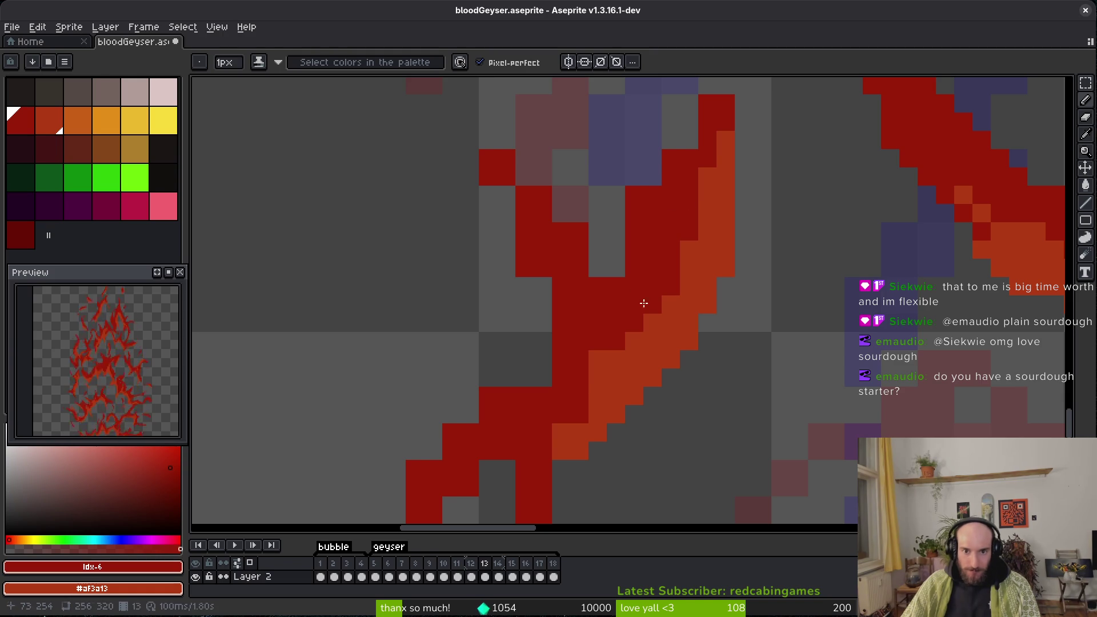
pyautogui.scroll(-3, 643, 302)
pyautogui.moveTo(642, 372); pyautogui.dragTo(600, 417)
pyautogui.scroll(3, 664, 273)
pyautogui.moveTo(663, 272)
pyautogui.mouseDown()
pyautogui.moveTo(640, 338)
pyautogui.moveTo(666, 394)
pyautogui.mouseUp()
# Erase stray pixels at the strand's tip and extend the red strand with new pixels.
pyautogui.press('e')
pyautogui.moveTo(678, 297); pyautogui.dragTo(696, 426)
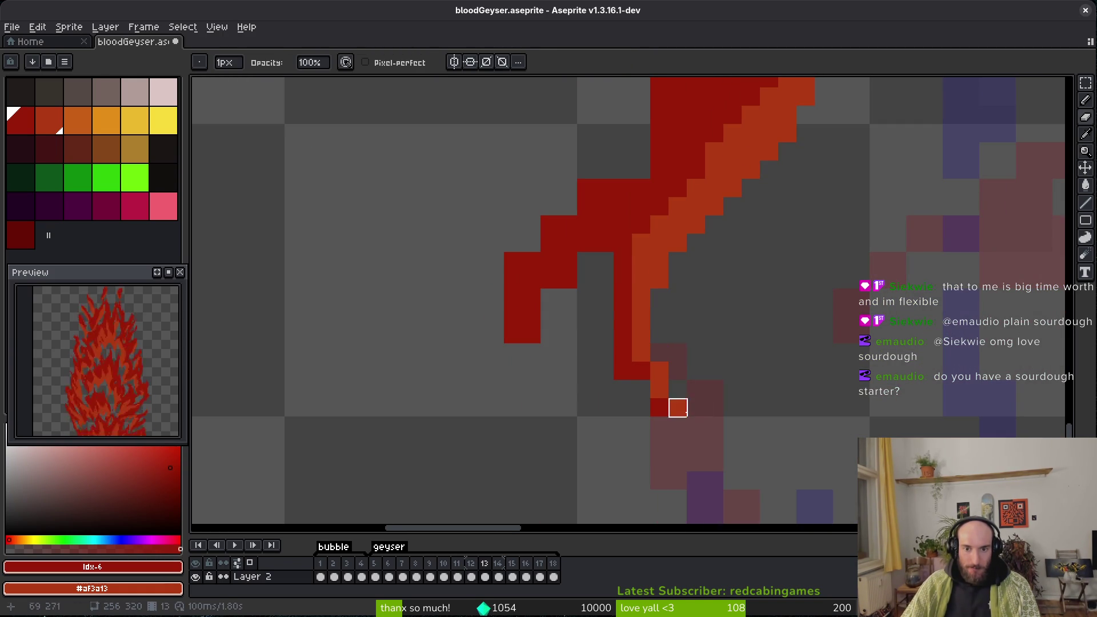
pyautogui.press('b')
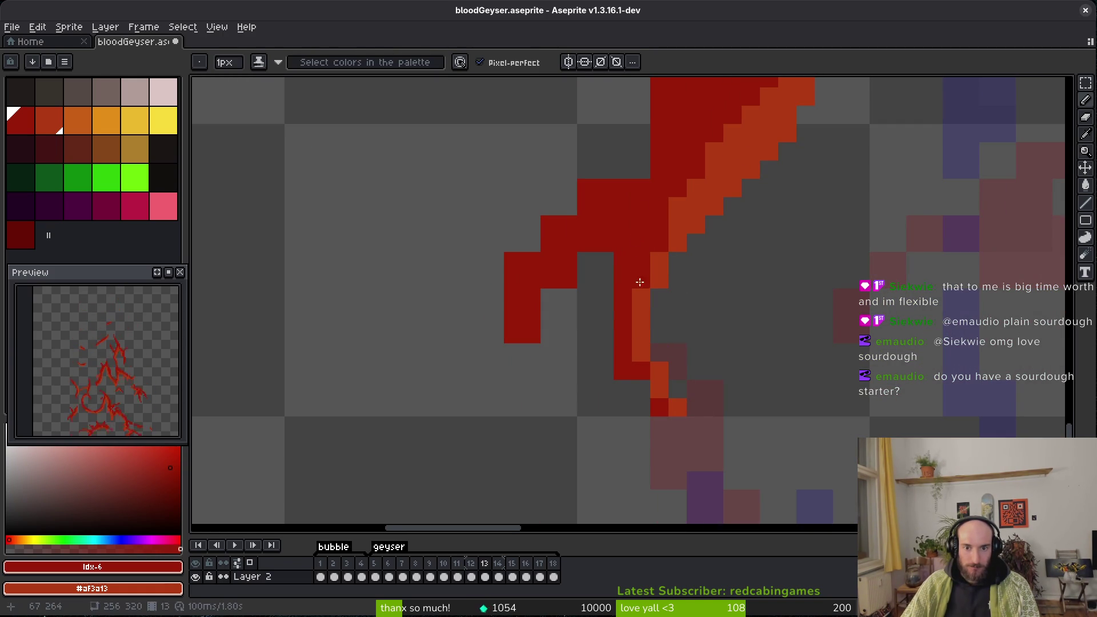
pyautogui.scroll(-1, 634, 381)
pyautogui.scroll(1, 623, 380)
pyautogui.click(622, 379)
pyautogui.hotkey('ctrl', 'z')
pyautogui.moveTo(574, 366); pyautogui.dragTo(555, 439)
pyautogui.click(592, 365)
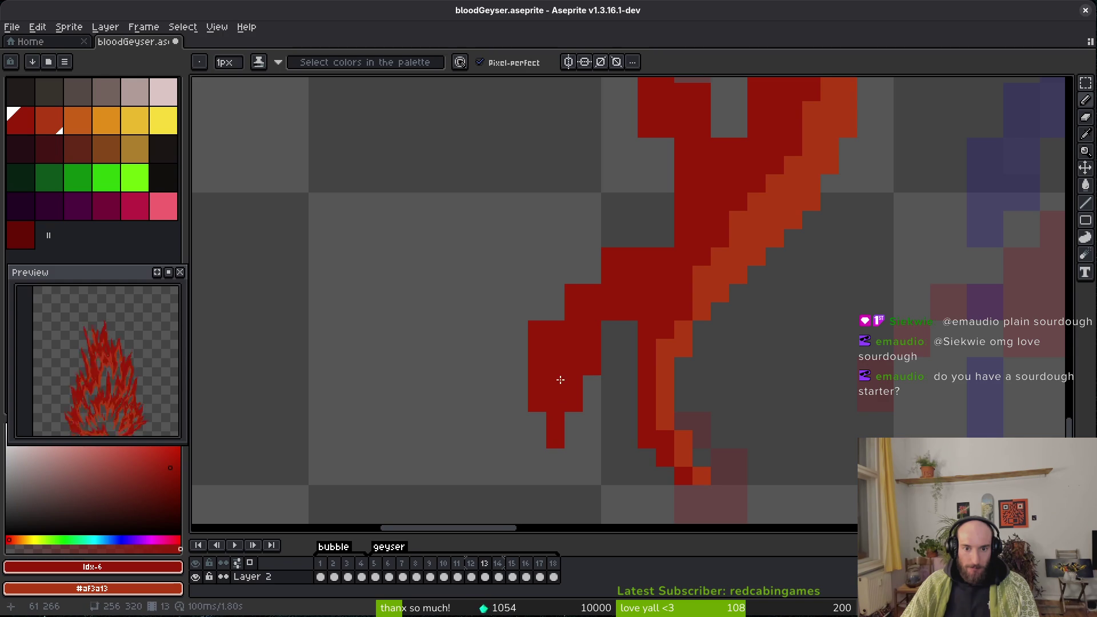
# Try a diagonal run of red pixels, undo it, and erase unwanted red pixels on the strand.
pyautogui.scroll(-1, 566, 375)
pyautogui.scroll(1, 566, 375)
pyautogui.moveTo(548, 368); pyautogui.dragTo(618, 313)
pyautogui.hotkey('ctrl', 'z')
pyautogui.hotkey('ctrl', 'z')
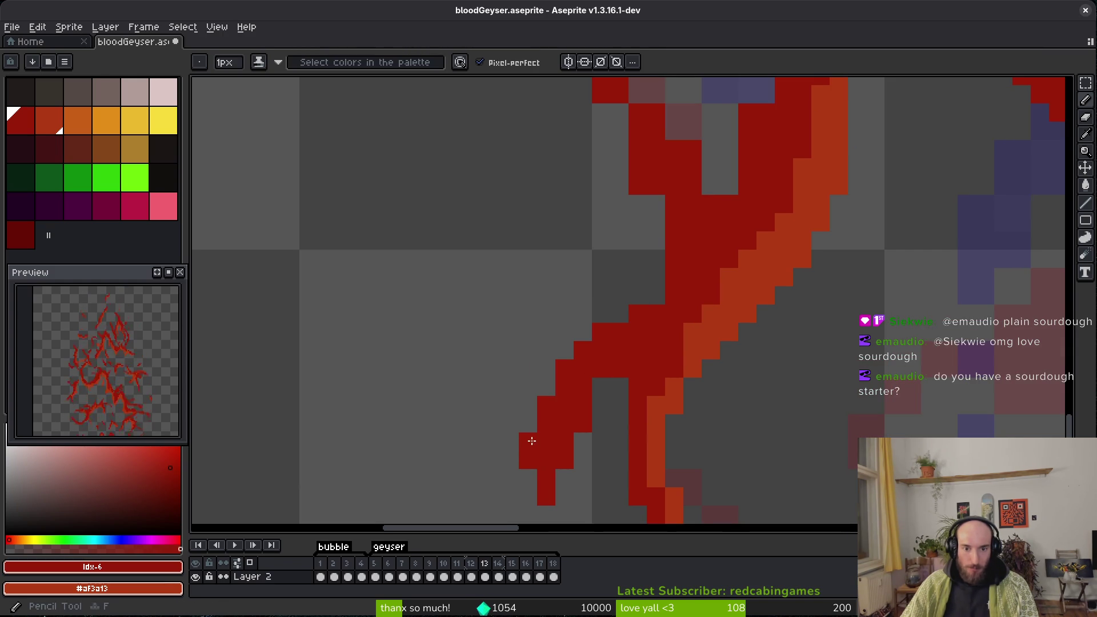
pyautogui.scroll(-1, 653, 503)
pyautogui.scroll(1, 665, 399)
pyautogui.scroll(-1, 631, 414)
pyautogui.scroll(1, 637, 404)
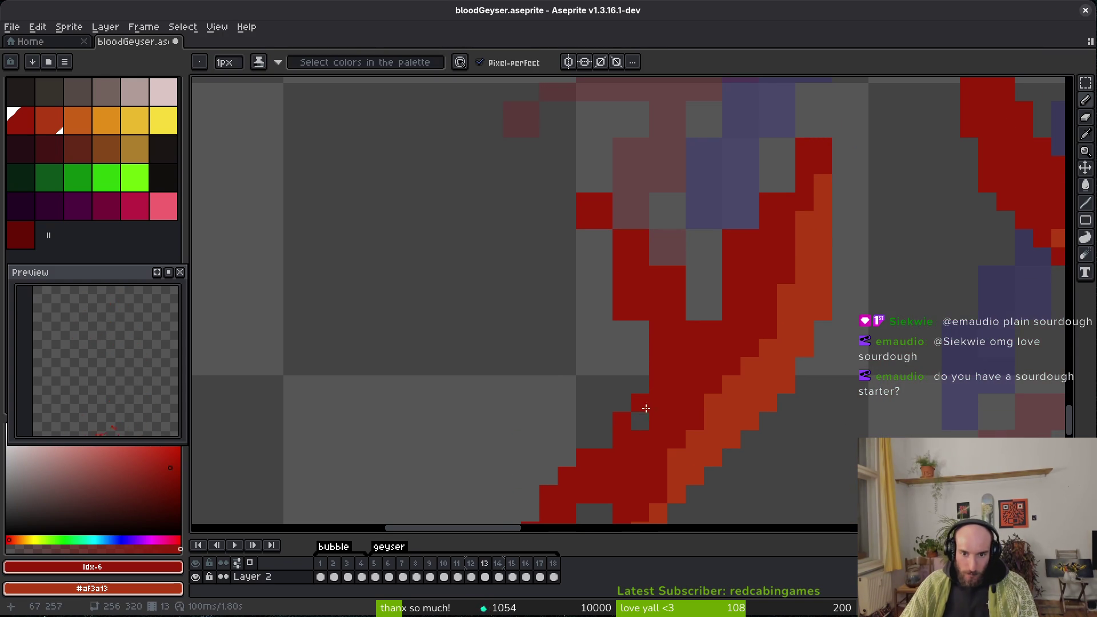
pyautogui.press('e')
pyautogui.moveTo(623, 273); pyautogui.dragTo(627, 343)
pyautogui.press('b')
# Add a run of red pixels up the strand.
pyautogui.scroll(-1, 623, 314)
pyautogui.scroll(1, 629, 320)
pyautogui.click(695, 326)
pyautogui.moveTo(696, 326)
pyautogui.mouseDown()
pyautogui.moveTo(766, 189)
pyautogui.moveTo(792, 197)
pyautogui.mouseUp()
pyautogui.scroll(-1, 791, 255)
pyautogui.scroll(1, 775, 240)
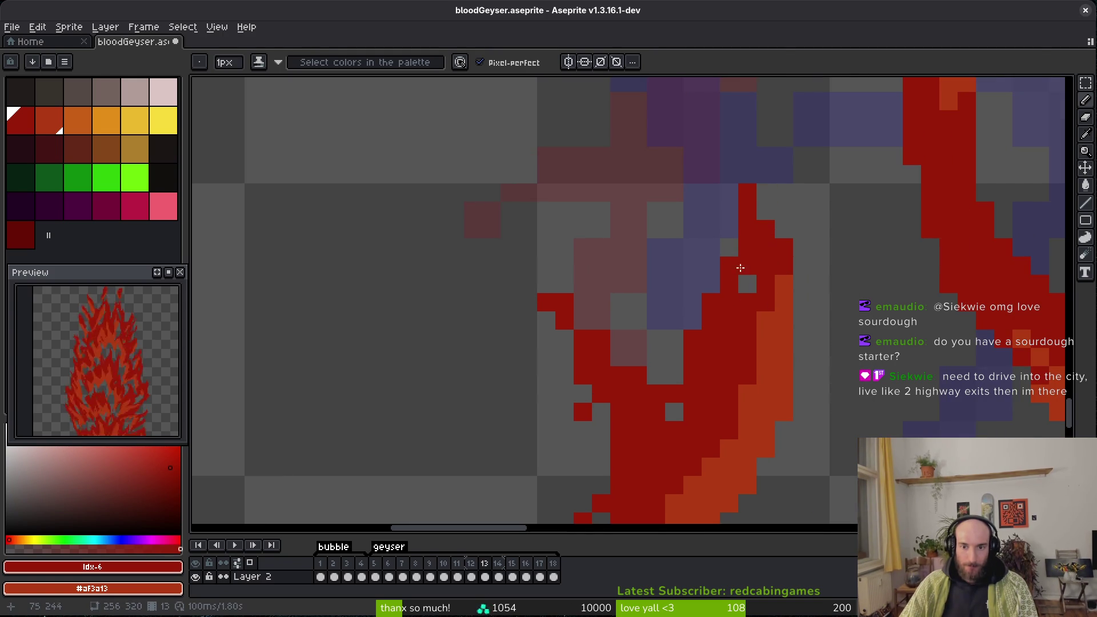
# Erase stray red pixels, add a red pixel at the strand's branch, and save the file.
pyautogui.press('e')
pyautogui.click(674, 395)
pyautogui.press('b')
pyautogui.click(581, 323)
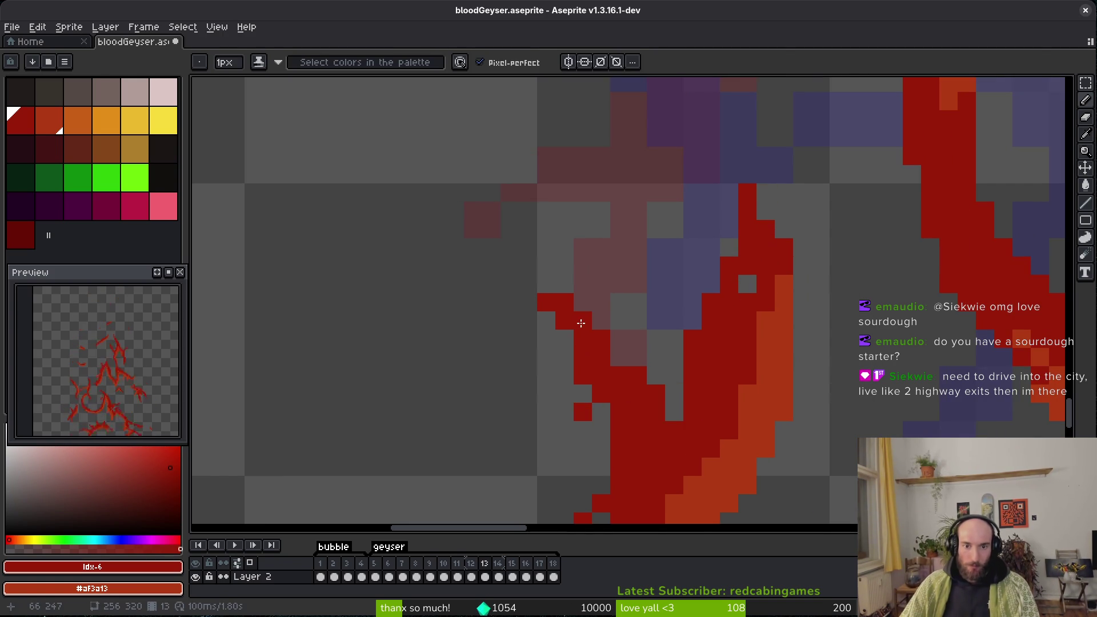
pyautogui.press('e')
pyautogui.click(583, 339)
pyautogui.click(601, 339)
pyautogui.hotkey('ctrl', 's')
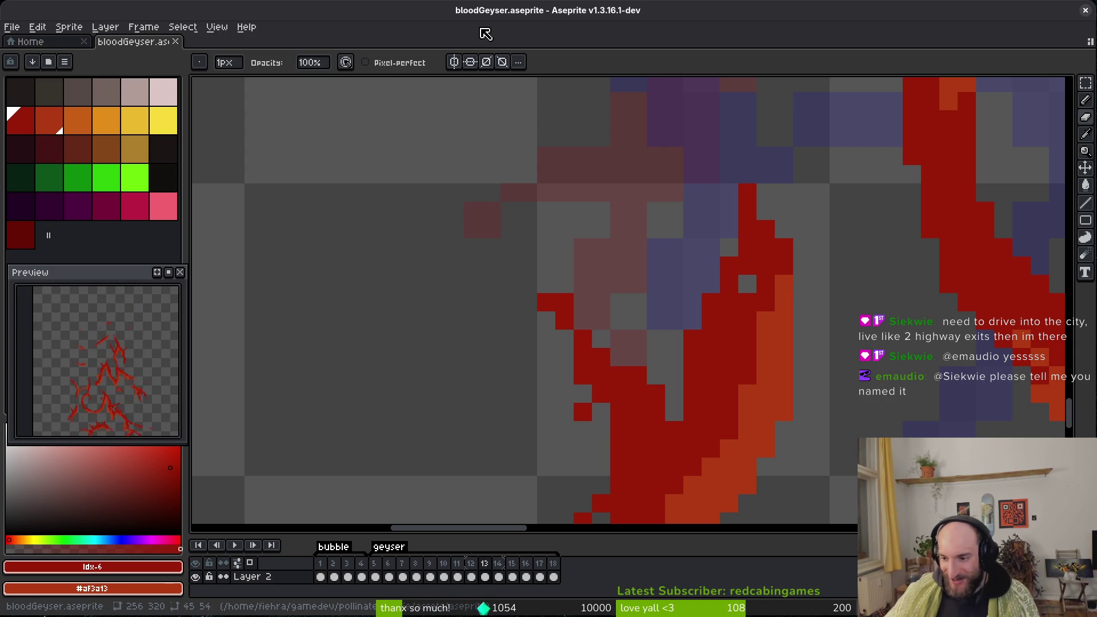
# Undo the last two red pixels, fill one red pixel into the strand, and save.
pyautogui.scroll(-3, 663, 319)
pyautogui.hscroll(3, 663, 319)
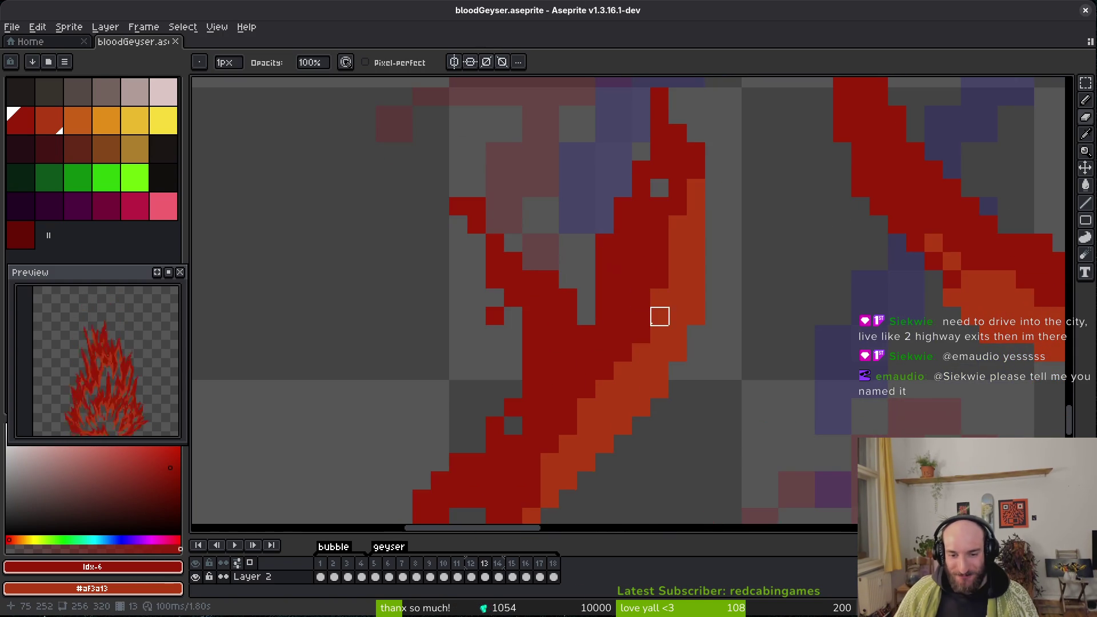
pyautogui.hotkey('ctrl', 'z')
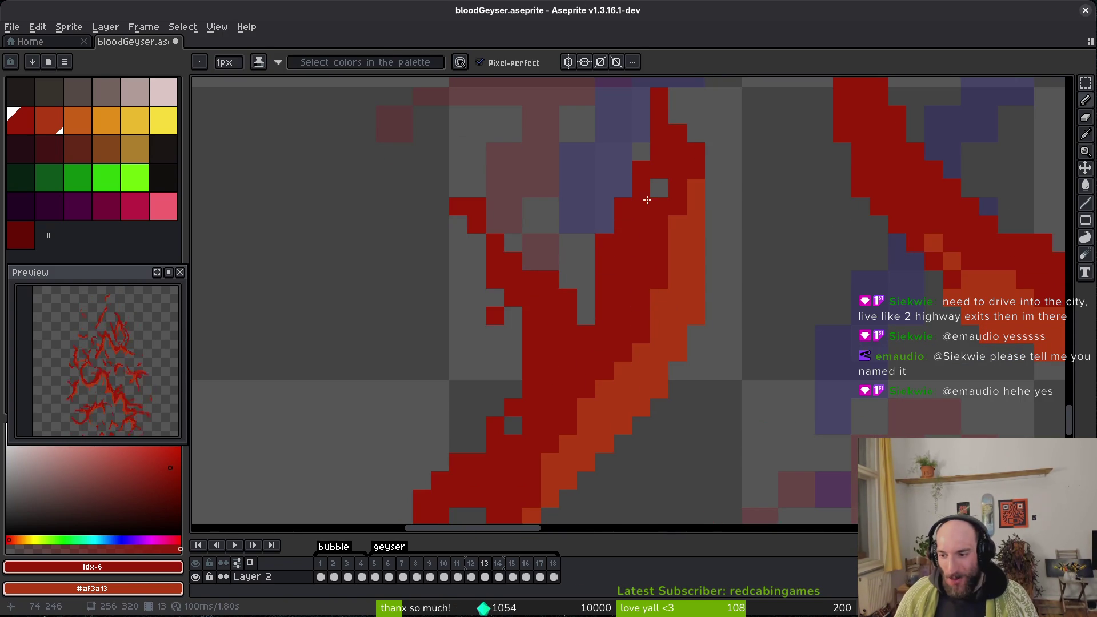
pyautogui.hotkey('ctrl', 'z')
pyautogui.hotkey('ctrl', 'z')
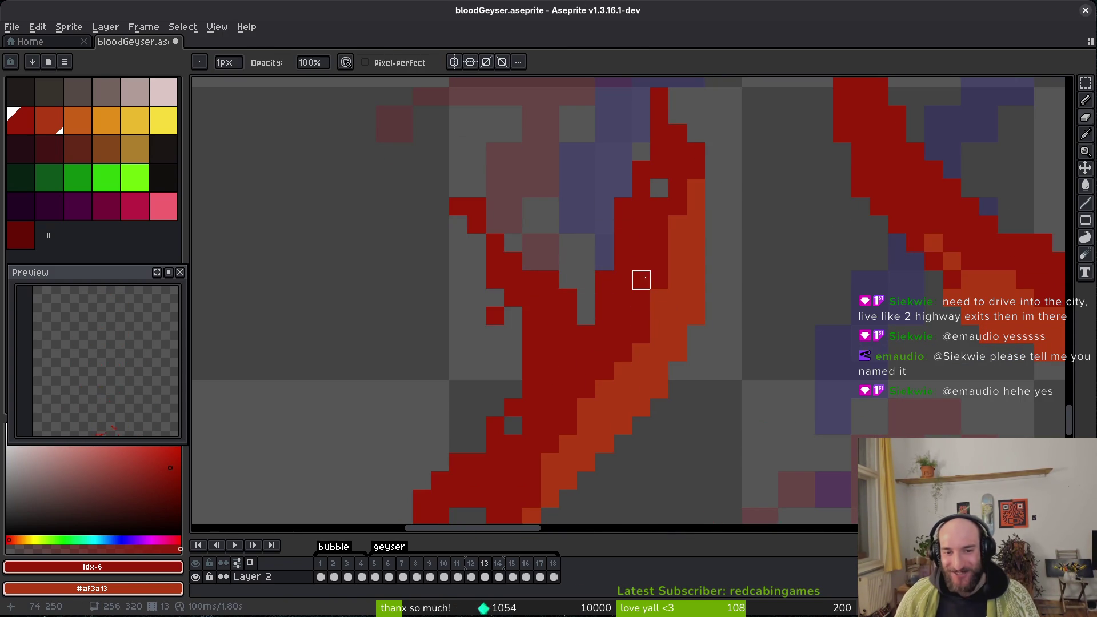
pyautogui.hotkey('ctrl', 's')
pyautogui.scroll(-5, 612, 321)
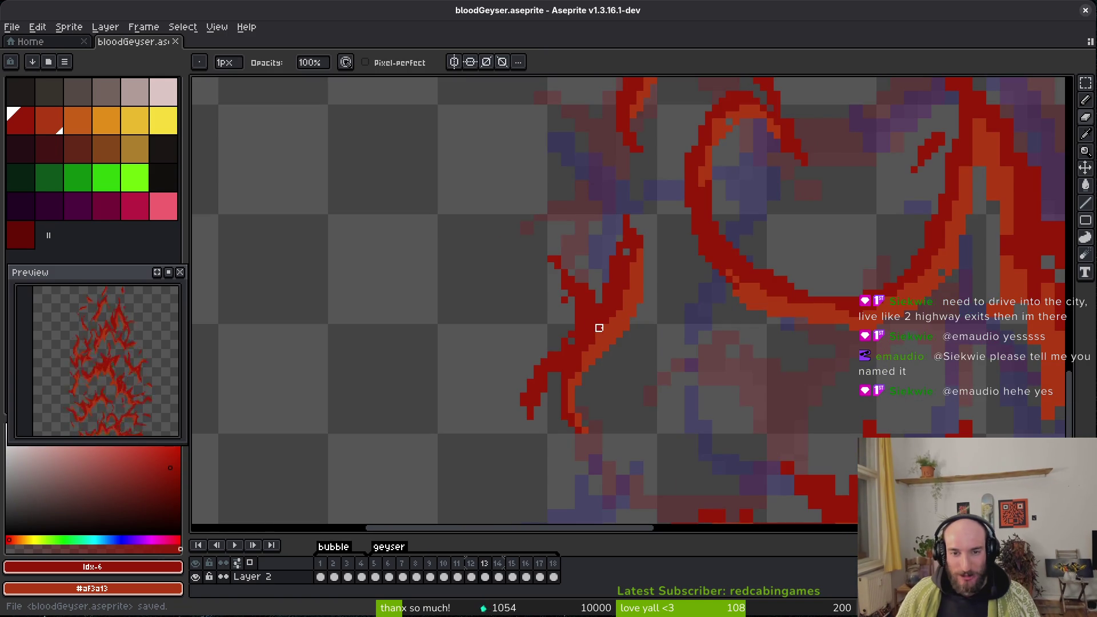
pyautogui.scroll(2, 599, 328)
pyautogui.press('f')
pyautogui.moveTo(559, 323); pyautogui.dragTo(580, 322)
pyautogui.hotkey('ctrl', 's')
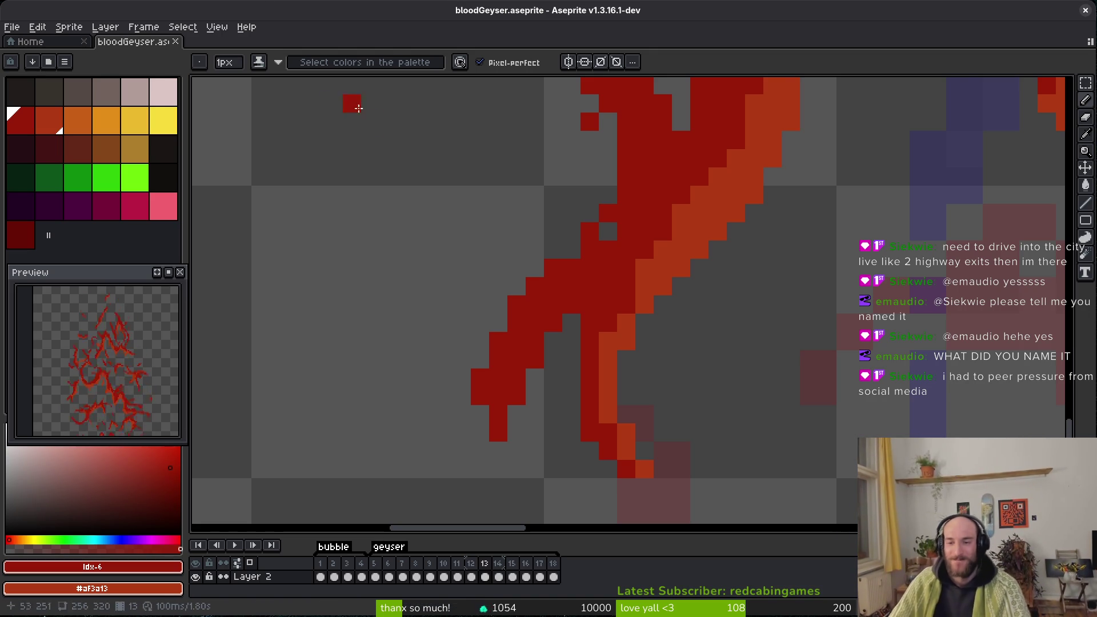
# Add a few red pixels to the blood strand and save the file.
pyautogui.moveTo(562, 344); pyautogui.dragTo(572, 325)
pyautogui.click(683, 393)
pyautogui.hotkey('ctrl', 's')
pyautogui.scroll(-4, 691, 388)
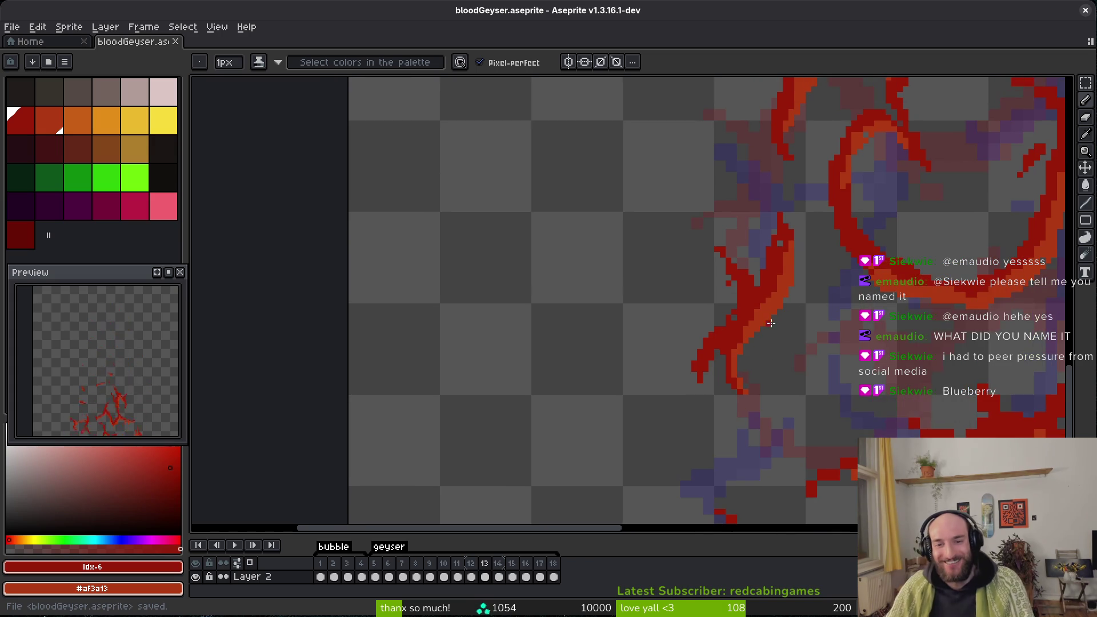
pyautogui.scroll(2, 771, 337)
# On the right-hand strands, paint a short red column and two orange pixels, and extend the red block.
pyautogui.moveTo(788, 260); pyautogui.dragTo(629, 346)
pyautogui.scroll(-2, 629, 345)
pyautogui.scroll(3, 718, 395)
pyautogui.scroll(-1, 691, 341)
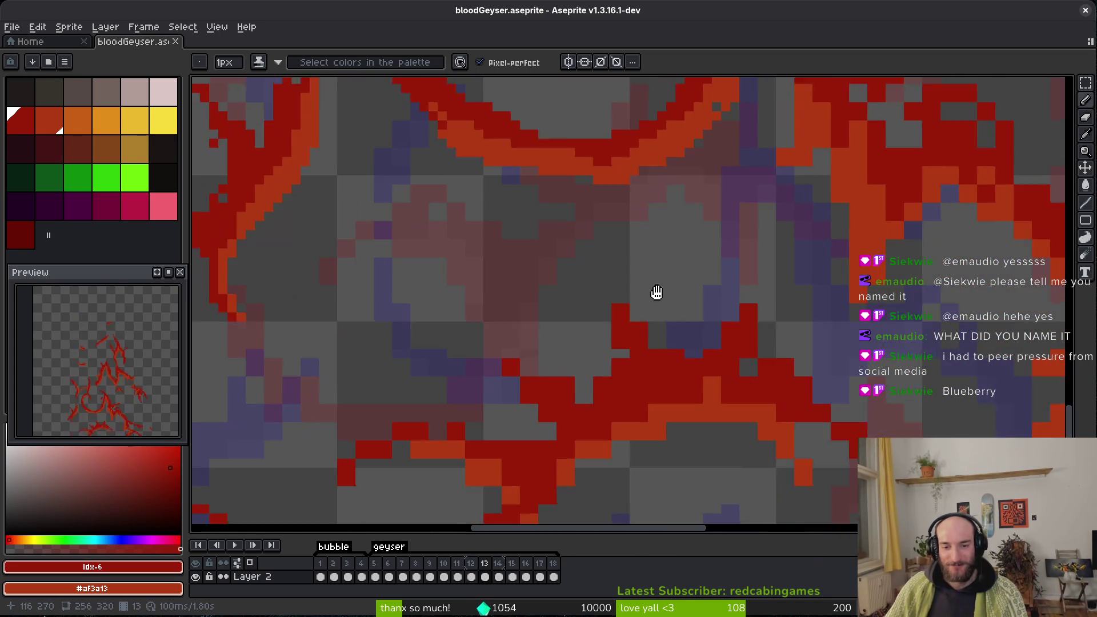
pyautogui.scroll(1, 657, 346)
pyautogui.moveTo(660, 295); pyautogui.dragTo(659, 318)
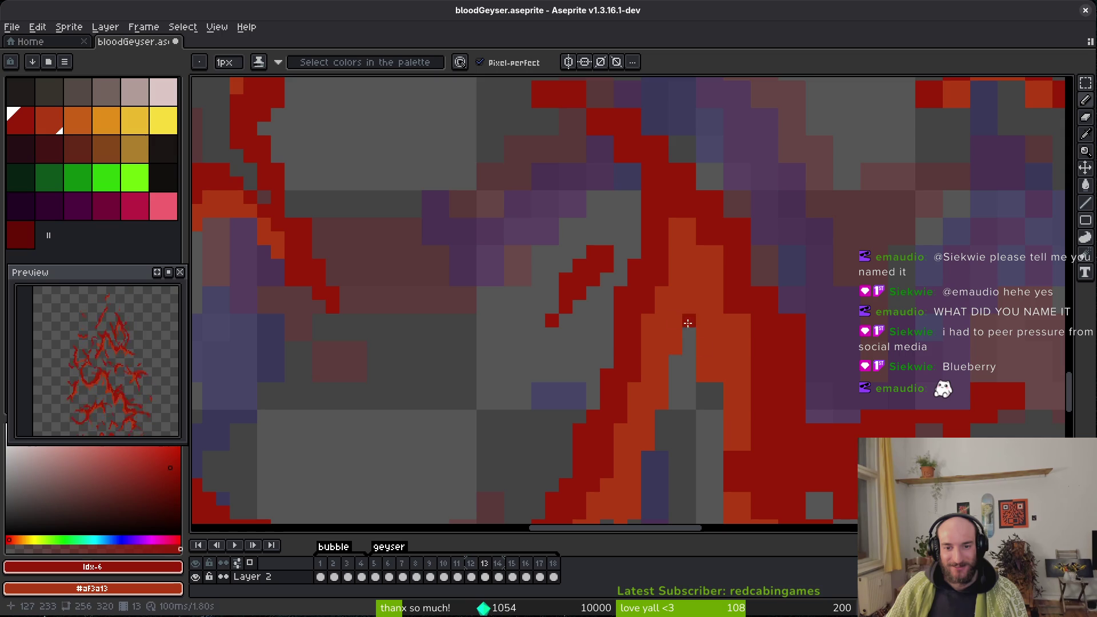
pyautogui.scroll(-2, 714, 357)
pyautogui.rightClick(703, 356)
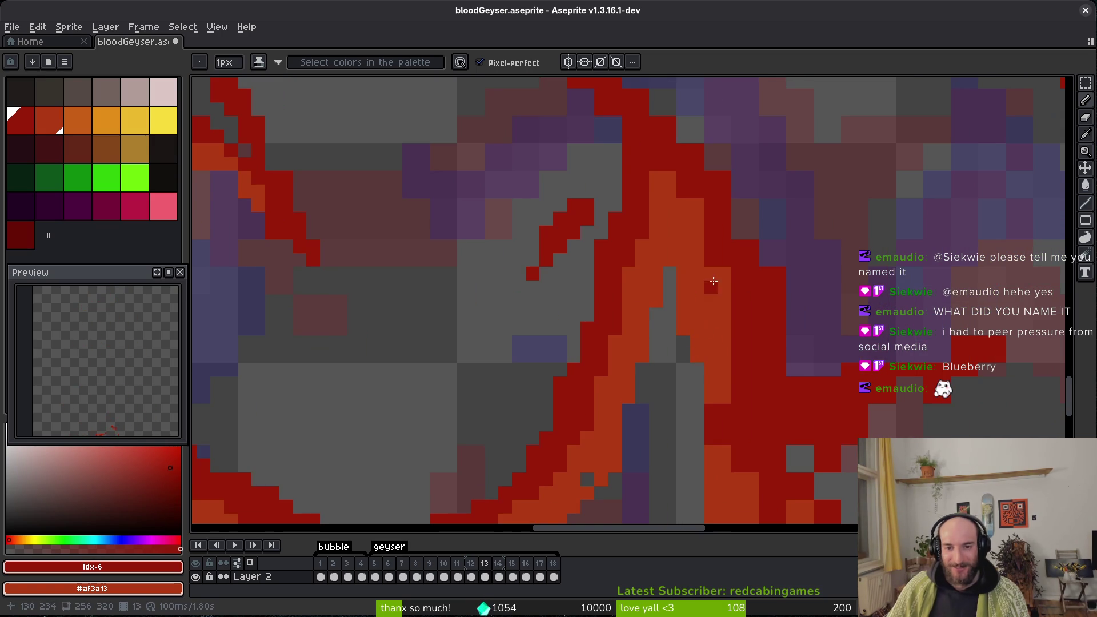
pyautogui.moveTo(694, 245)
pyautogui.mouseDown()
pyautogui.moveTo(684, 355)
pyautogui.moveTo(737, 327)
pyautogui.moveTo(790, 394)
pyautogui.mouseUp()
pyautogui.scroll(2, 686, 320)
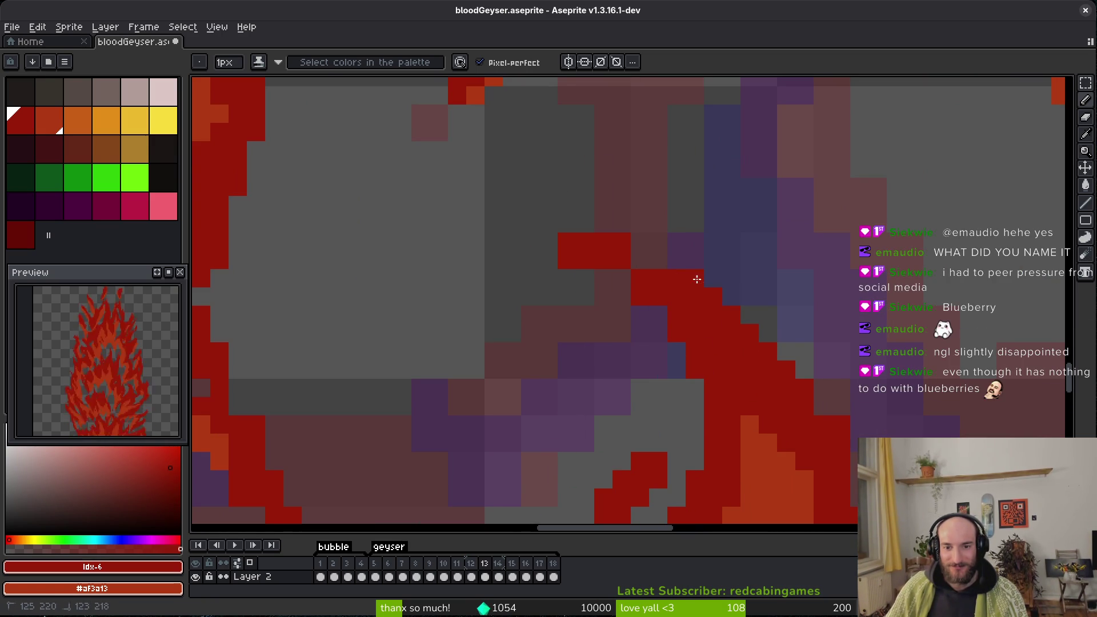
pyautogui.click(643, 245)
# Erase a stray red pixel, draw a diagonal red run, and erase the excess red beside it.
pyautogui.press('e')
pyautogui.click(567, 260)
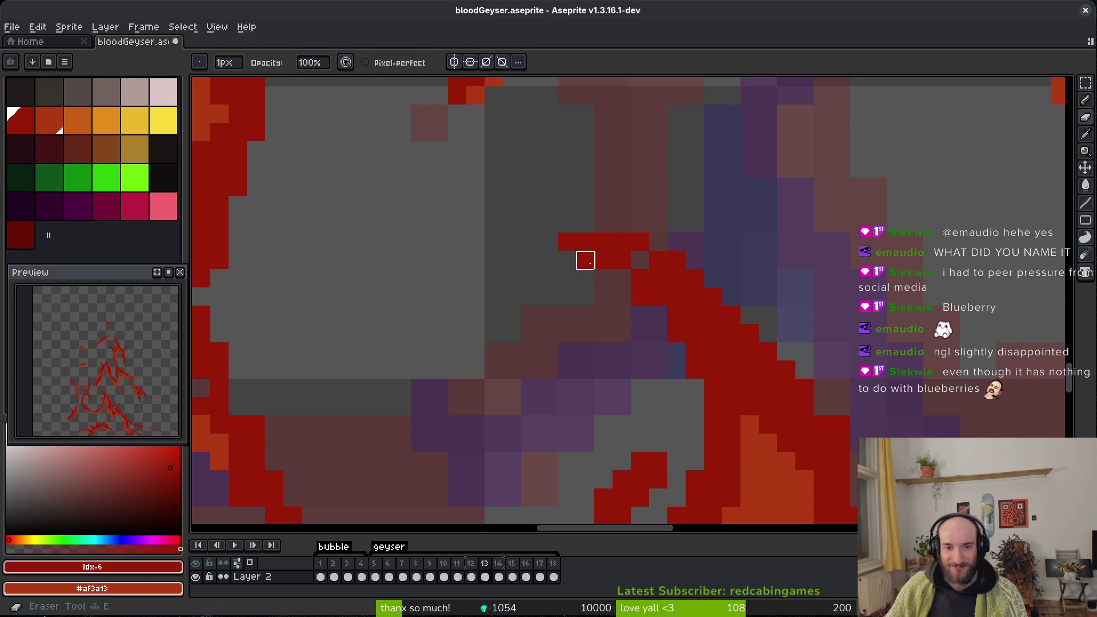
pyautogui.press('b')
pyautogui.press('e')
pyautogui.scroll(-2, 658, 315)
pyautogui.hscroll(2, 727, 360)
pyautogui.press('b')
pyautogui.press('e')
pyautogui.press('b')
pyautogui.moveTo(640, 221)
pyautogui.mouseDown()
pyautogui.moveTo(770, 345)
pyautogui.moveTo(697, 297)
pyautogui.moveTo(747, 384)
pyautogui.moveTo(734, 420)
pyautogui.moveTo(748, 406)
pyautogui.mouseUp()
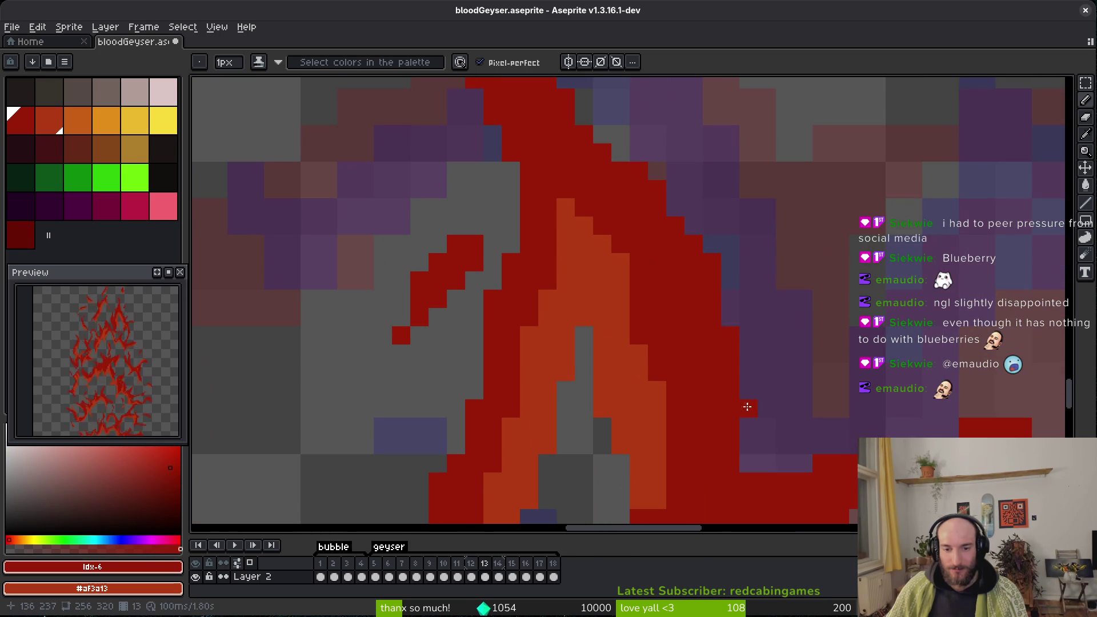
pyautogui.press('e')
pyautogui.moveTo(706, 229); pyautogui.dragTo(731, 337)
# Draw a red stroke right of the flame, add red pixels to the strand, and erase a stray pixel.
pyautogui.moveTo(786, 409); pyautogui.dragTo(688, 296)
pyautogui.press('b')
pyautogui.moveTo(654, 351)
pyautogui.mouseDown()
pyautogui.moveTo(791, 321)
pyautogui.moveTo(844, 339)
pyautogui.mouseUp()
pyautogui.press('e')
pyautogui.press('b')
pyautogui.moveTo(794, 366); pyautogui.dragTo(723, 392)
pyautogui.moveTo(796, 392)
pyautogui.mouseDown()
pyautogui.moveTo(796, 350)
pyautogui.moveTo(730, 333)
pyautogui.mouseUp()
pyautogui.press('e')
pyautogui.click(743, 332)
pyautogui.moveTo(626, 382); pyautogui.dragTo(650, 334)
pyautogui.press('b')
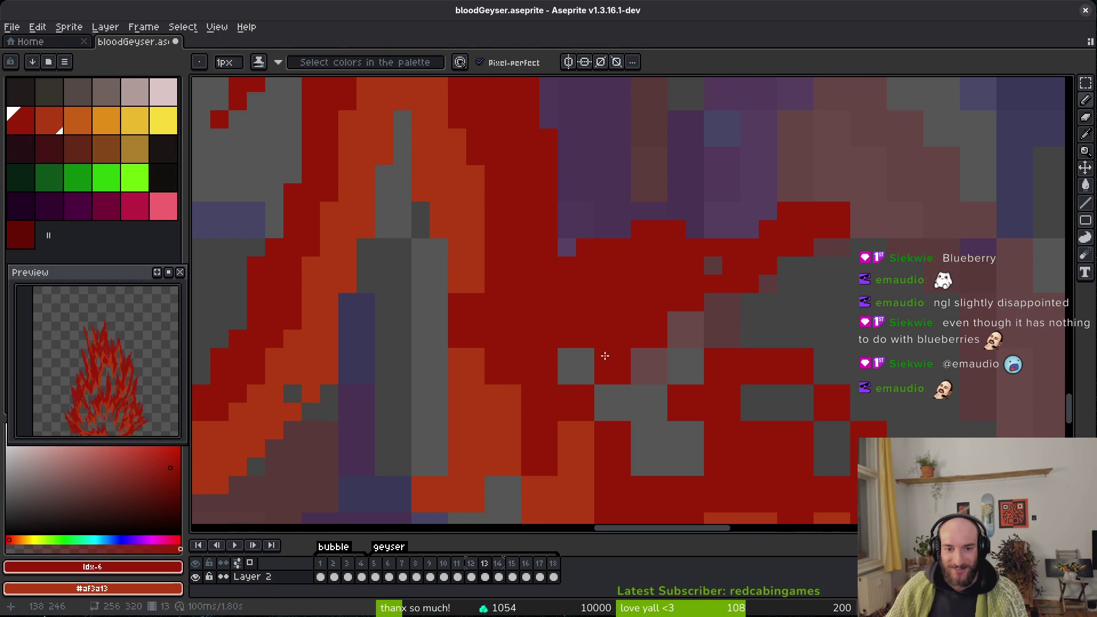
# Fill the strand's grey gaps with red, extend it right, tidy the staircase edge, and save.
pyautogui.moveTo(585, 375); pyautogui.dragTo(566, 354)
pyautogui.moveTo(675, 320)
pyautogui.mouseDown()
pyautogui.moveTo(732, 297)
pyautogui.moveTo(703, 320)
pyautogui.mouseUp()
pyautogui.moveTo(695, 375)
pyautogui.mouseDown()
pyautogui.moveTo(656, 386)
pyautogui.moveTo(698, 465)
pyautogui.mouseUp()
pyautogui.moveTo(603, 406)
pyautogui.mouseDown()
pyautogui.moveTo(550, 362)
pyautogui.moveTo(581, 417)
pyautogui.moveTo(626, 425)
pyautogui.mouseUp()
pyautogui.moveTo(717, 345); pyautogui.dragTo(698, 350)
pyautogui.moveTo(771, 332)
pyautogui.mouseDown()
pyautogui.moveTo(806, 372)
pyautogui.moveTo(767, 390)
pyautogui.moveTo(734, 386)
pyautogui.mouseUp()
pyautogui.click(771, 404)
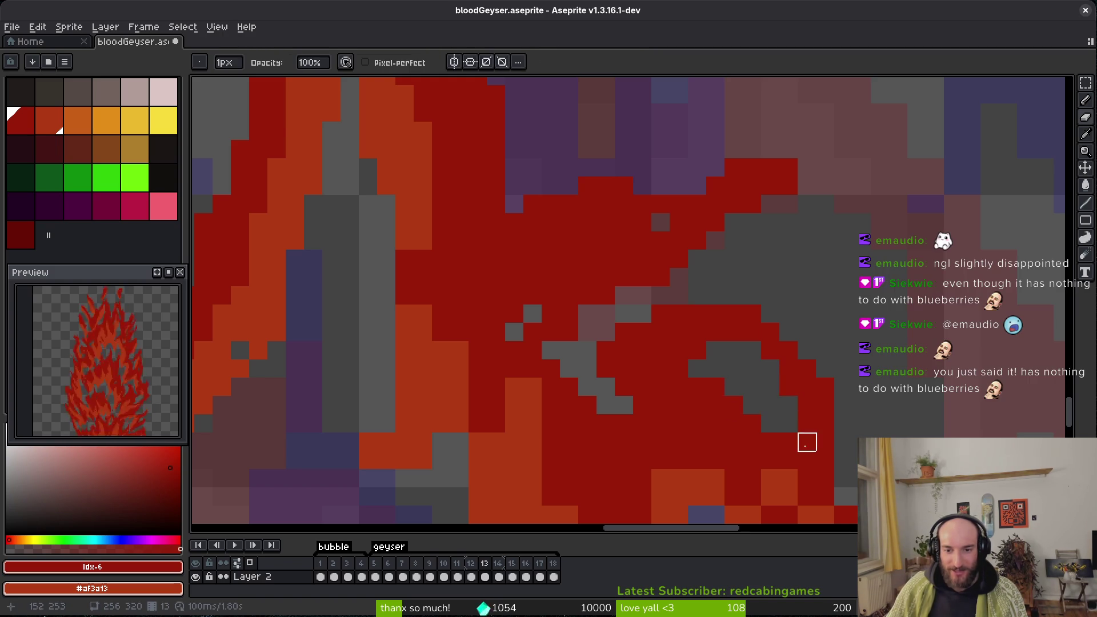
pyautogui.scroll(-3, 718, 379)
pyautogui.hotkey('ctrl', 's')
# Paint red pixels along the strand and a dark red run down-right.
pyautogui.scroll(3, 712, 434)
pyautogui.scroll(2, 704, 314)
pyautogui.moveTo(695, 341); pyautogui.dragTo(697, 406)
pyautogui.click(658, 298)
pyautogui.moveTo(658, 297); pyautogui.dragTo(703, 387)
pyautogui.scroll(-2, 671, 421)
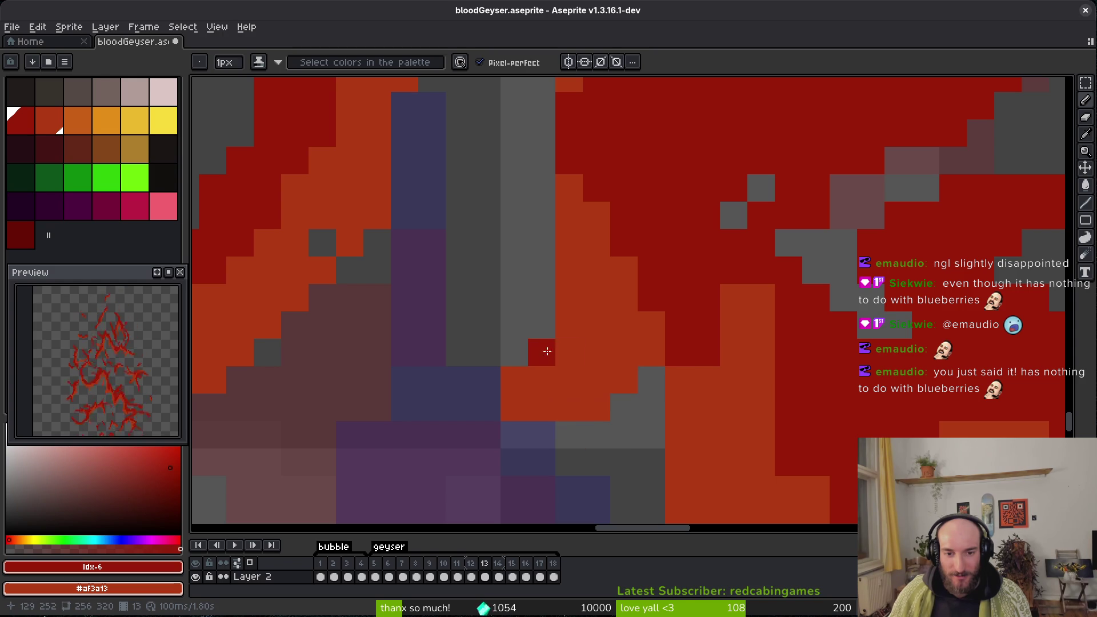
pyautogui.hscroll(2, 614, 321)
pyautogui.scroll(-1, 614, 321)
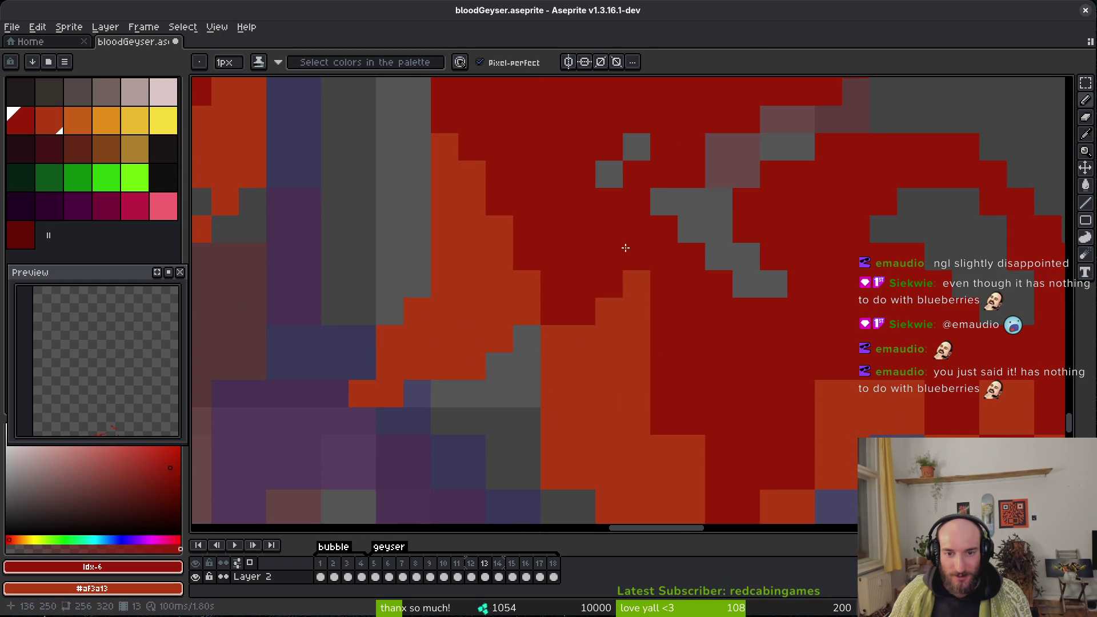
pyautogui.scroll(-1, 688, 356)
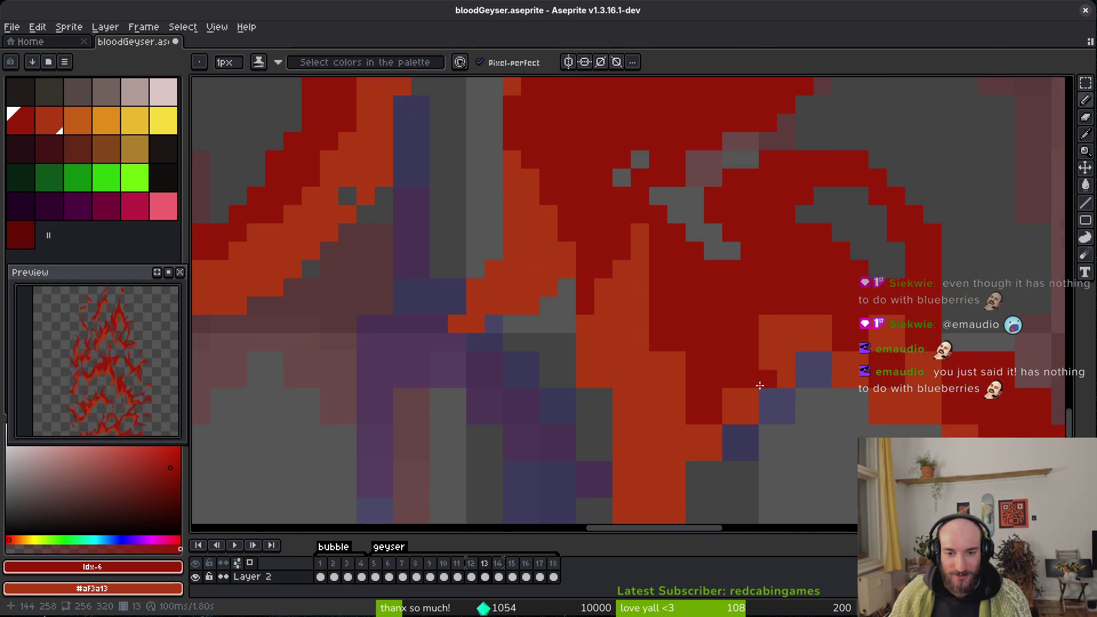
pyautogui.scroll(-6, 757, 390)
pyautogui.scroll(-2, 760, 379)
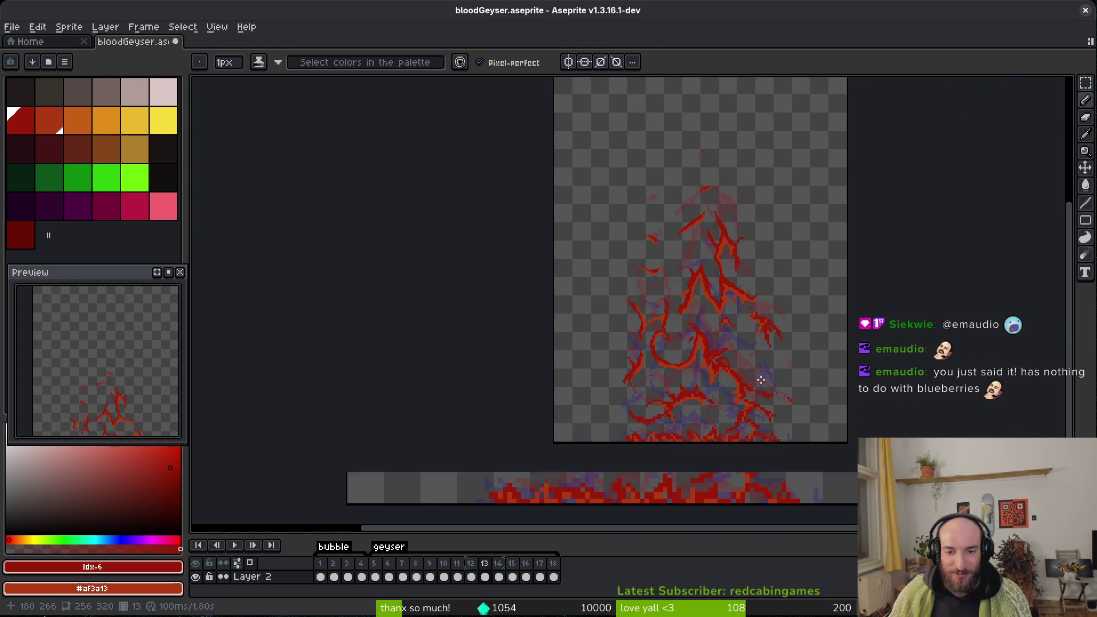
# Pick a colour from the canvas, move to the next strand, and save the file.
pyautogui.press('i')
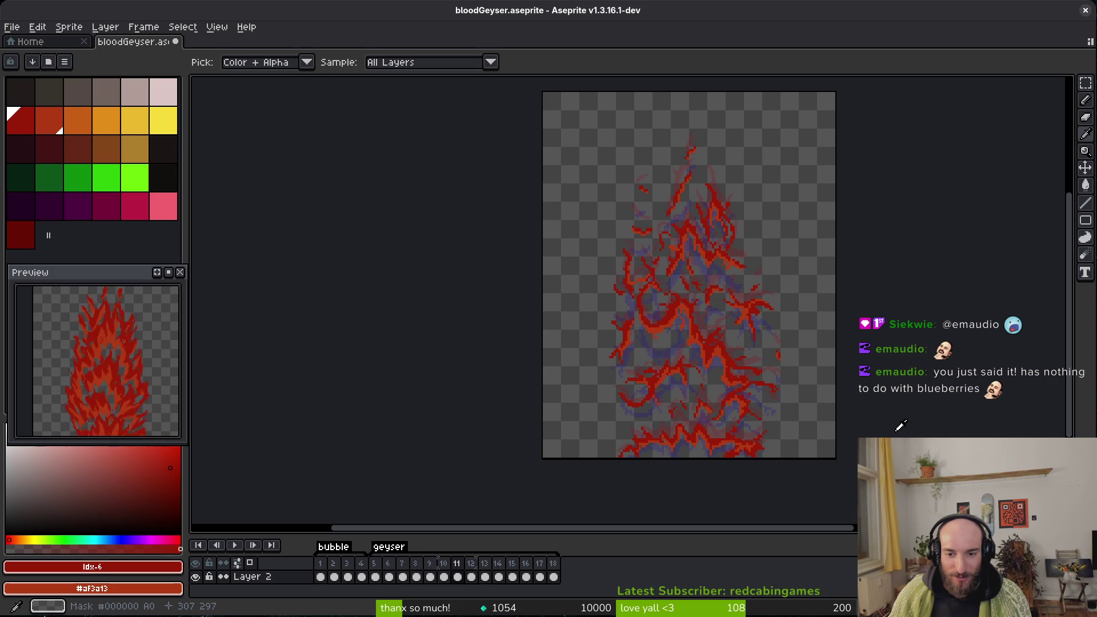
pyautogui.press('b')
pyautogui.scroll(4, 725, 336)
pyautogui.scroll(-2, 742, 350)
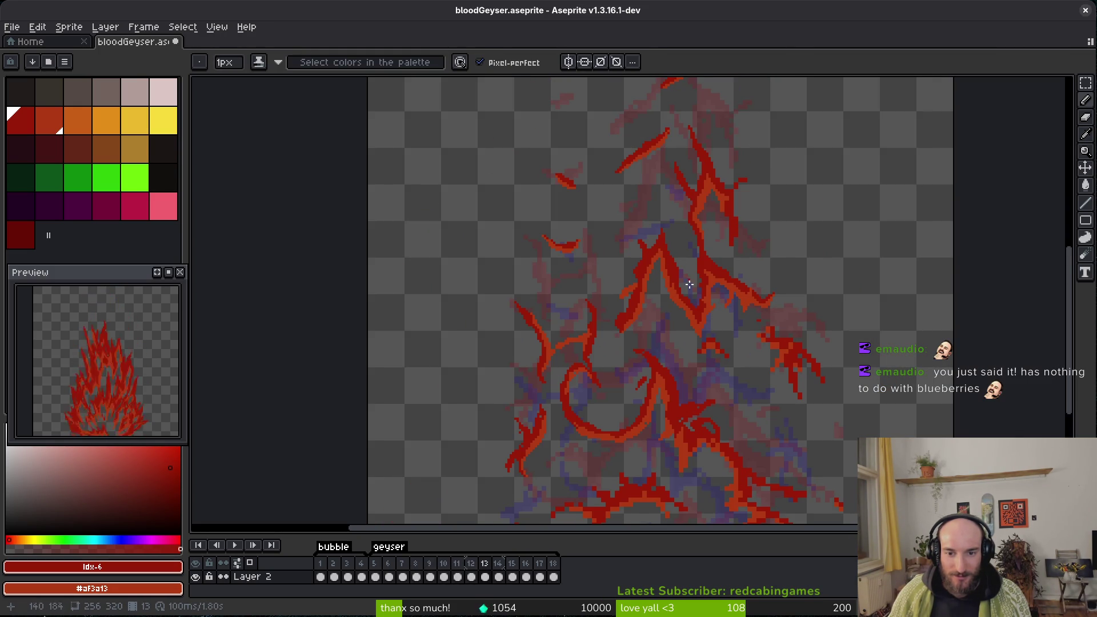
pyautogui.scroll(-2, 680, 261)
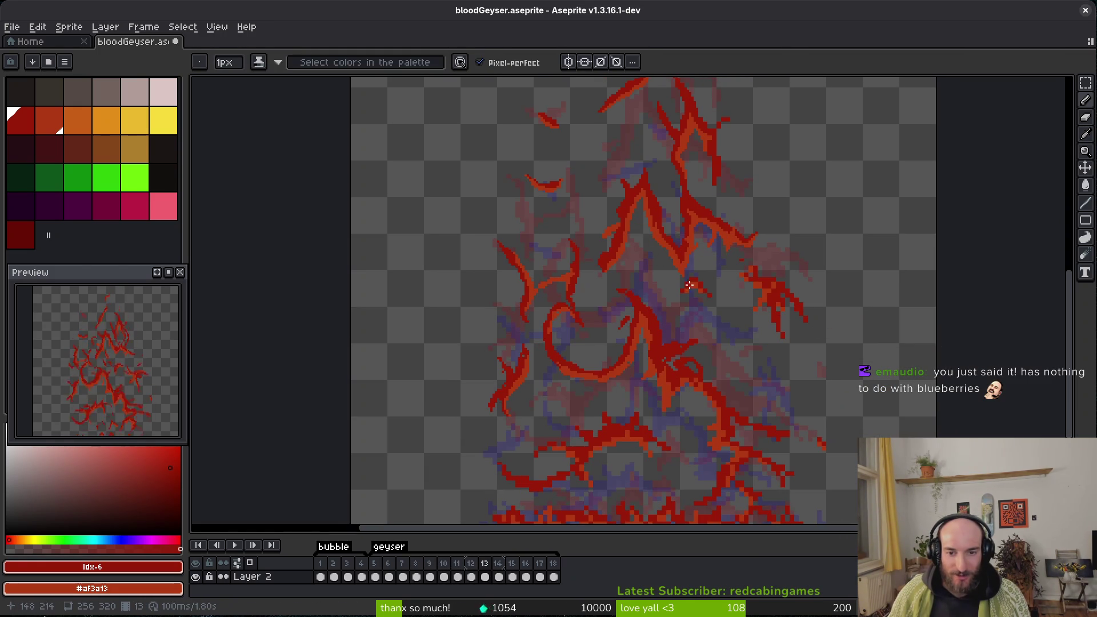
pyautogui.moveTo(661, 311)
pyautogui.mouseDown()
pyautogui.moveTo(662, 331)
pyautogui.moveTo(571, 220)
pyautogui.moveTo(618, 277)
pyautogui.mouseUp()
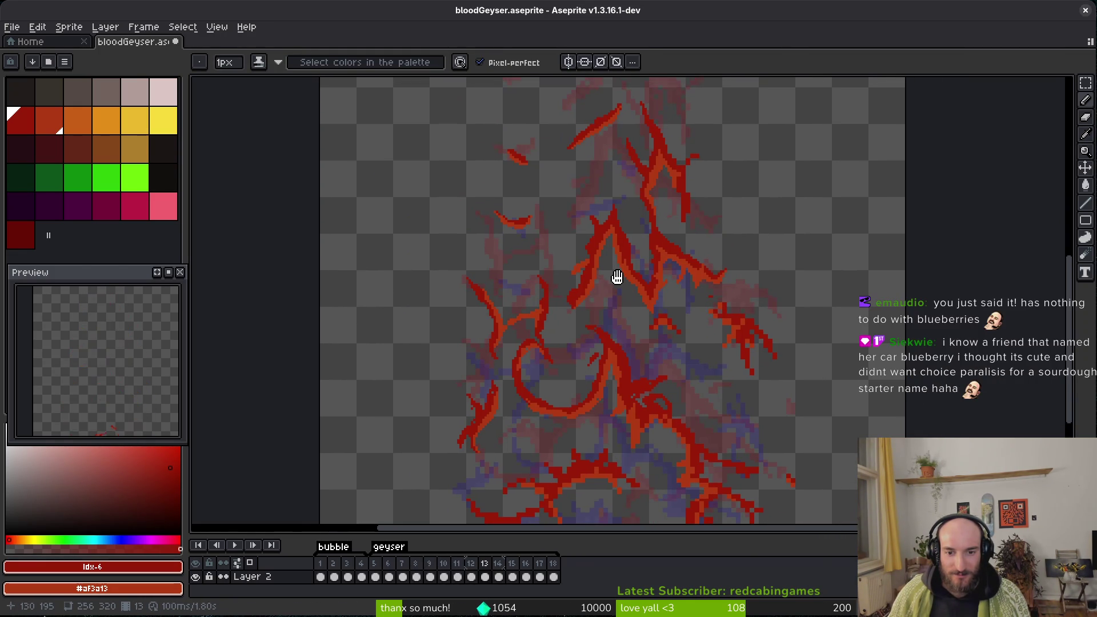
pyautogui.scroll(6, 598, 331)
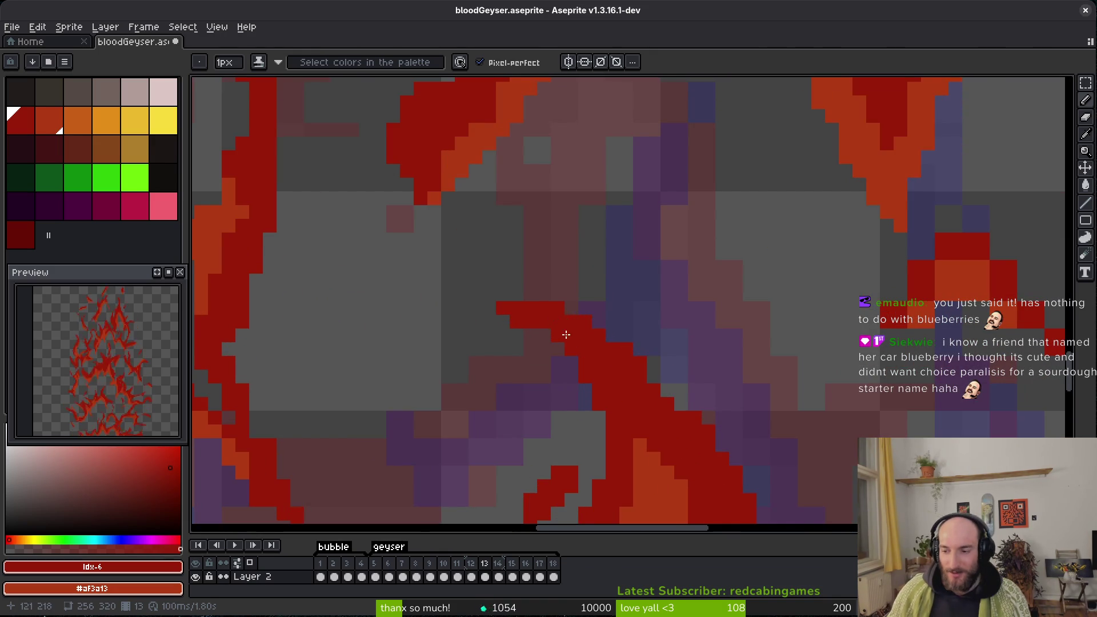
pyautogui.moveTo(566, 333); pyautogui.dragTo(602, 231)
pyautogui.hotkey('ctrl', 's')
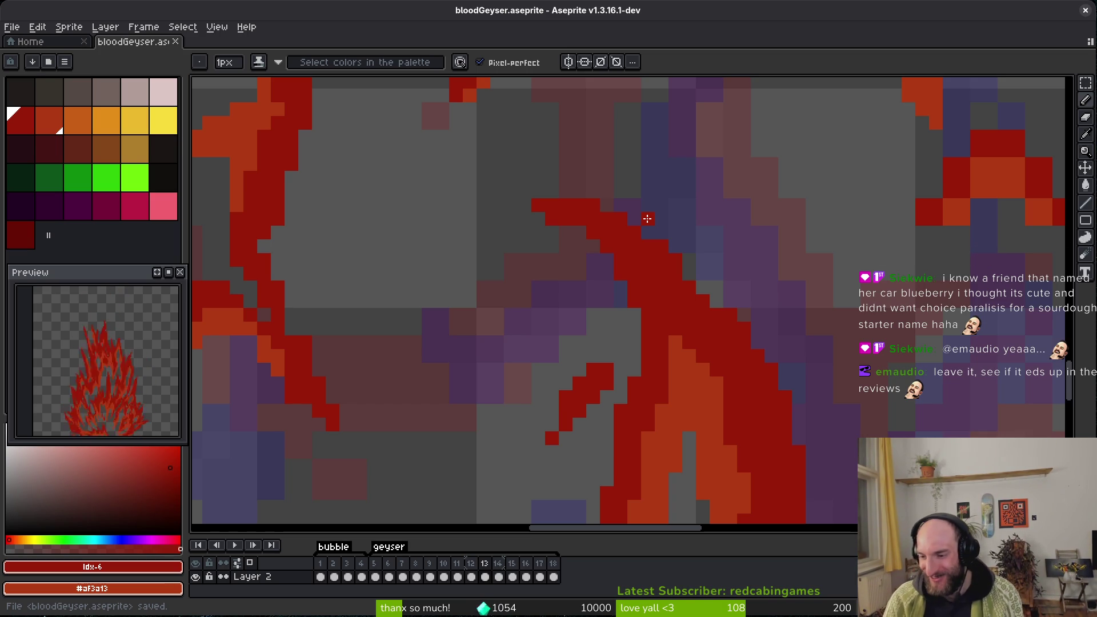
pyautogui.scroll(-5, 647, 218)
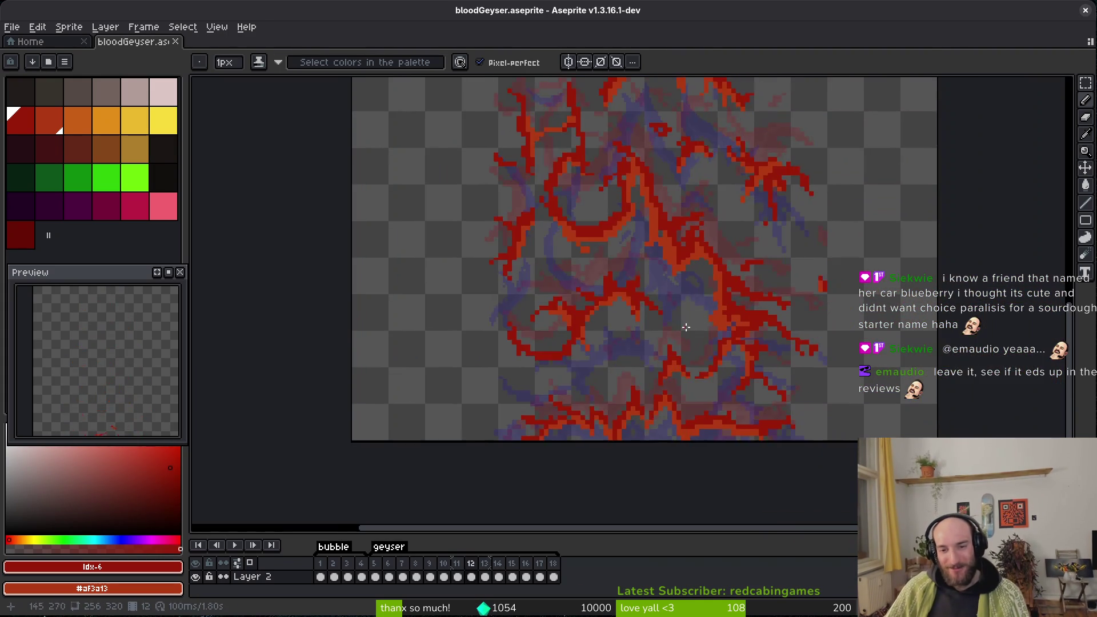
# Pick a colour from the canvas and add a dark red pixel left of the red block.
pyautogui.press('alt')
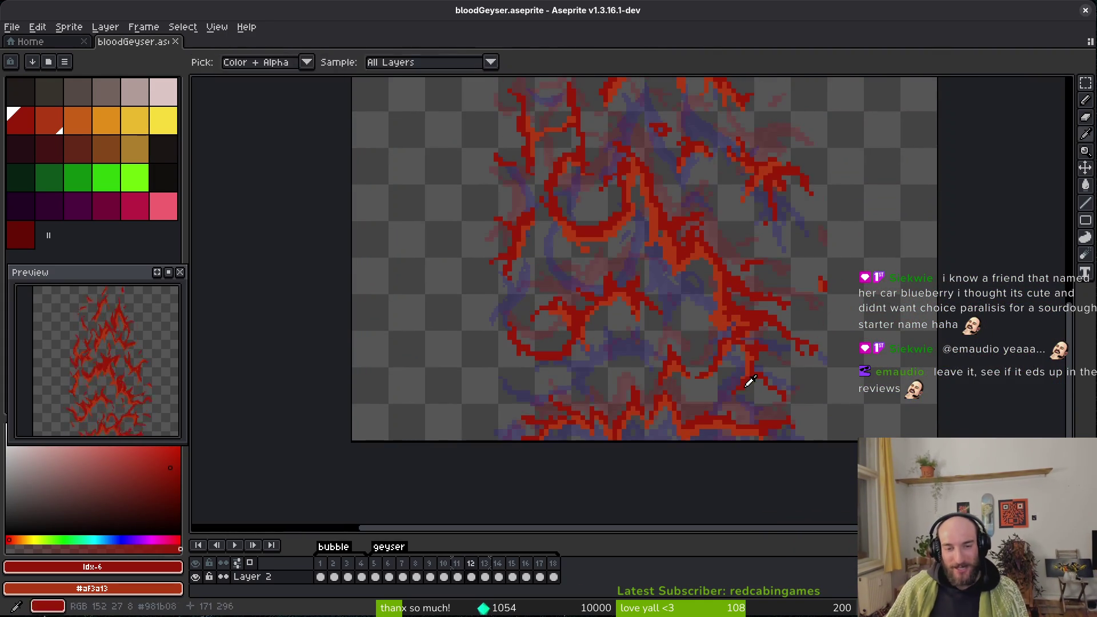
pyautogui.scroll(-3, 673, 360)
pyautogui.scroll(5, 673, 351)
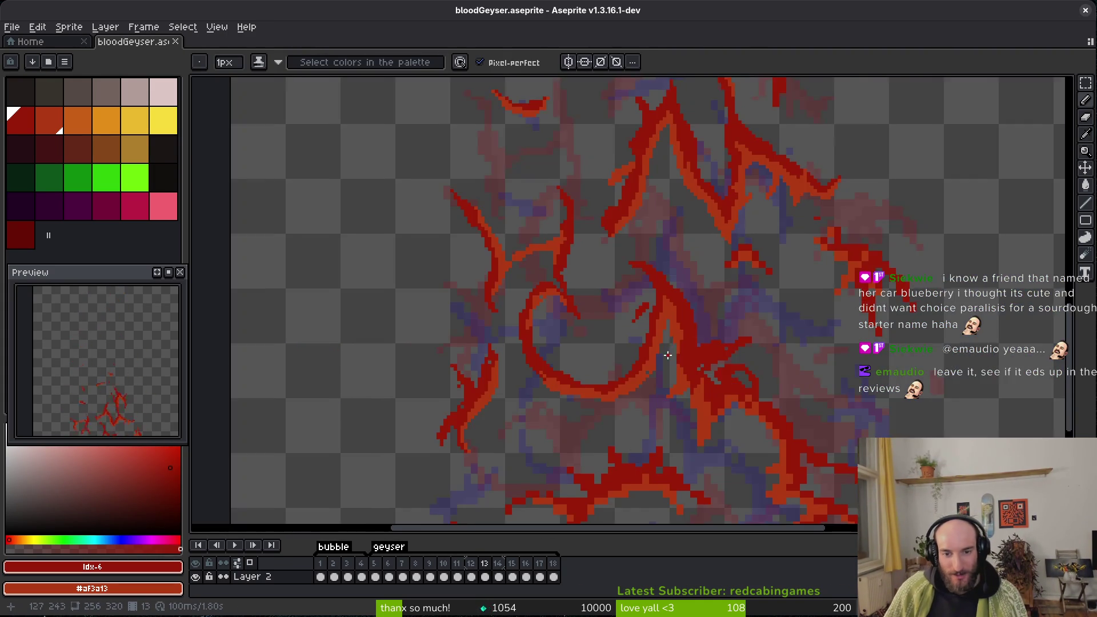
pyautogui.scroll(2, 730, 399)
pyautogui.scroll(-2, 663, 330)
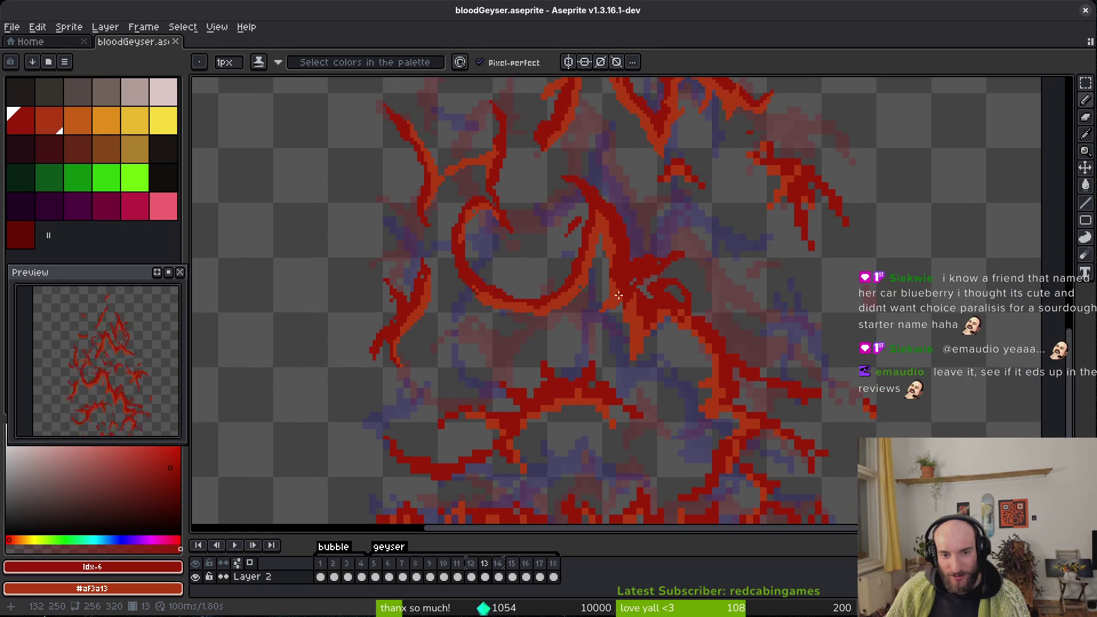
pyautogui.scroll(-2, 622, 296)
pyautogui.moveTo(626, 299); pyautogui.dragTo(648, 334)
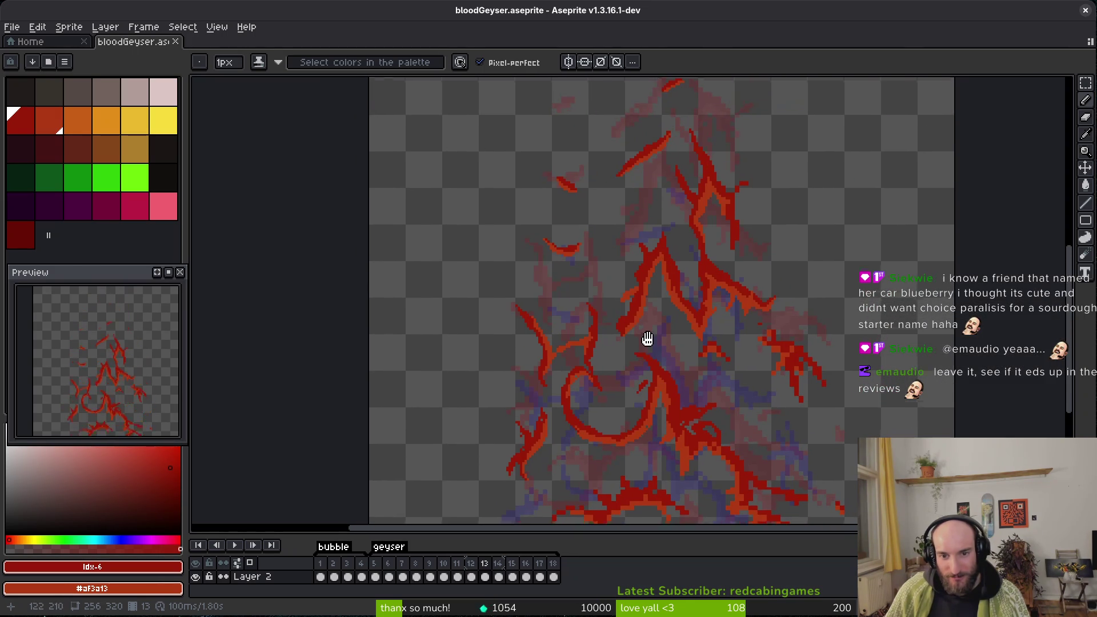
pyautogui.moveTo(681, 421); pyautogui.dragTo(679, 443)
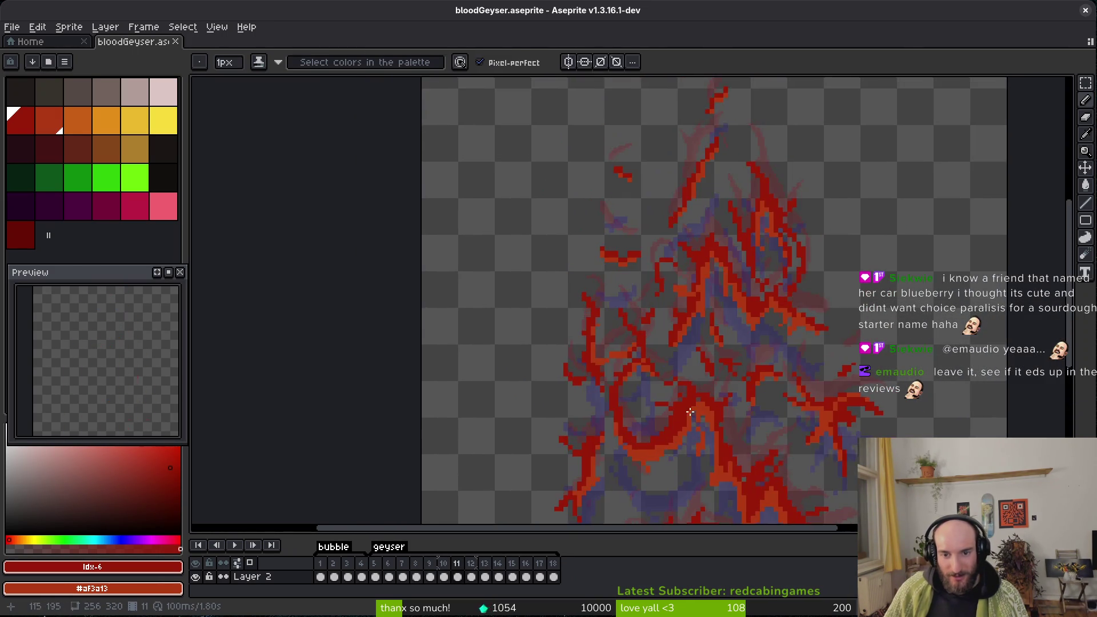
pyautogui.scroll(8, 678, 443)
pyautogui.moveTo(783, 195)
pyautogui.mouseDown()
pyautogui.moveTo(774, 219)
pyautogui.moveTo(728, 251)
pyautogui.mouseUp()
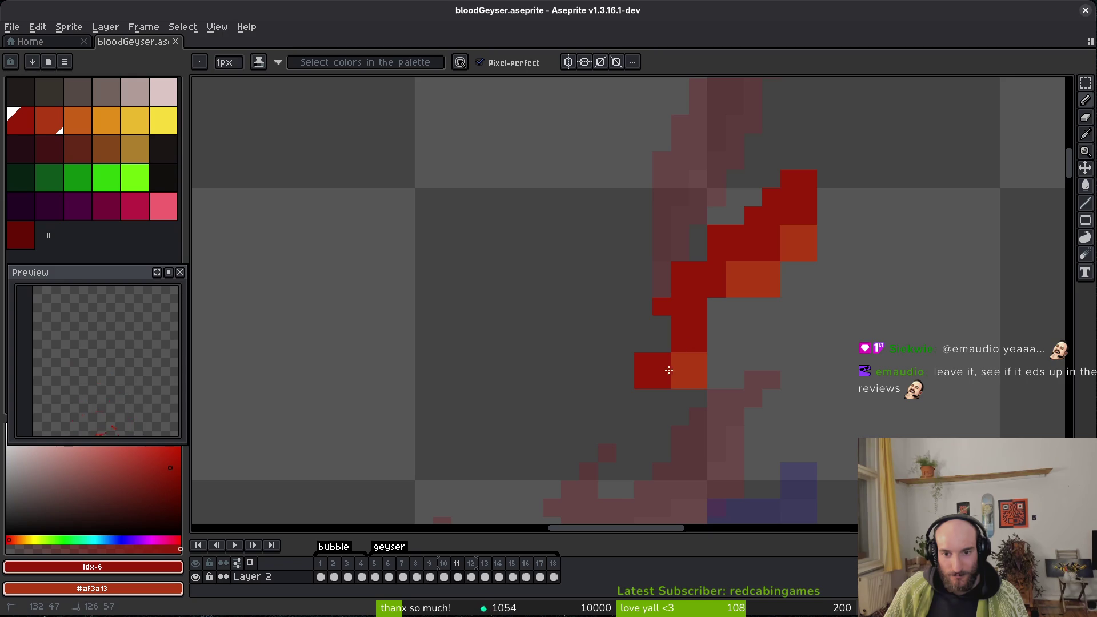
# Undo a stray orange diagonal, then recolour single strand pixels orange and dark red.
pyautogui.moveTo(661, 363); pyautogui.dragTo(644, 323)
pyautogui.hotkey('ctrl', 'z')
pyautogui.rightClick(681, 343)
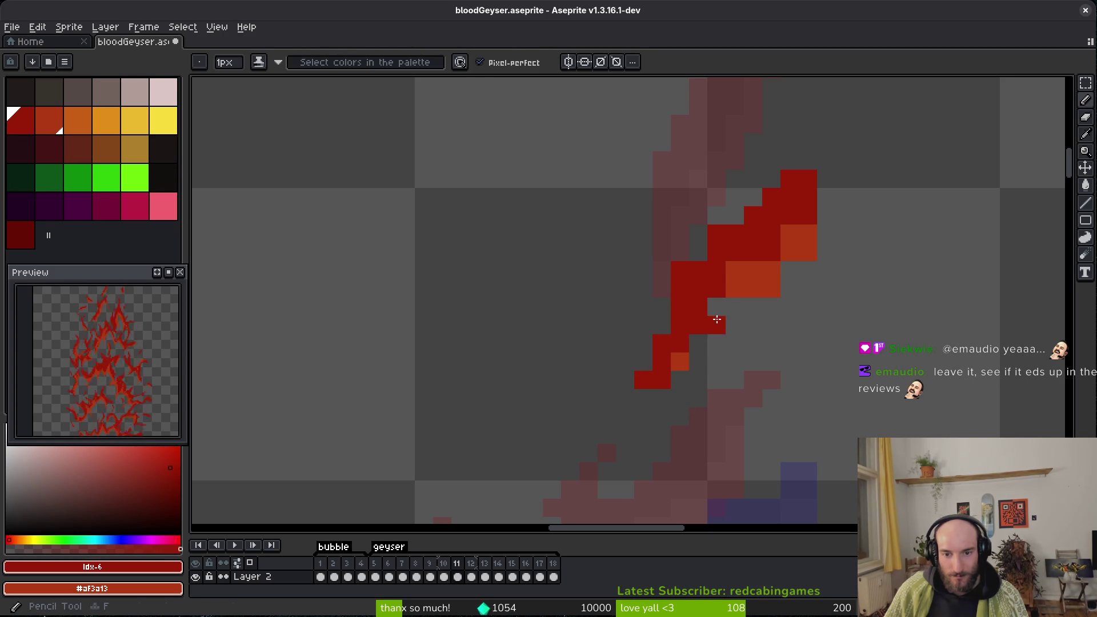
pyautogui.click(716, 310)
pyautogui.rightClick(699, 343)
pyautogui.click(741, 283)
pyautogui.click(776, 283)
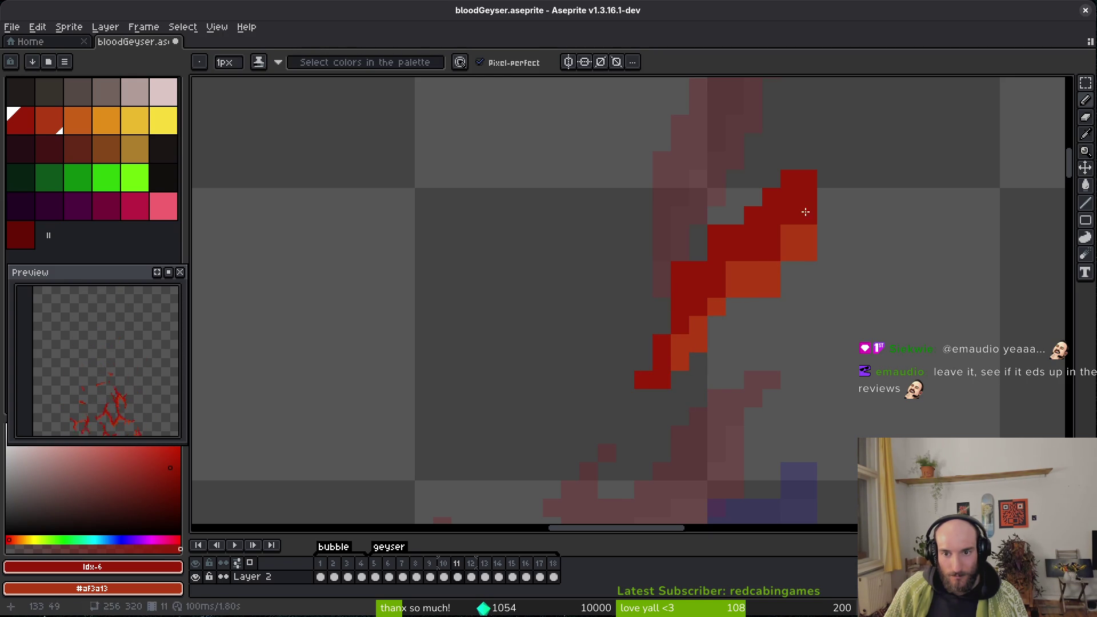
pyautogui.click(808, 206)
# Erase a stray edge pixel, turn a red pixel orange, reshade along the strand, and save.
pyautogui.press('e')
pyautogui.click(809, 234)
pyautogui.press('b')
pyautogui.click(772, 252)
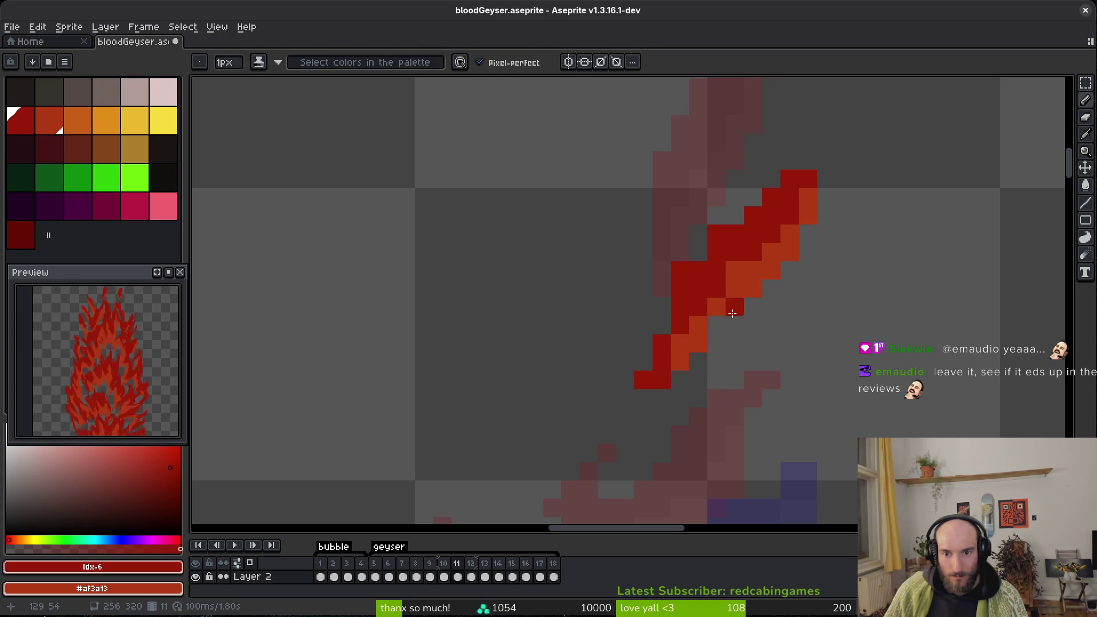
pyautogui.moveTo(692, 347); pyautogui.dragTo(680, 360)
pyautogui.scroll(-3, 709, 360)
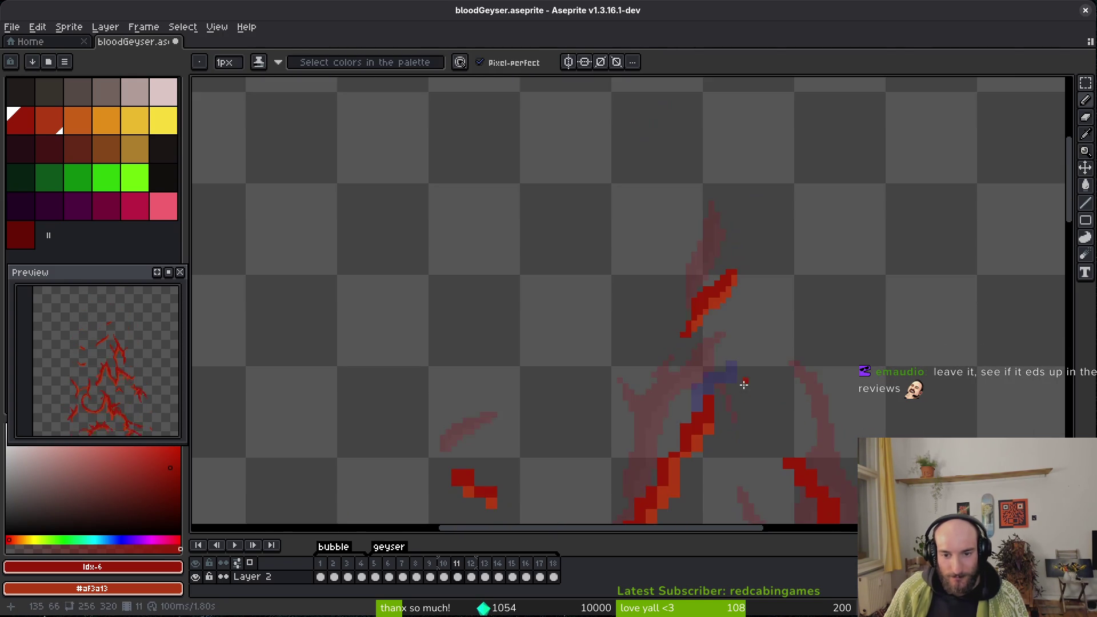
pyautogui.hotkey('ctrl', 's')
# Shade the top of the strand orange and erase the stray pixels above it.
pyautogui.scroll(1, 739, 206)
pyautogui.moveTo(749, 117); pyautogui.dragTo(698, 221)
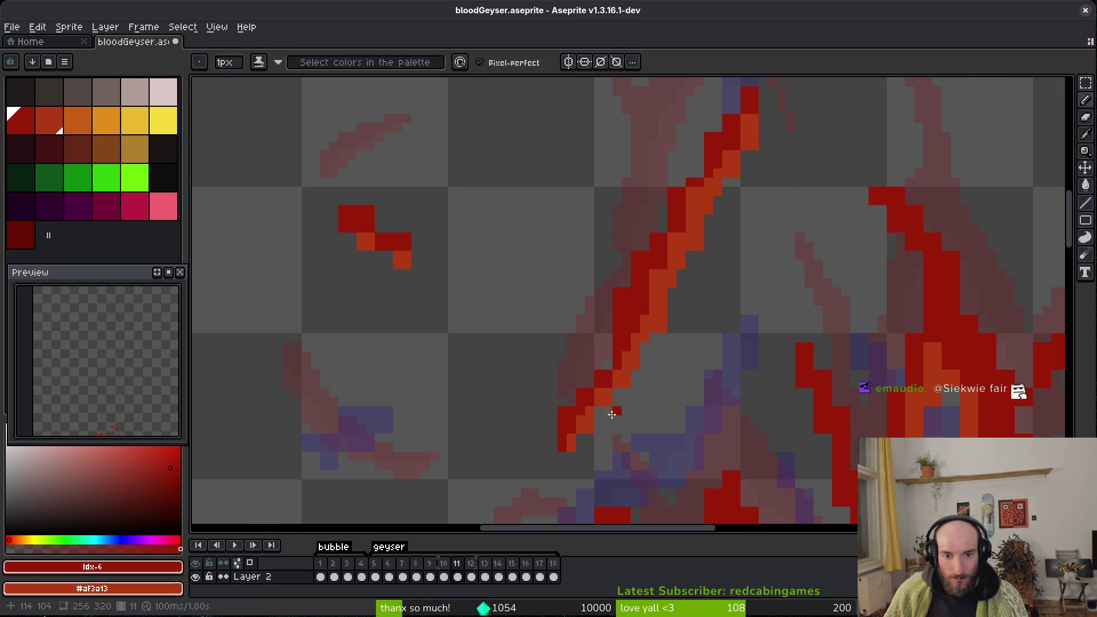
pyautogui.press('e')
pyautogui.moveTo(762, 101); pyautogui.dragTo(733, 188)
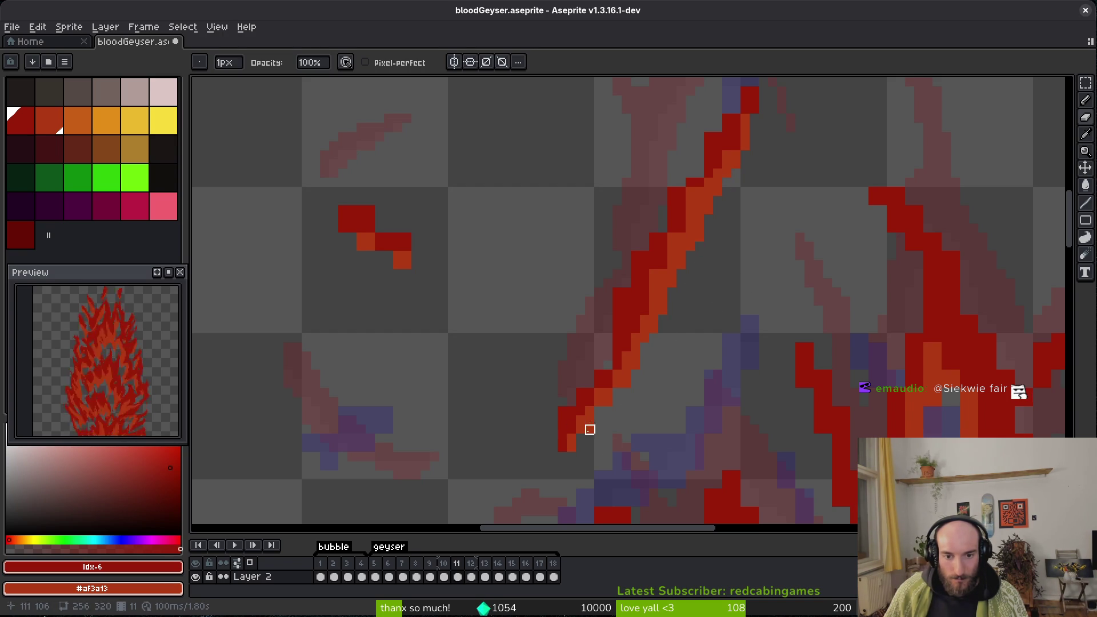
pyautogui.press('b')
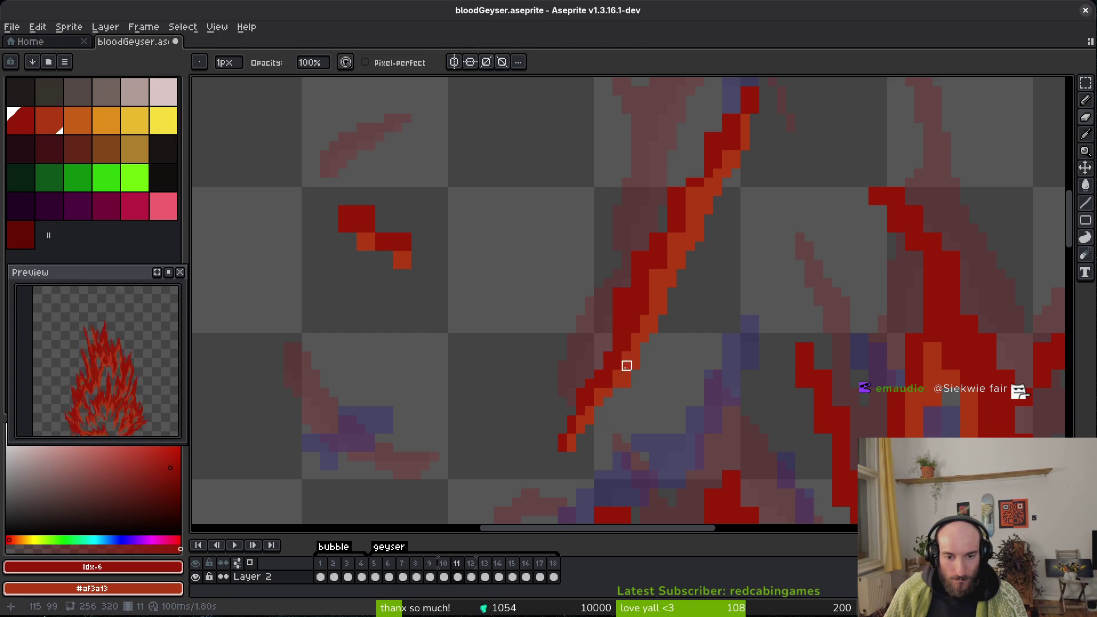
pyautogui.scroll(1, 628, 366)
pyautogui.scroll(1, 630, 364)
pyautogui.press('e')
pyautogui.scroll(1, 620, 372)
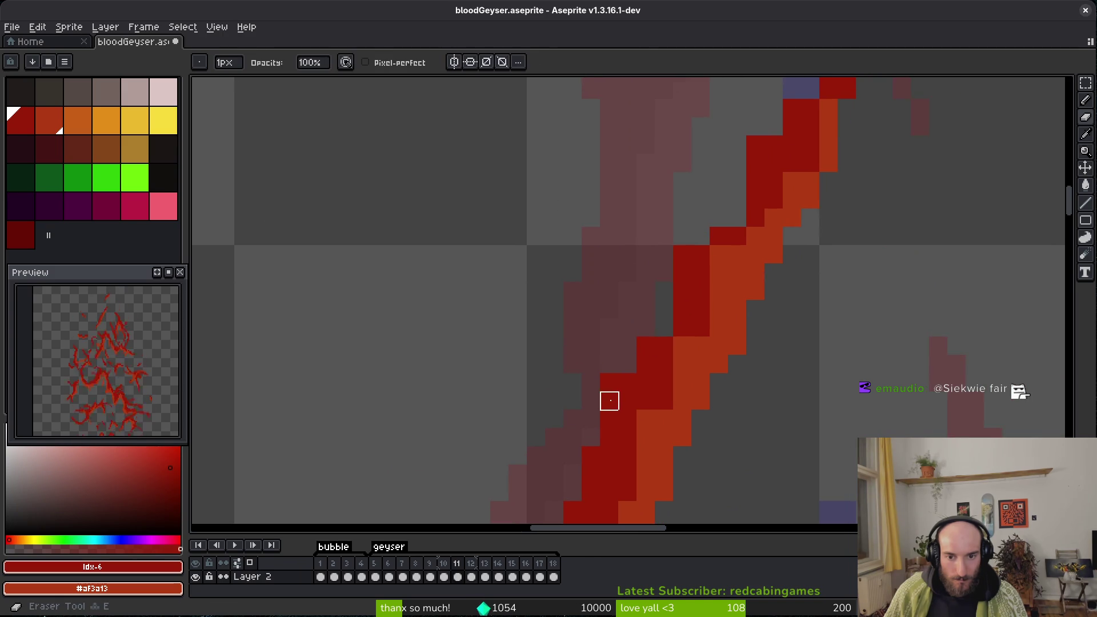
# Add two dark-red pixels to the streak, turn two edge pixels orange, and save.
pyautogui.press('b')
pyautogui.scroll(3, 667, 333)
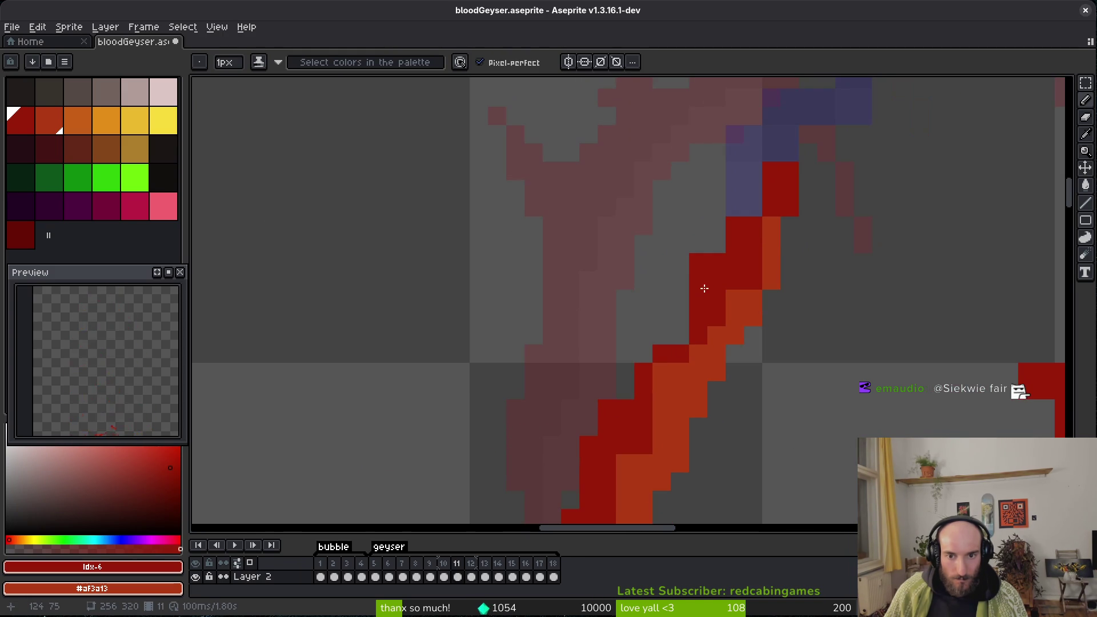
pyautogui.moveTo(663, 368); pyautogui.dragTo(663, 392)
pyautogui.scroll(-3, 756, 201)
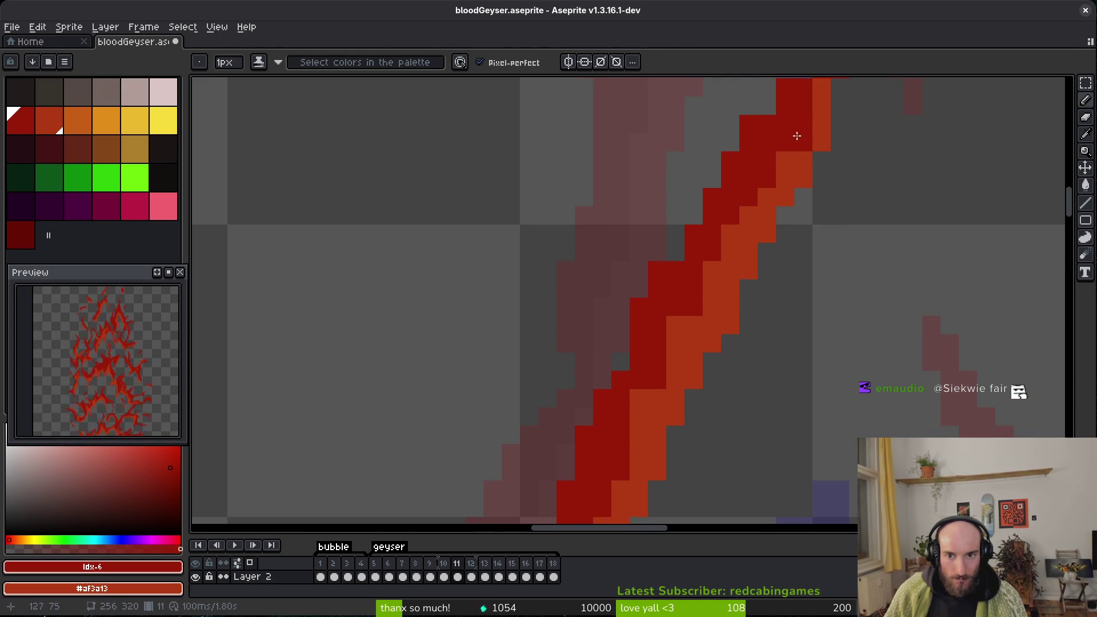
pyautogui.rightClick(804, 137)
pyautogui.scroll(-1, 789, 274)
pyautogui.click(663, 354)
pyautogui.scroll(-2, 663, 355)
pyautogui.hotkey('ctrl', 's')
pyautogui.scroll(1, 702, 305)
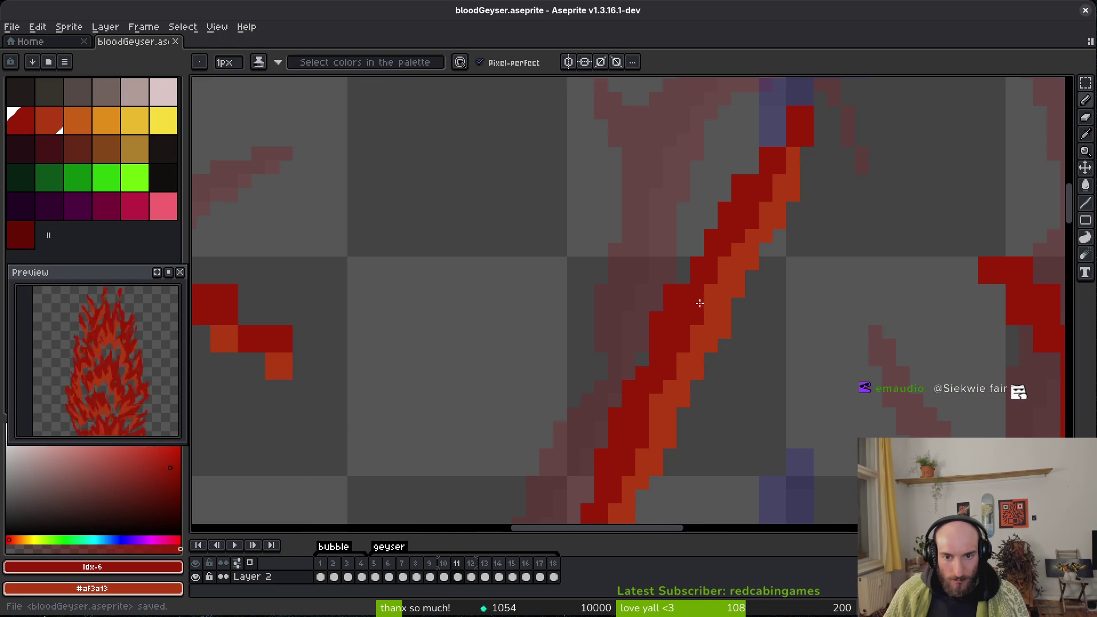
# Fill a gap in the small red blob and darken its tip pixels to dark red.
pyautogui.scroll(-2, 680, 309)
pyautogui.scroll(2, 718, 285)
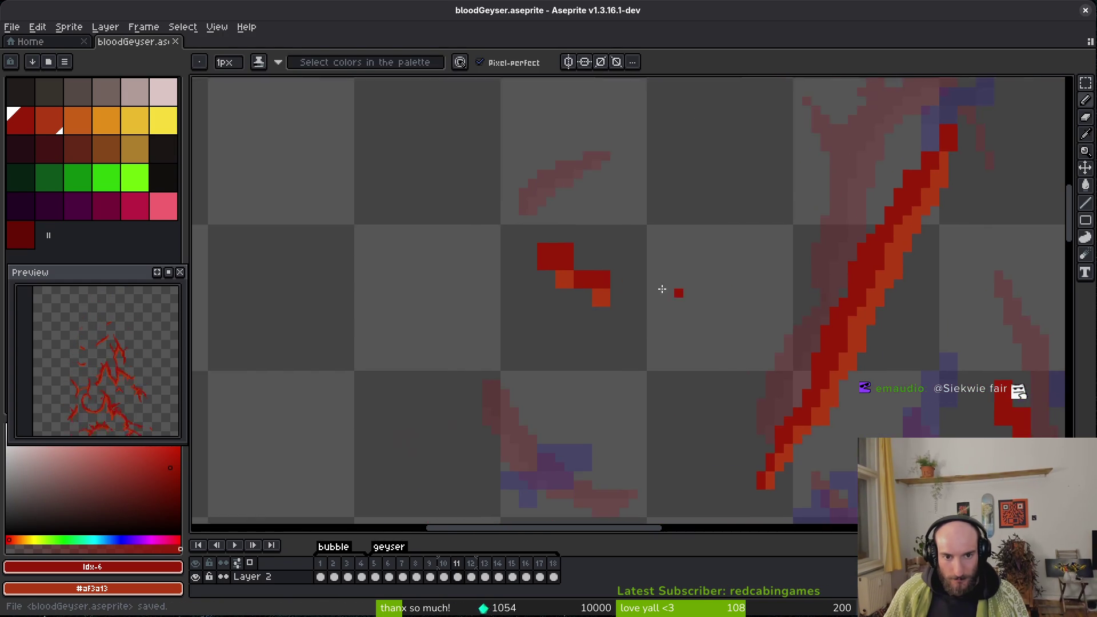
pyautogui.click(559, 262)
pyautogui.press('e')
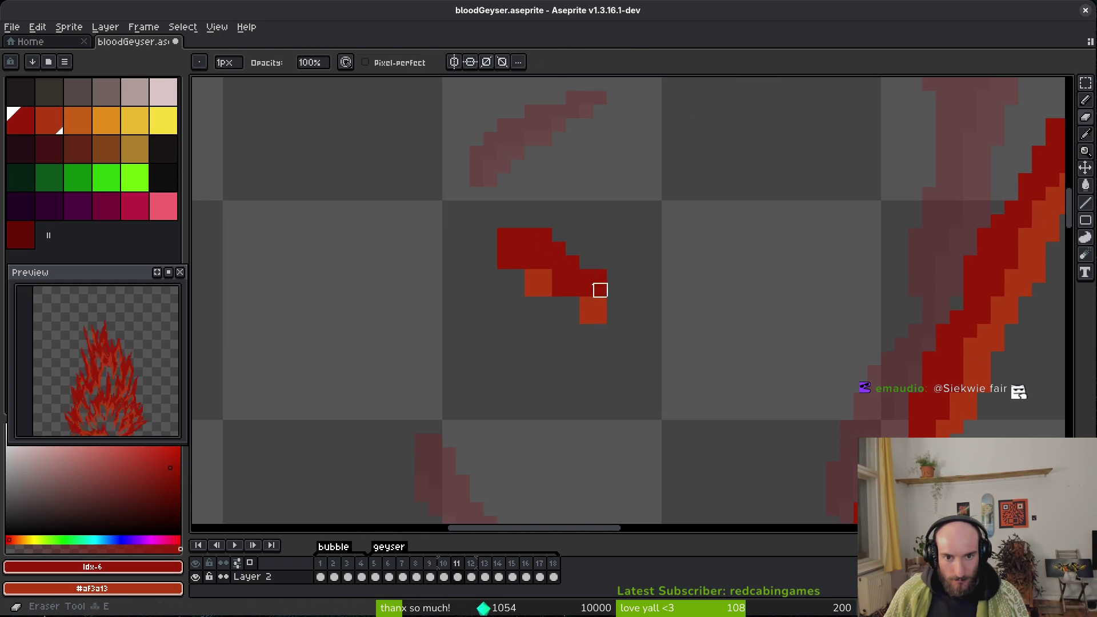
pyautogui.press('b')
pyautogui.click(599, 304)
pyautogui.click(586, 317)
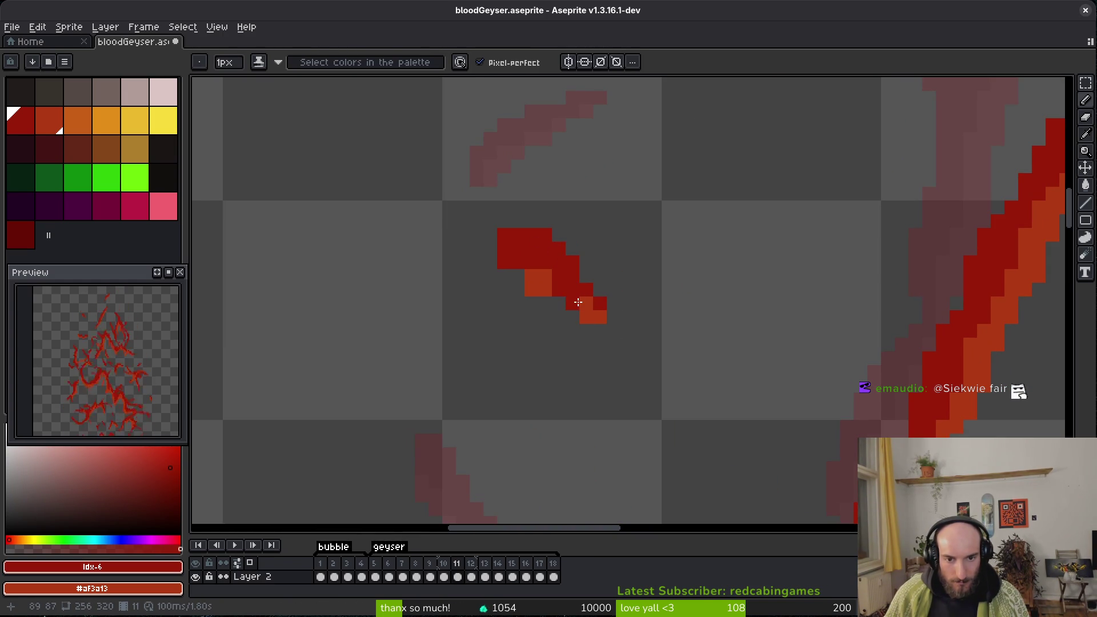
# Recolour the blob's left edge pixels orange and save the file.
pyautogui.click(545, 276)
pyautogui.click(512, 263)
pyautogui.click(518, 276)
pyautogui.click(504, 249)
pyautogui.hotkey('ctrl', 's')
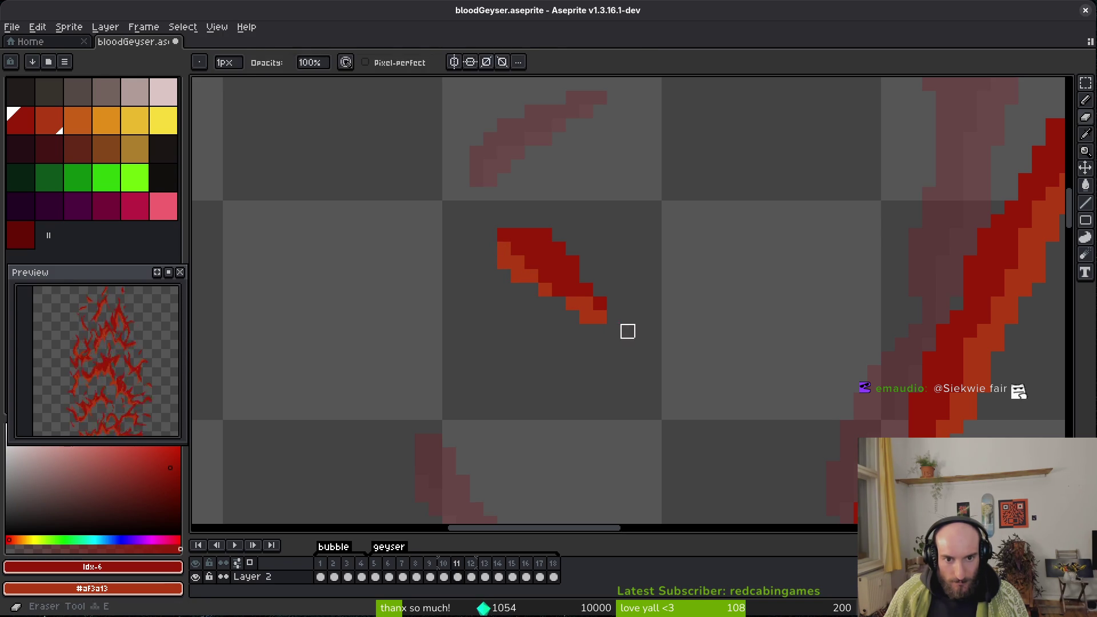
pyautogui.scroll(-5, 627, 328)
pyautogui.hotkey('ctrl', 's')
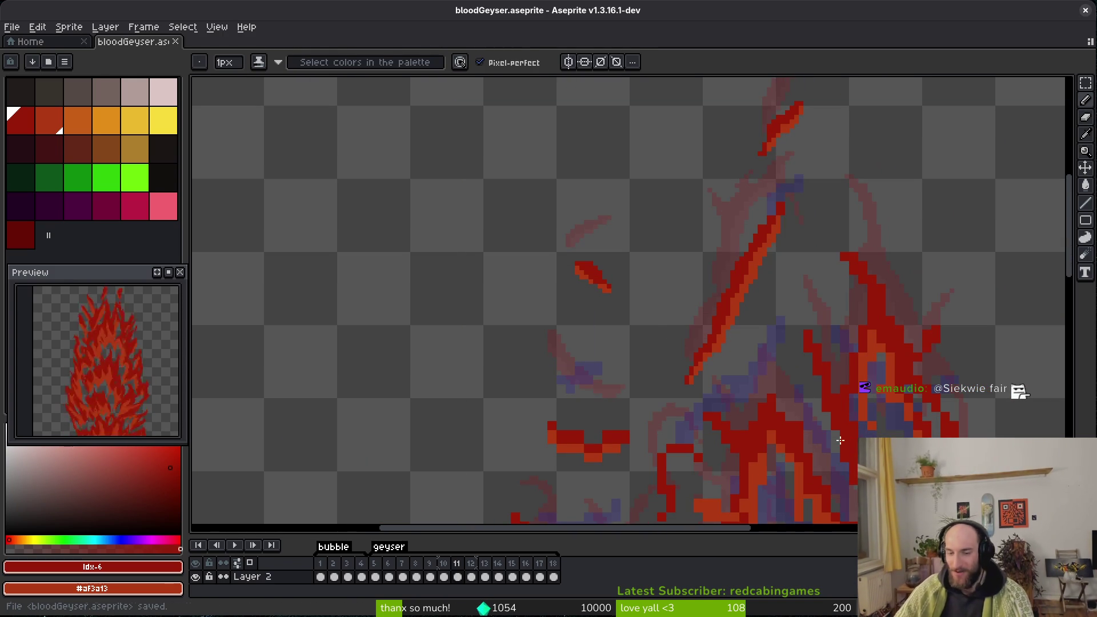
# Erase the red pixels of the small stroke.
pyautogui.scroll(3, 471, 285)
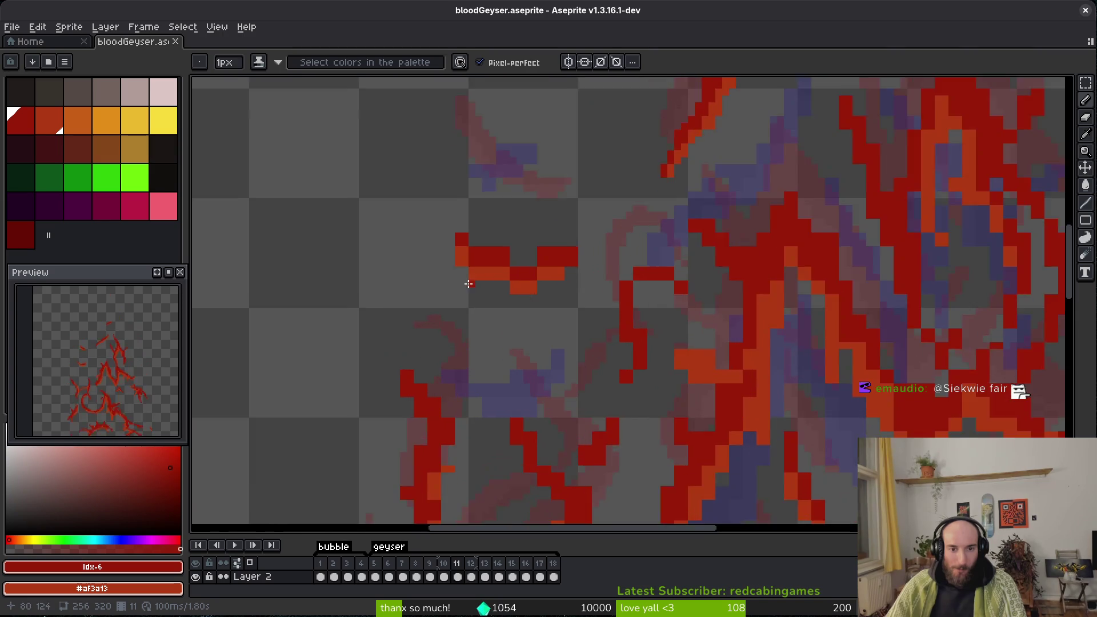
pyautogui.scroll(3, 471, 285)
pyautogui.press('e')
pyautogui.click(429, 155)
pyautogui.moveTo(503, 227); pyautogui.dragTo(649, 264)
pyautogui.moveTo(800, 223)
pyautogui.mouseDown()
pyautogui.moveTo(657, 228)
pyautogui.moveTo(914, 229)
pyautogui.moveTo(846, 274)
pyautogui.moveTo(592, 258)
pyautogui.mouseUp()
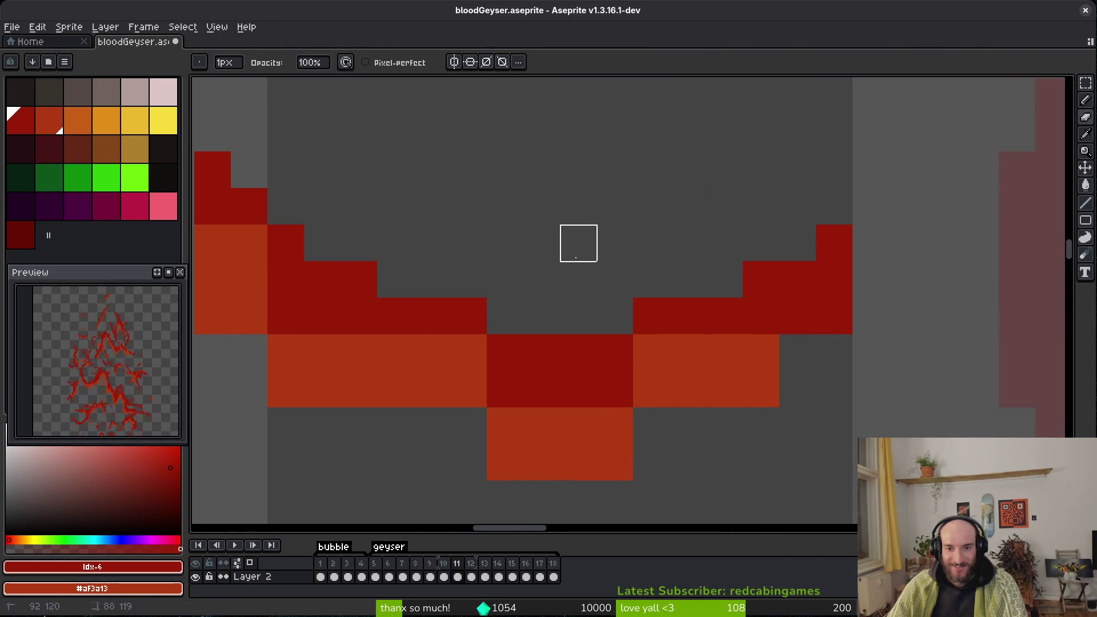
# Redraw the stroke as a curved red-and-orange crescent and erase two stray cells.
pyautogui.press('b')
pyautogui.moveTo(918, 289)
pyautogui.mouseDown()
pyautogui.moveTo(882, 321)
pyautogui.moveTo(883, 360)
pyautogui.mouseUp()
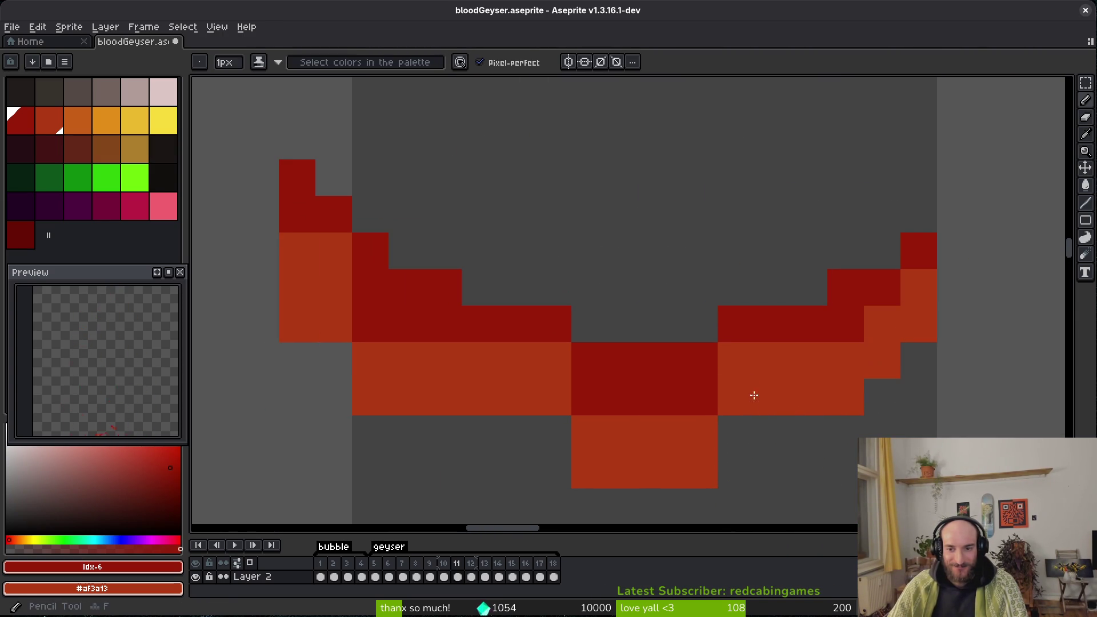
pyautogui.moveTo(722, 429)
pyautogui.mouseDown()
pyautogui.moveTo(507, 417)
pyautogui.moveTo(754, 417)
pyautogui.mouseUp()
pyautogui.moveTo(772, 360)
pyautogui.mouseDown()
pyautogui.moveTo(392, 319)
pyautogui.moveTo(291, 235)
pyautogui.moveTo(318, 299)
pyautogui.moveTo(320, 287)
pyautogui.mouseUp()
pyautogui.rightClick(320, 288)
pyautogui.rightClick(371, 324)
pyautogui.press('e')
pyautogui.click(297, 324)
pyautogui.click(371, 397)
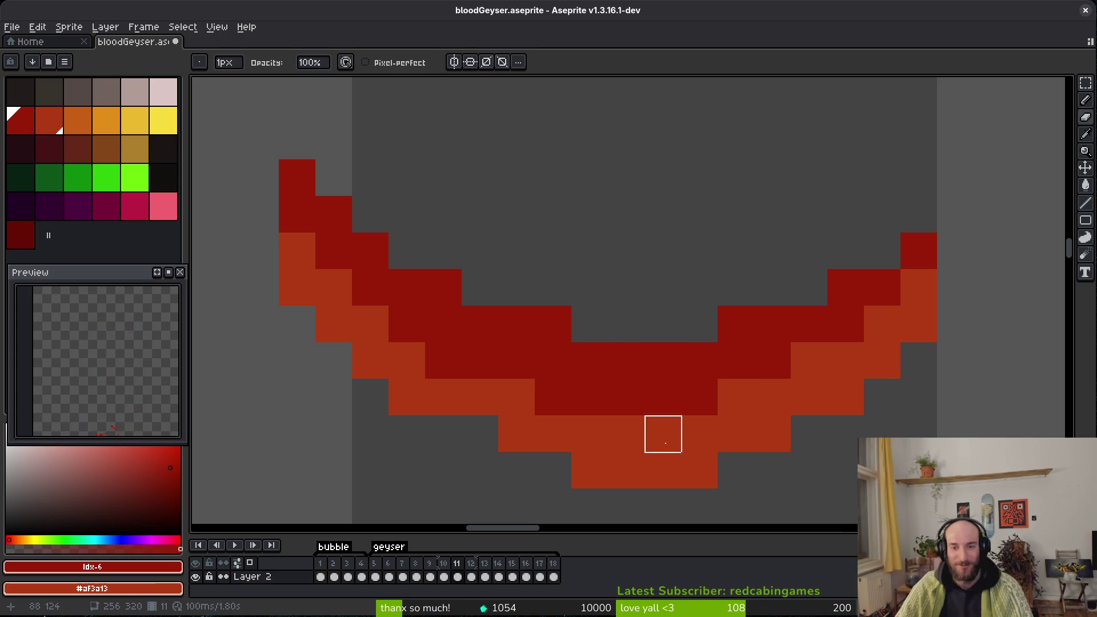
# Add red pixels beside the column's top and around the arch.
pyautogui.scroll(-3, 663, 434)
pyautogui.press('b')
pyautogui.scroll(-4, 564, 327)
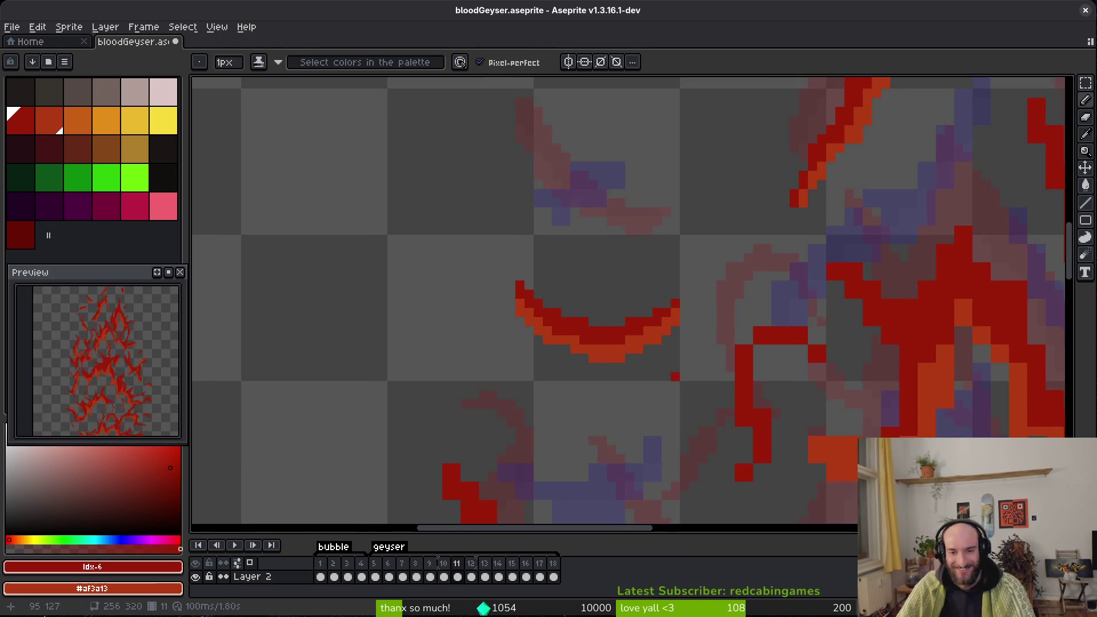
pyautogui.scroll(4, 723, 367)
pyautogui.moveTo(653, 311)
pyautogui.mouseDown()
pyautogui.moveTo(669, 355)
pyautogui.moveTo(699, 357)
pyautogui.mouseUp()
pyautogui.hscroll(3, 657, 311)
pyautogui.moveTo(820, 322)
pyautogui.mouseDown()
pyautogui.moveTo(839, 384)
pyautogui.moveTo(875, 423)
pyautogui.mouseUp()
pyautogui.click(796, 282)
pyautogui.click(772, 301)
pyautogui.click(860, 354)
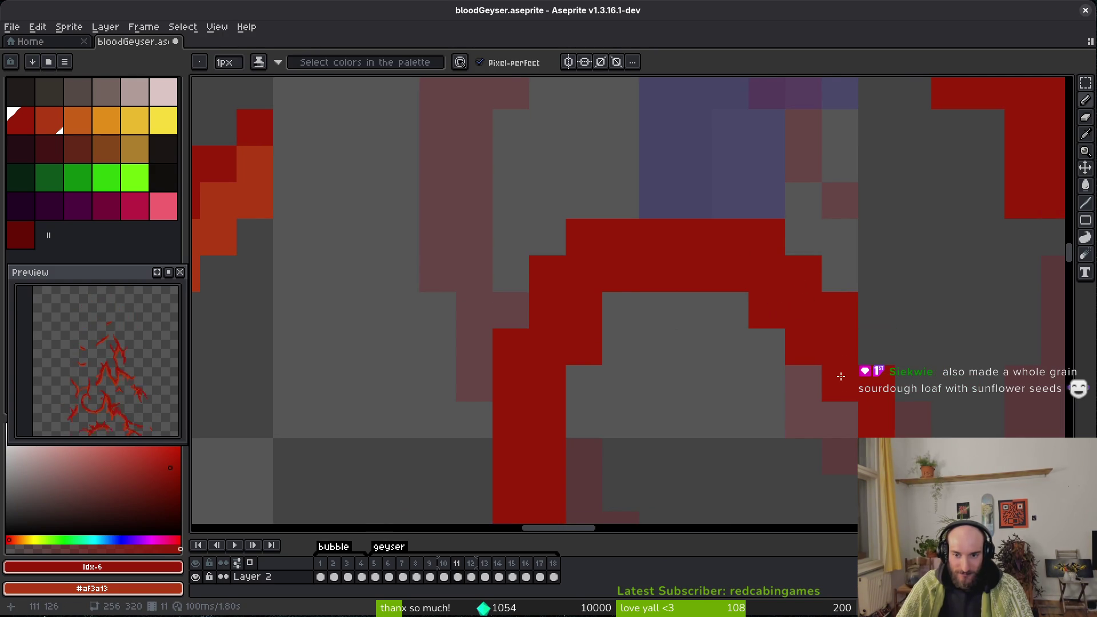
# Thin the red column's right side and touch up its left edge.
pyautogui.scroll(-2, 846, 375)
pyautogui.press('e')
pyautogui.scroll(-2, 875, 361)
pyautogui.scroll(1, 774, 387)
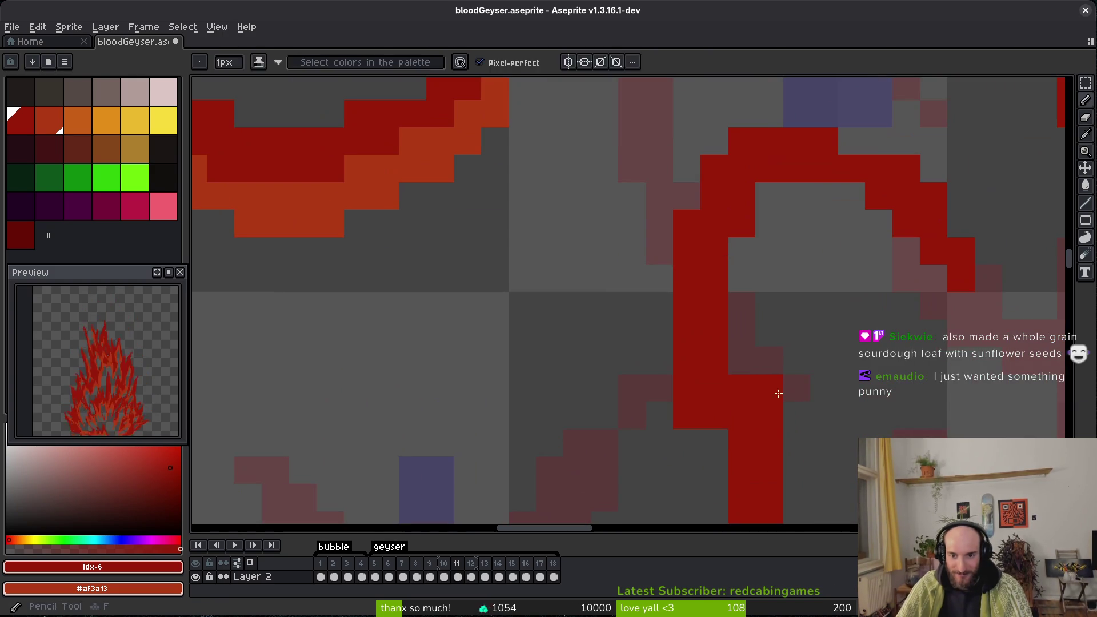
pyautogui.scroll(1, 759, 289)
pyautogui.moveTo(733, 292)
pyautogui.mouseDown()
pyautogui.moveTo(733, 320)
pyautogui.moveTo(678, 347)
pyautogui.mouseUp()
pyautogui.click(733, 346)
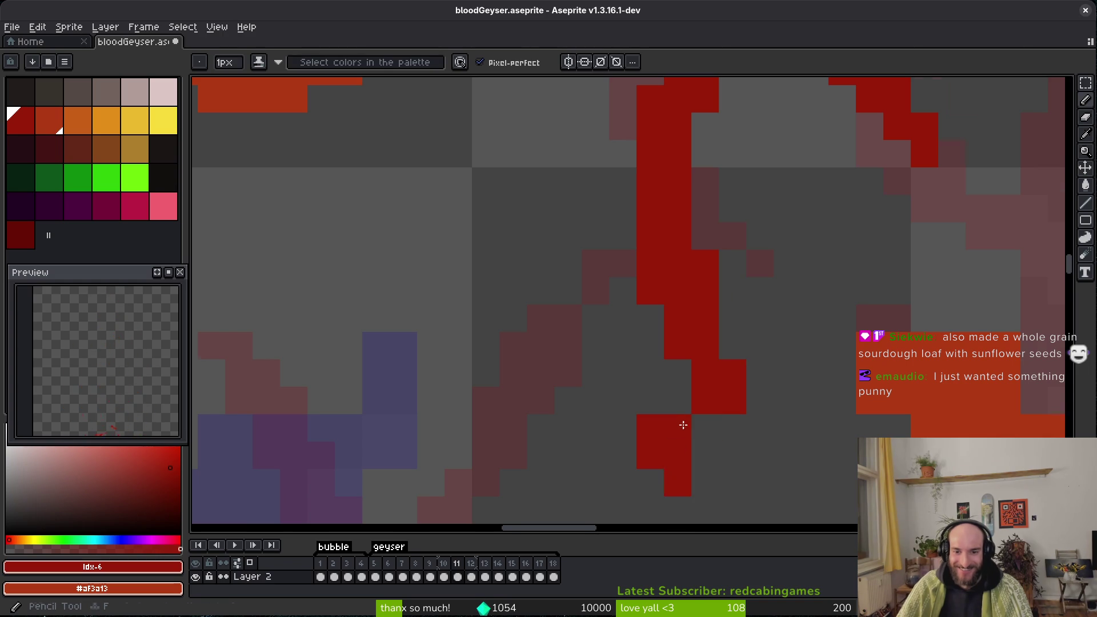
# Save bloodGeyser.aseprite with Ctrl+S.
pyautogui.scroll(-1, 700, 426)
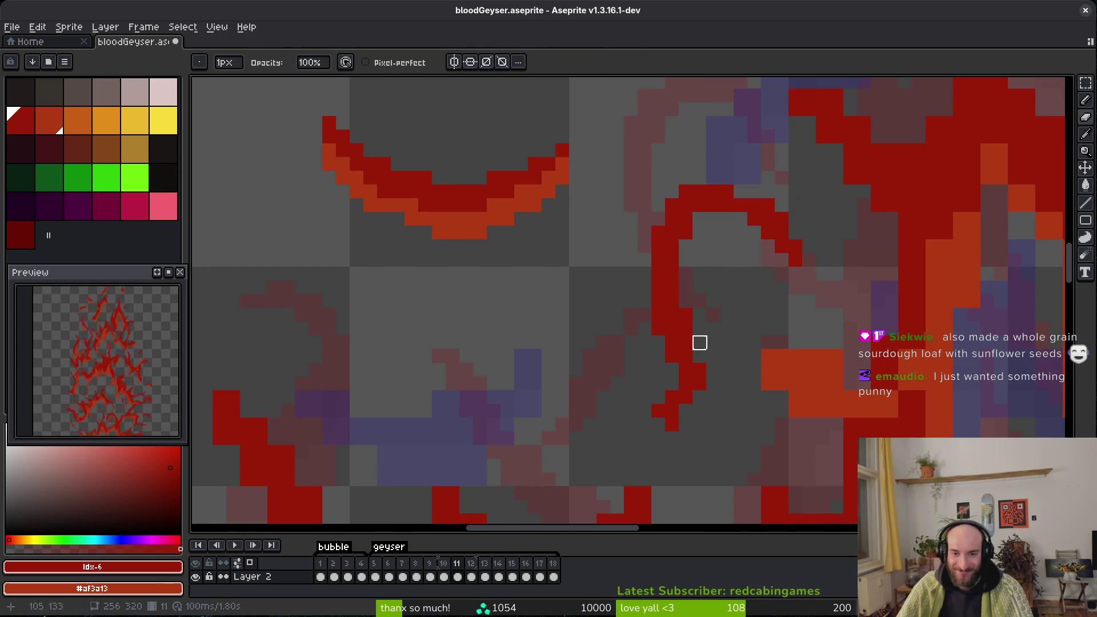
pyautogui.hotkey('ctrl', 's')
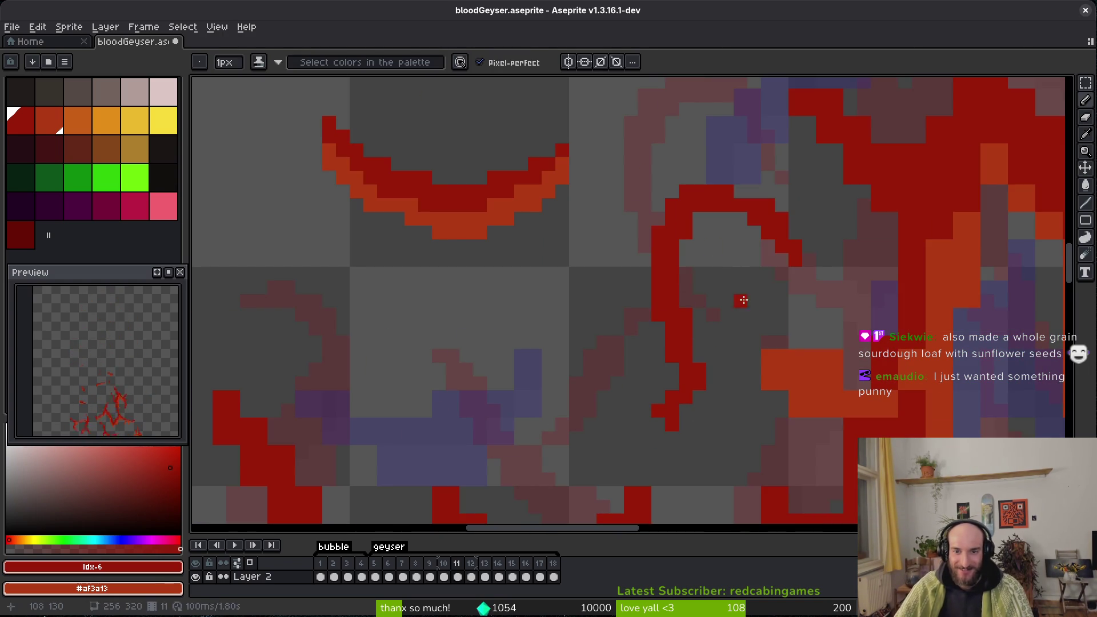
pyautogui.scroll(1, 700, 232)
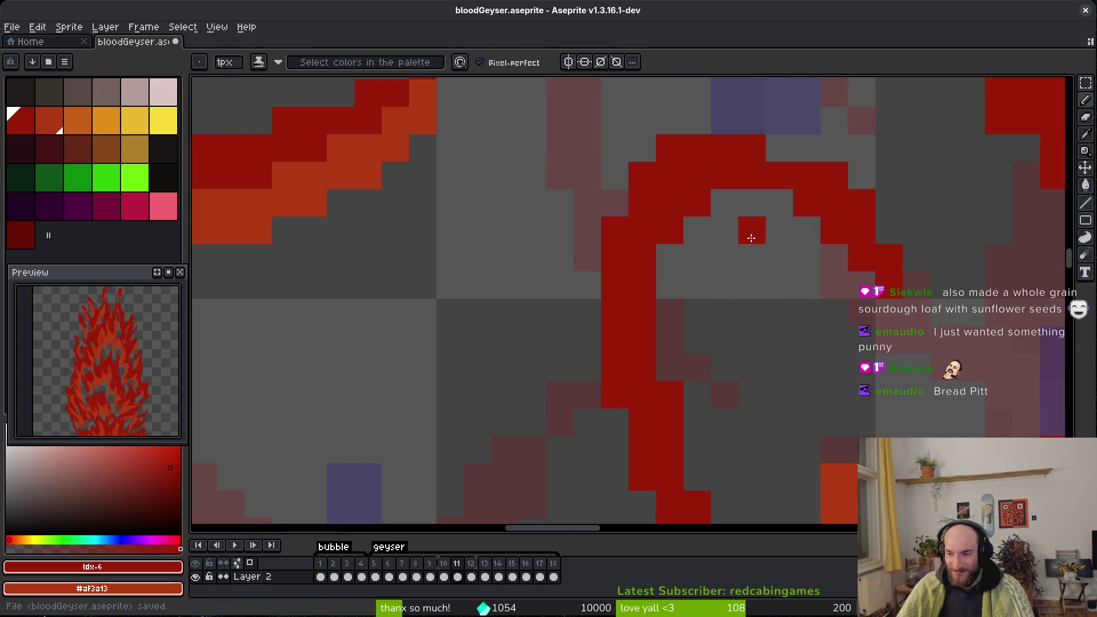
pyautogui.hotkey('ctrl', 's')
pyautogui.scroll(-3, 778, 337)
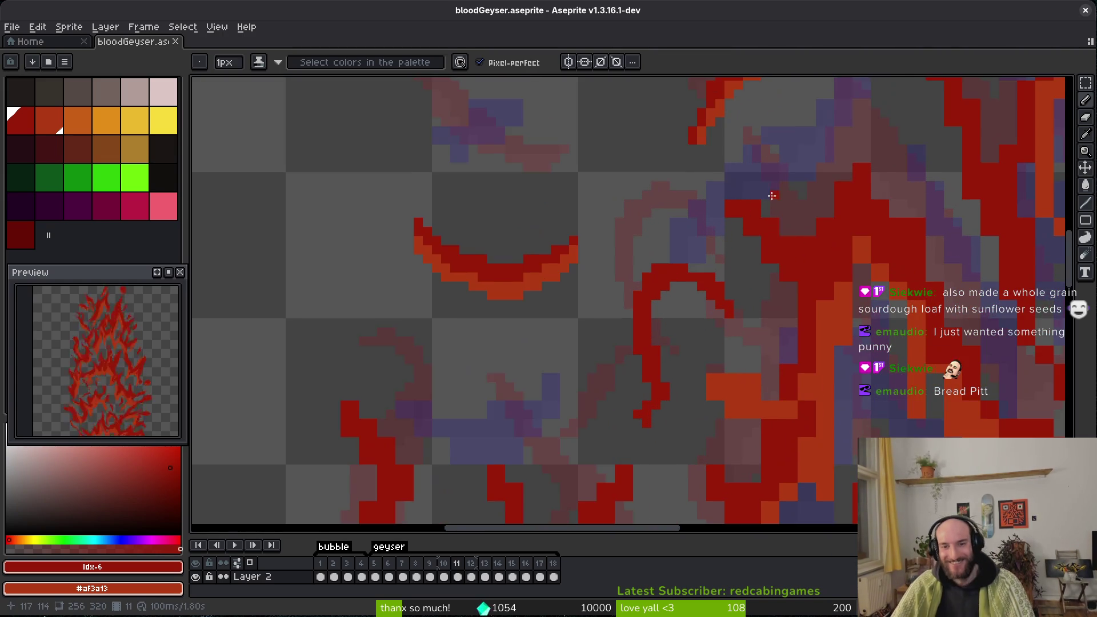
# Add a single red pixel and shift the view toward the lower-left area.
pyautogui.scroll(2, 772, 195)
pyautogui.click(777, 285)
pyautogui.press('e')
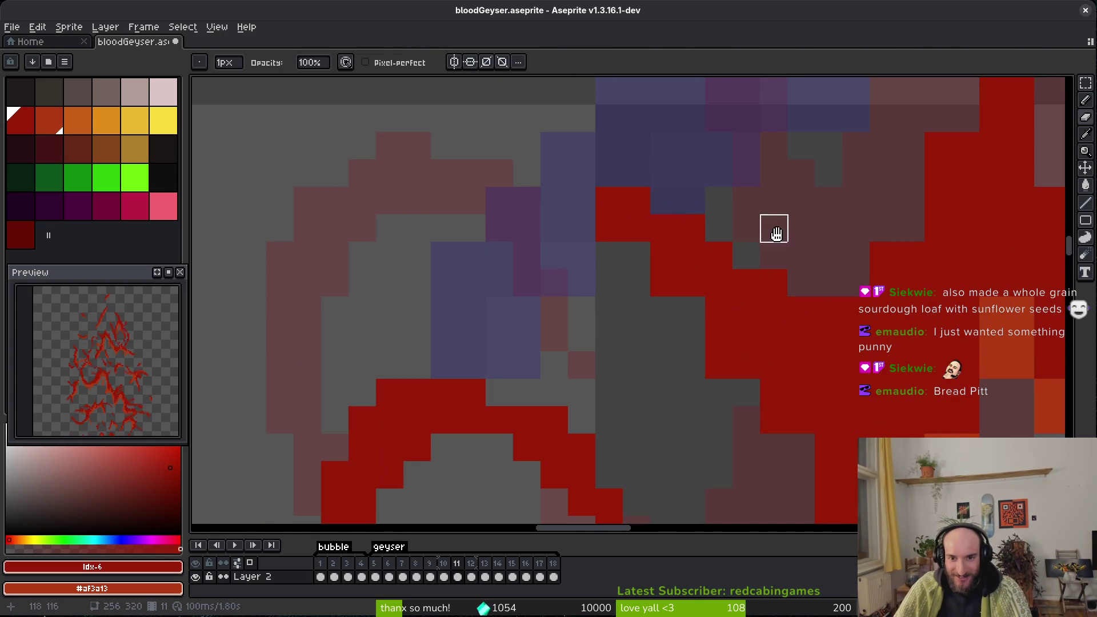
pyautogui.moveTo(801, 229); pyautogui.dragTo(715, 292)
pyautogui.press('b')
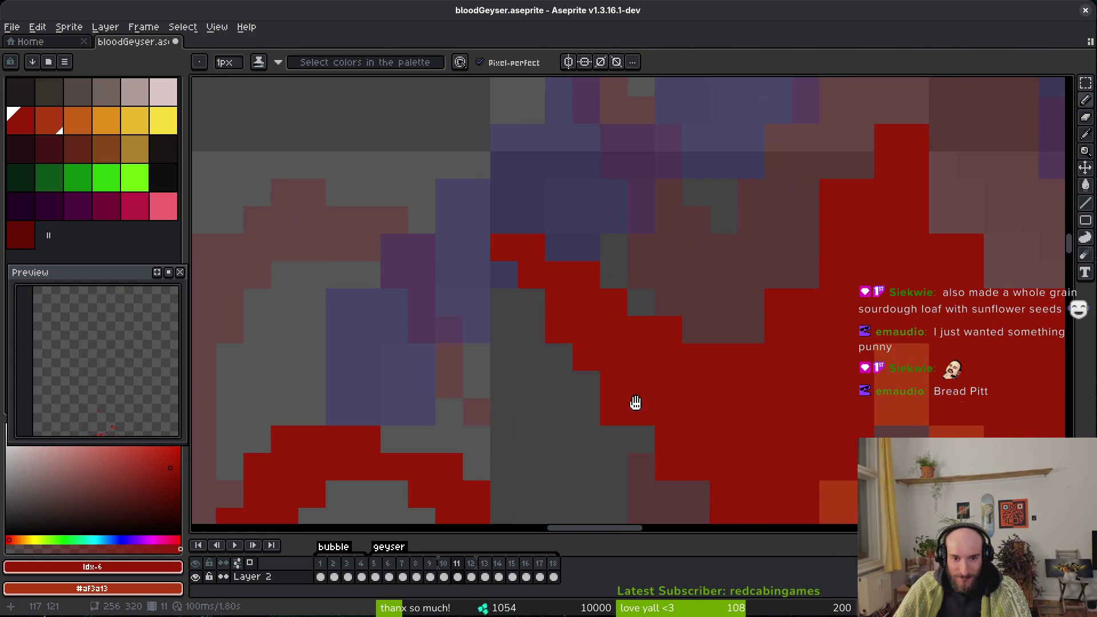
# Trim the strand's red edge into a clean staircase.
pyautogui.scroll(3, 580, 360)
pyautogui.press('e')
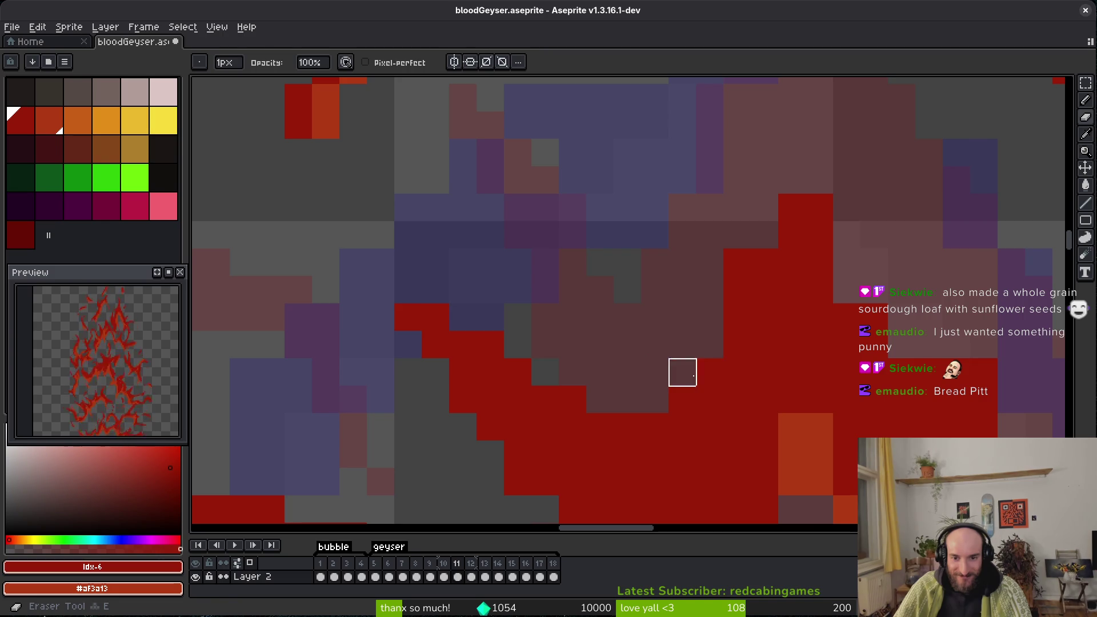
pyautogui.scroll(1, 681, 372)
pyautogui.moveTo(746, 268); pyautogui.dragTo(744, 321)
pyautogui.press('b')
pyautogui.click(800, 217)
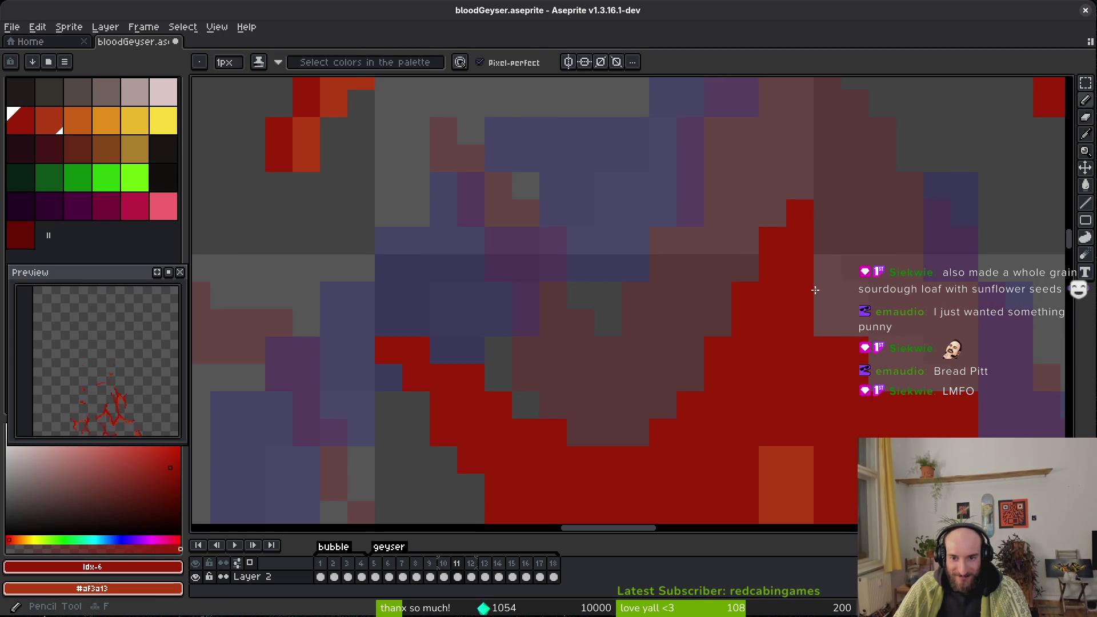
pyautogui.press('e')
pyautogui.moveTo(855, 350); pyautogui.dragTo(799, 324)
pyautogui.scroll(-1, 911, 399)
pyautogui.hscroll(2, 911, 400)
# Recolour the staircase's right edge, clean stray pixels, and add one red pixel.
pyautogui.press('b')
pyautogui.moveTo(637, 189); pyautogui.dragTo(672, 246)
pyautogui.press('e')
pyautogui.moveTo(735, 297); pyautogui.dragTo(783, 354)
pyautogui.scroll(-2, 659, 147)
pyautogui.hscroll(2, 601, 147)
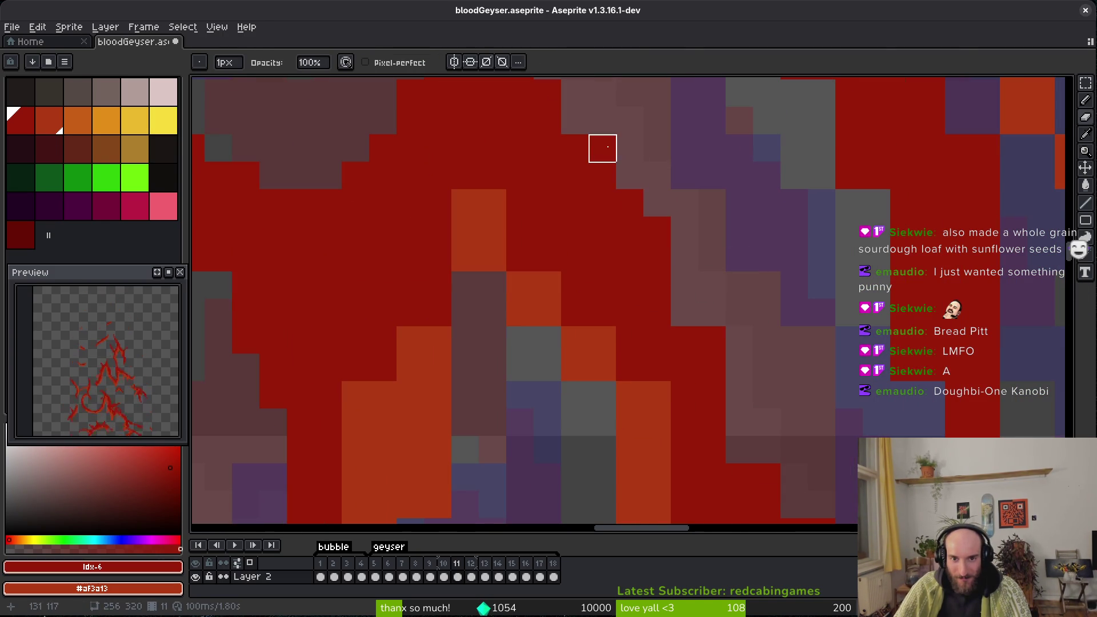
pyautogui.press('b')
pyautogui.click(678, 213)
pyautogui.scroll(-1, 678, 212)
pyautogui.press('e')
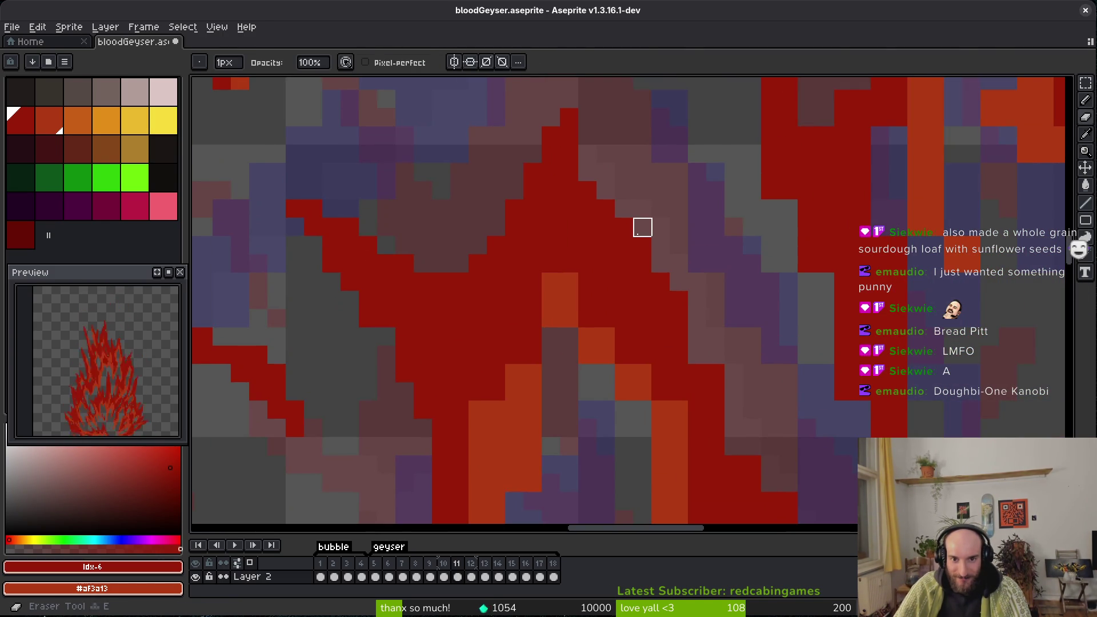
pyautogui.scroll(-1, 697, 337)
pyautogui.hscroll(2, 632, 258)
# Shade the strand's inner side orange, darkening a few edge pixels back to red.
pyautogui.press('b')
pyautogui.click(517, 240)
pyautogui.moveTo(500, 274); pyautogui.dragTo(490, 336)
pyautogui.click(490, 336)
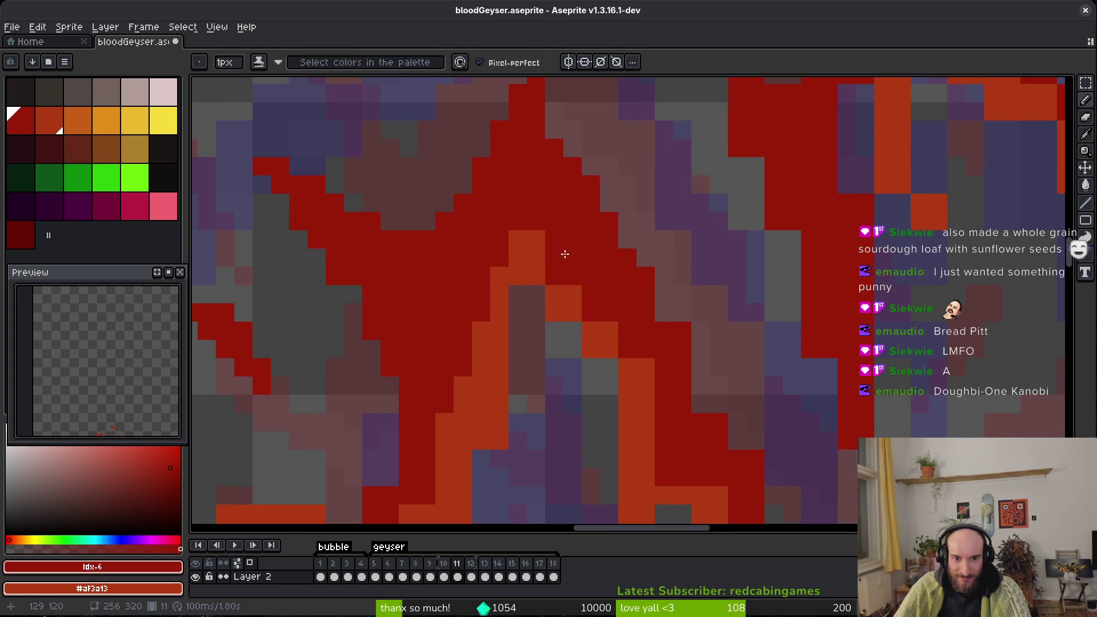
pyautogui.moveTo(535, 276); pyautogui.dragTo(624, 426)
pyautogui.click(536, 239)
pyautogui.moveTo(646, 366); pyautogui.dragTo(641, 400)
pyautogui.moveTo(619, 331)
pyautogui.mouseDown()
pyautogui.moveTo(629, 389)
pyautogui.moveTo(587, 441)
pyautogui.moveTo(575, 421)
pyautogui.moveTo(564, 453)
pyautogui.mouseUp()
# Paint dark red over stray orange pixels on the strand.
pyautogui.scroll(-2, 649, 405)
pyautogui.hscroll(1, 629, 394)
pyautogui.scroll(-3, 569, 389)
pyautogui.moveTo(568, 351); pyautogui.dragTo(570, 291)
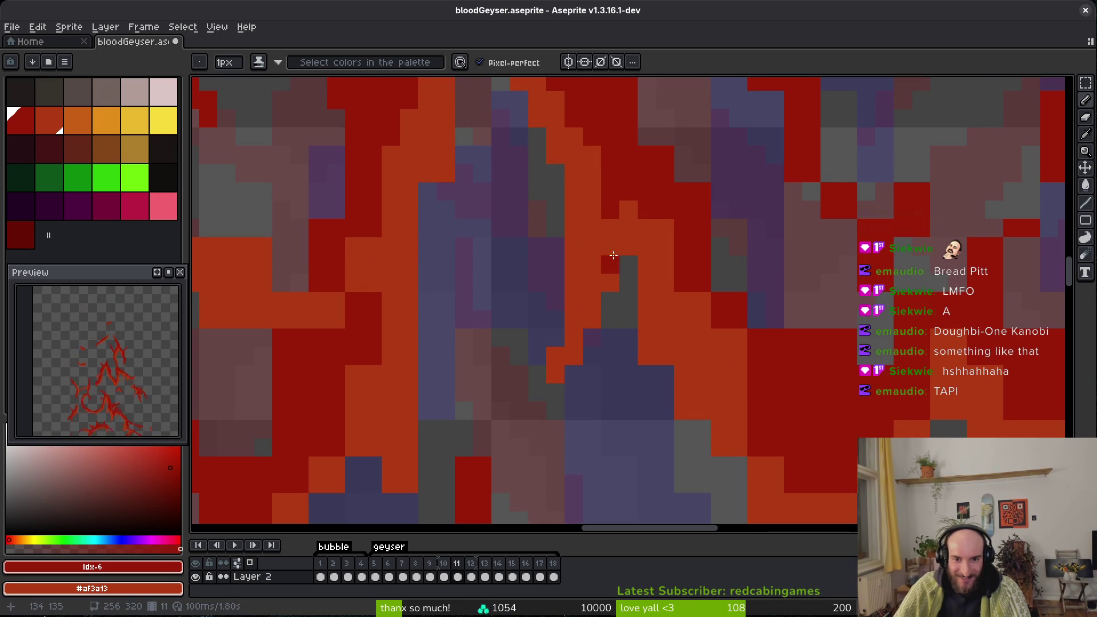
pyautogui.scroll(1, 647, 354)
pyautogui.hscroll(1, 647, 354)
pyautogui.moveTo(657, 354)
pyautogui.mouseDown()
pyautogui.moveTo(708, 480)
pyautogui.moveTo(667, 341)
pyautogui.moveTo(682, 304)
pyautogui.mouseUp()
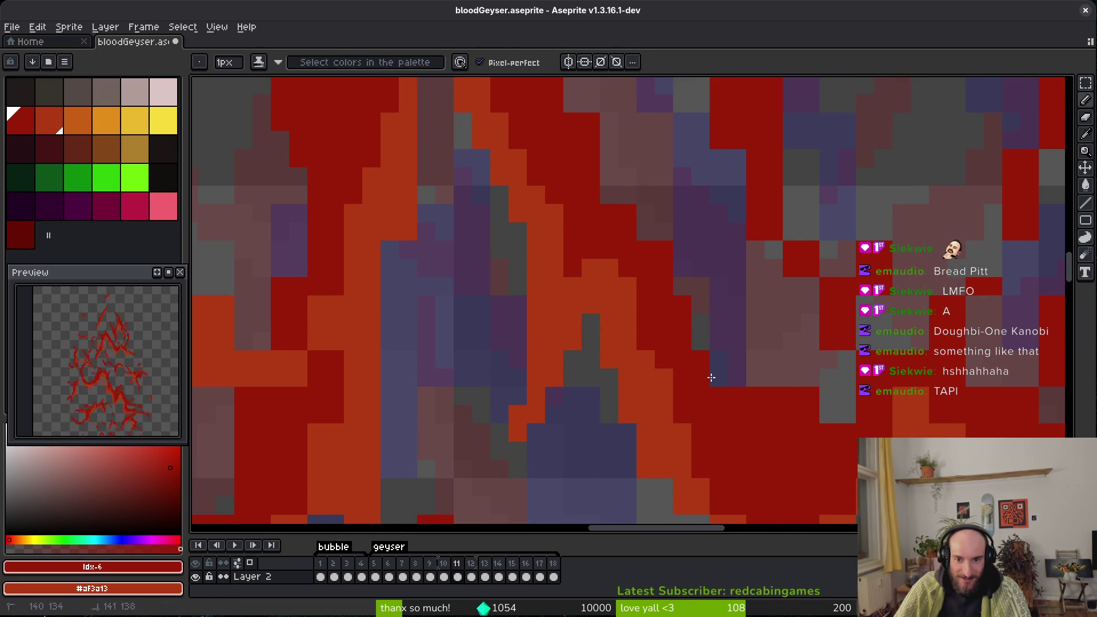
pyautogui.moveTo(705, 405); pyautogui.dragTo(721, 432)
# Save the animation file.
pyautogui.scroll(1, 721, 432)
pyautogui.hscroll(-1, 721, 432)
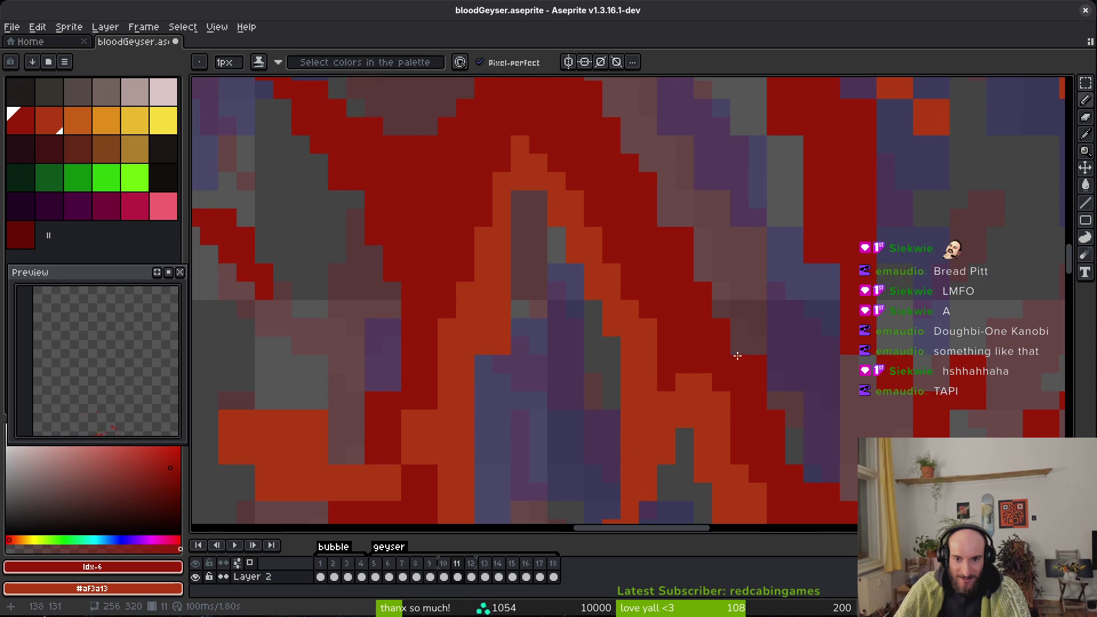
pyautogui.scroll(1, 760, 400)
pyautogui.hscroll(-1, 783, 412)
pyautogui.press('e')
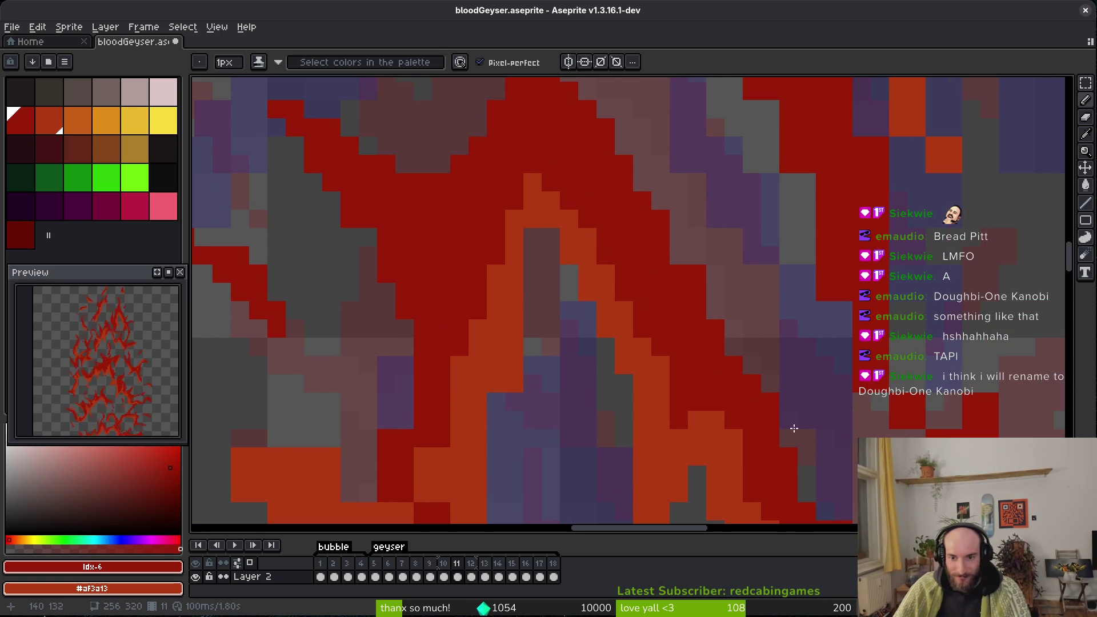
pyautogui.hotkey('ctrl', 's')
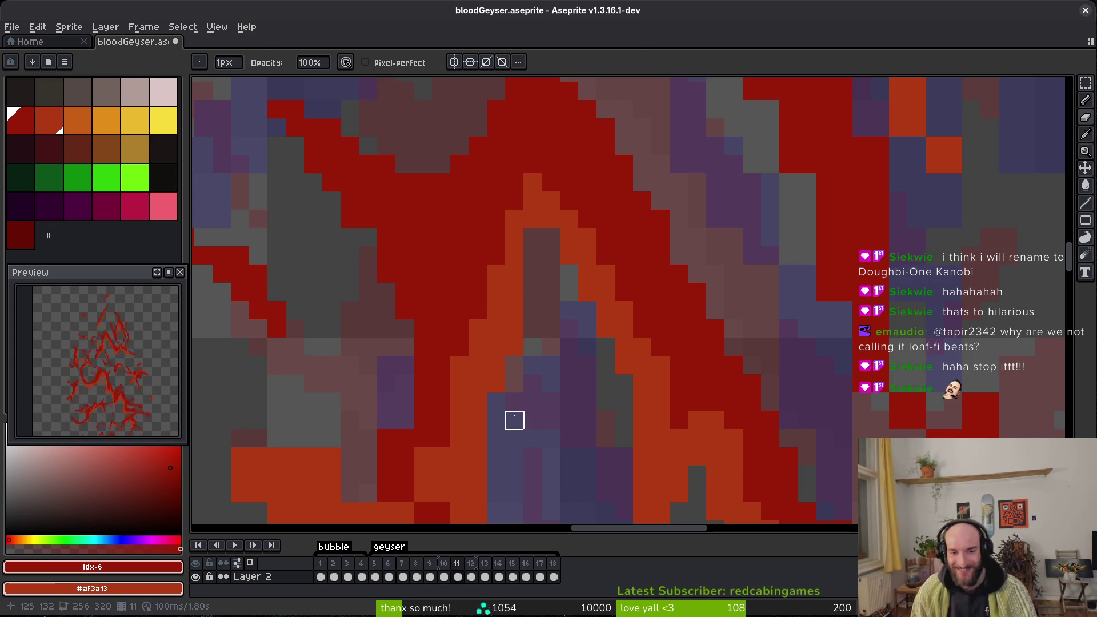
# Erase two stray dark-red cells on the strand and save.
pyautogui.press('b')
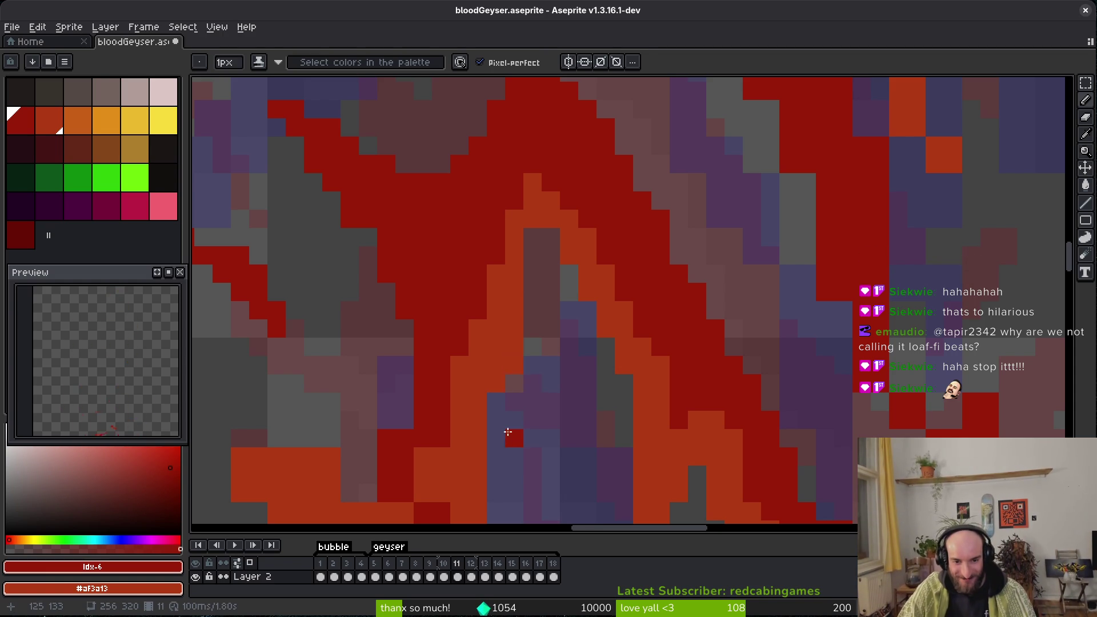
pyautogui.scroll(-3, 508, 432)
pyautogui.scroll(2, 549, 440)
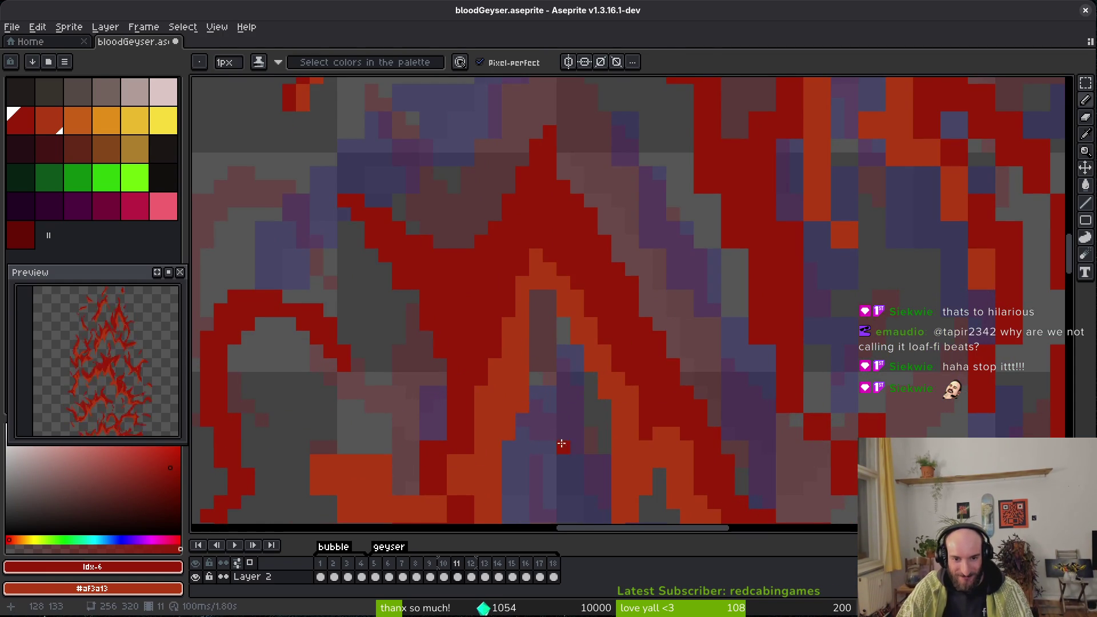
pyautogui.scroll(-3, 561, 444)
pyautogui.scroll(5, 555, 372)
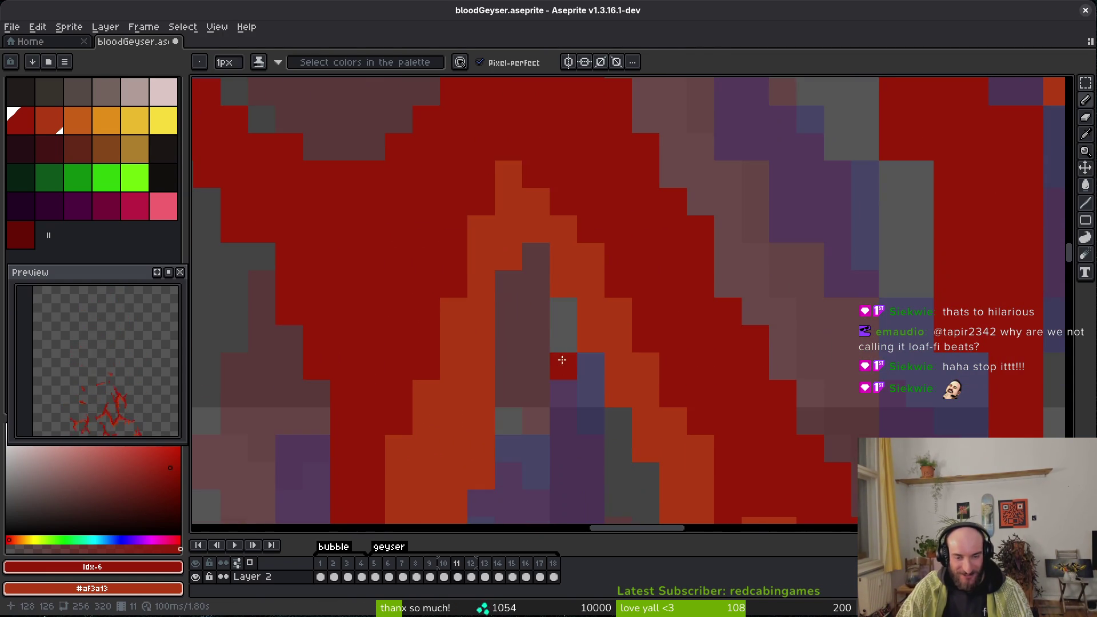
pyautogui.scroll(-3, 667, 306)
pyautogui.scroll(3, 635, 400)
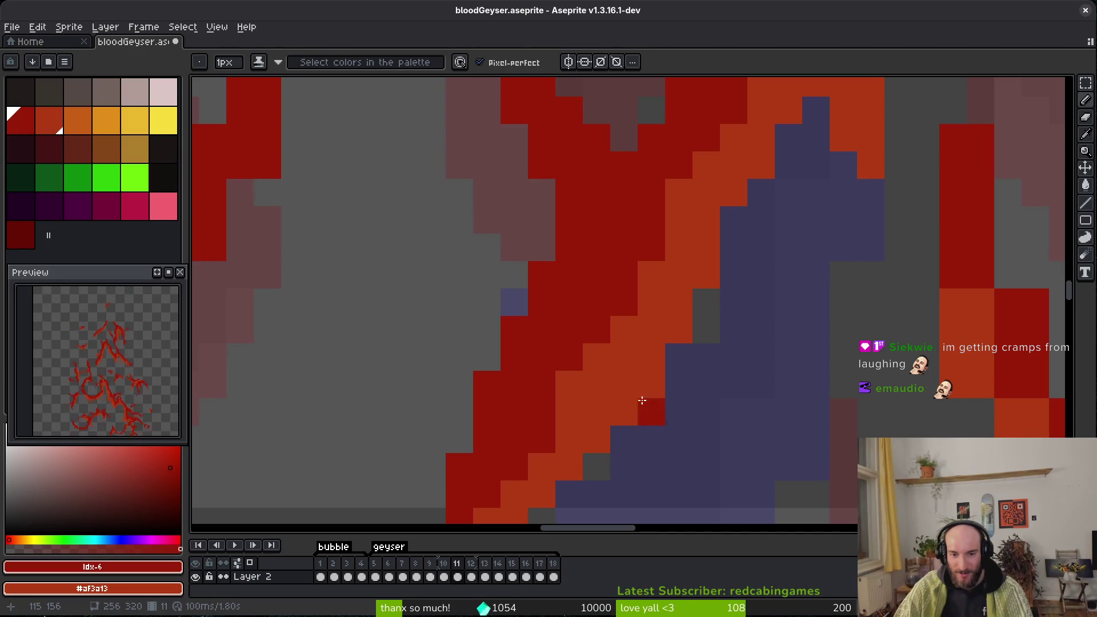
pyautogui.press('e')
pyautogui.click(649, 385)
pyautogui.click(625, 409)
pyautogui.hotkey('ctrl', 's')
# Lighten two dark-red cells to orange, save, and clear stray pixels to background.
pyautogui.press('b')
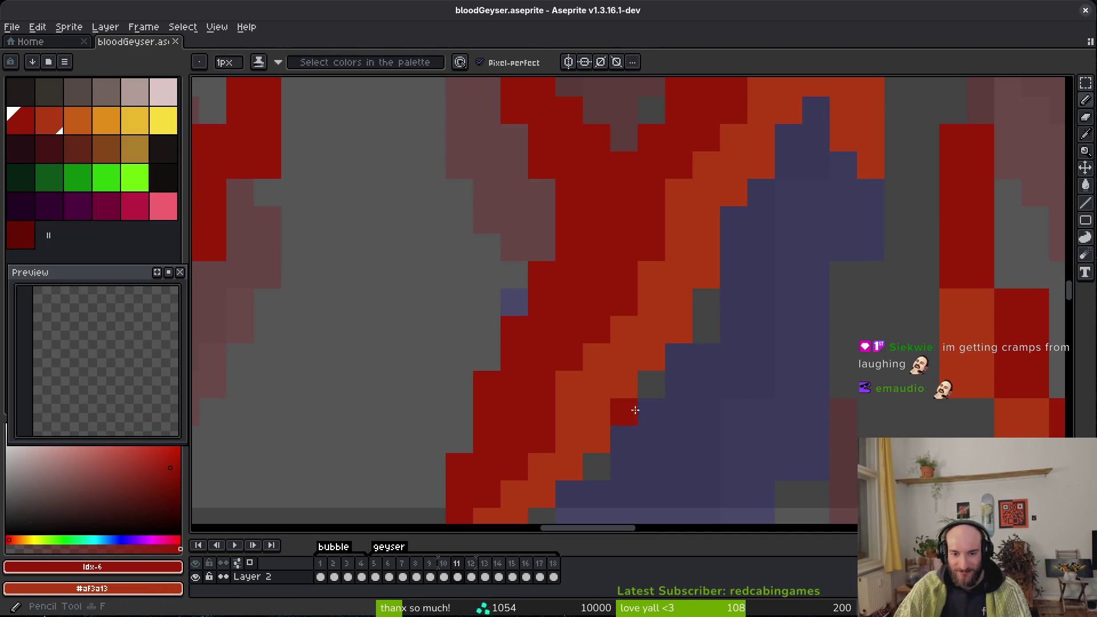
pyautogui.scroll(-2, 778, 388)
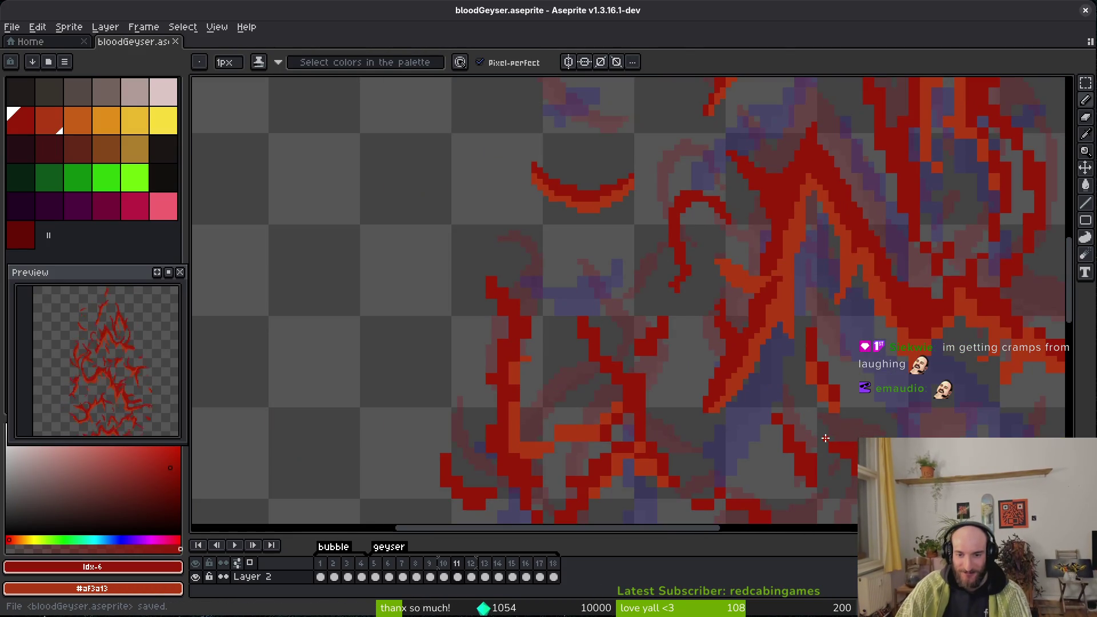
pyautogui.scroll(3, 820, 433)
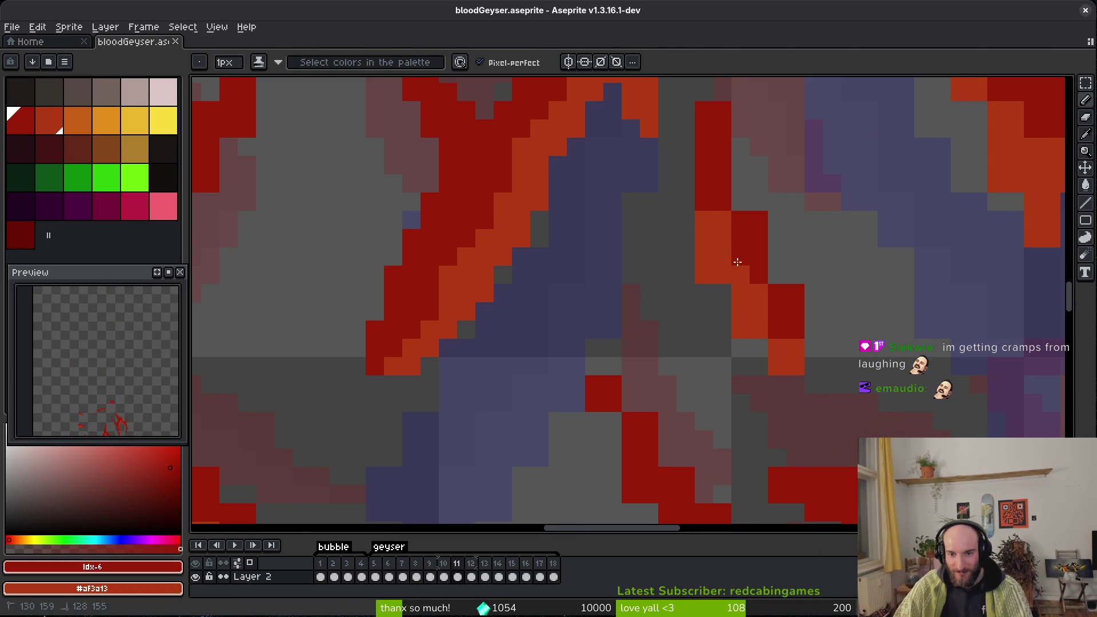
pyautogui.moveTo(696, 190); pyautogui.dragTo(697, 163)
pyautogui.press('e')
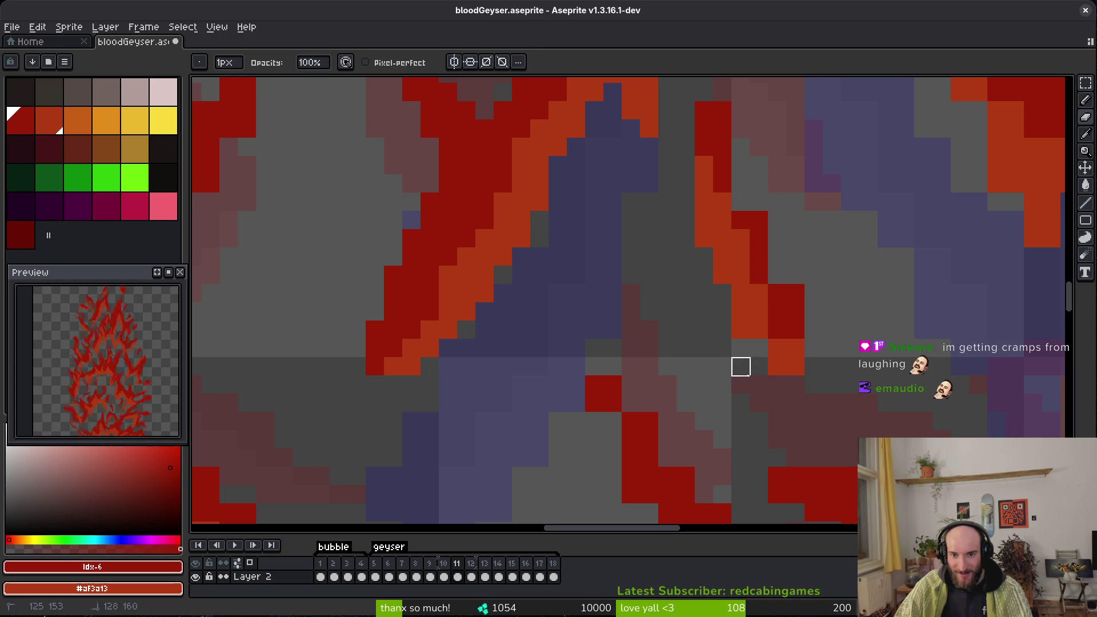
pyautogui.hotkey('ctrl', 's')
pyautogui.moveTo(740, 367)
pyautogui.mouseDown()
pyautogui.moveTo(716, 368)
pyautogui.moveTo(721, 377)
pyautogui.mouseUp()
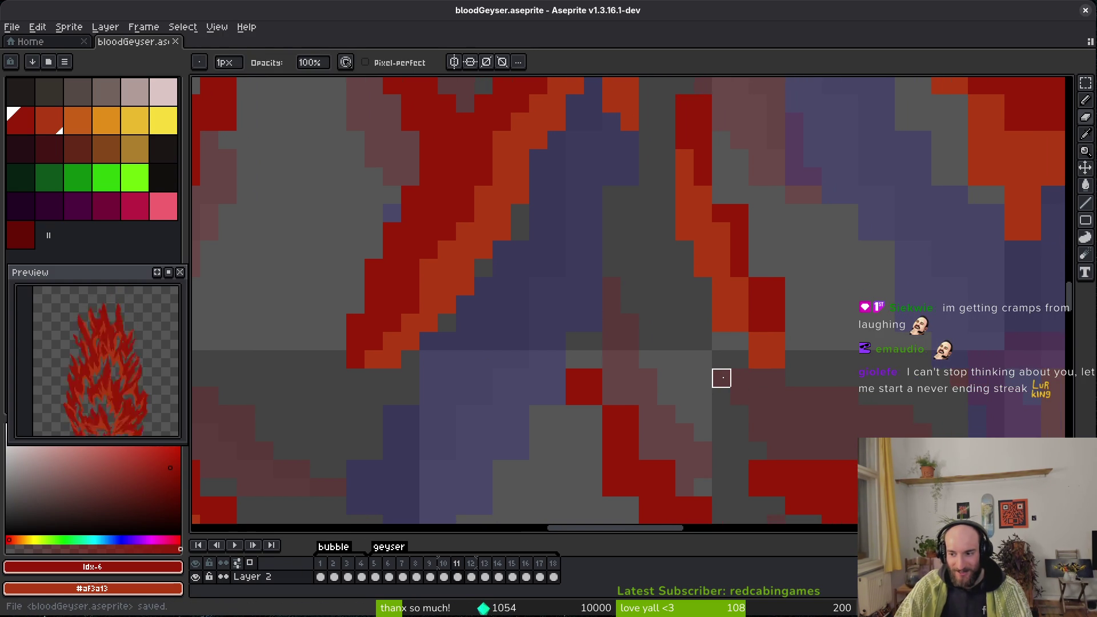
pyautogui.rightClick(722, 320)
pyautogui.rightClick(757, 358)
# Extend dark red down the orange strip and erase stray dark-red pixels along it.
pyautogui.moveTo(748, 318); pyautogui.dragTo(737, 373)
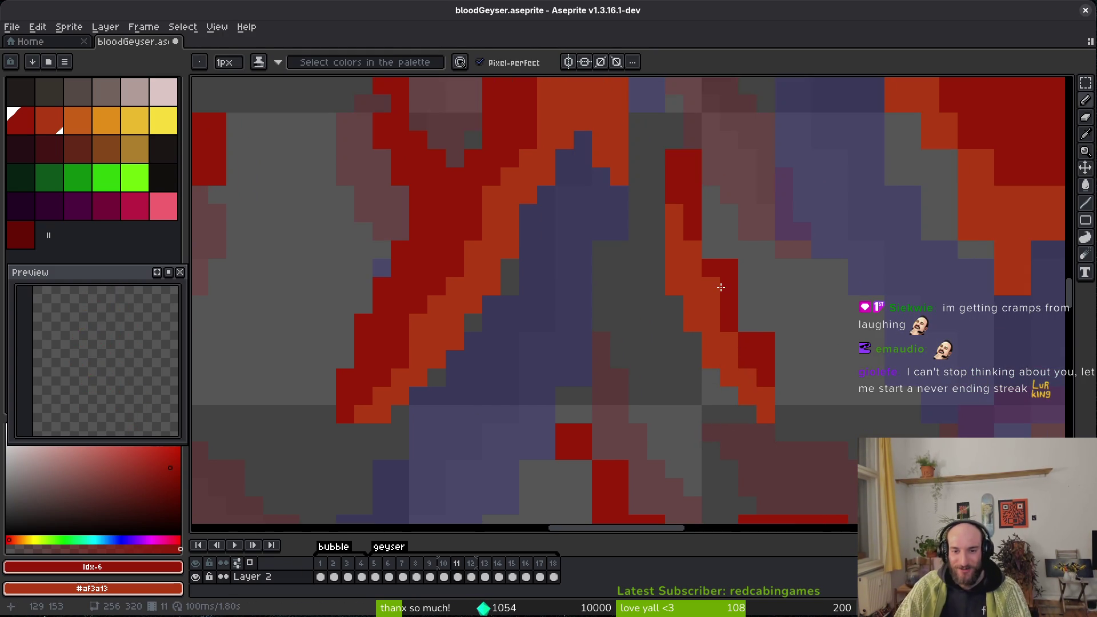
pyautogui.moveTo(692, 208)
pyautogui.mouseDown()
pyautogui.moveTo(703, 304)
pyautogui.moveTo(718, 320)
pyautogui.moveTo(698, 314)
pyautogui.moveTo(694, 295)
pyautogui.moveTo(726, 324)
pyautogui.mouseUp()
pyautogui.press('e')
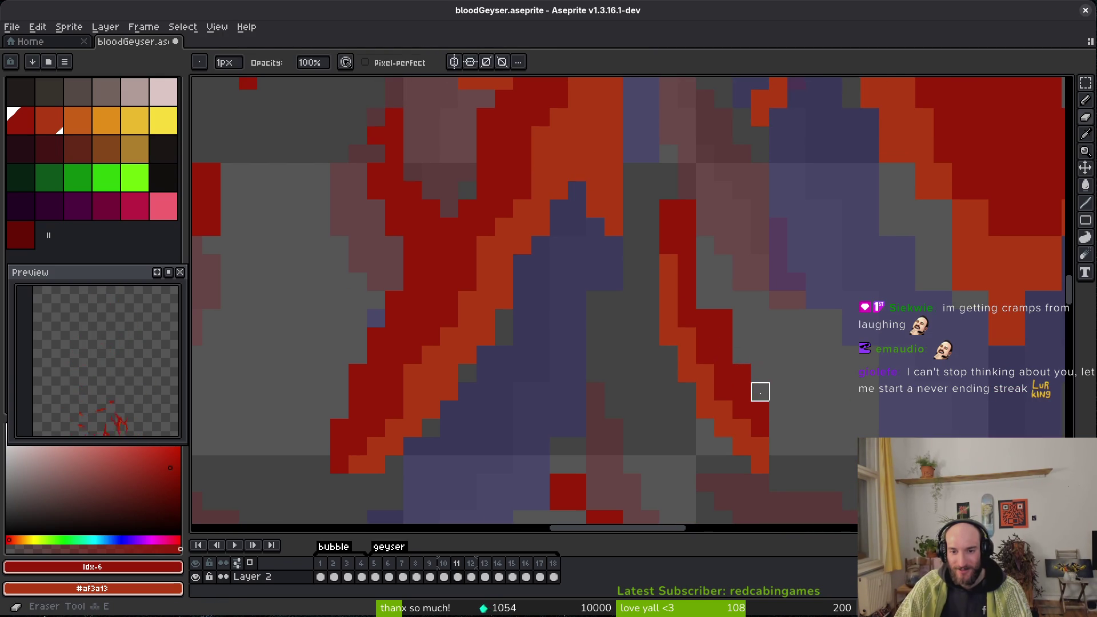
pyautogui.click(759, 392)
pyautogui.moveTo(686, 209); pyautogui.dragTo(674, 294)
pyautogui.press('b')
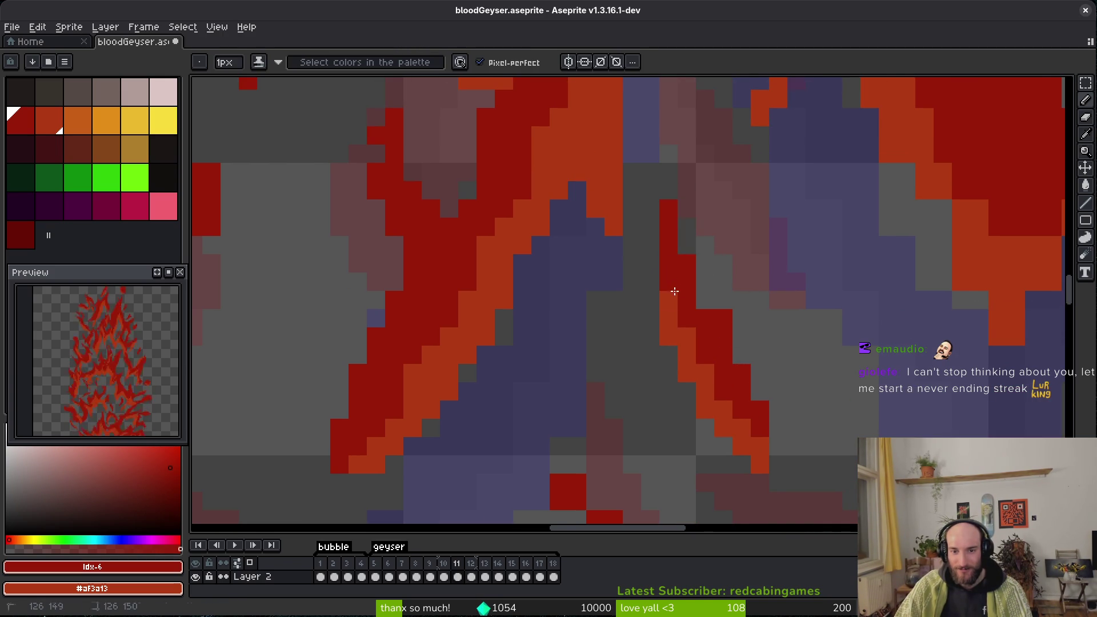
pyautogui.scroll(-2, 673, 294)
pyautogui.scroll(2, 727, 309)
pyautogui.scroll(-1, 780, 333)
pyautogui.scroll(-1, 664, 284)
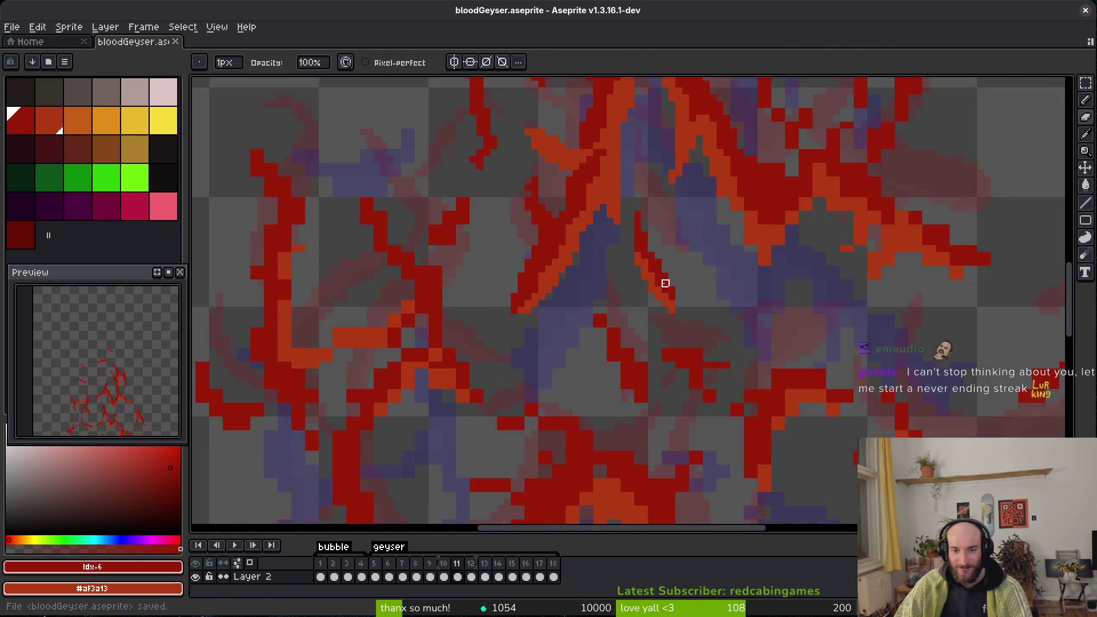
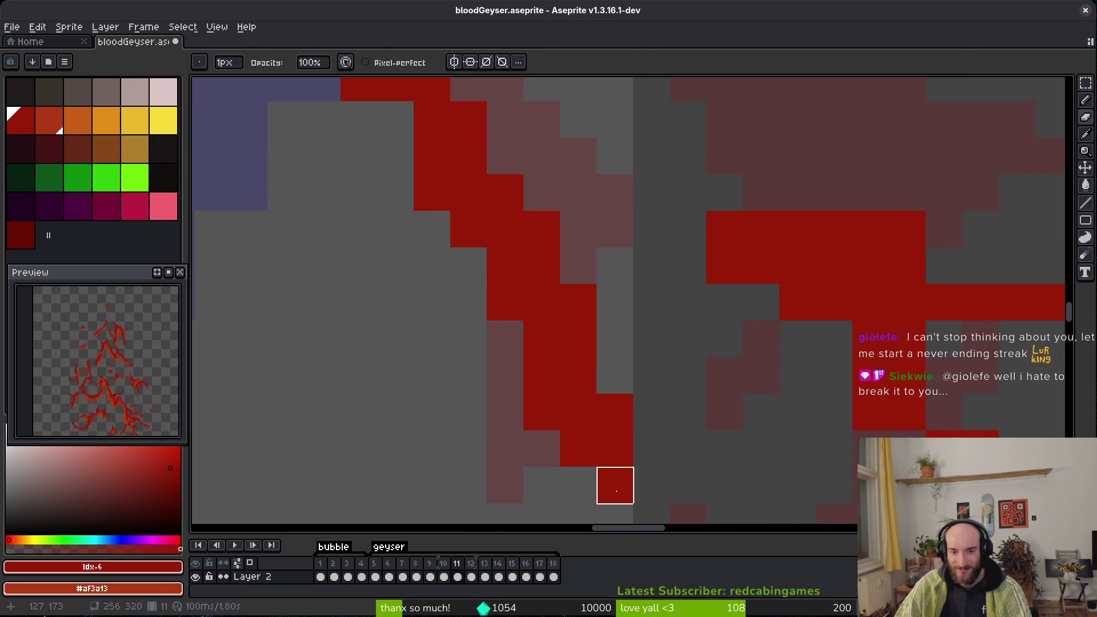
# Add red pixels at the top of the frame 11 blood streak and save.
pyautogui.press('b')
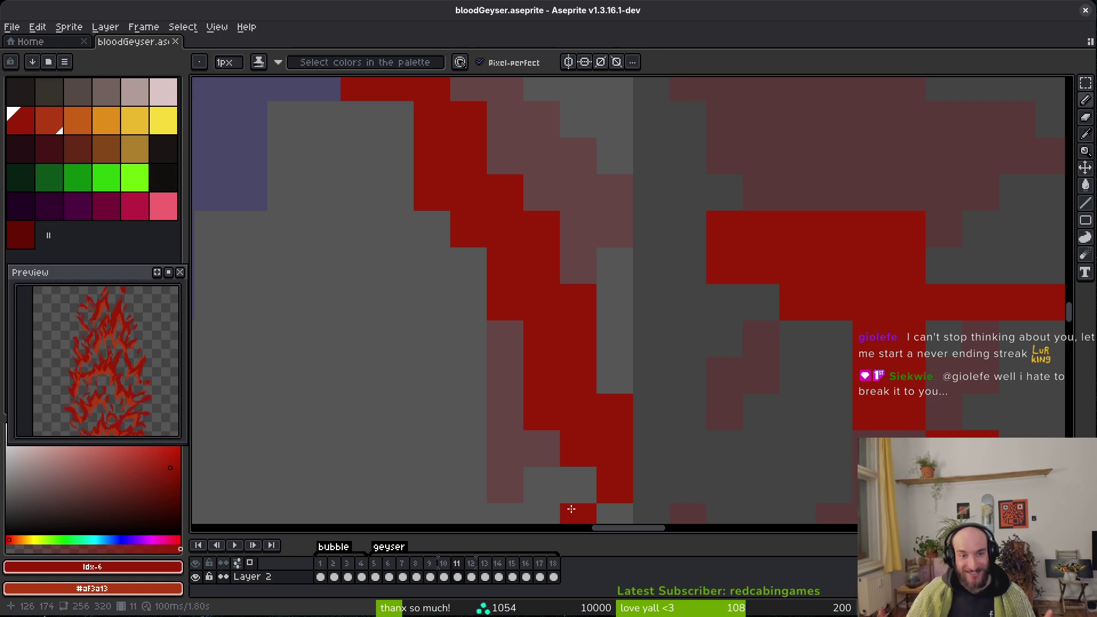
pyautogui.scroll(3, 551, 293)
pyautogui.hscroll(-3, 551, 294)
pyautogui.click(535, 142)
pyautogui.click(554, 153)
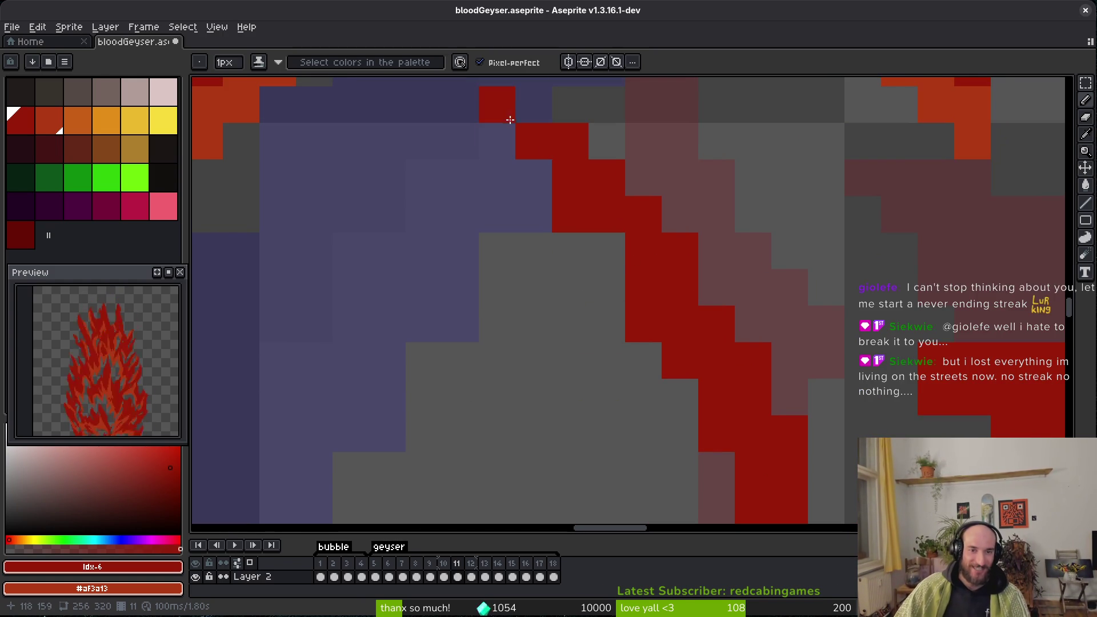
pyautogui.hotkey('ctrl', 's')
# Draw a short row of red pixels above the shape and erase two stray red pixels.
pyautogui.scroll(-5, 631, 269)
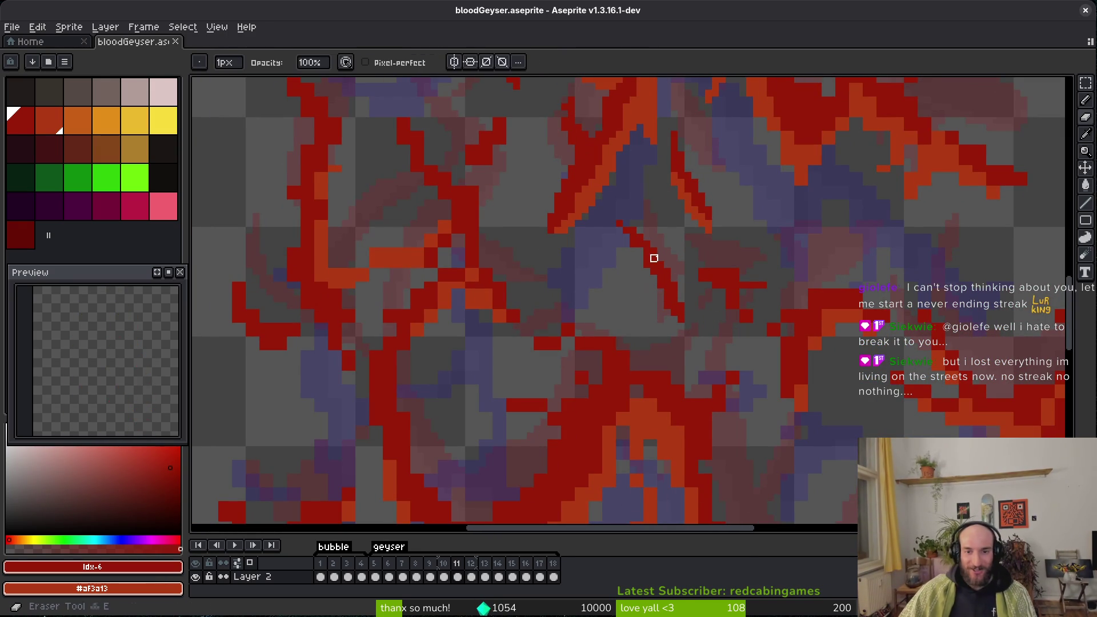
pyautogui.scroll(1, 690, 279)
pyautogui.scroll(1, 690, 279)
pyautogui.moveTo(638, 243); pyautogui.dragTo(693, 243)
pyautogui.rightClick(630, 291)
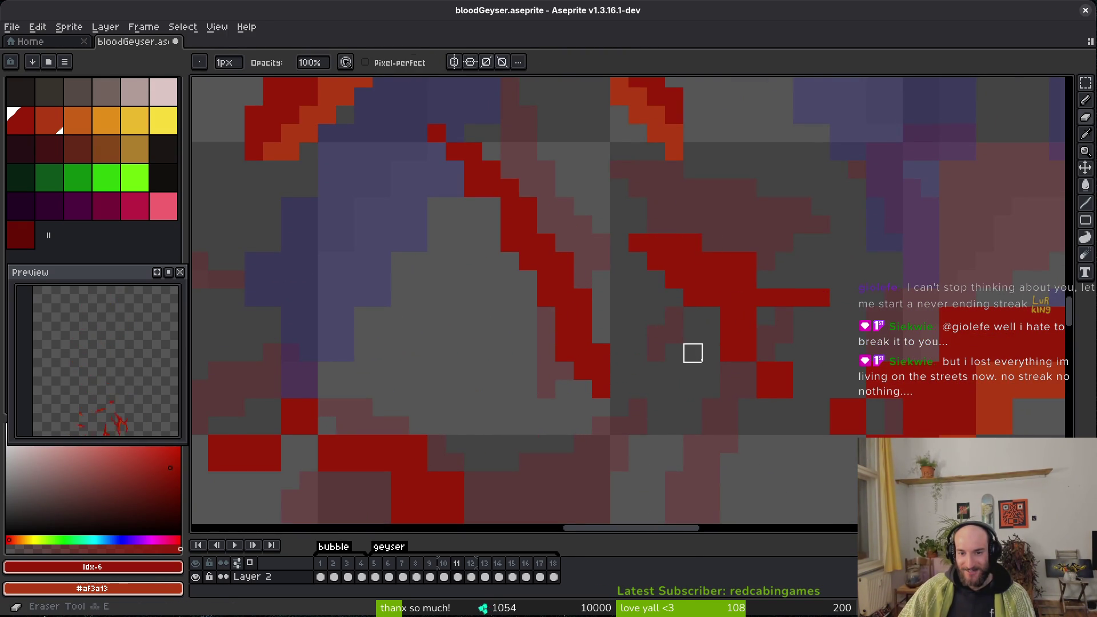
pyautogui.hscroll(1, 693, 353)
pyautogui.rightClick(668, 296)
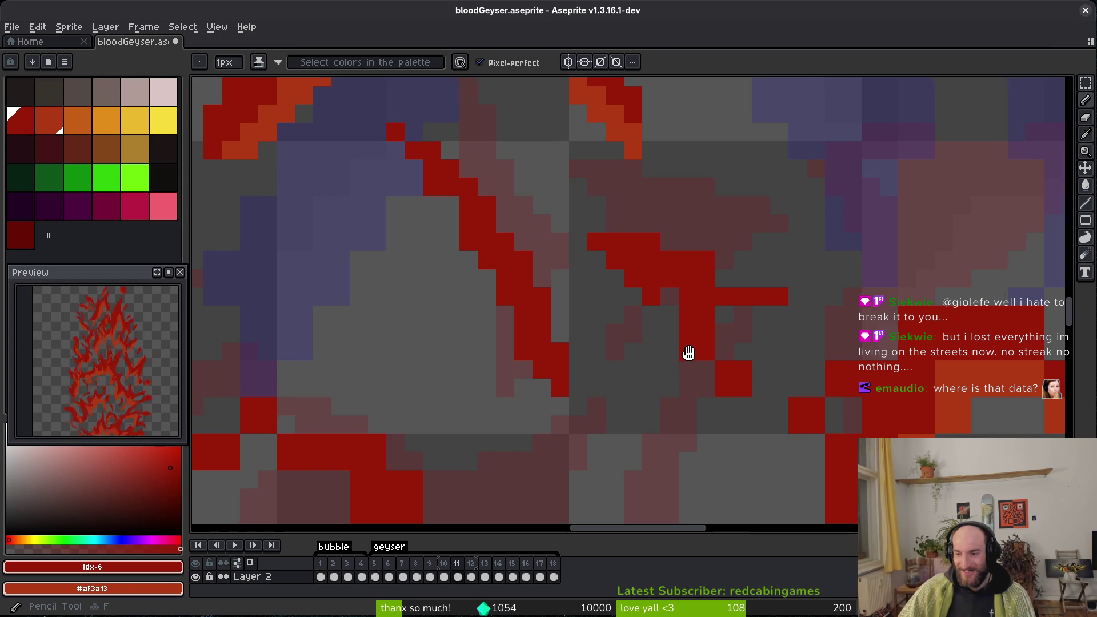
# Paint a red column and gap pixels, replace strays with red, and save the sprite.
pyautogui.scroll(1, 689, 350)
pyautogui.moveTo(659, 318); pyautogui.dragTo(680, 297)
pyautogui.click(711, 375)
pyautogui.rightClick(764, 375)
pyautogui.hscroll(1, 726, 361)
pyautogui.click(675, 300)
pyautogui.rightClick(644, 244)
pyautogui.click(643, 249)
pyautogui.hotkey('ctrl', 's')
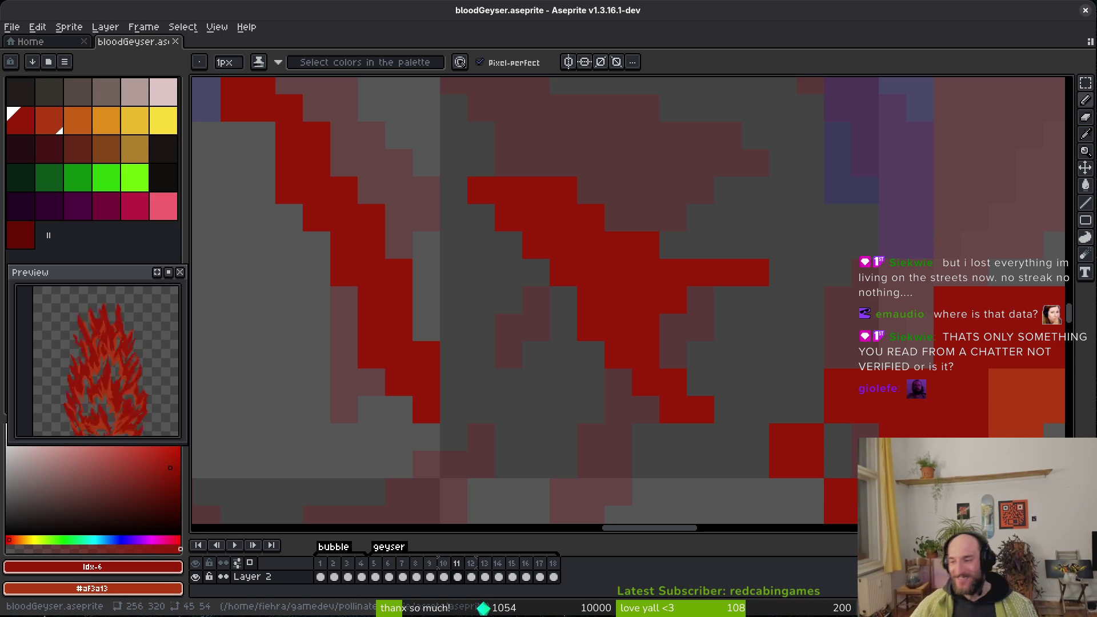
# Repaint pixels along the red blood stroke and touch up its edge.
pyautogui.scroll(-5, 642, 214)
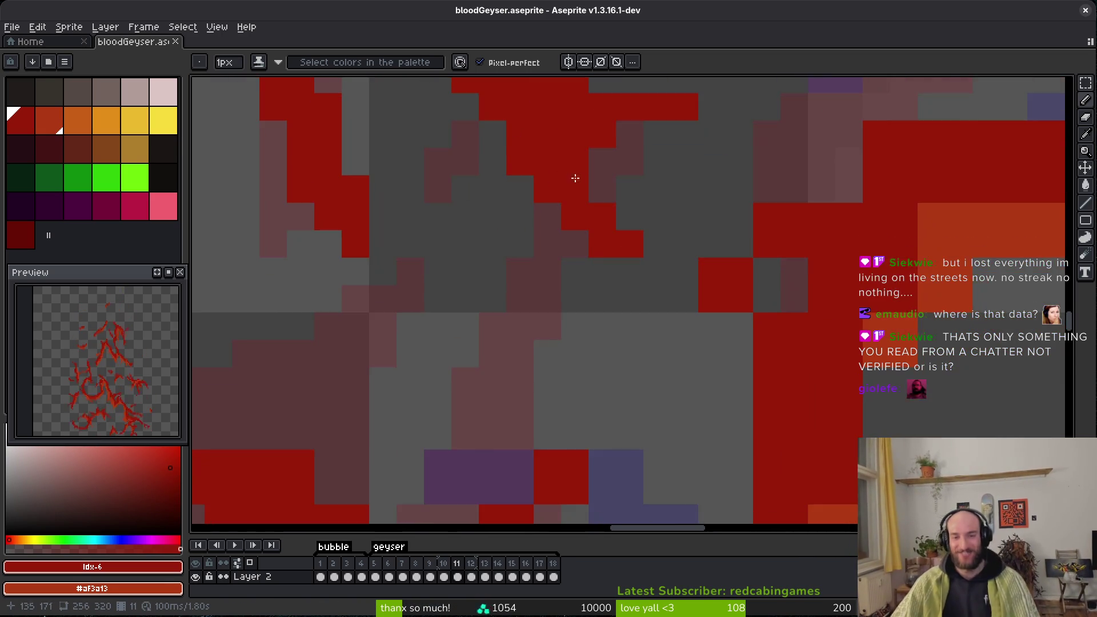
pyautogui.scroll(3, 674, 271)
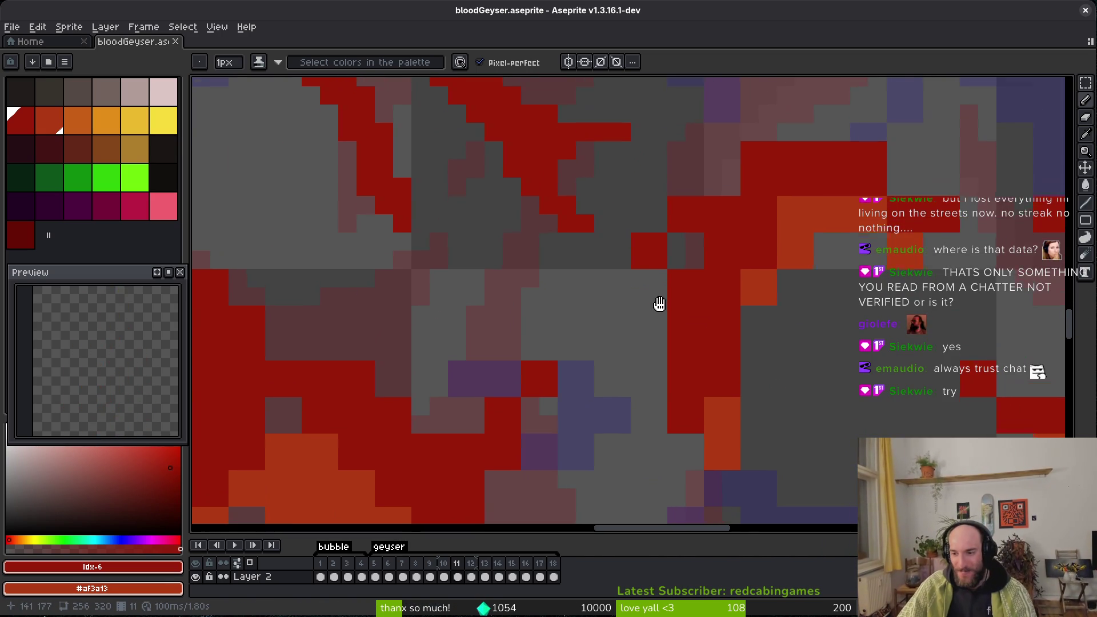
pyautogui.click(621, 274)
pyautogui.click(676, 247)
pyautogui.click(648, 192)
pyautogui.moveTo(693, 223); pyautogui.dragTo(681, 237)
pyautogui.scroll(-5, 681, 237)
# Shade a run of red stroke pixels to orange highlights along the curve.
pyautogui.press('e')
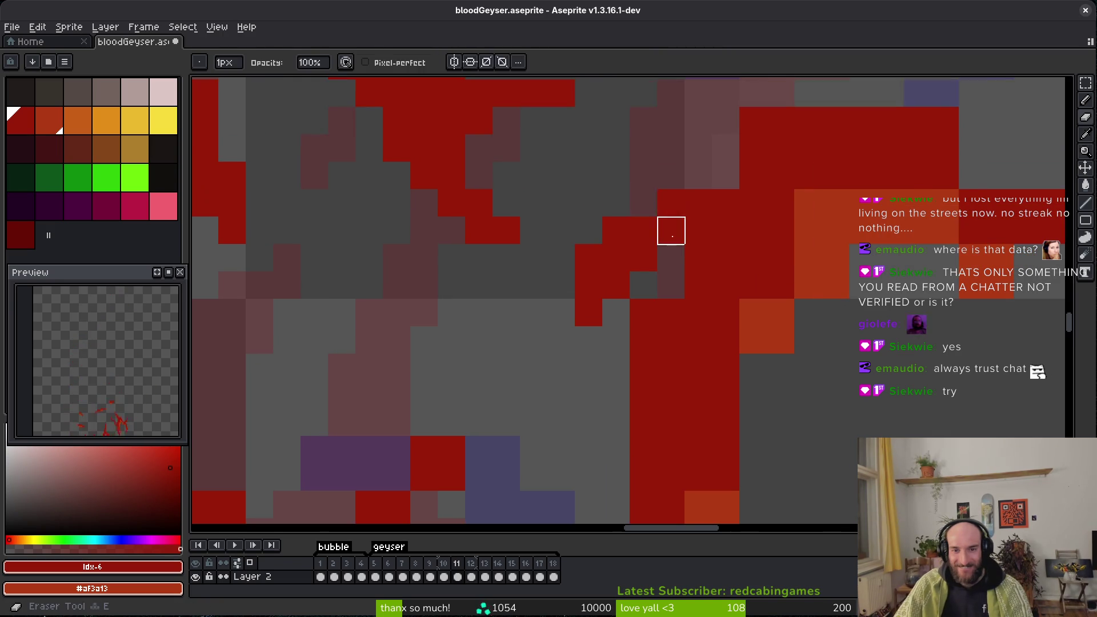
pyautogui.hscroll(2, 755, 280)
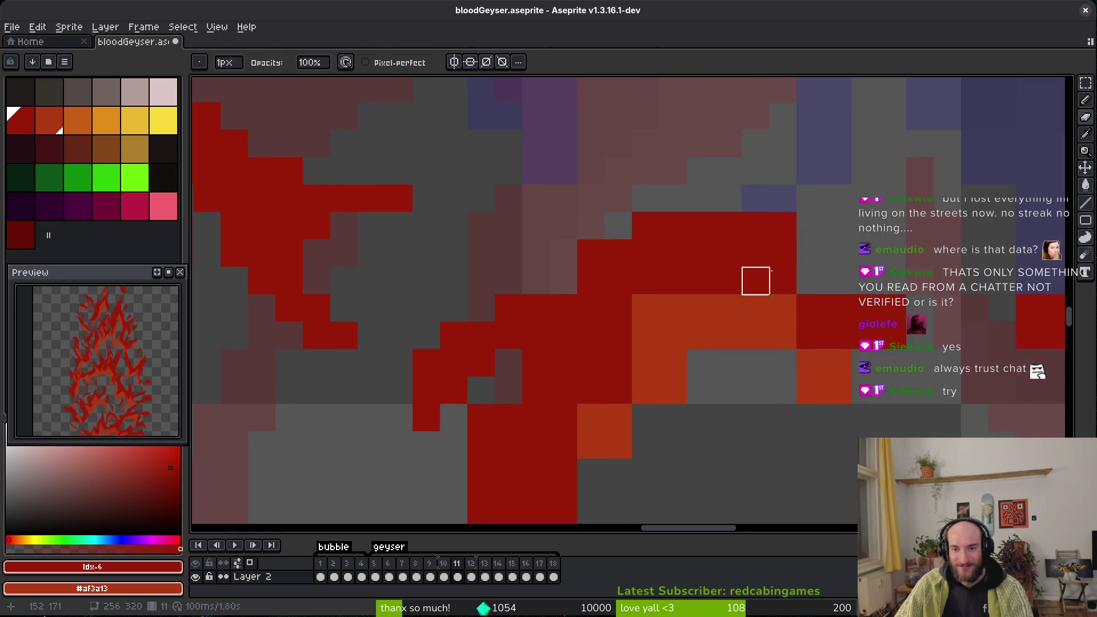
pyautogui.press('b')
pyautogui.scroll(-1, 711, 289)
pyautogui.hscroll(2, 711, 289)
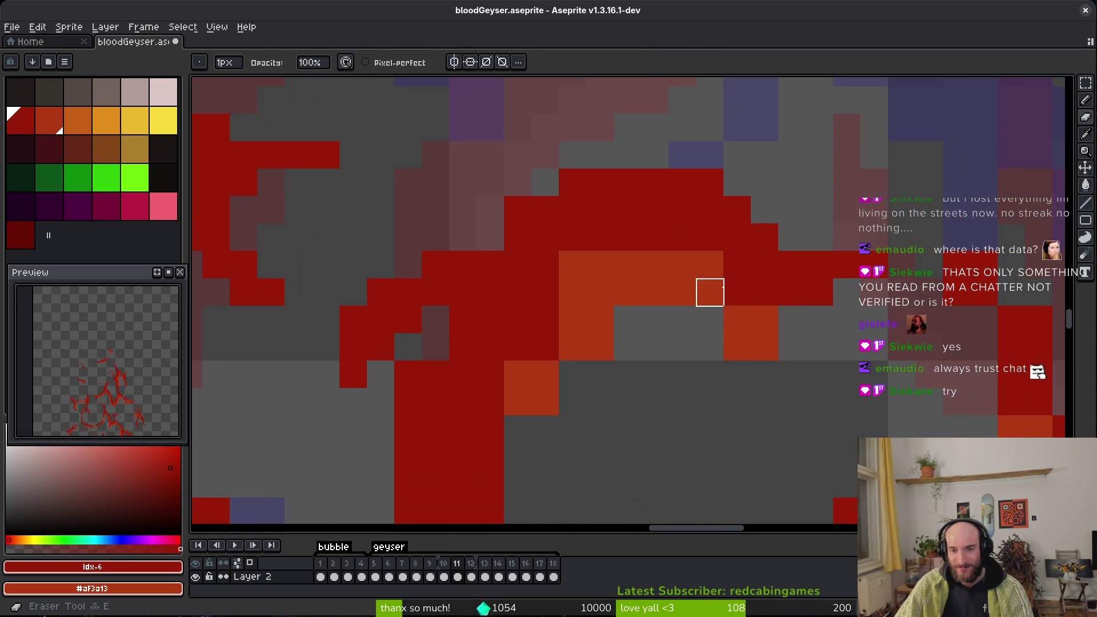
pyautogui.click(751, 292)
pyautogui.click(545, 320)
pyautogui.click(525, 342)
pyautogui.click(543, 343)
pyautogui.scroll(-1, 543, 343)
pyautogui.moveTo(547, 311)
pyautogui.mouseDown()
pyautogui.moveTo(490, 355)
pyautogui.moveTo(601, 283)
pyautogui.mouseUp()
# Switch to the Eraser to check for strays, then save bloodGeyser.aseprite.
pyautogui.press('e')
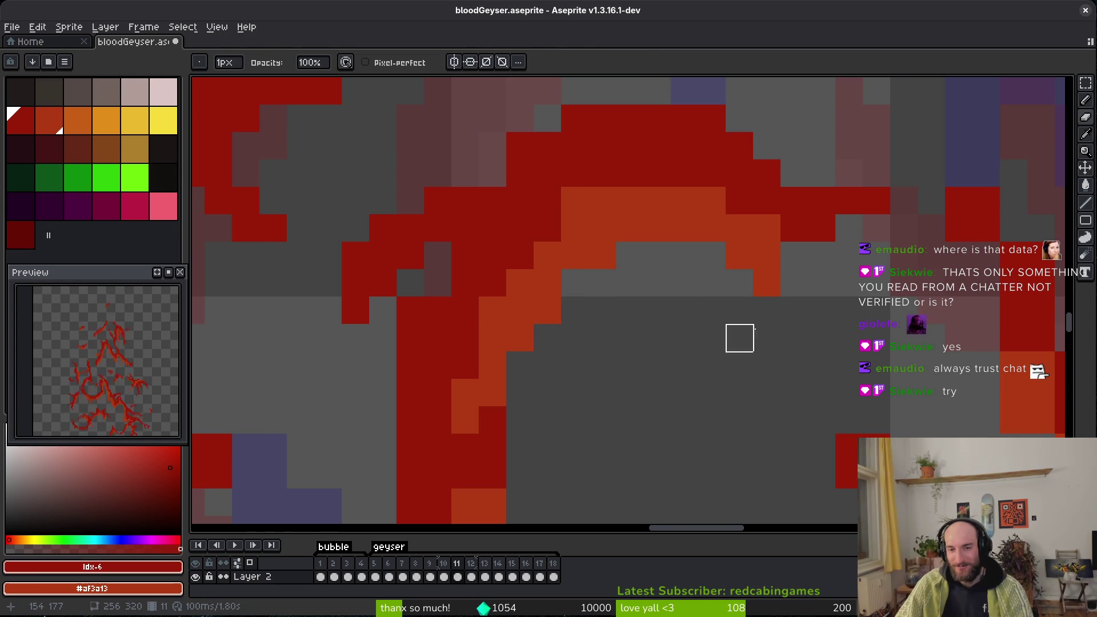
pyautogui.hscroll(2, 740, 309)
pyautogui.press('b')
pyautogui.press('e')
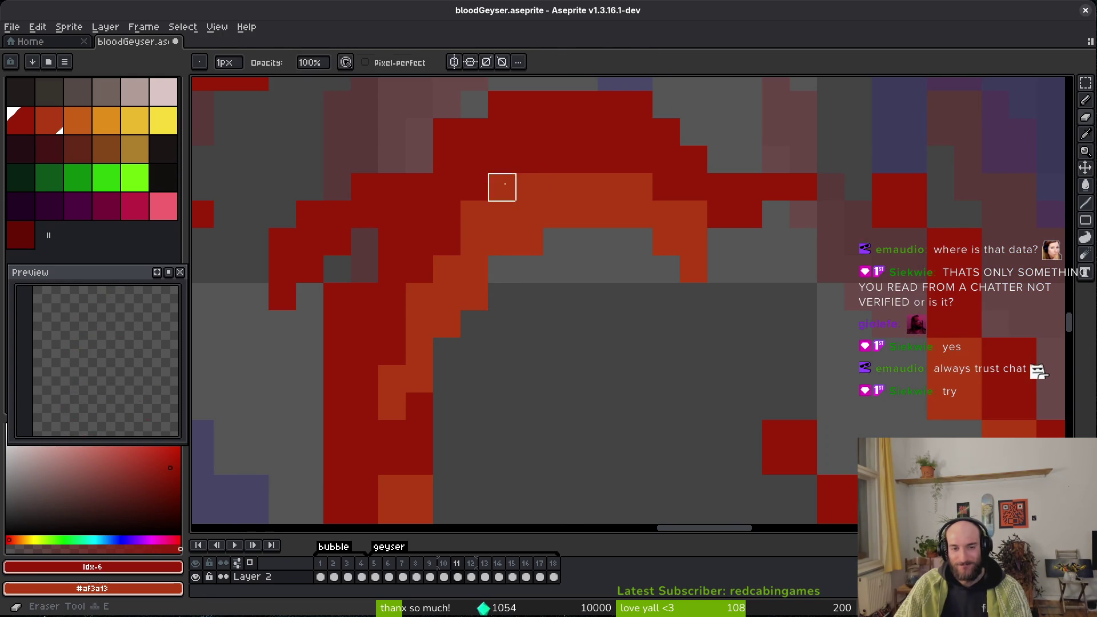
pyautogui.hscroll(-3, 529, 297)
pyautogui.scroll(-2, 544, 311)
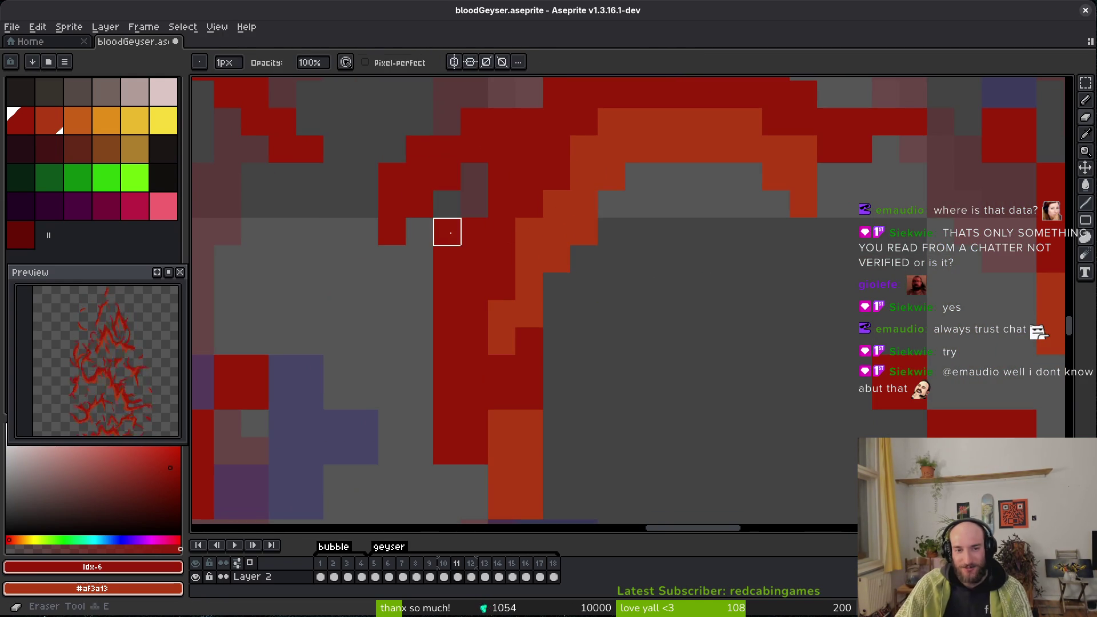
pyautogui.scroll(-1, 612, 326)
pyautogui.hotkey('ctrl', 's')
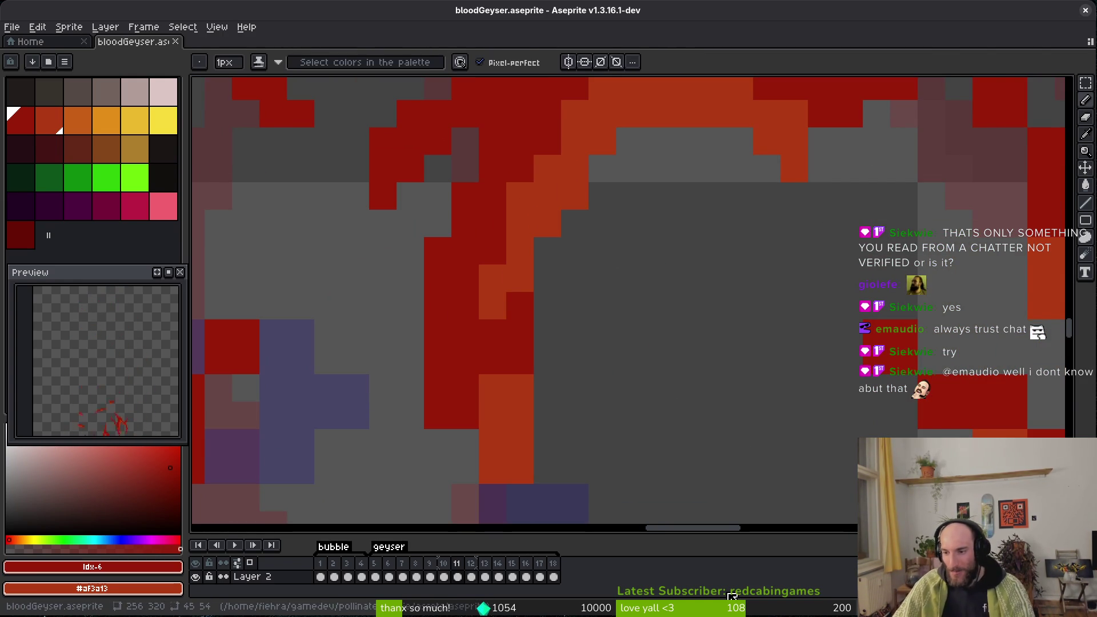
# Extend the stroke with dark red and orange pixels, erase a stray, and save.
pyautogui.scroll(-2, 551, 308)
pyautogui.hscroll(-1, 552, 309)
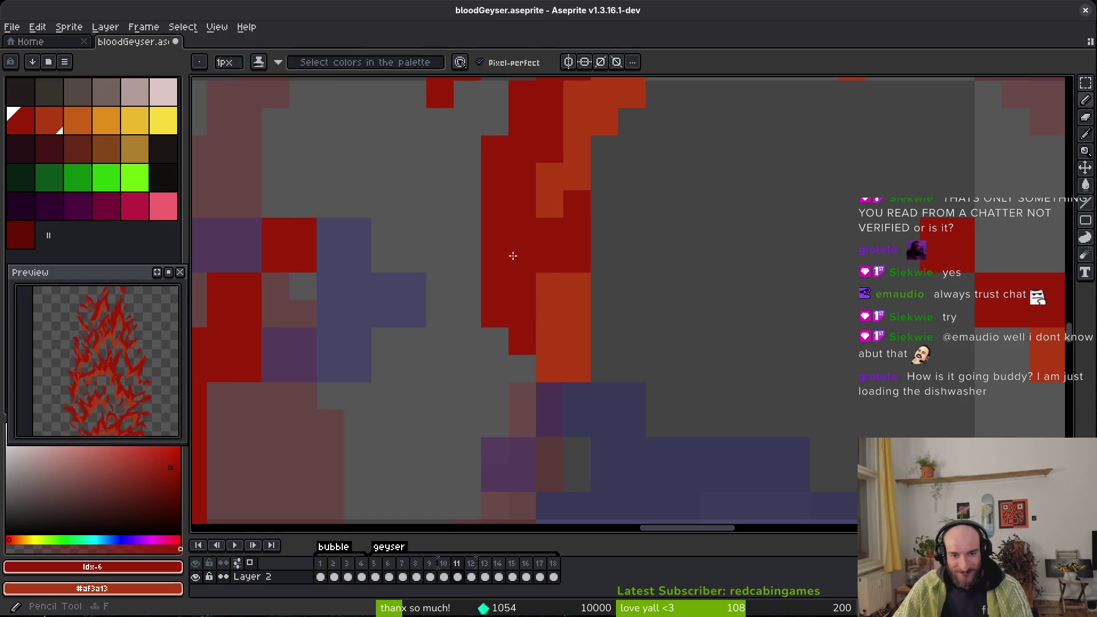
pyautogui.click(549, 297)
pyautogui.moveTo(554, 372); pyautogui.dragTo(550, 343)
pyautogui.rightClick(552, 258)
pyautogui.scroll(-3, 561, 237)
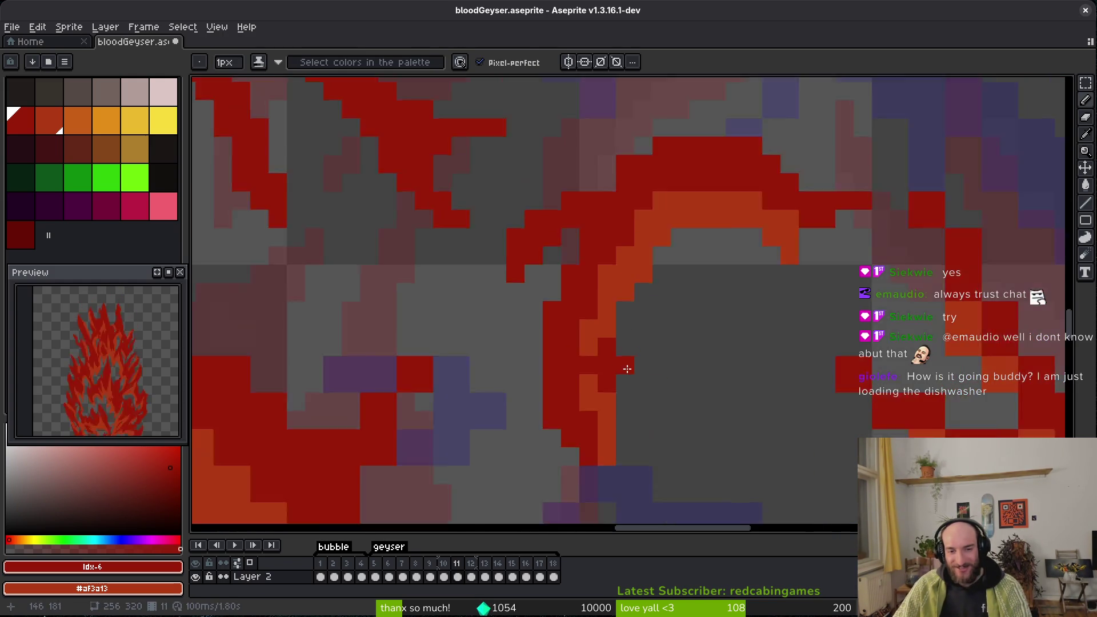
pyautogui.hotkey('ctrl', 's')
# Erase a stray red pixel, draw an orange-edged diagonal streak upward, and save.
pyautogui.scroll(3, 709, 331)
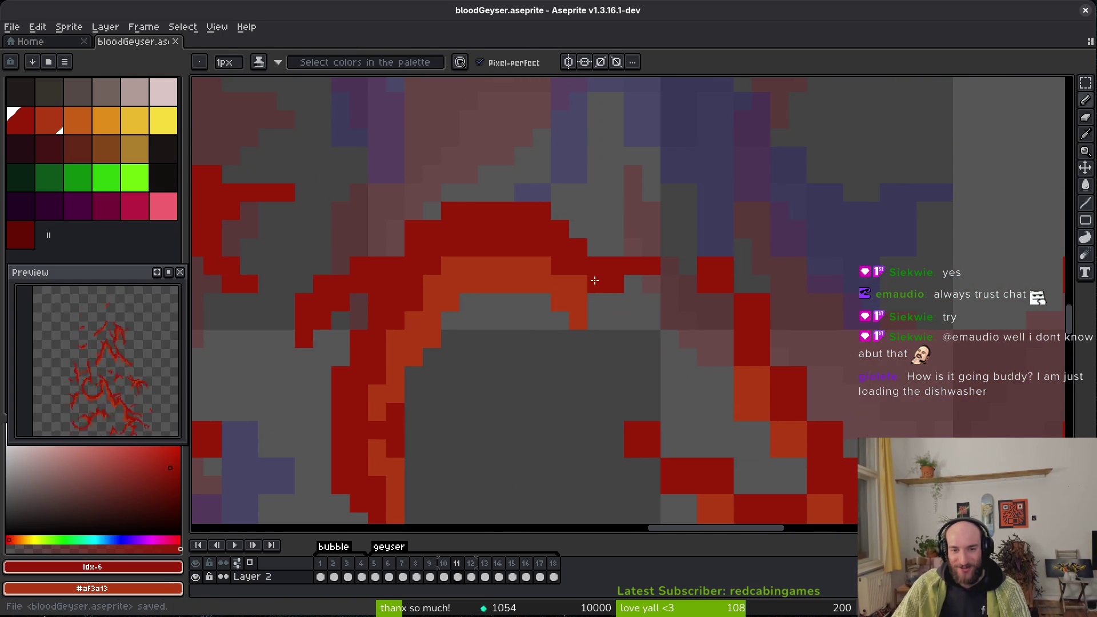
pyautogui.press('e')
pyautogui.click(725, 266)
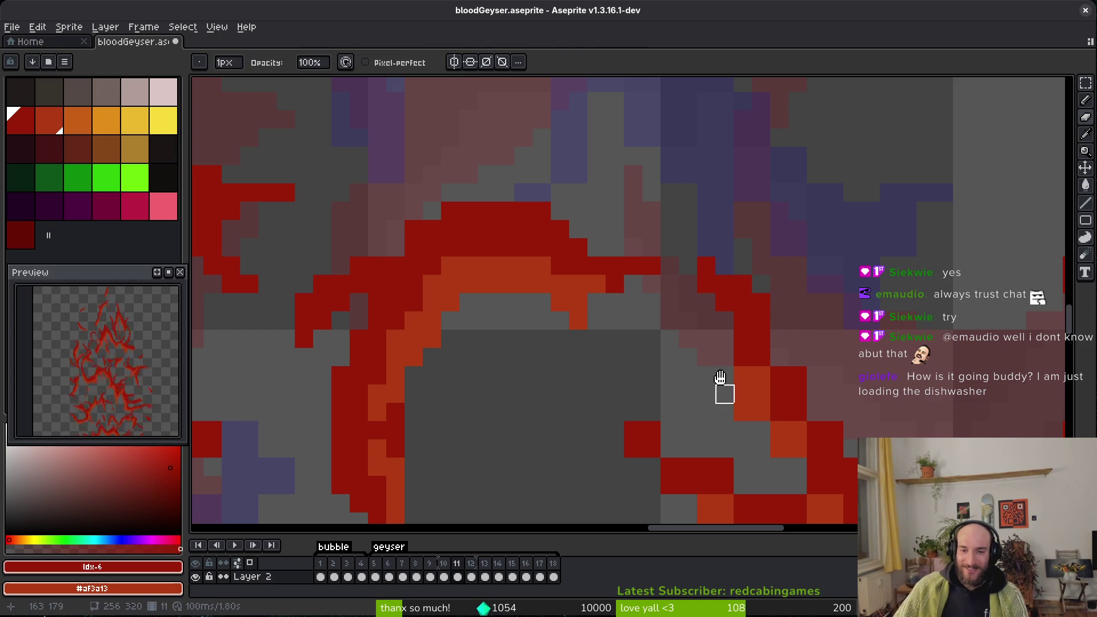
pyautogui.press('b')
pyautogui.moveTo(751, 387)
pyautogui.mouseDown()
pyautogui.moveTo(708, 284)
pyautogui.moveTo(709, 306)
pyautogui.moveTo(749, 320)
pyautogui.moveTo(826, 411)
pyautogui.moveTo(874, 410)
pyautogui.moveTo(863, 413)
pyautogui.mouseUp()
pyautogui.hotkey('ctrl', 's')
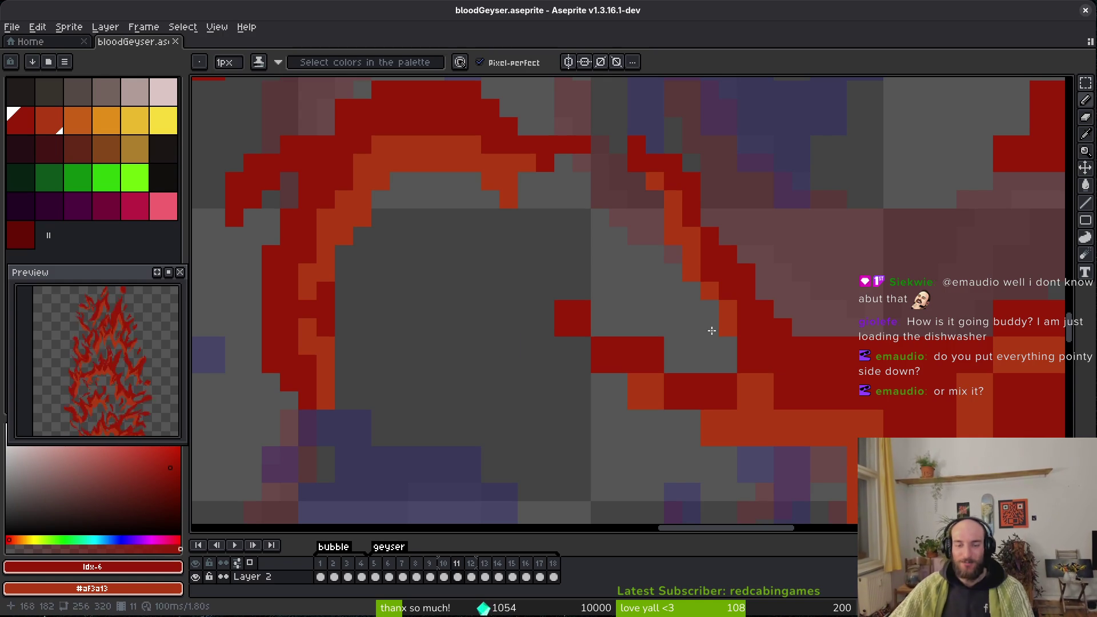
# Undo a misplaced red stroke and fill two grey gaps in the stroke with red.
pyautogui.scroll(1, 578, 351)
pyautogui.scroll(1, 486, 269)
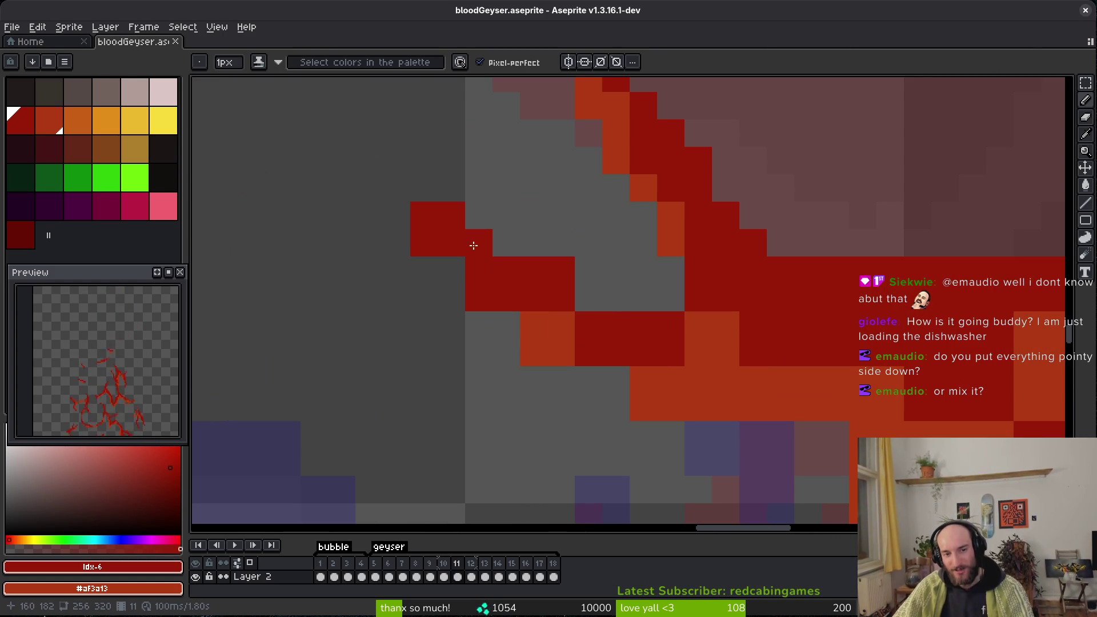
pyautogui.moveTo(451, 265)
pyautogui.mouseDown()
pyautogui.moveTo(566, 322)
pyautogui.moveTo(557, 351)
pyautogui.moveTo(503, 318)
pyautogui.mouseUp()
pyautogui.hotkey('ctrl', 'z')
pyautogui.hotkey('ctrl', 'z')
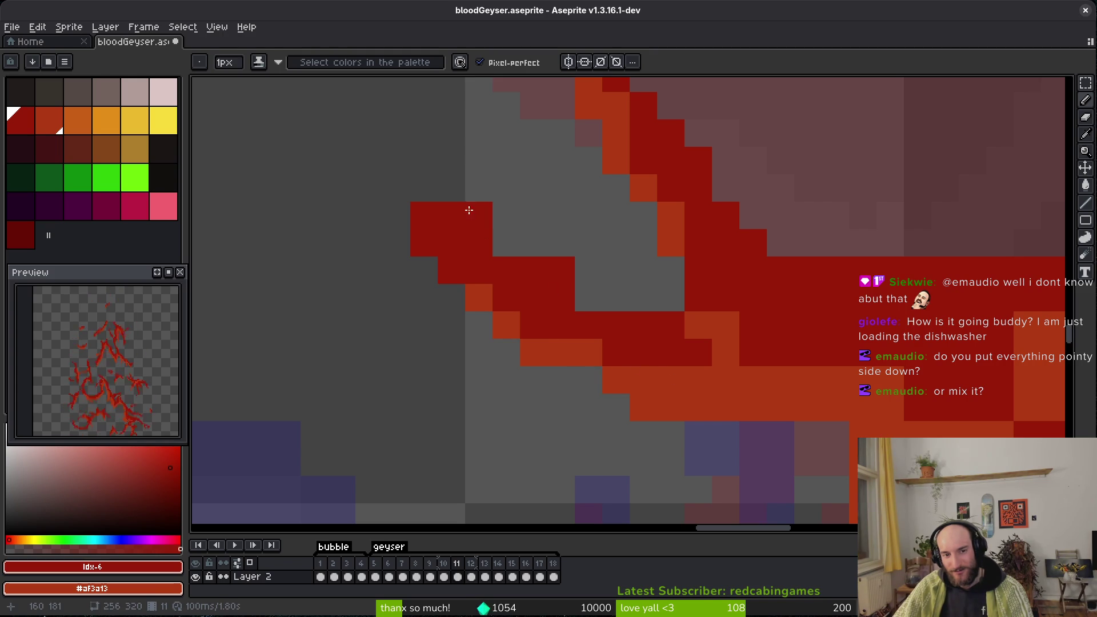
pyautogui.moveTo(566, 301); pyautogui.dragTo(623, 300)
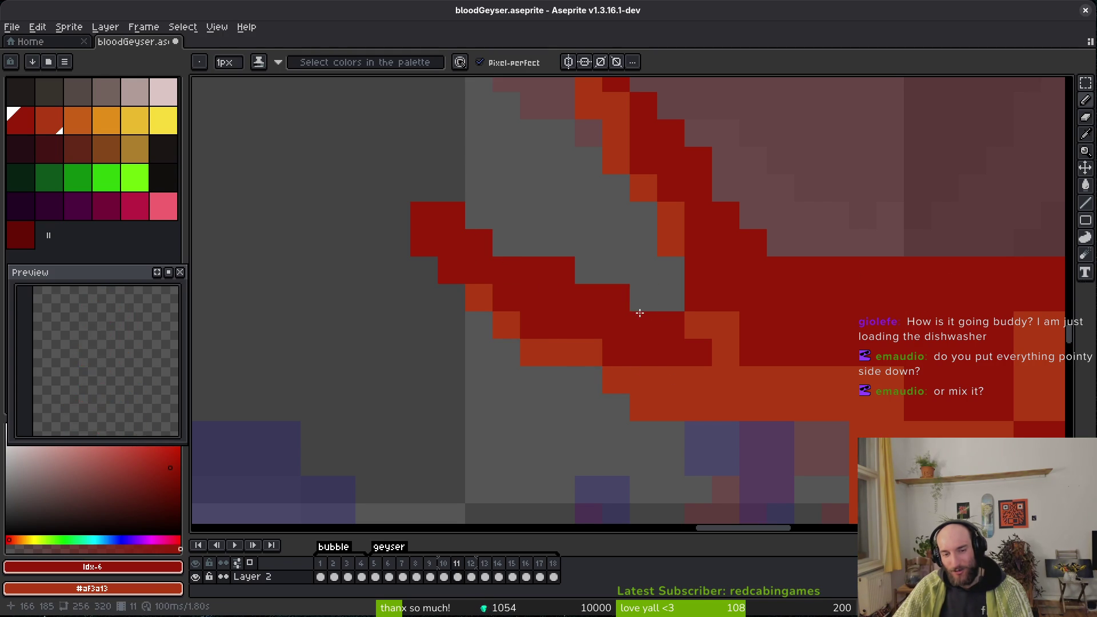
pyautogui.hscroll(1, 646, 315)
# Turn more orange cells red, add a lone red pixel, and save the sprite.
pyautogui.moveTo(703, 325)
pyautogui.mouseDown()
pyautogui.moveTo(710, 372)
pyautogui.moveTo(774, 392)
pyautogui.mouseUp()
pyautogui.hscroll(2, 710, 372)
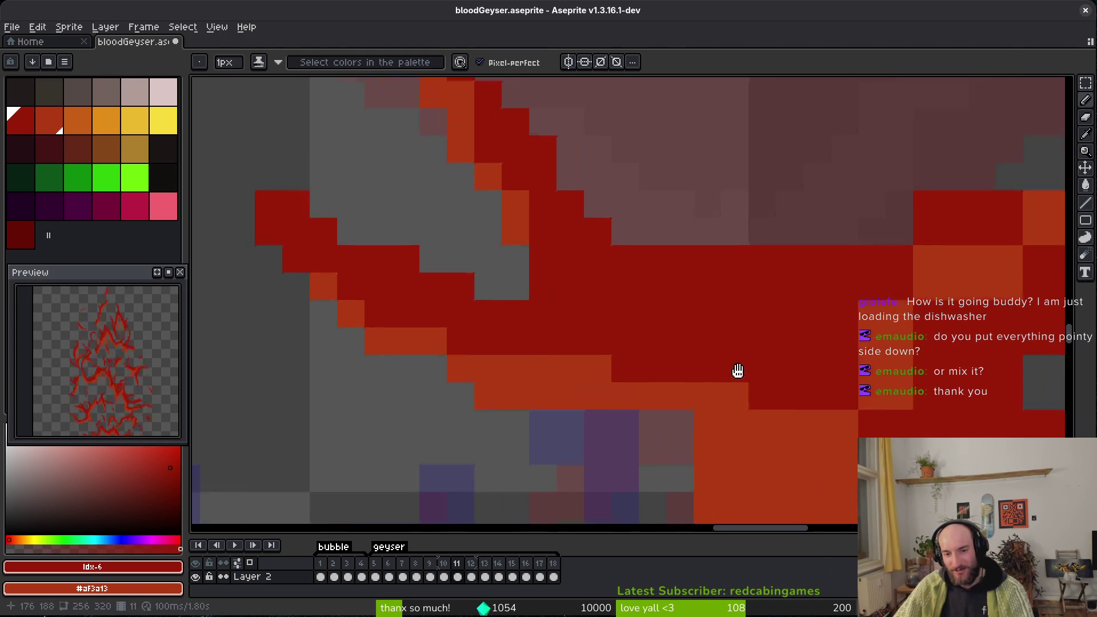
pyautogui.hscroll(2, 774, 392)
pyautogui.click(516, 377)
pyautogui.hscroll(2, 622, 396)
pyautogui.hotkey('ctrl', 's')
pyautogui.scroll(-2, 662, 404)
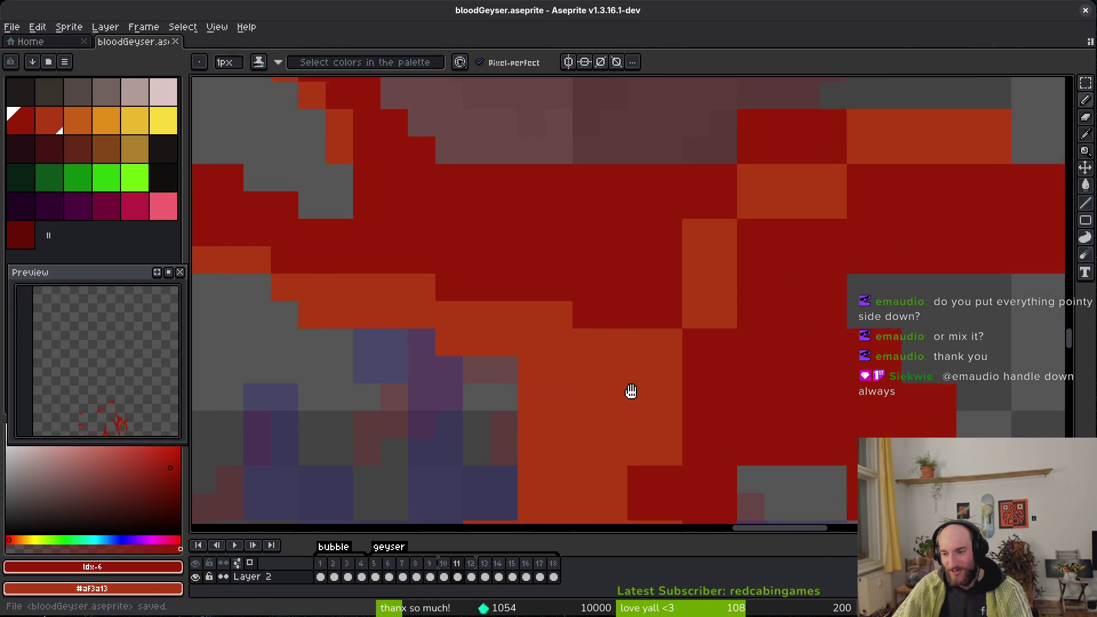
pyautogui.scroll(-3, 560, 360)
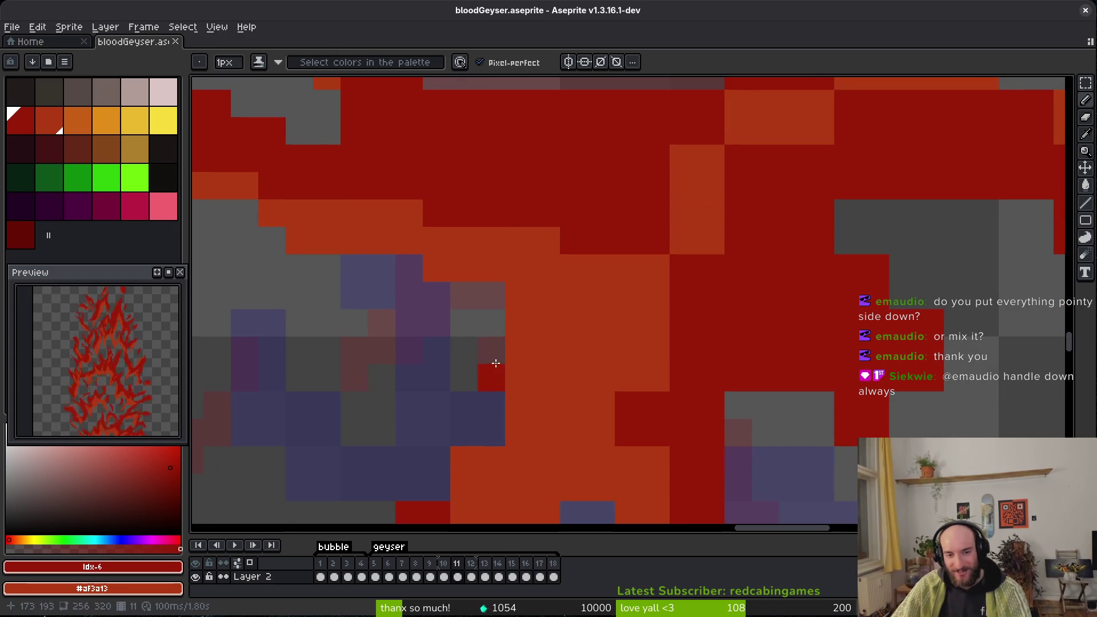
# Erase a stray orange pixel and shade several red stroke pixels to orange.
pyautogui.press('e')
pyautogui.click(519, 324)
pyautogui.press('b')
pyautogui.scroll(1, 595, 325)
pyautogui.click(667, 305)
pyautogui.scroll(3, 633, 362)
pyautogui.hscroll(2, 632, 362)
pyautogui.click(611, 343)
pyautogui.click(608, 328)
pyautogui.click(580, 355)
pyautogui.scroll(2, 588, 333)
pyautogui.hscroll(2, 588, 333)
pyautogui.click(595, 304)
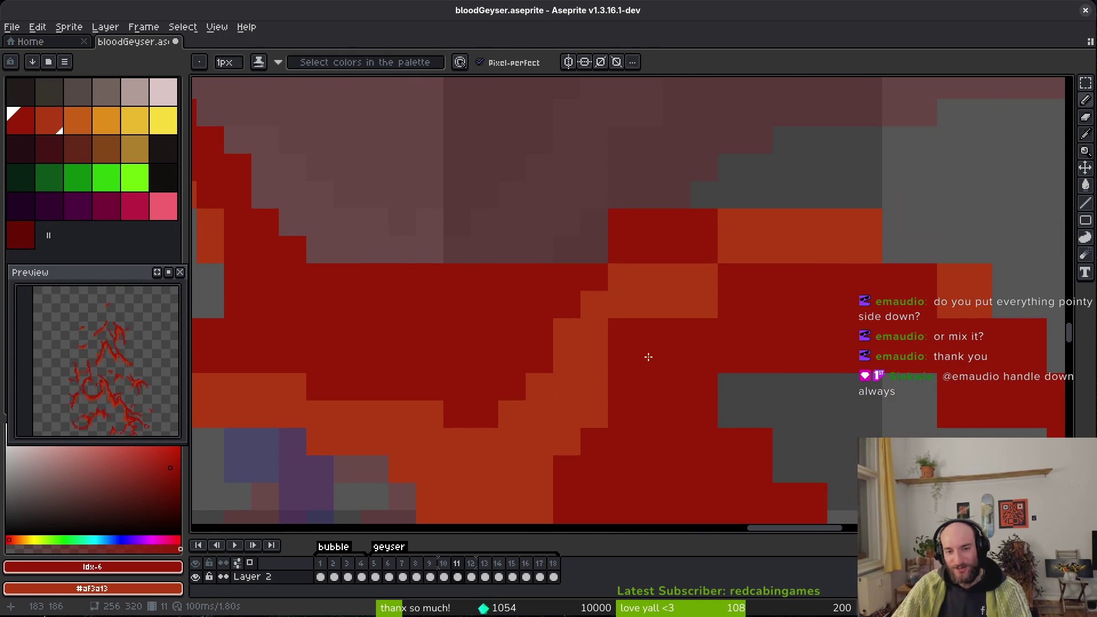
# Paint dark red cells along the stroke and erase three stray orange cells.
pyautogui.click(621, 276)
pyautogui.click(731, 249)
pyautogui.click(773, 222)
pyautogui.moveTo(509, 249); pyautogui.dragTo(602, 242)
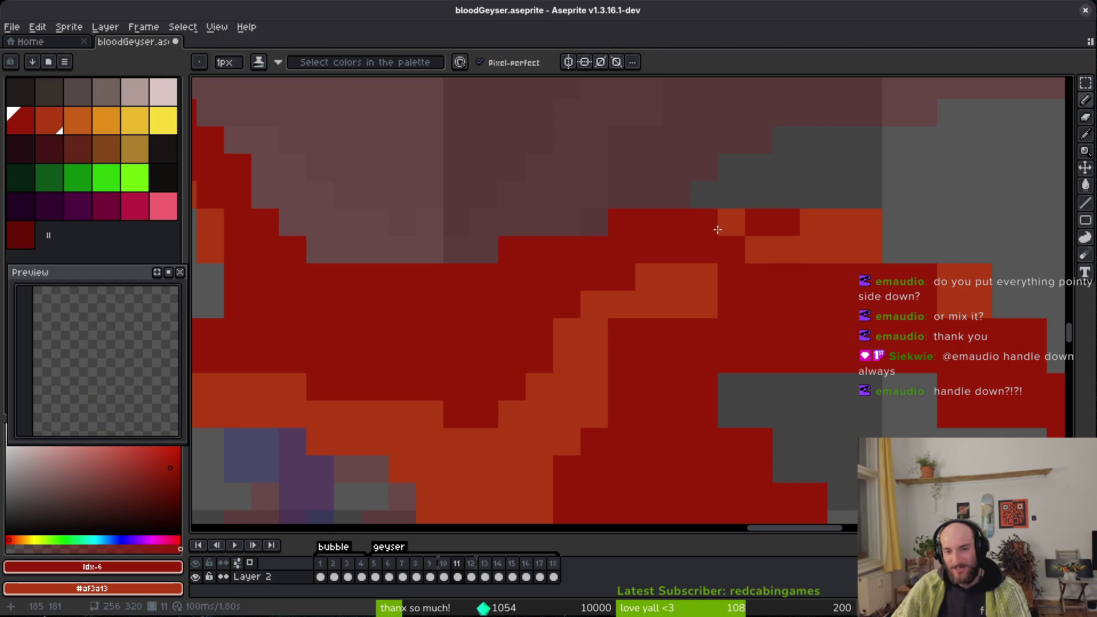
pyautogui.press('e')
pyautogui.hscroll(4, 896, 278)
pyautogui.moveTo(592, 206); pyautogui.dragTo(647, 206)
pyautogui.press('b')
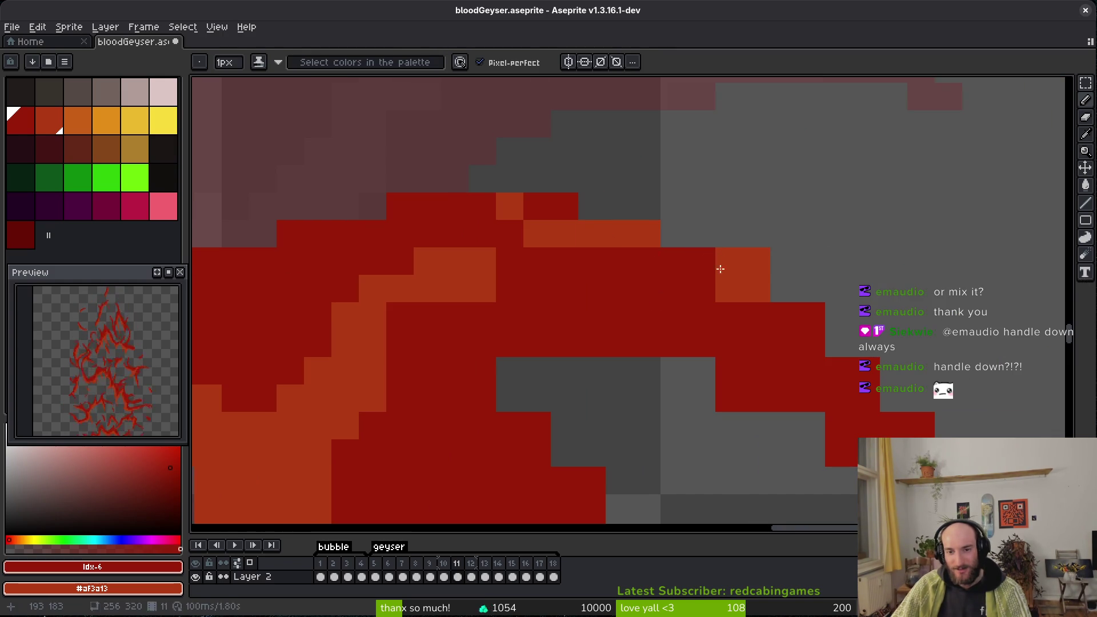
pyautogui.moveTo(730, 289); pyautogui.dragTo(784, 289)
# Add a diagonal run of orange highlights and orange pixels along the stroke's top edge.
pyautogui.moveTo(702, 265); pyautogui.dragTo(914, 423)
pyautogui.moveTo(840, 397); pyautogui.dragTo(867, 426)
pyautogui.press('e')
pyautogui.press('b')
pyautogui.click(783, 286)
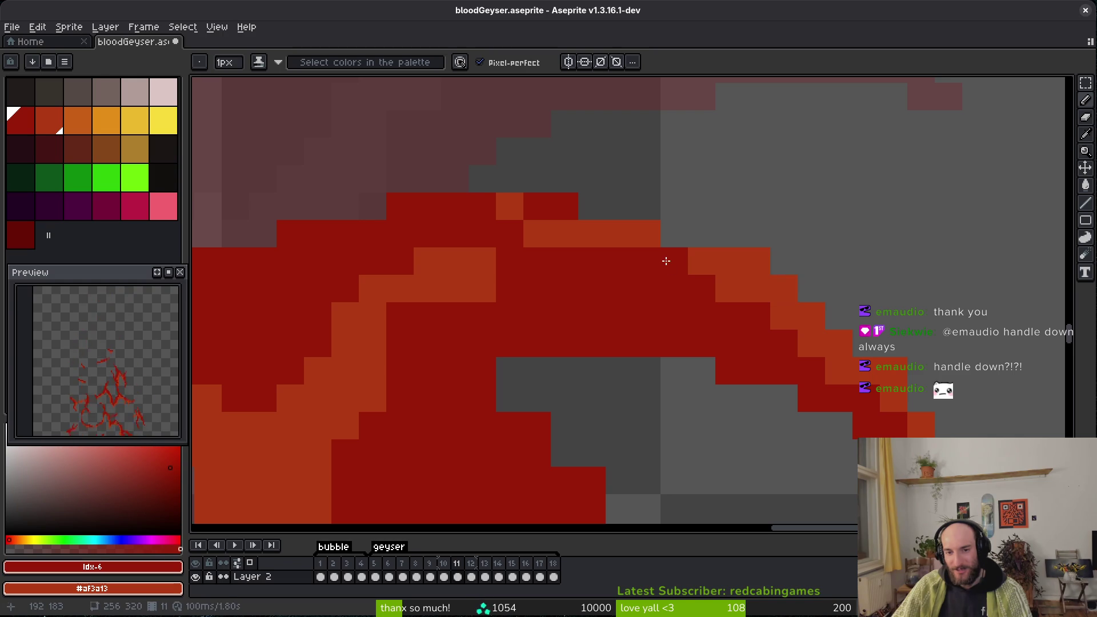
pyautogui.click(663, 263)
pyautogui.moveTo(569, 217); pyautogui.dragTo(454, 207)
pyautogui.moveTo(537, 261); pyautogui.dragTo(496, 262)
pyautogui.click(400, 315)
# Erase stray red pixels beside the stroke, fill its grey gaps with dark red, and save.
pyautogui.moveTo(421, 321); pyautogui.dragTo(515, 269)
pyautogui.press('e')
pyautogui.moveTo(578, 303)
pyautogui.mouseDown()
pyautogui.moveTo(629, 317)
pyautogui.moveTo(607, 362)
pyautogui.moveTo(659, 455)
pyautogui.mouseUp()
pyautogui.press('b')
pyautogui.moveTo(560, 332); pyautogui.dragTo(539, 213)
pyautogui.moveTo(611, 254); pyautogui.dragTo(654, 308)
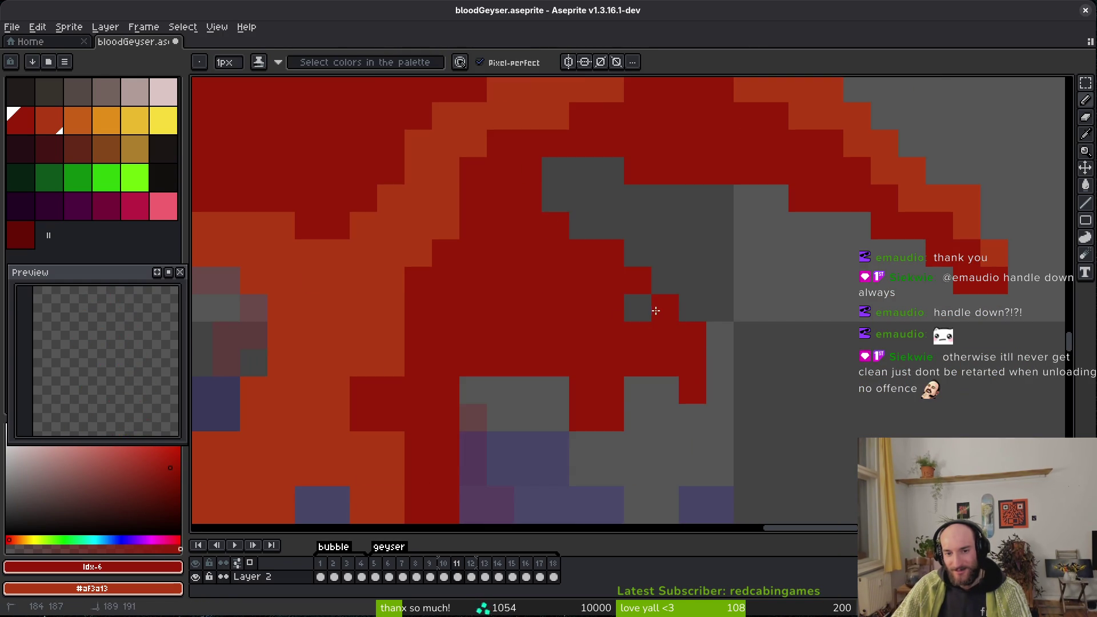
pyautogui.moveTo(563, 388); pyautogui.dragTo(529, 390)
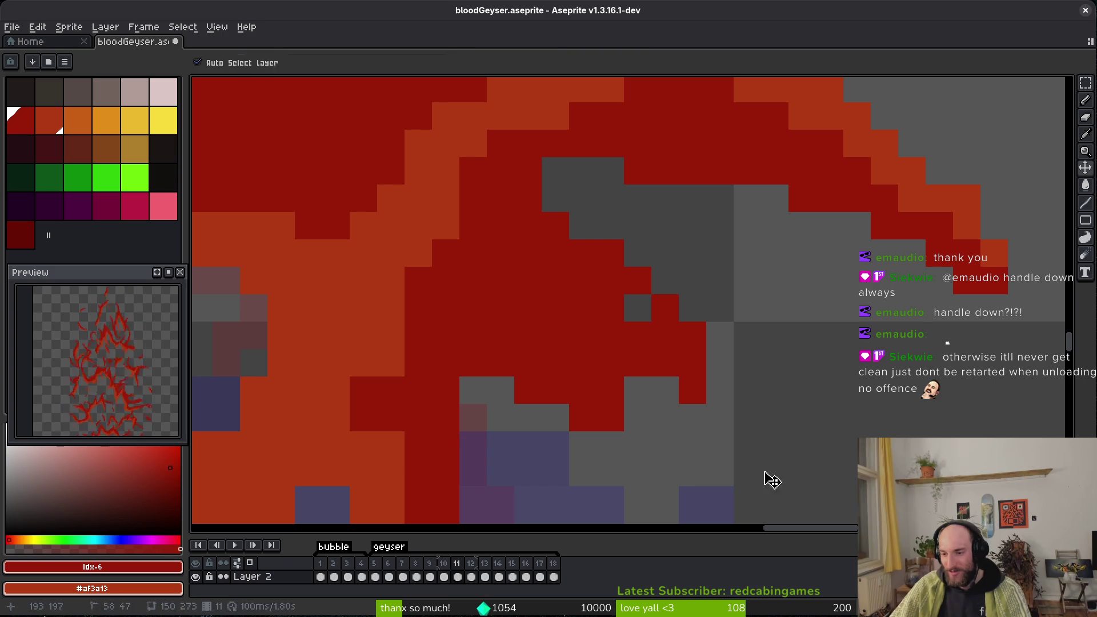
pyautogui.hotkey('ctrl', 's')
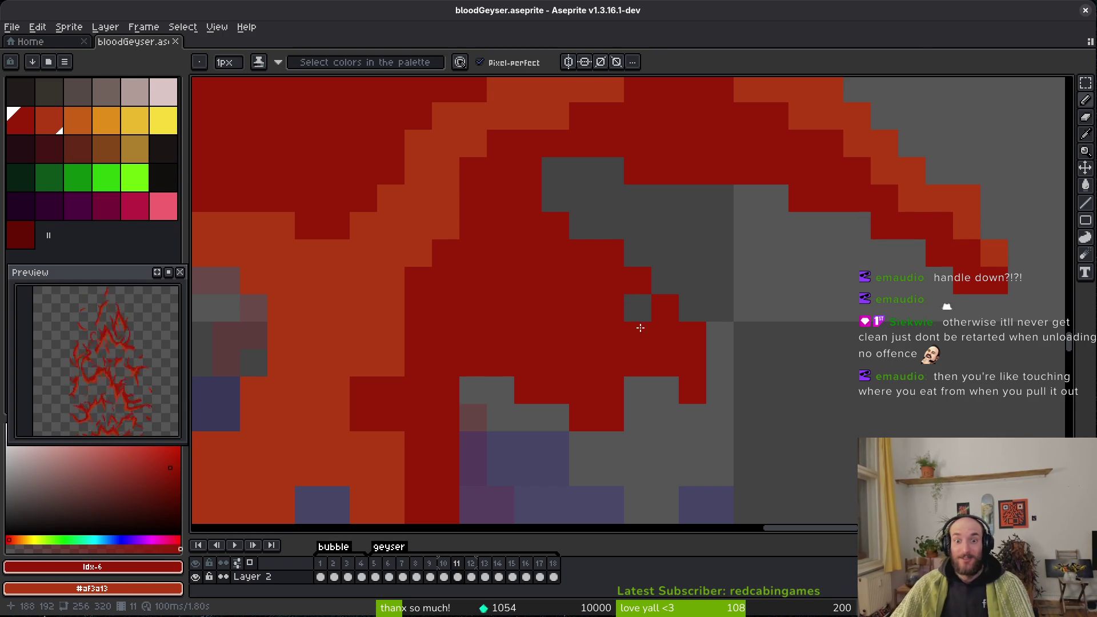
pyautogui.scroll(-2, 622, 367)
# Paint red pixels to extend the lower edge of the frame-11 blood stroke.
pyautogui.click(622, 374)
pyautogui.moveTo(622, 374)
pyautogui.mouseDown()
pyautogui.moveTo(657, 384)
pyautogui.moveTo(625, 348)
pyautogui.moveTo(649, 393)
pyautogui.moveTo(697, 404)
pyautogui.mouseUp()
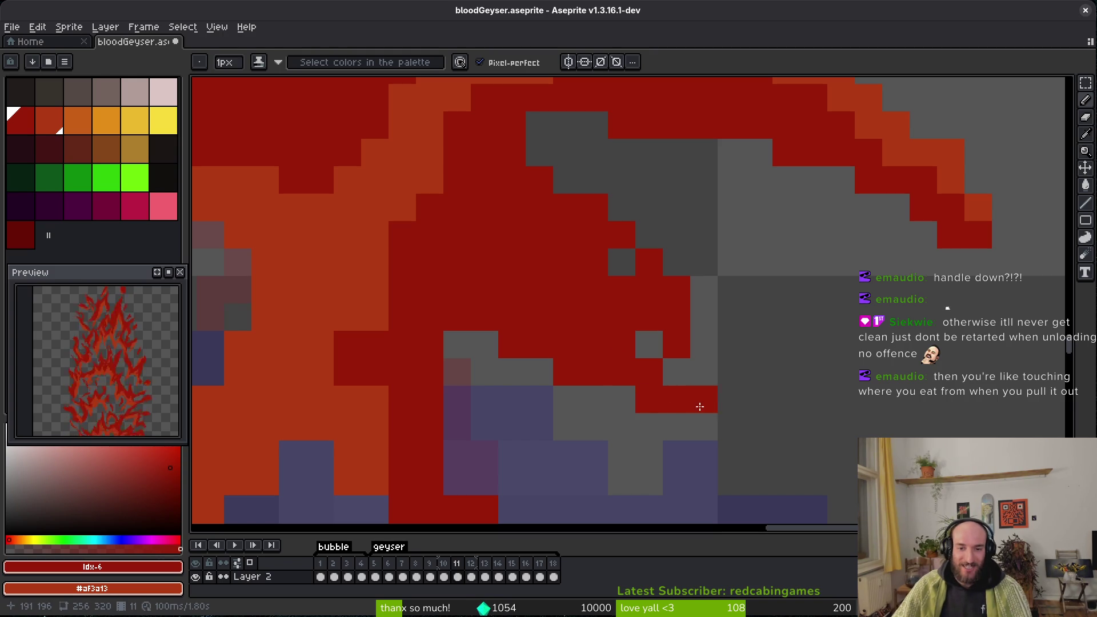
pyautogui.scroll(-3, 623, 371)
pyautogui.hscroll(-4, 623, 371)
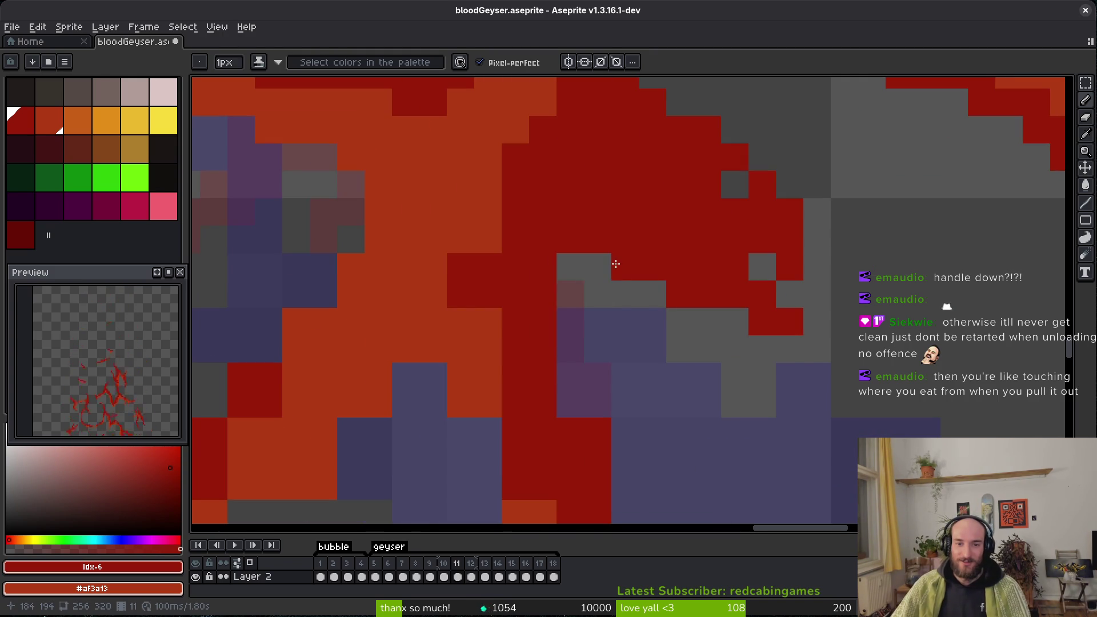
# Fill grey gap pixels with dark red, recolour an orange pixel dark red and one red pixel orange.
pyautogui.moveTo(616, 263); pyautogui.dragTo(568, 280)
pyautogui.hscroll(-2, 564, 288)
pyautogui.scroll(-3, 583, 306)
pyautogui.click(552, 274)
pyautogui.scroll(-2, 514, 272)
pyautogui.hscroll(1, 515, 272)
pyautogui.rightClick(547, 320)
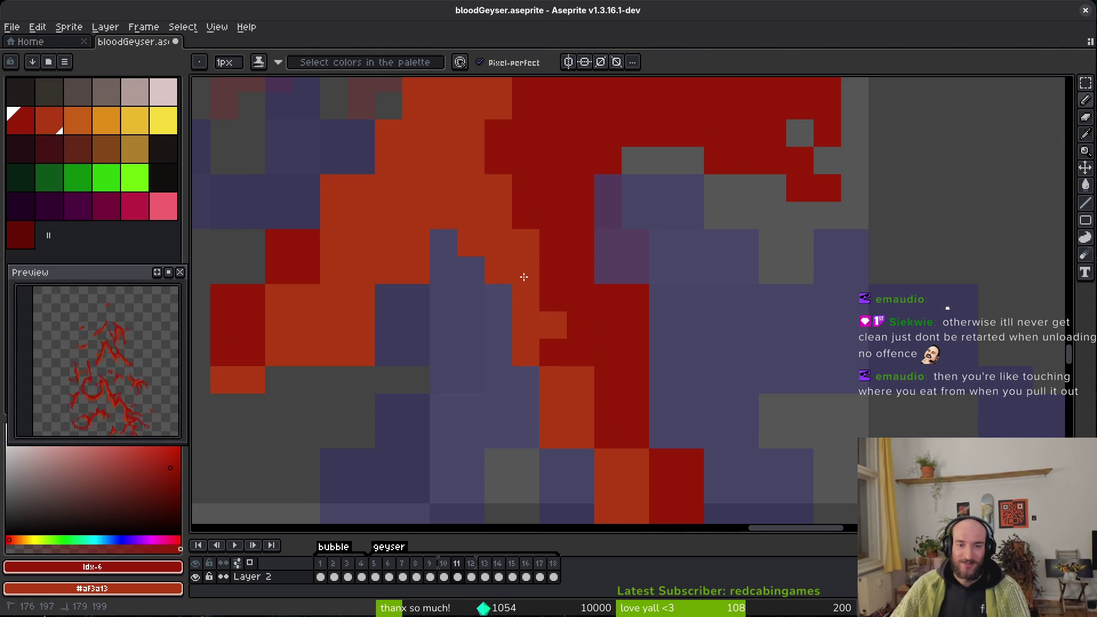
# Fill several more gap pixels further down the stroke with dark red.
pyautogui.scroll(-1, 547, 289)
pyautogui.scroll(-2, 568, 335)
pyautogui.hscroll(1, 568, 336)
pyautogui.moveTo(619, 294)
pyautogui.mouseDown()
pyautogui.moveTo(644, 392)
pyautogui.moveTo(619, 349)
pyautogui.moveTo(607, 480)
pyautogui.mouseUp()
# Touch up the stroke by alternating between the Eraser and Pencil tools.
pyautogui.press('e')
pyautogui.scroll(-2, 593, 240)
pyautogui.press('b')
pyautogui.scroll(-2, 590, 247)
pyautogui.press('e')
pyautogui.scroll(2, 565, 327)
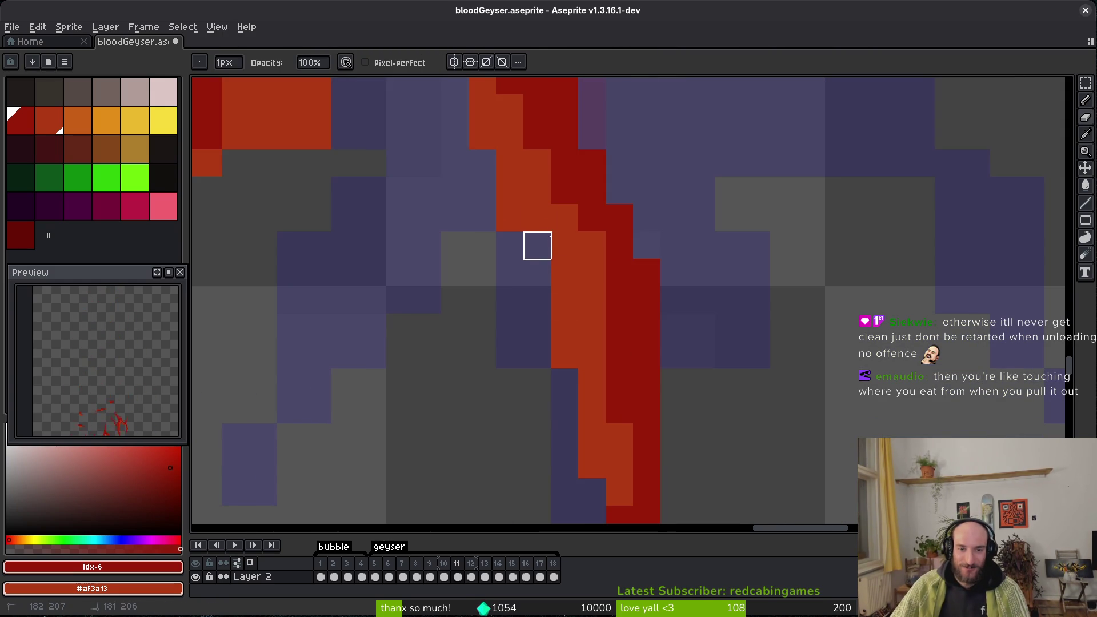
pyautogui.press('b')
pyautogui.scroll(-2, 591, 181)
pyautogui.hscroll(1, 590, 181)
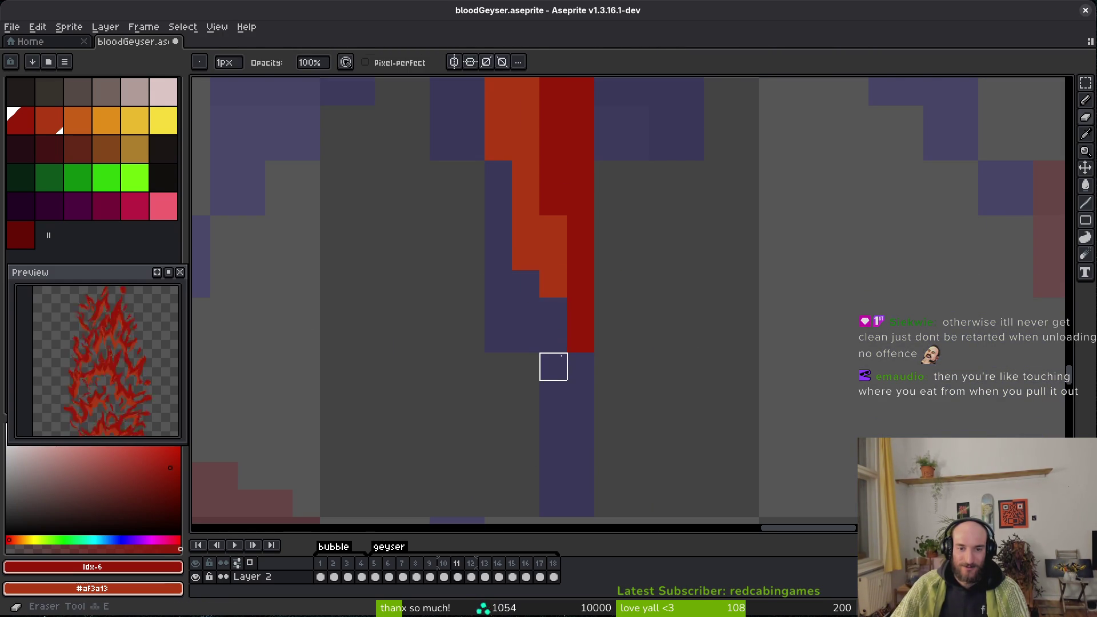
pyautogui.scroll(-5, 585, 324)
pyautogui.scroll(-1, 653, 394)
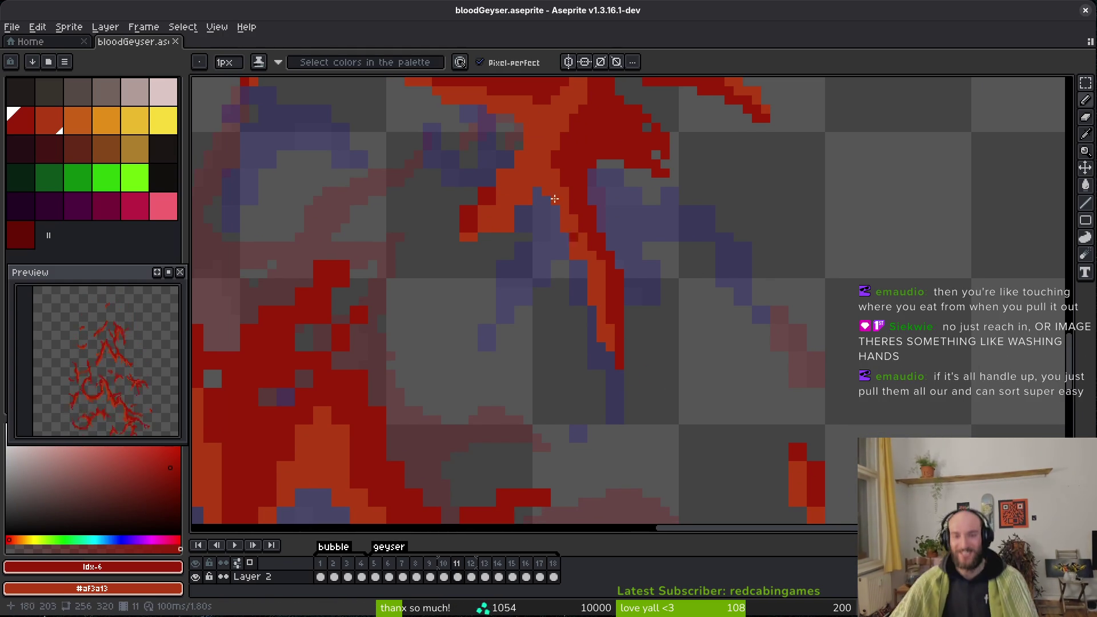
pyautogui.scroll(1, 589, 219)
# Darken the orange edge of the stroke with dark red shading.
pyautogui.press('e')
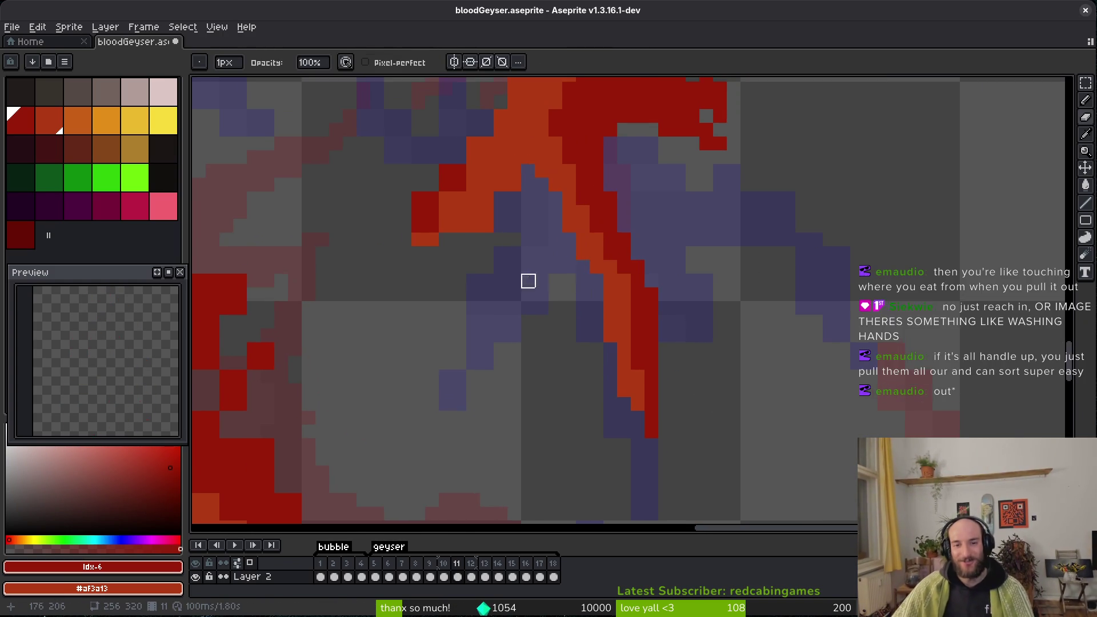
pyautogui.scroll(1, 562, 240)
pyautogui.scroll(2, 575, 335)
pyautogui.hscroll(-2, 575, 335)
pyautogui.press('b')
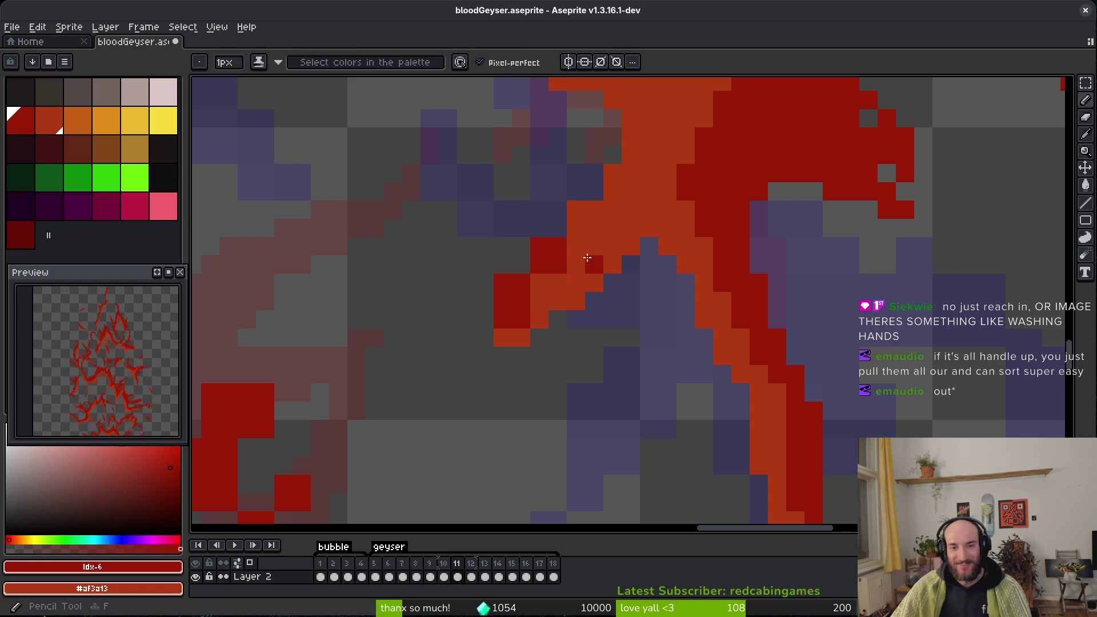
pyautogui.moveTo(586, 210); pyautogui.dragTo(558, 238)
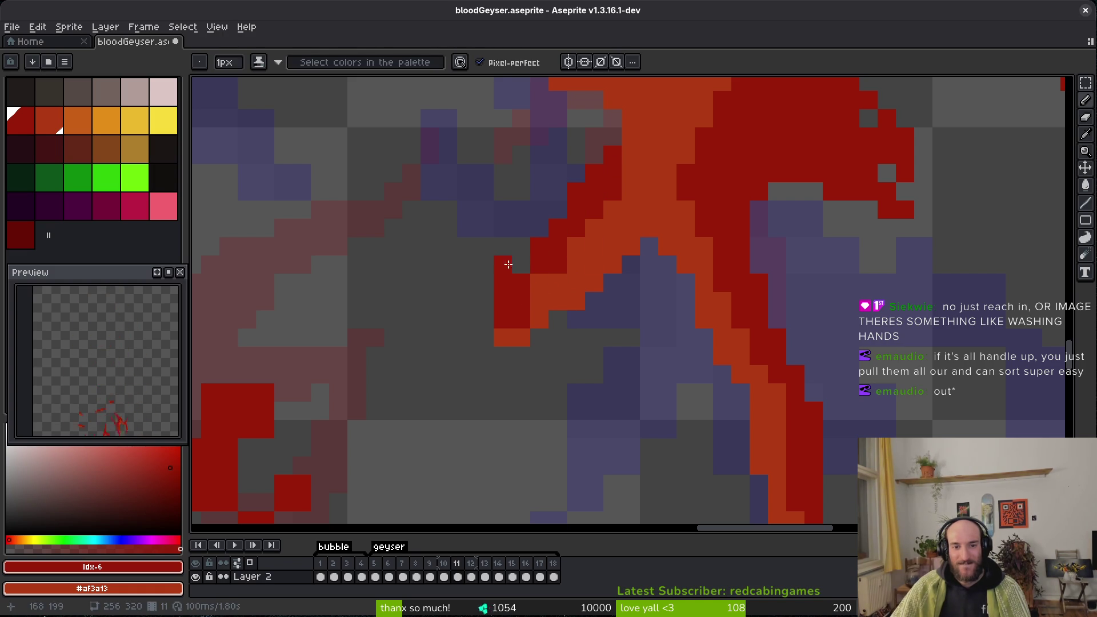
# Save bloodGeyser.aseprite with Ctrl+S.
pyautogui.scroll(-1, 520, 299)
pyautogui.scroll(1, 571, 323)
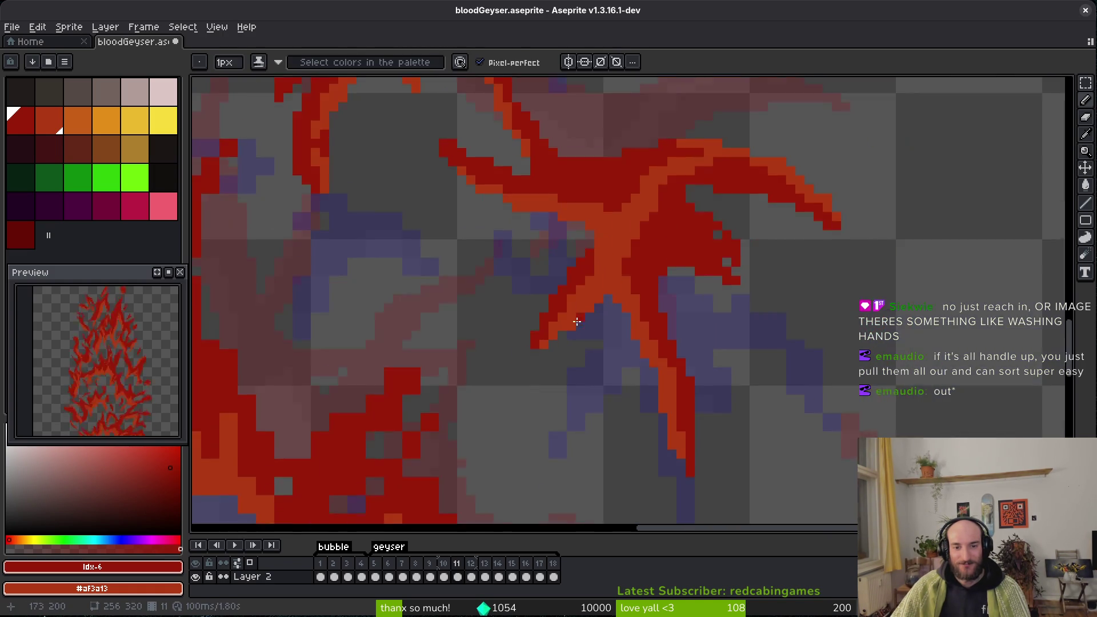
pyautogui.scroll(3, 587, 360)
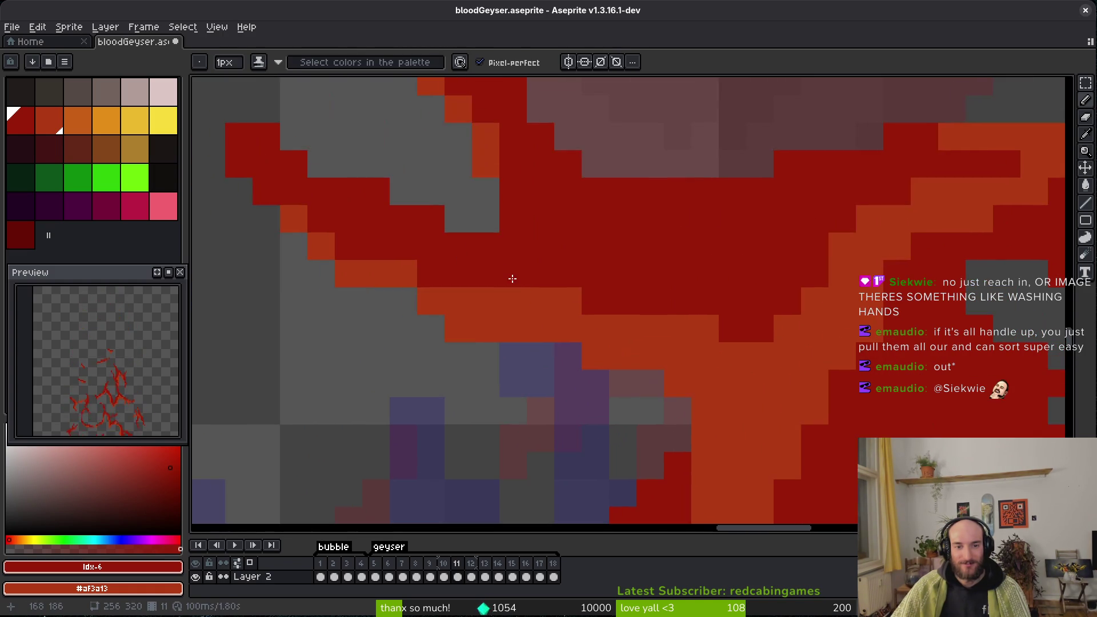
pyautogui.scroll(-3, 509, 278)
pyautogui.scroll(2, 683, 329)
pyautogui.scroll(-2, 747, 355)
pyautogui.hotkey('ctrl', 's')
pyautogui.scroll(2, 829, 404)
pyautogui.scroll(-3, 759, 326)
pyautogui.scroll(1, 728, 284)
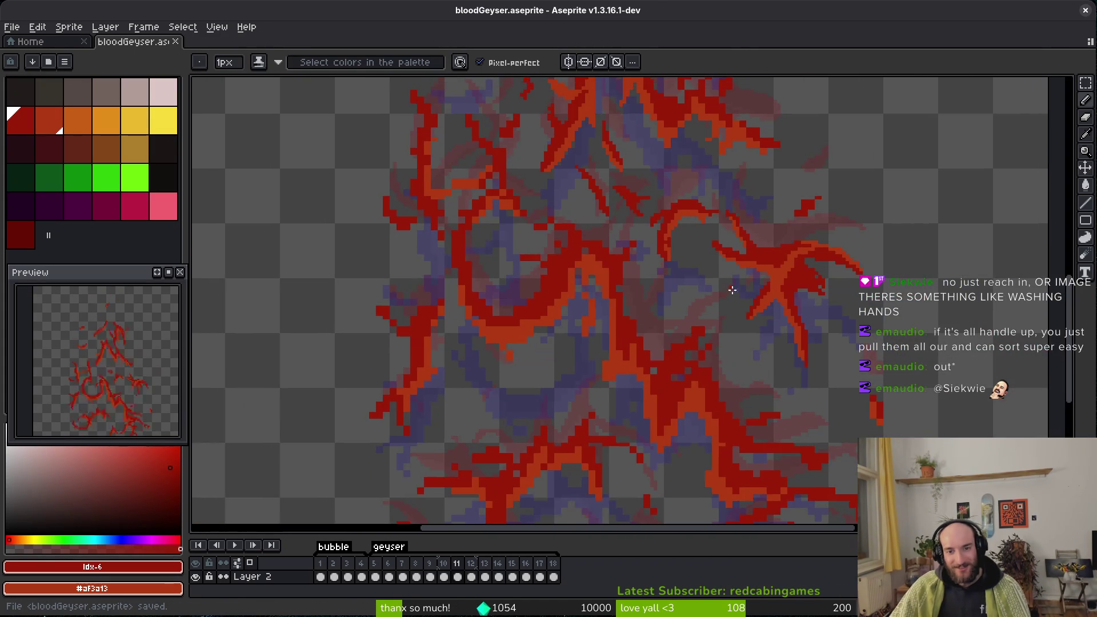
# Erase stray red pixels along the top edge of the frame-11 stroke.
pyautogui.moveTo(728, 285); pyautogui.dragTo(760, 417)
pyautogui.scroll(-1, 683, 312)
pyautogui.scroll(1, 666, 269)
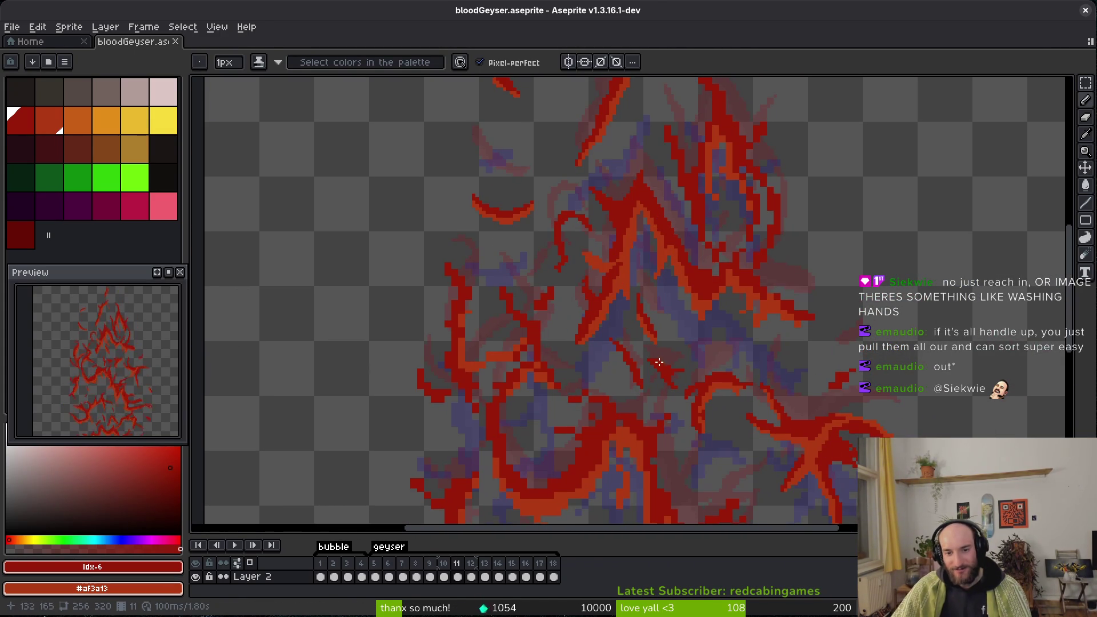
pyautogui.moveTo(603, 327); pyautogui.dragTo(574, 299)
pyautogui.scroll(4, 696, 227)
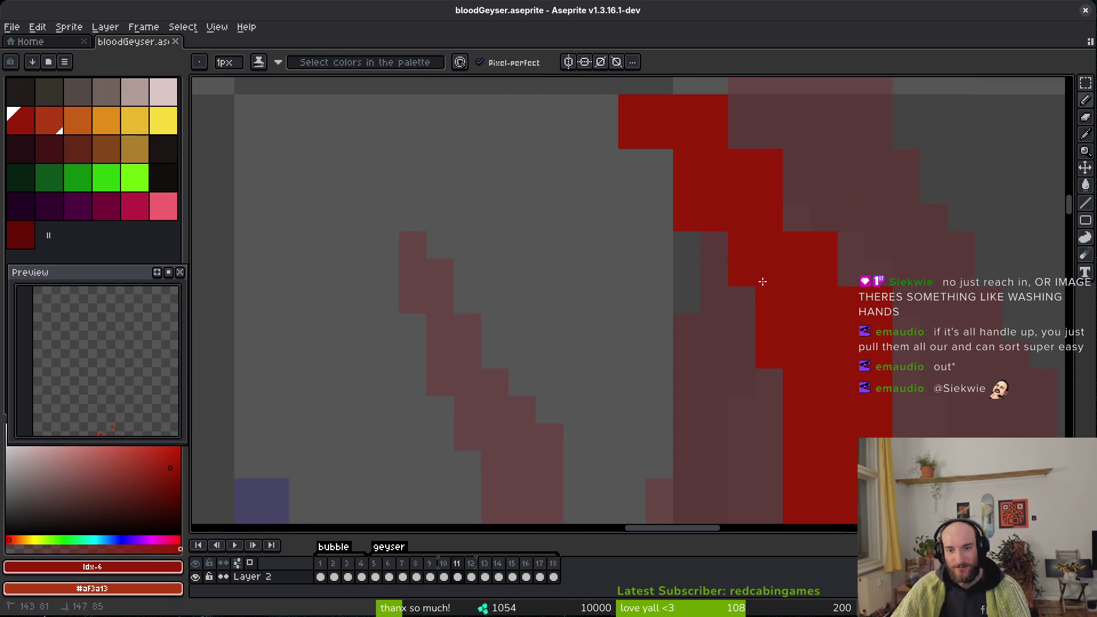
pyautogui.moveTo(763, 281); pyautogui.dragTo(772, 332)
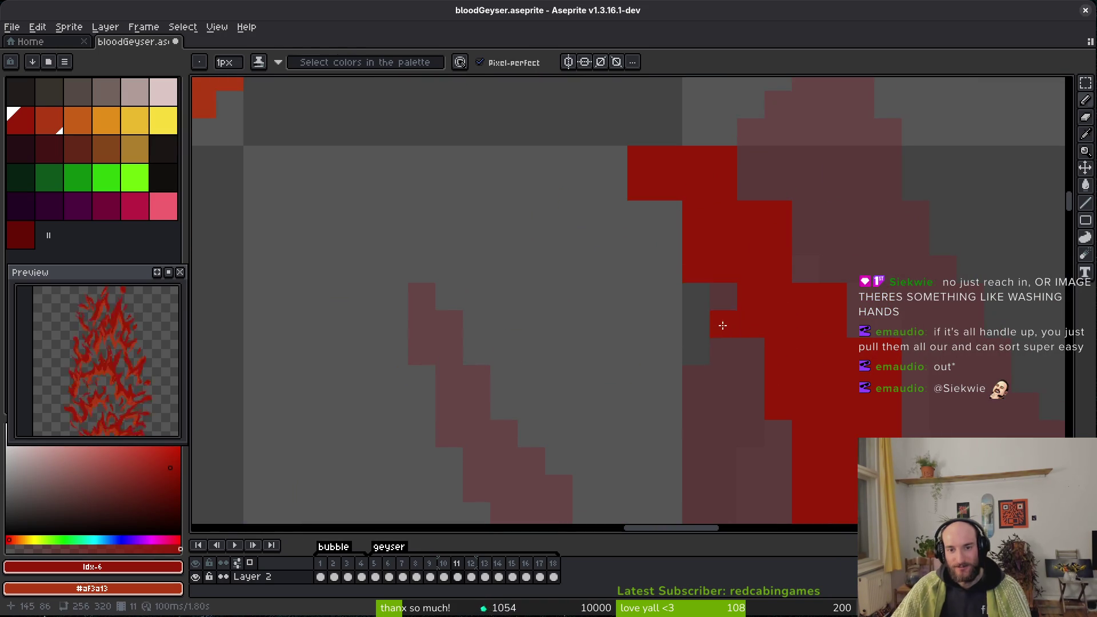
pyautogui.press('e')
pyautogui.moveTo(724, 159); pyautogui.dragTo(778, 214)
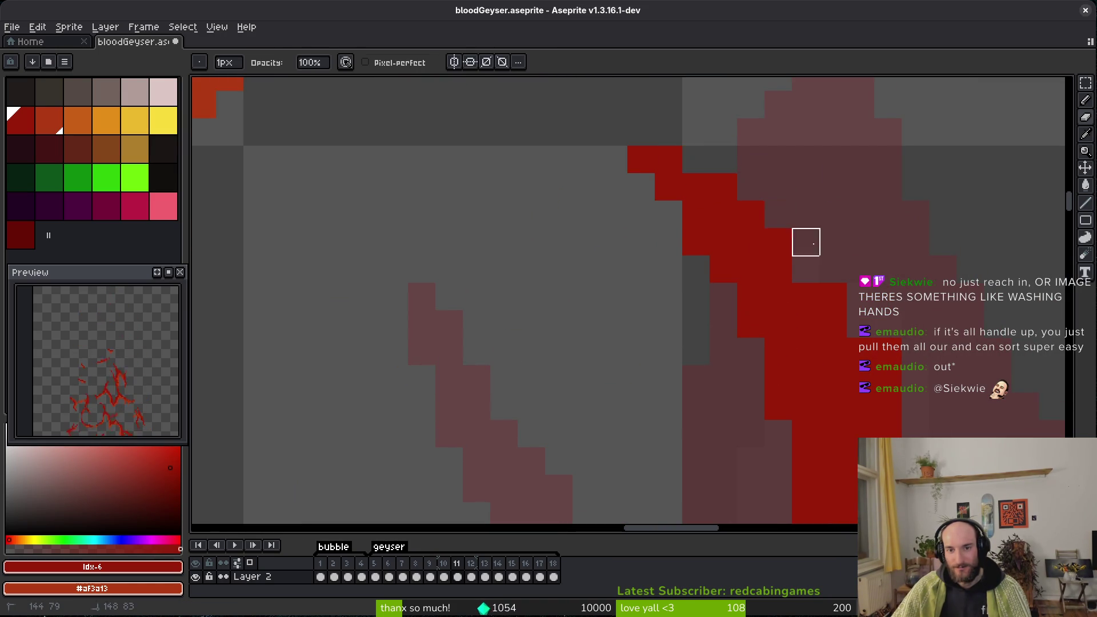
# Erase a few more stray red pixels further down the stroke.
pyautogui.moveTo(889, 434)
pyautogui.mouseDown()
pyautogui.moveTo(794, 268)
pyautogui.moveTo(561, 280)
pyautogui.moveTo(527, 341)
pyautogui.mouseUp()
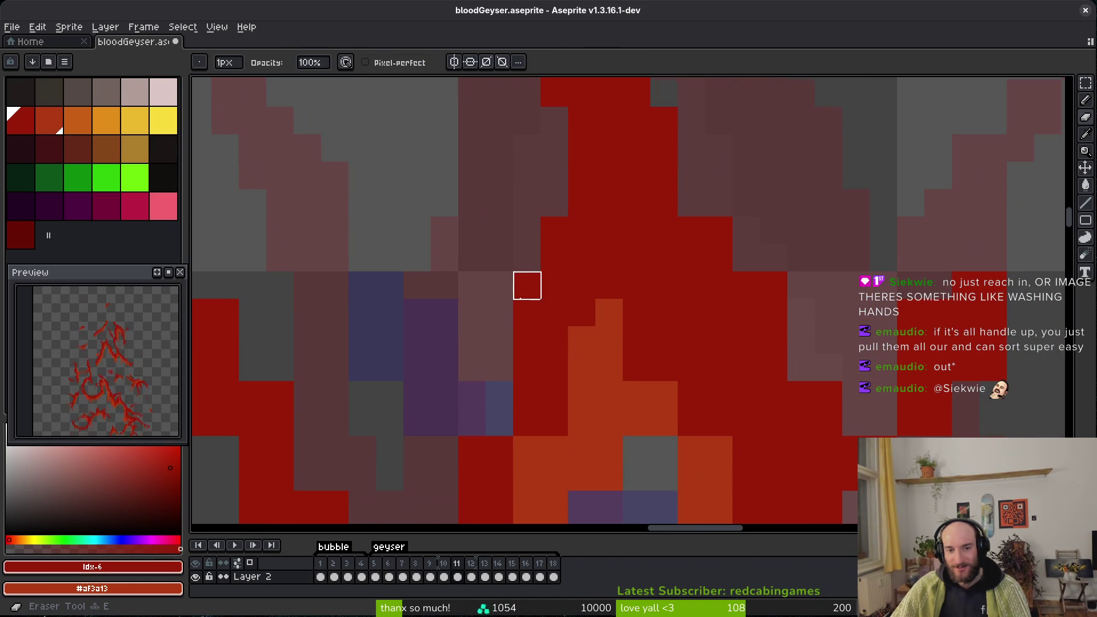
pyautogui.moveTo(799, 365); pyautogui.dragTo(760, 336)
pyautogui.moveTo(708, 256); pyautogui.dragTo(735, 310)
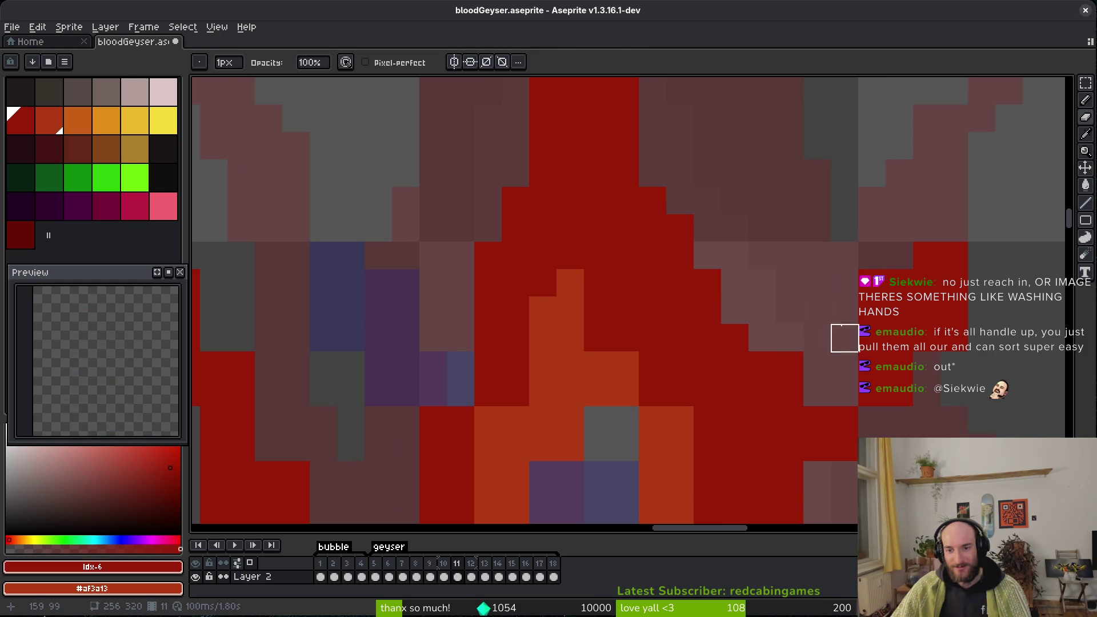
pyautogui.moveTo(845, 283); pyautogui.dragTo(808, 248)
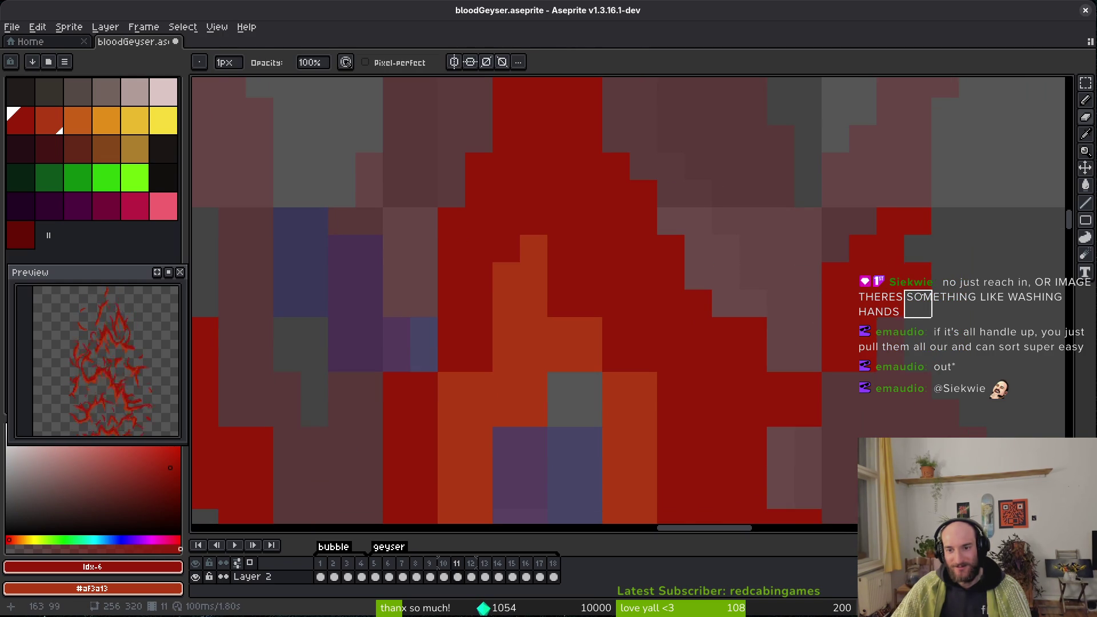
pyautogui.press('b')
pyautogui.press('e')
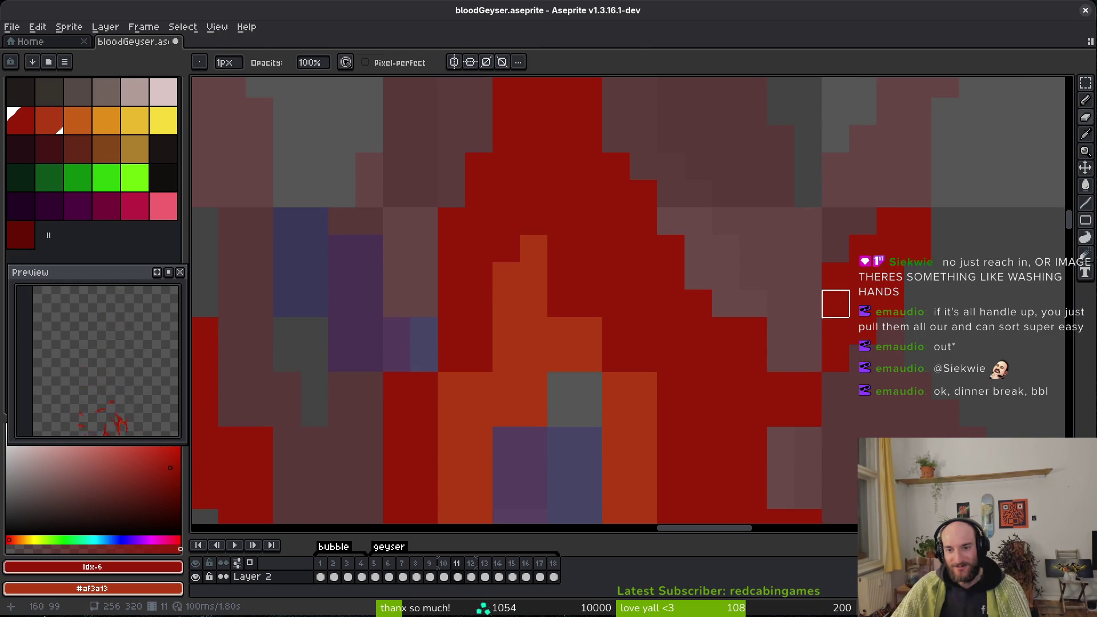
pyautogui.moveTo(809, 413)
pyautogui.mouseDown()
pyautogui.moveTo(767, 380)
pyautogui.moveTo(776, 381)
pyautogui.mouseUp()
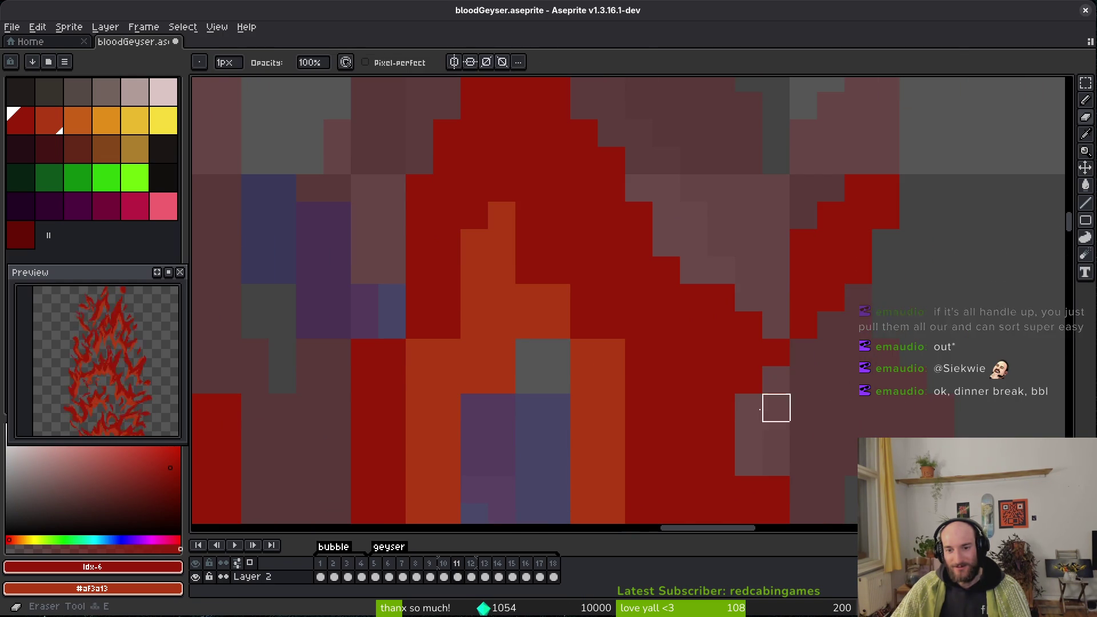
# Erase a column of stray pixels beside the stroke.
pyautogui.press('b')
pyautogui.scroll(-5, 726, 374)
pyautogui.scroll(-2, 677, 250)
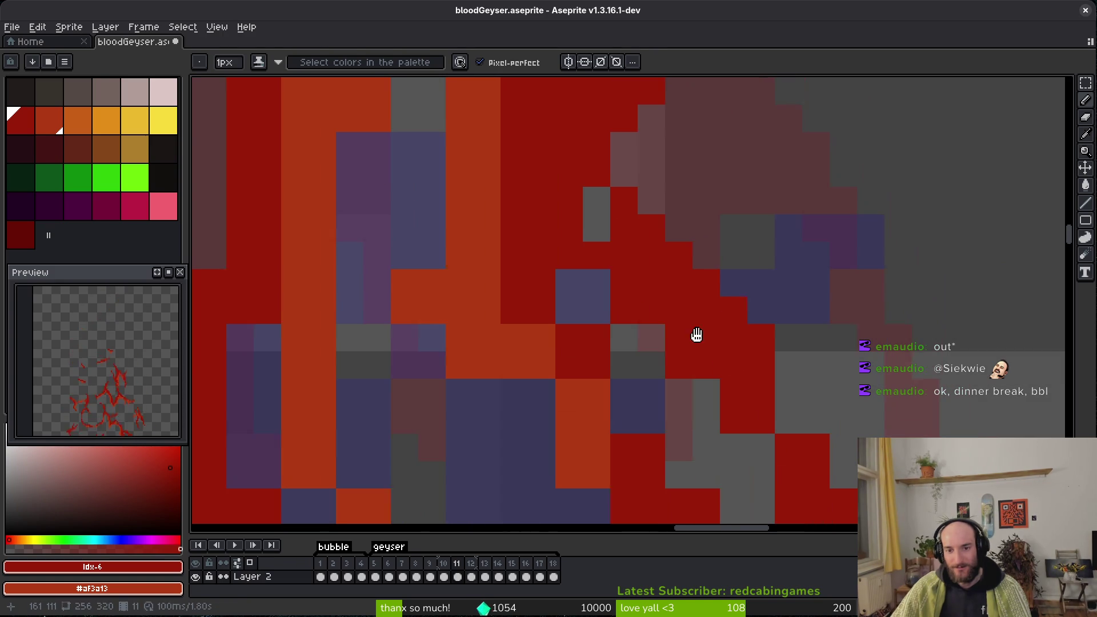
pyautogui.scroll(-3, 637, 208)
pyautogui.press('e')
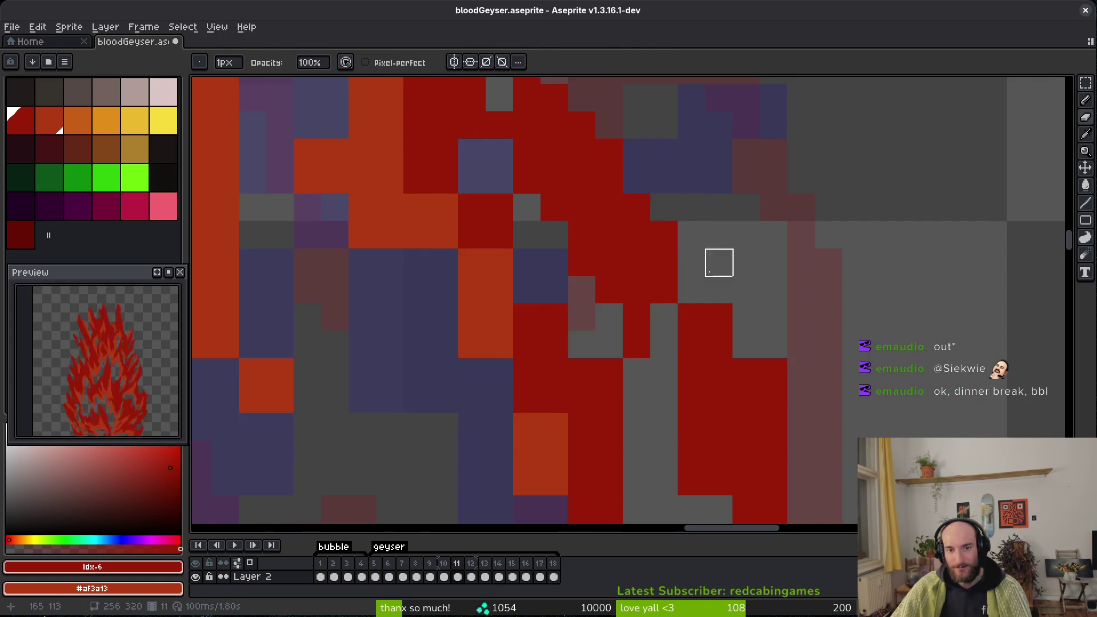
pyautogui.scroll(-3, 719, 290)
pyautogui.press('b')
pyautogui.press('e')
pyautogui.scroll(-3, 701, 286)
pyautogui.press('b')
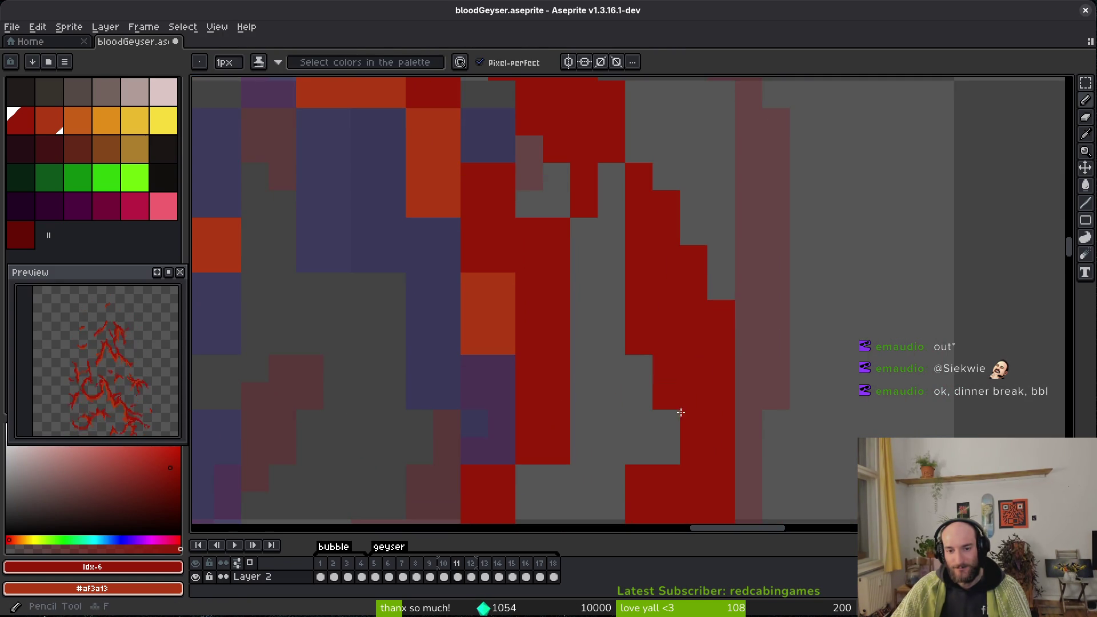
pyautogui.scroll(3, 601, 354)
pyautogui.scroll(3, 543, 275)
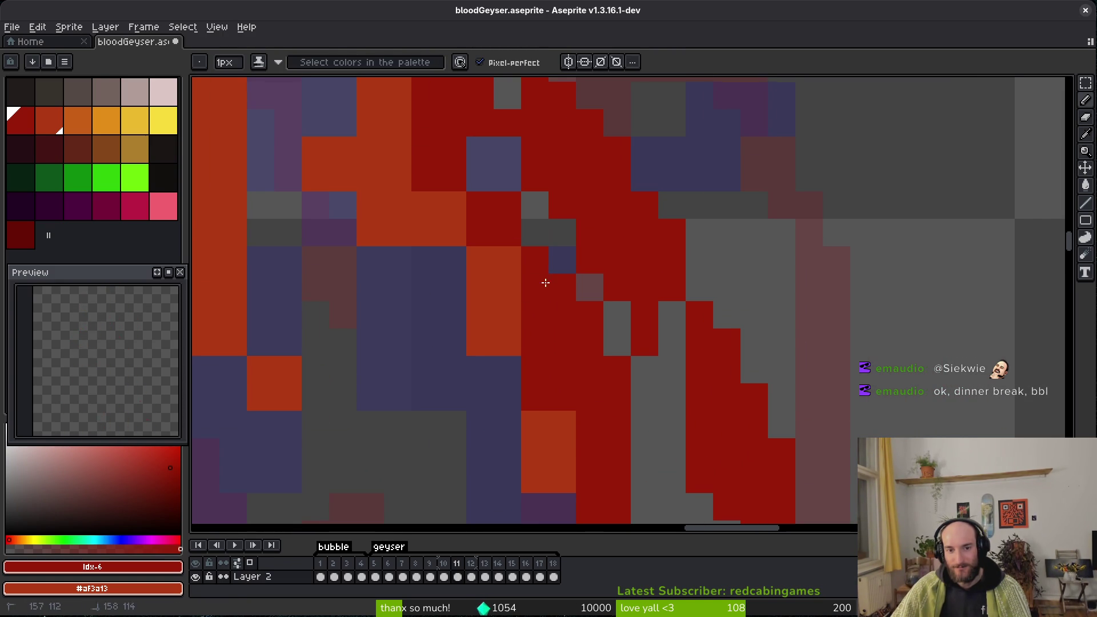
pyautogui.press('e')
pyautogui.moveTo(563, 288); pyautogui.dragTo(617, 370)
# Patch the stroke with dark-red pixels, undo one stray pixel and erase another below it.
pyautogui.scroll(3, 577, 361)
pyautogui.press('b')
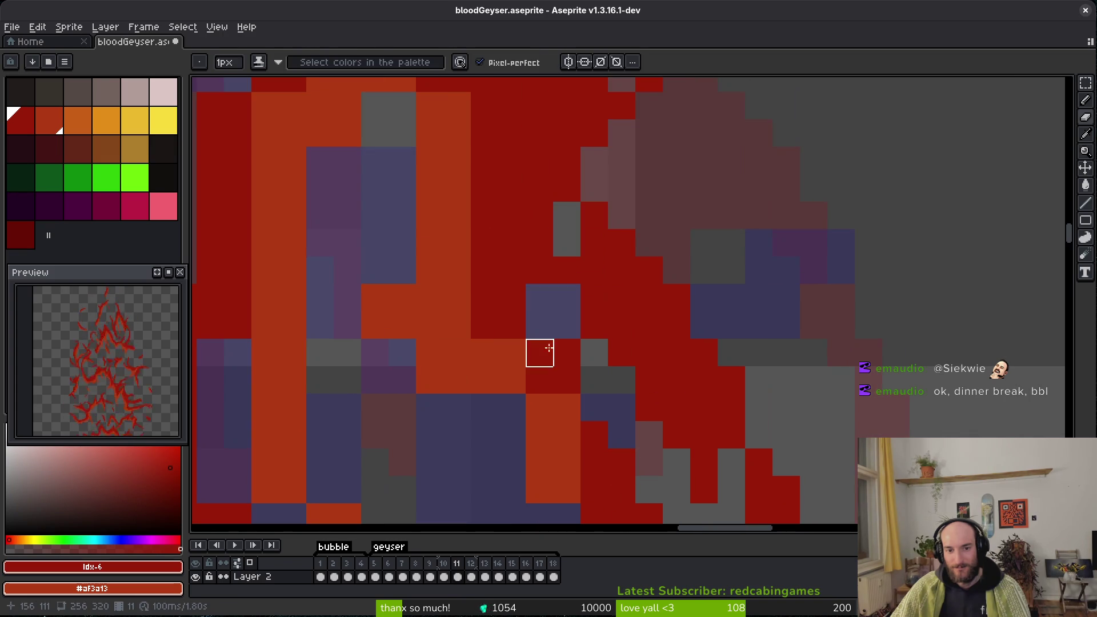
pyautogui.moveTo(545, 368); pyautogui.dragTo(560, 436)
pyautogui.click(478, 362)
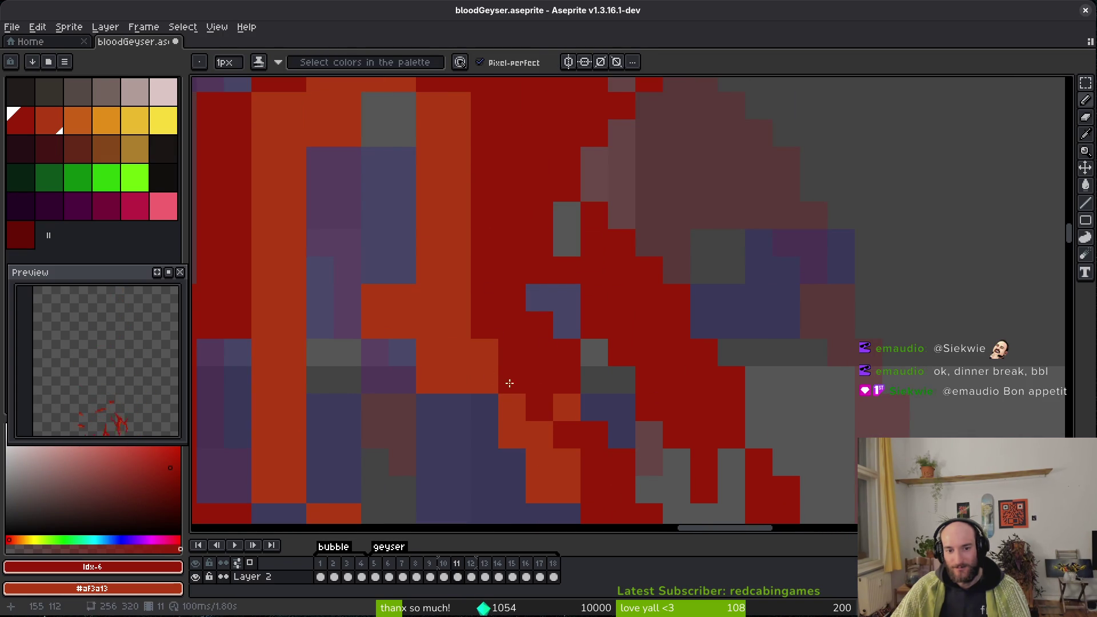
pyautogui.scroll(3, 502, 393)
pyautogui.click(453, 361)
pyautogui.hotkey('ctrl', 'z')
pyautogui.press('e')
pyautogui.click(446, 410)
pyautogui.scroll(-3, 498, 371)
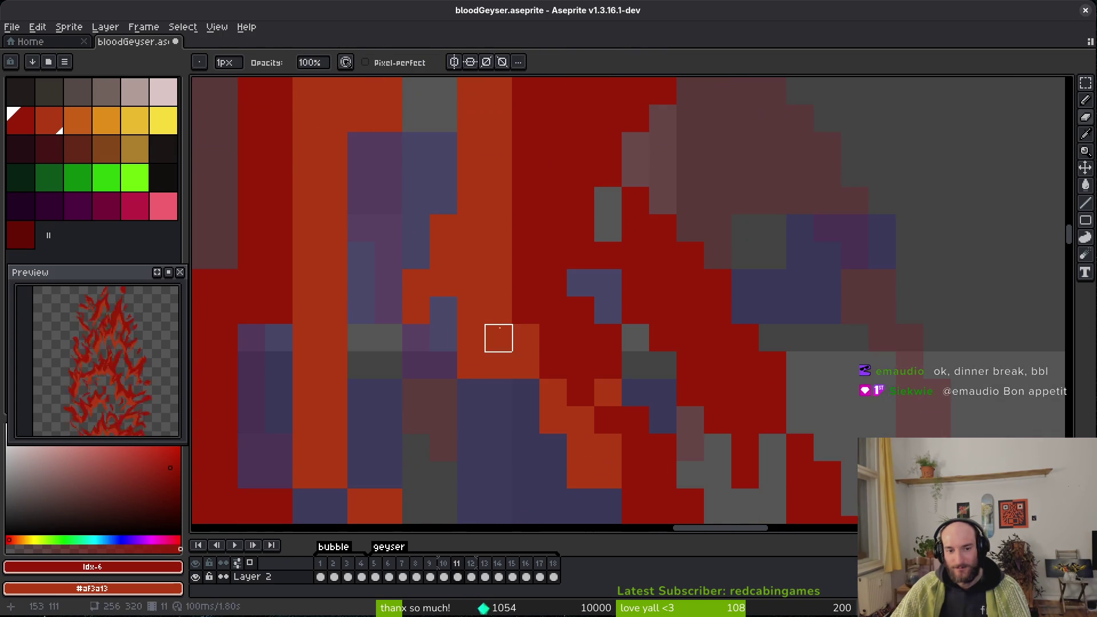
# Paint orange highlight pixels along the stroke.
pyautogui.press('b')
pyautogui.moveTo(521, 384)
pyautogui.mouseDown()
pyautogui.moveTo(569, 362)
pyautogui.moveTo(544, 359)
pyautogui.mouseUp()
pyautogui.scroll(-3, 544, 359)
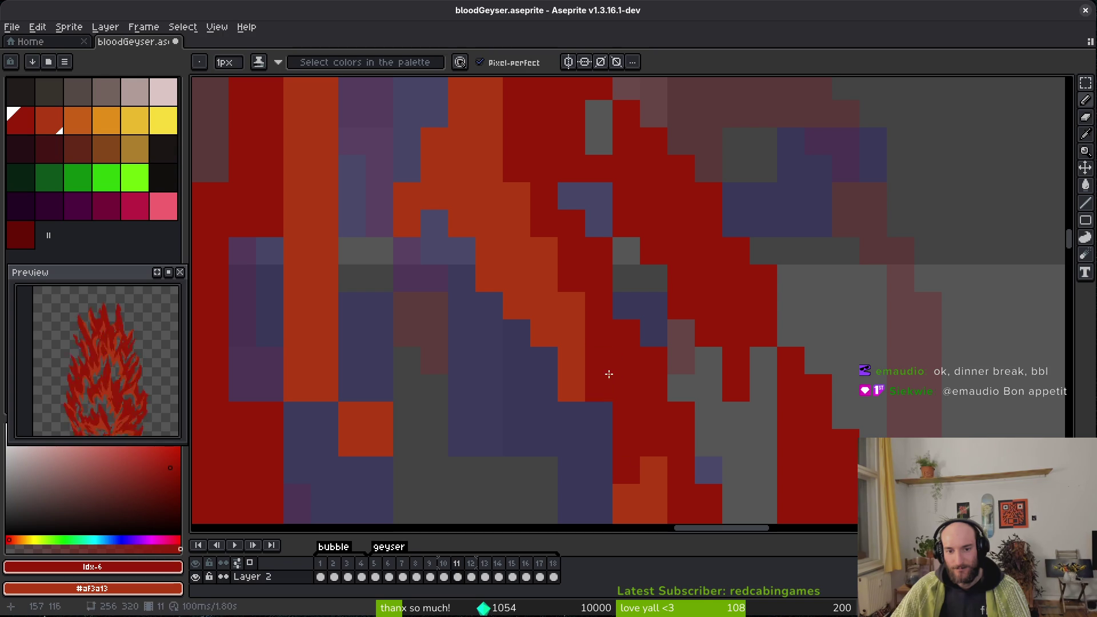
pyautogui.scroll(-1, 657, 460)
# Save bloodGeyser.aseprite with Ctrl+S.
pyautogui.hotkey('ctrl', 's')
pyautogui.scroll(-1, 650, 404)
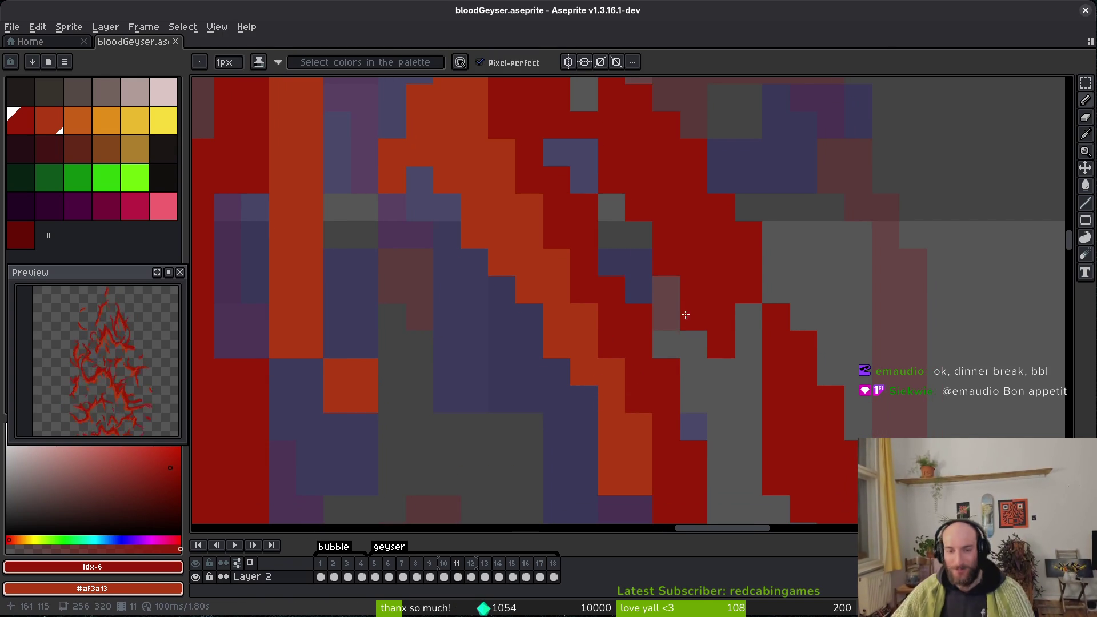
pyautogui.scroll(-3, 693, 303)
# Add a vertical orange highlight, repaint edge pixels and fill a gap with red.
pyautogui.moveTo(674, 273)
pyautogui.mouseDown()
pyautogui.moveTo(674, 412)
pyautogui.moveTo(676, 258)
pyautogui.moveTo(666, 343)
pyautogui.mouseUp()
pyautogui.scroll(-2, 676, 258)
pyautogui.moveTo(719, 286); pyautogui.dragTo(719, 320)
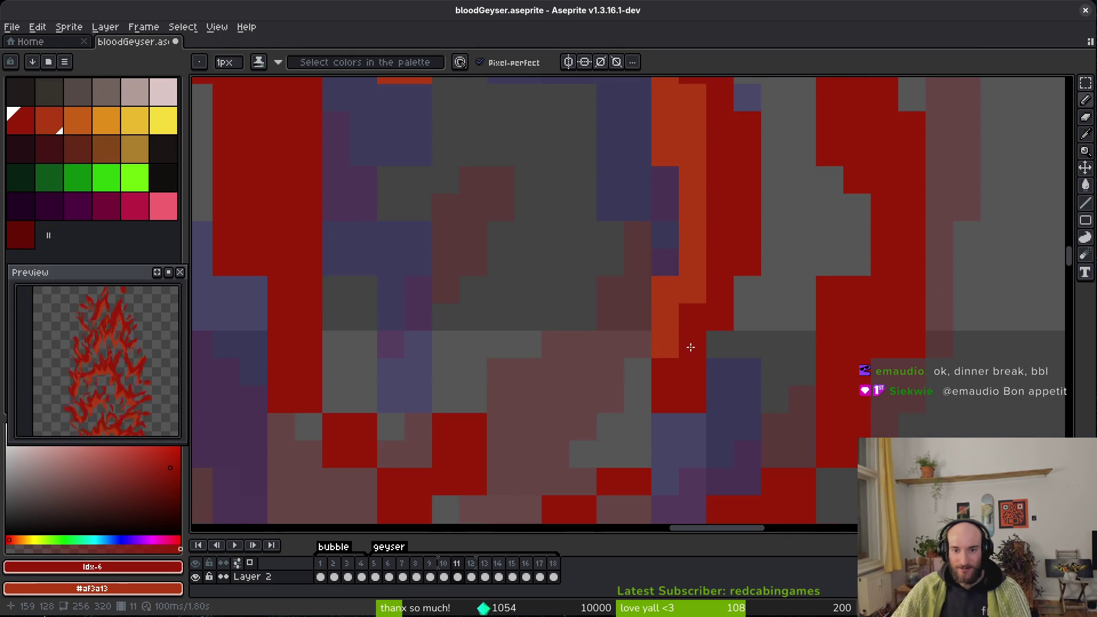
pyautogui.scroll(-3, 668, 421)
pyautogui.click(663, 360)
pyautogui.press('e')
pyautogui.scroll(-5, 718, 361)
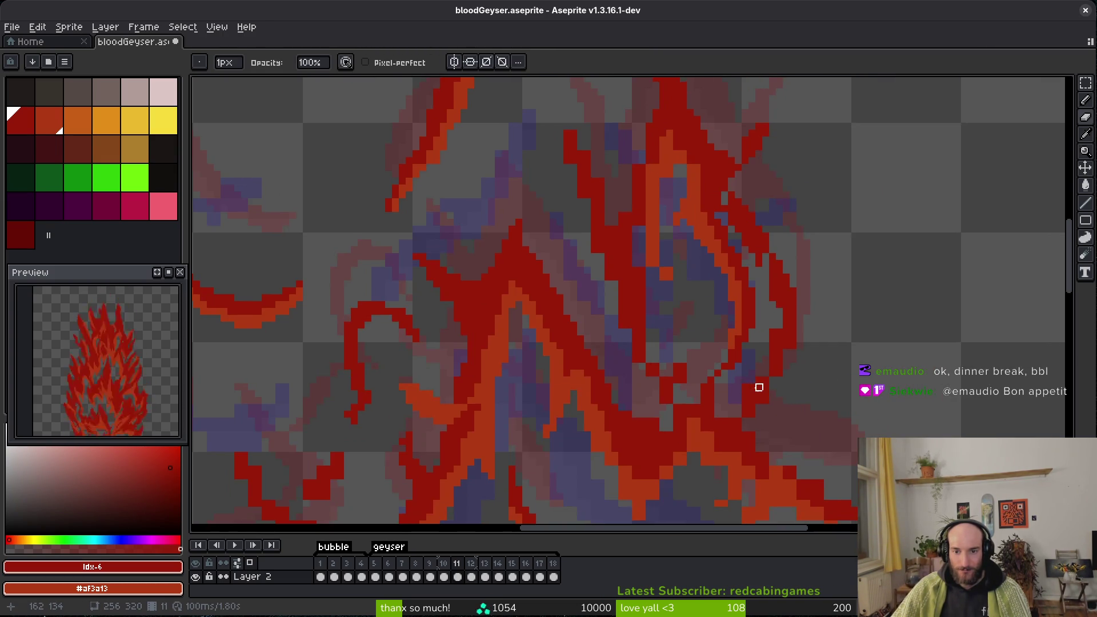
# Erase a run of red pixels on the right and draw a short darker stroke.
pyautogui.scroll(3, 759, 388)
pyautogui.press('b')
pyautogui.scroll(-2, 823, 339)
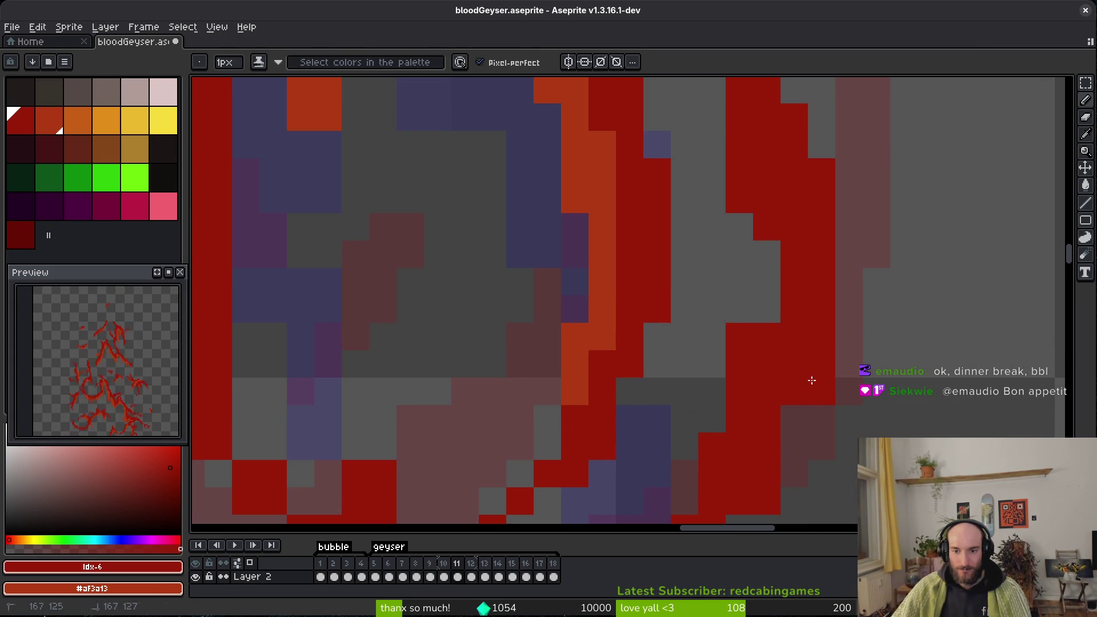
pyautogui.press('e')
pyautogui.moveTo(824, 300); pyautogui.dragTo(767, 446)
pyautogui.press('b')
pyautogui.moveTo(759, 245); pyautogui.dragTo(762, 326)
pyautogui.moveTo(762, 332); pyautogui.dragTo(717, 490)
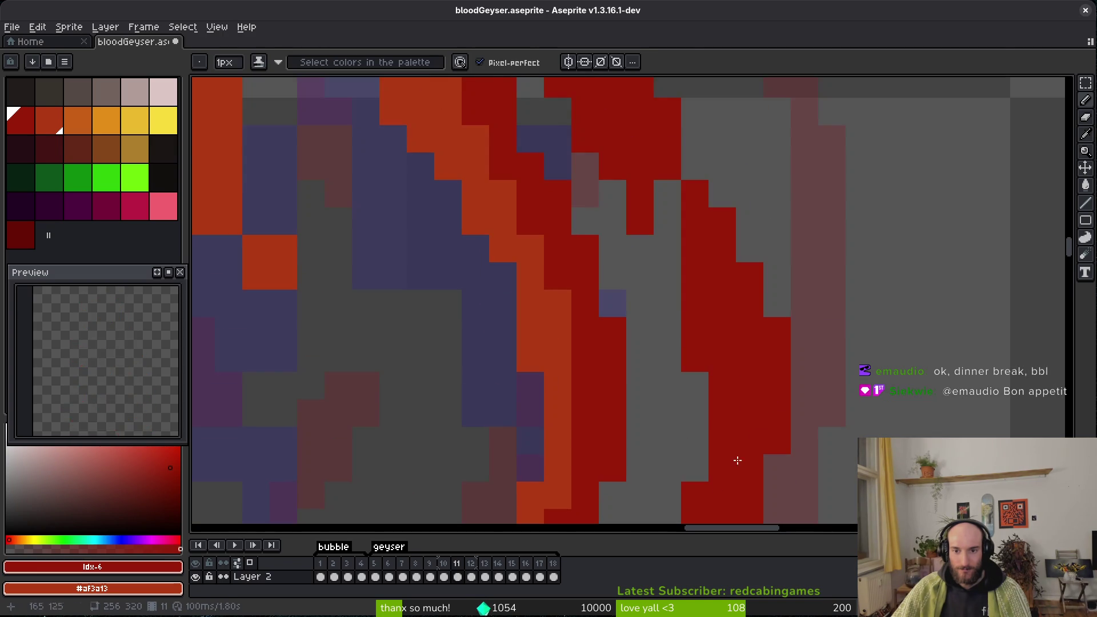
pyautogui.scroll(-3, 722, 314)
pyautogui.scroll(2, 742, 363)
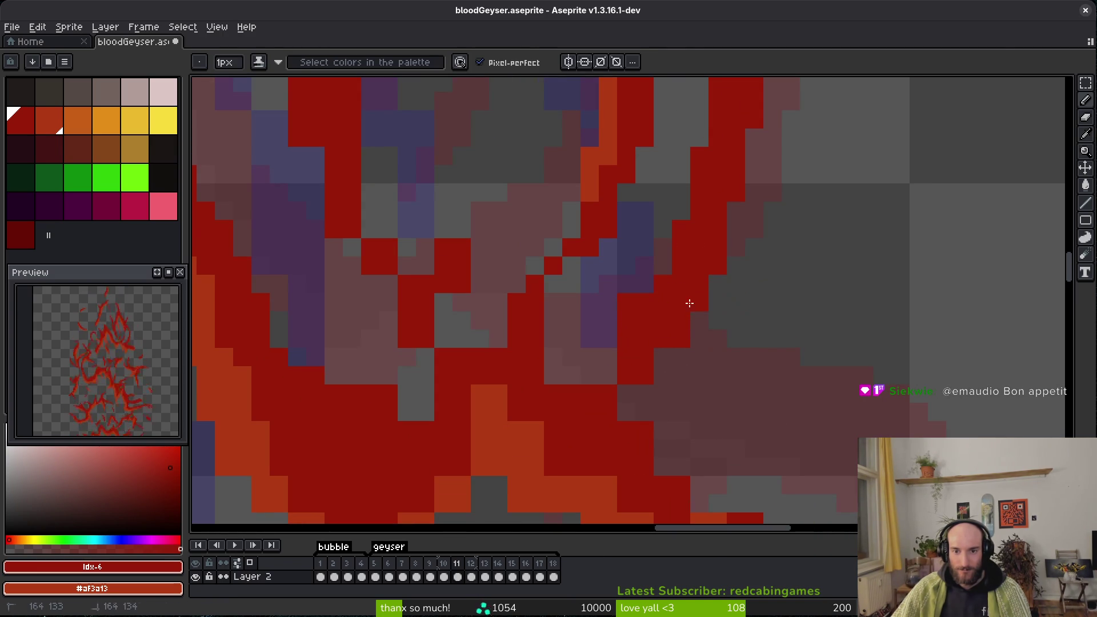
# Erase two stray red pixels and add a dark-red pixel to the stroke tip.
pyautogui.press('e')
pyautogui.press('f')
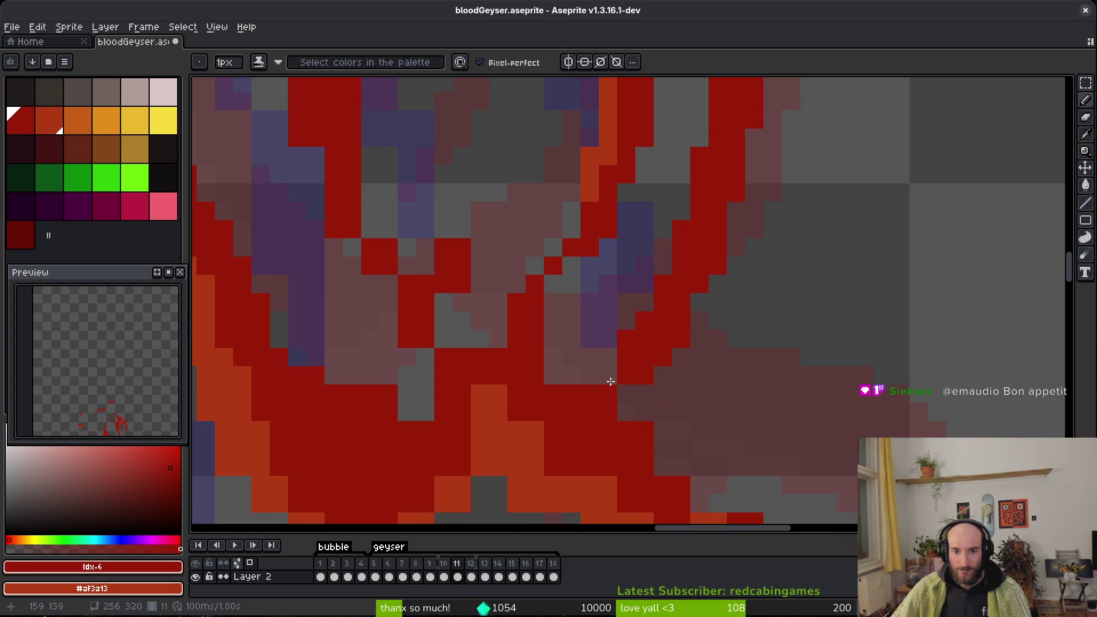
pyautogui.press('e')
pyautogui.press('f')
pyautogui.scroll(-2, 700, 341)
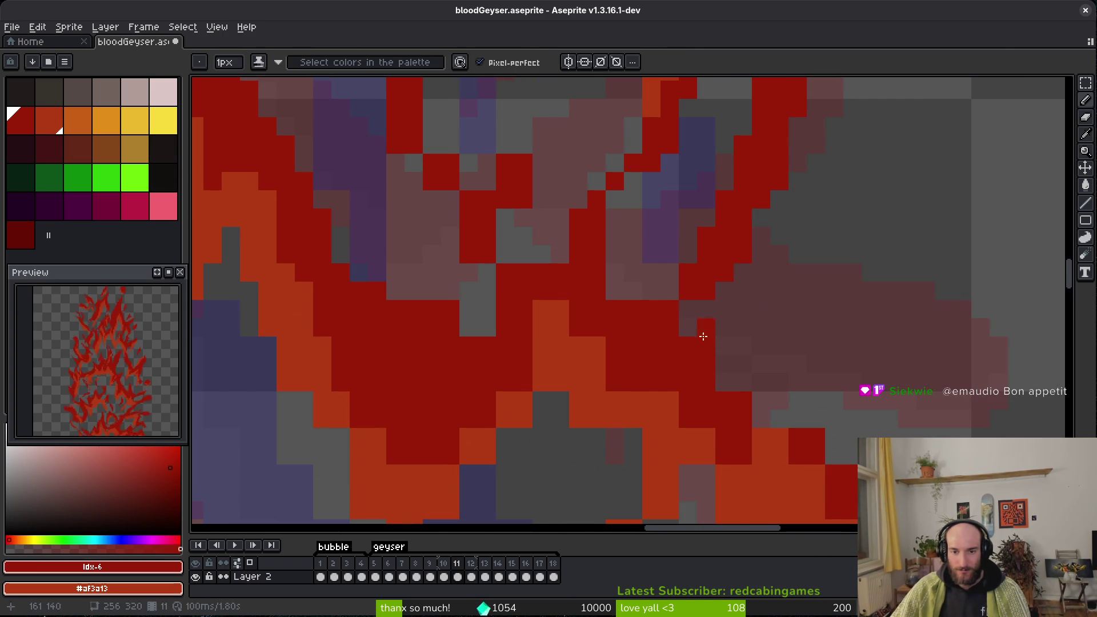
pyautogui.press('e')
pyautogui.scroll(-2, 656, 291)
pyautogui.scroll(-2, 663, 310)
pyautogui.moveTo(718, 328)
pyautogui.mouseDown()
pyautogui.moveTo(700, 329)
pyautogui.moveTo(880, 432)
pyautogui.moveTo(841, 437)
pyautogui.mouseUp()
pyautogui.press('f')
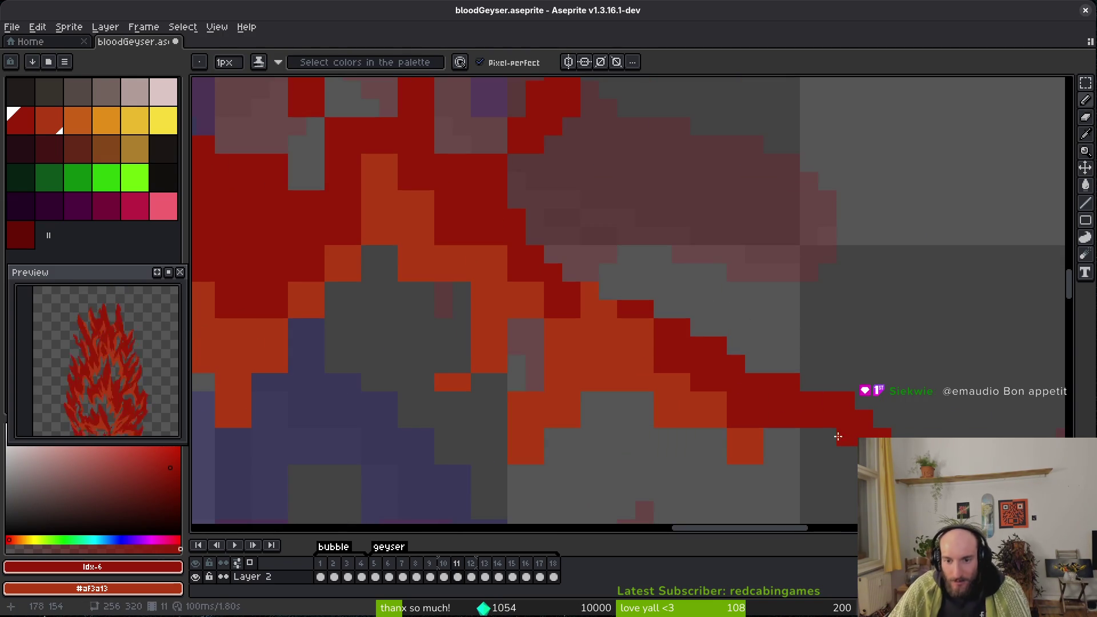
pyautogui.scroll(-1, 743, 423)
pyautogui.click(716, 406)
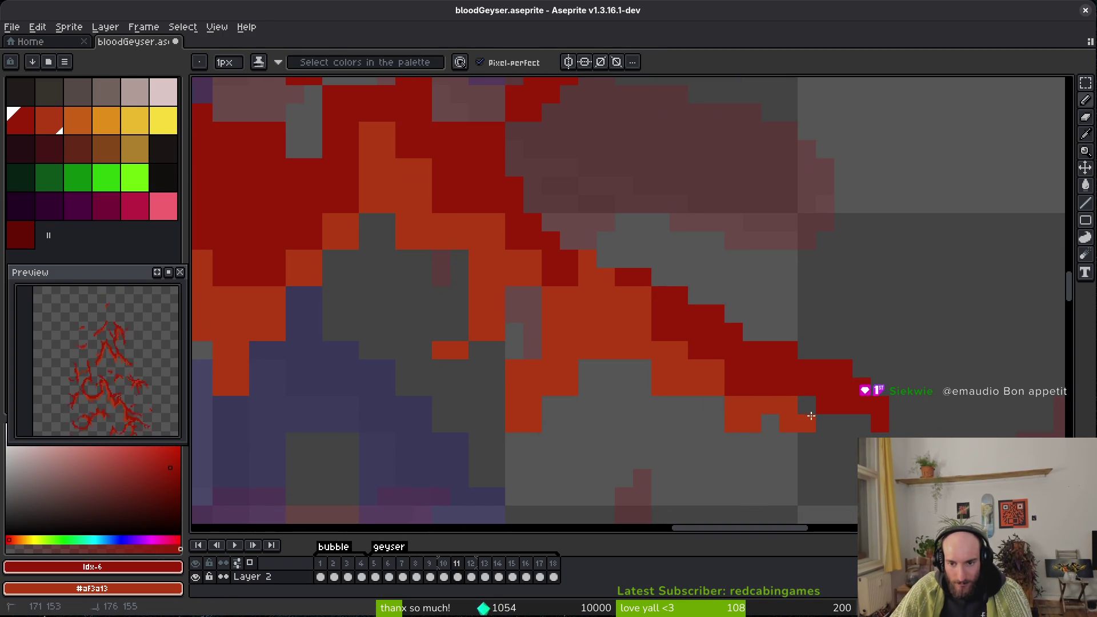
# Erase two stray orange pixels and recolour the pixels along the stroke's tail.
pyautogui.press('e')
pyautogui.click(753, 423)
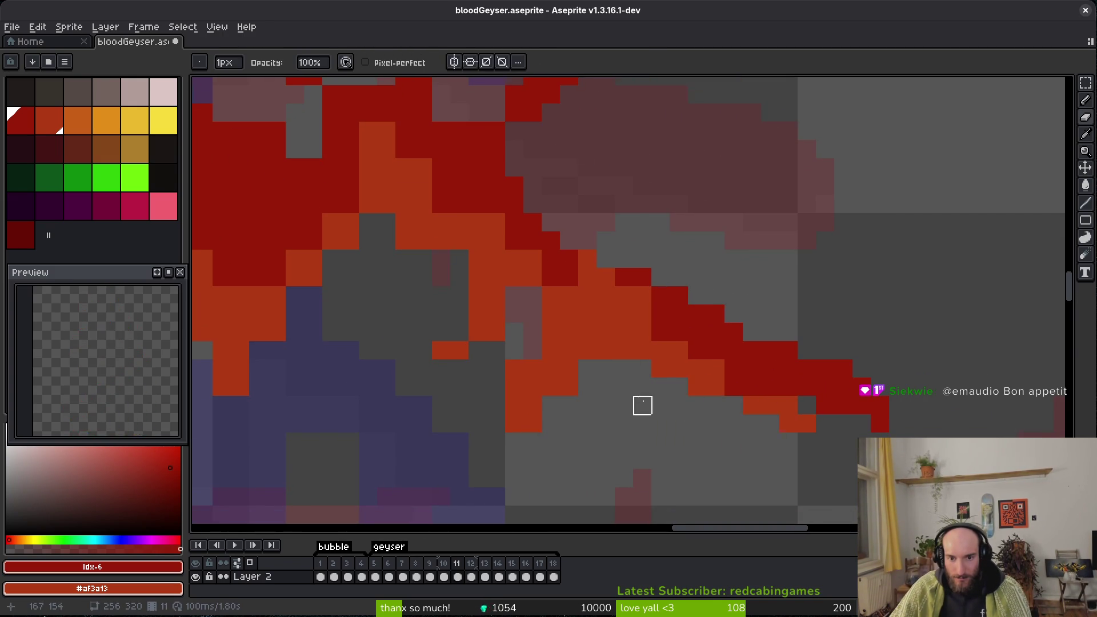
pyautogui.hscroll(-4, 643, 405)
pyautogui.scroll(1, 643, 406)
pyautogui.click(635, 398)
pyautogui.press('b')
pyautogui.moveTo(685, 417); pyautogui.dragTo(674, 377)
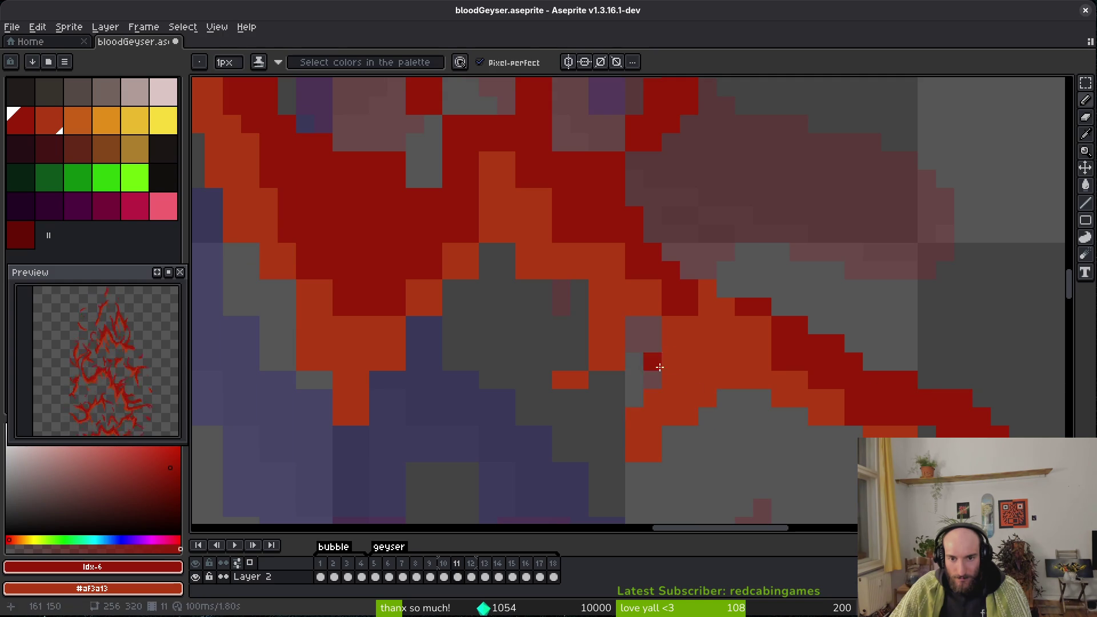
pyautogui.scroll(3, 655, 339)
pyautogui.hscroll(-3, 655, 340)
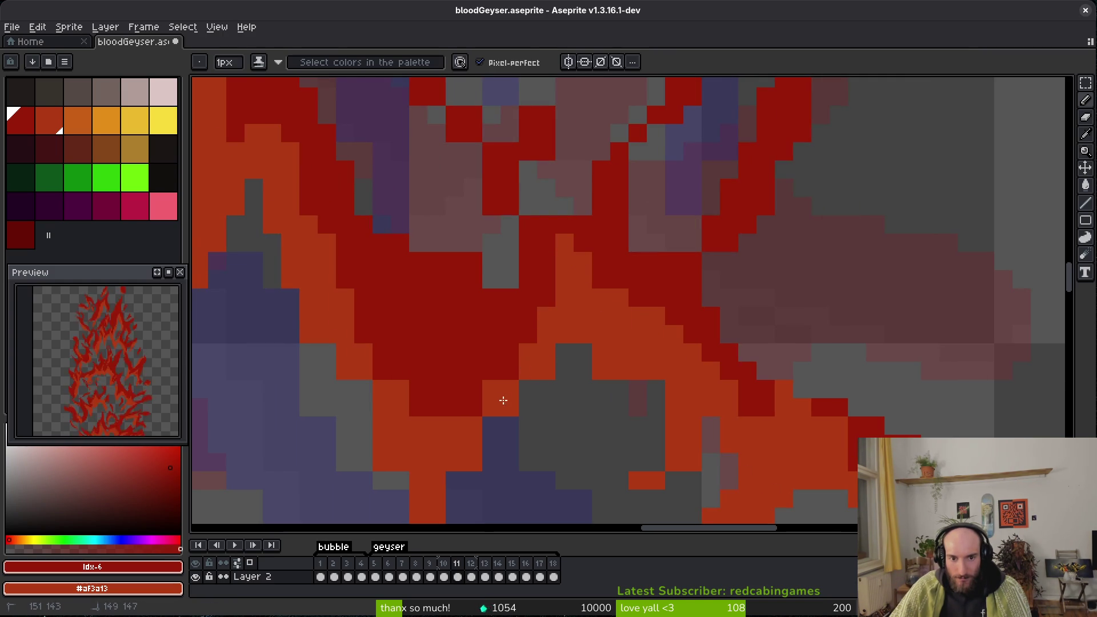
# Paint the grey gap pixels orange with the secondary colour, then save the sprite.
pyautogui.press('e')
pyautogui.press('b')
pyautogui.scroll(4, 654, 409)
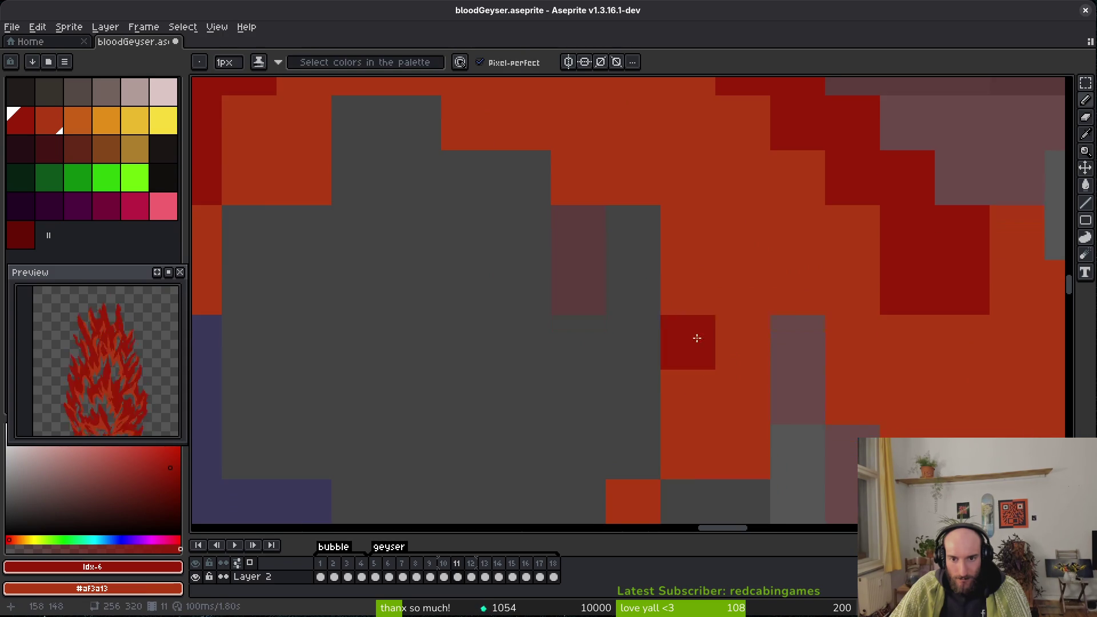
pyautogui.moveTo(698, 346); pyautogui.dragTo(698, 340)
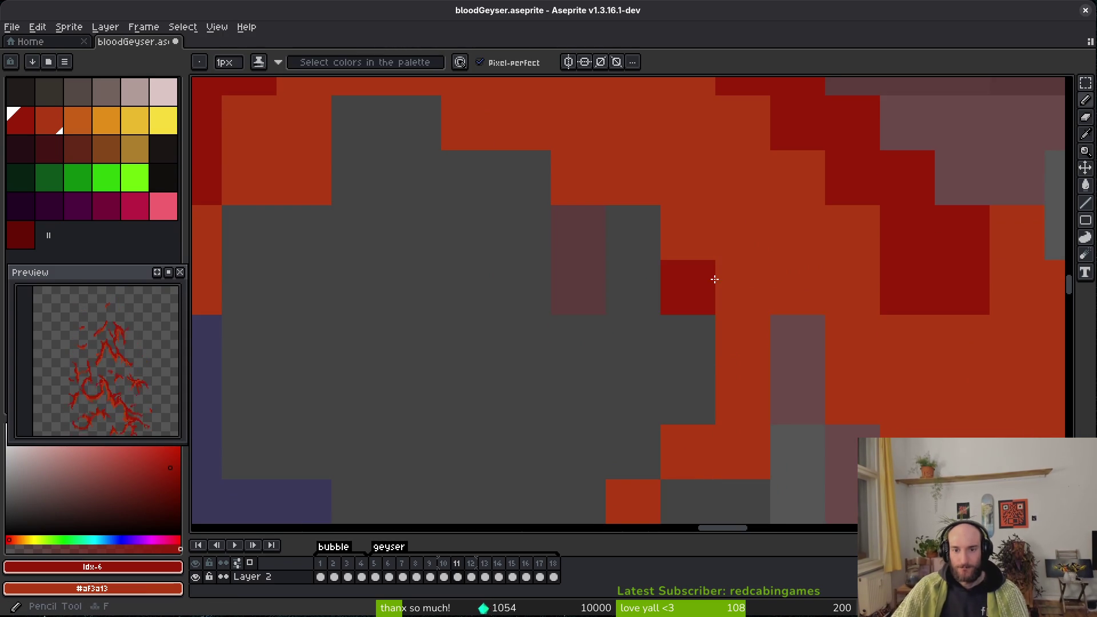
pyautogui.rightClick(689, 343)
pyautogui.rightClick(798, 343)
pyautogui.rightClick(688, 394)
pyautogui.press('e')
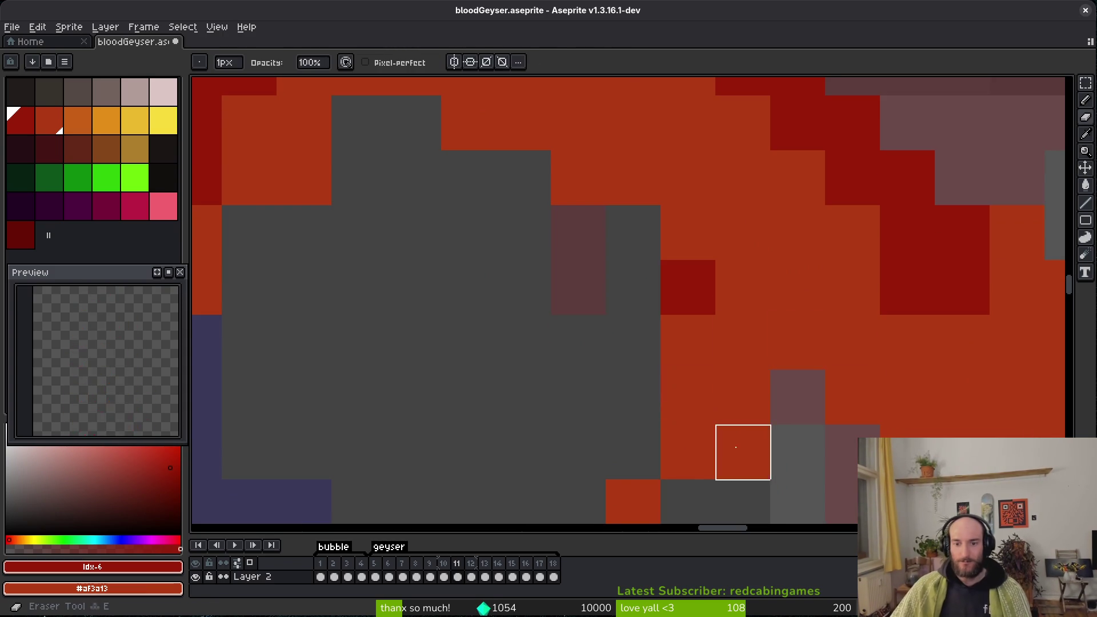
pyautogui.scroll(-3, 743, 446)
pyautogui.press('b')
pyautogui.scroll(2, 766, 394)
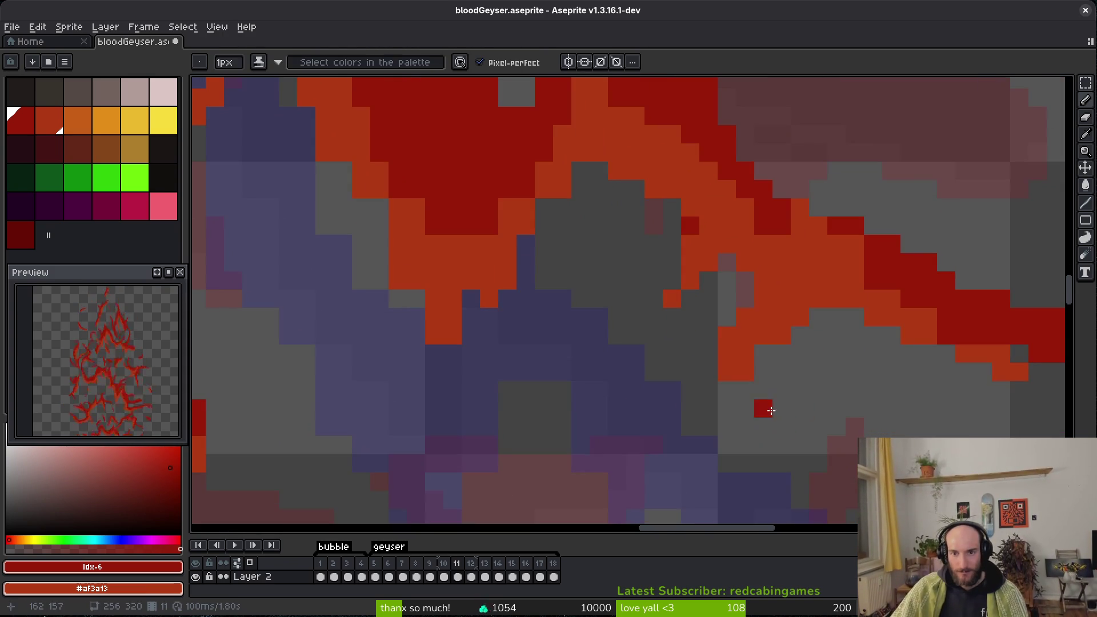
pyautogui.hotkey('ctrl', 's')
# Repaint orange cells dark red along the stroke, swap edge cells, and erase an orange staircase.
pyautogui.scroll(3, 771, 418)
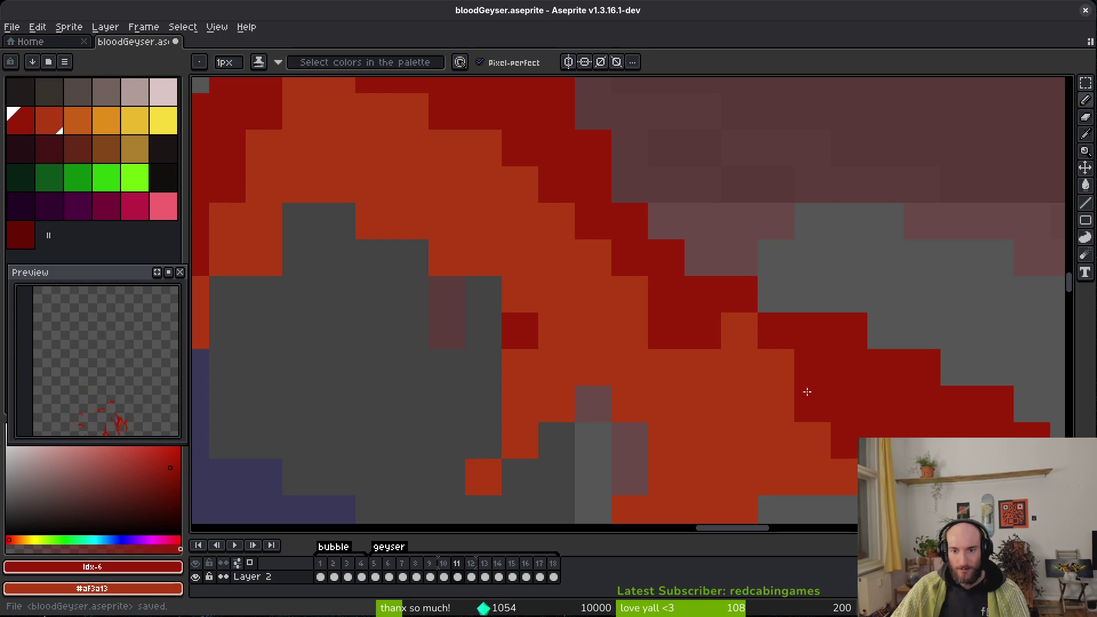
pyautogui.moveTo(856, 453); pyautogui.dragTo(754, 343)
pyautogui.scroll(-2, 742, 352)
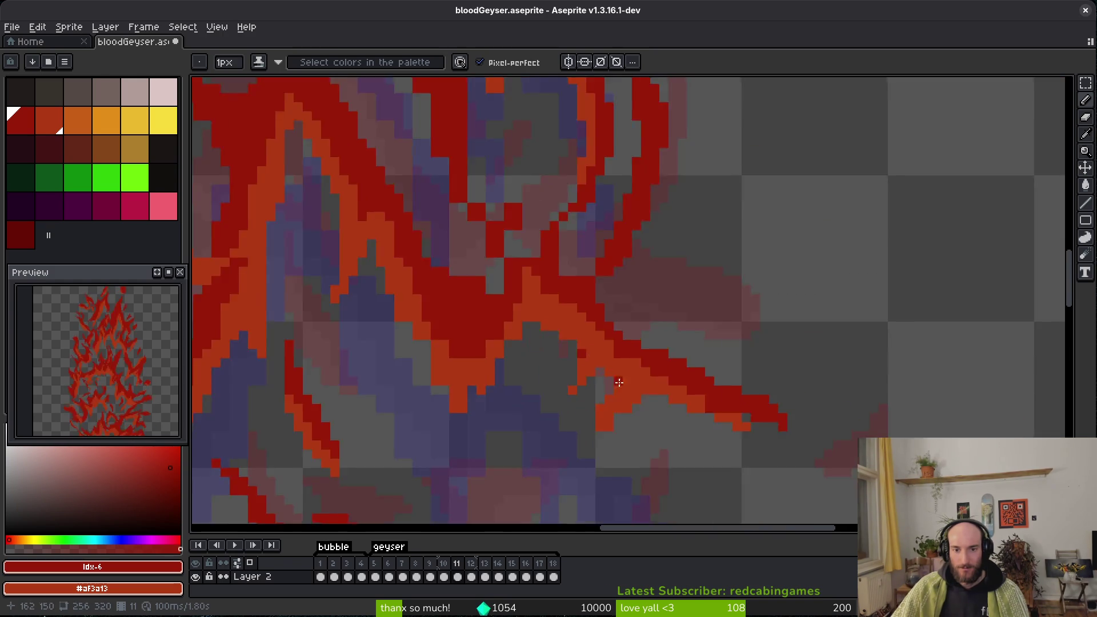
pyautogui.scroll(2, 742, 353)
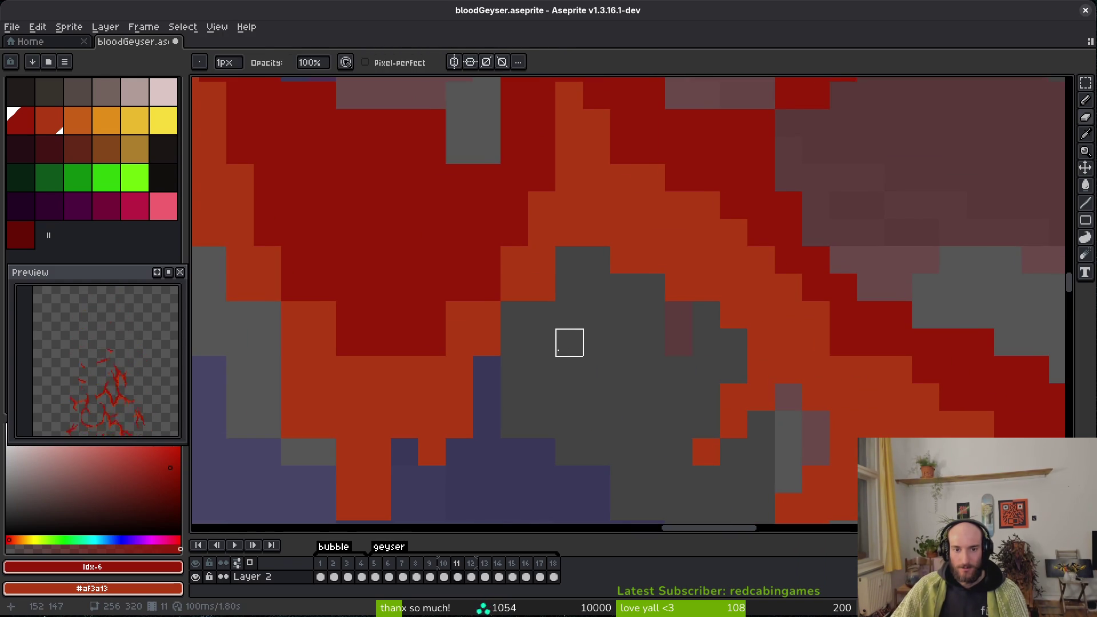
pyautogui.moveTo(489, 295)
pyautogui.mouseDown()
pyautogui.moveTo(433, 348)
pyautogui.moveTo(463, 282)
pyautogui.moveTo(456, 309)
pyautogui.moveTo(412, 336)
pyautogui.moveTo(703, 248)
pyautogui.moveTo(718, 186)
pyautogui.moveTo(663, 309)
pyautogui.moveTo(703, 416)
pyautogui.moveTo(633, 289)
pyautogui.mouseUp()
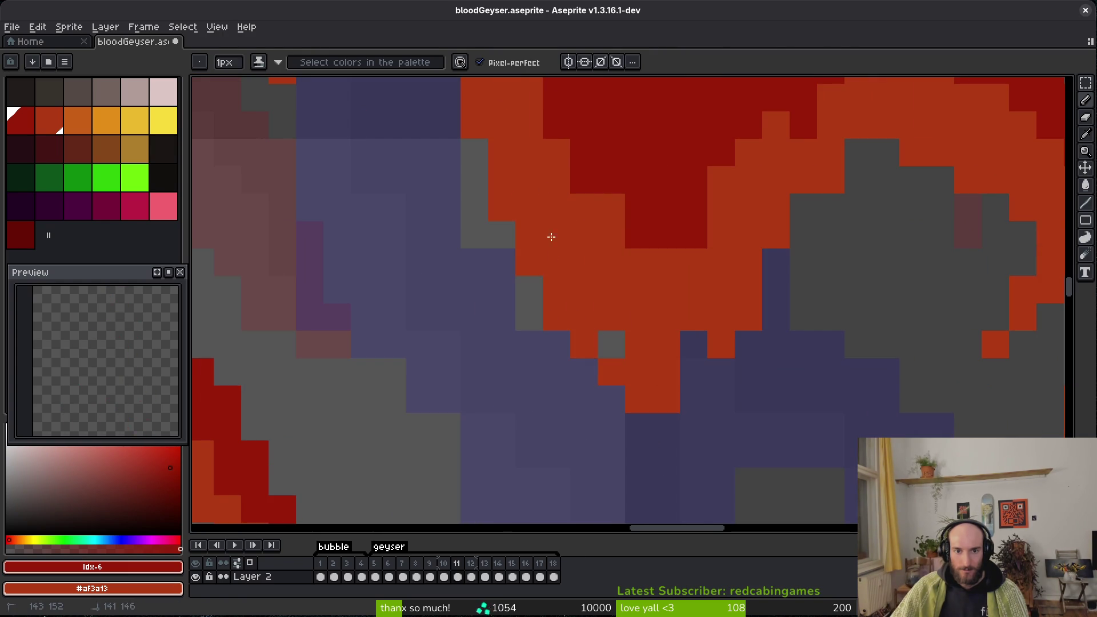
pyautogui.press('e')
pyautogui.moveTo(749, 289); pyautogui.dragTo(721, 345)
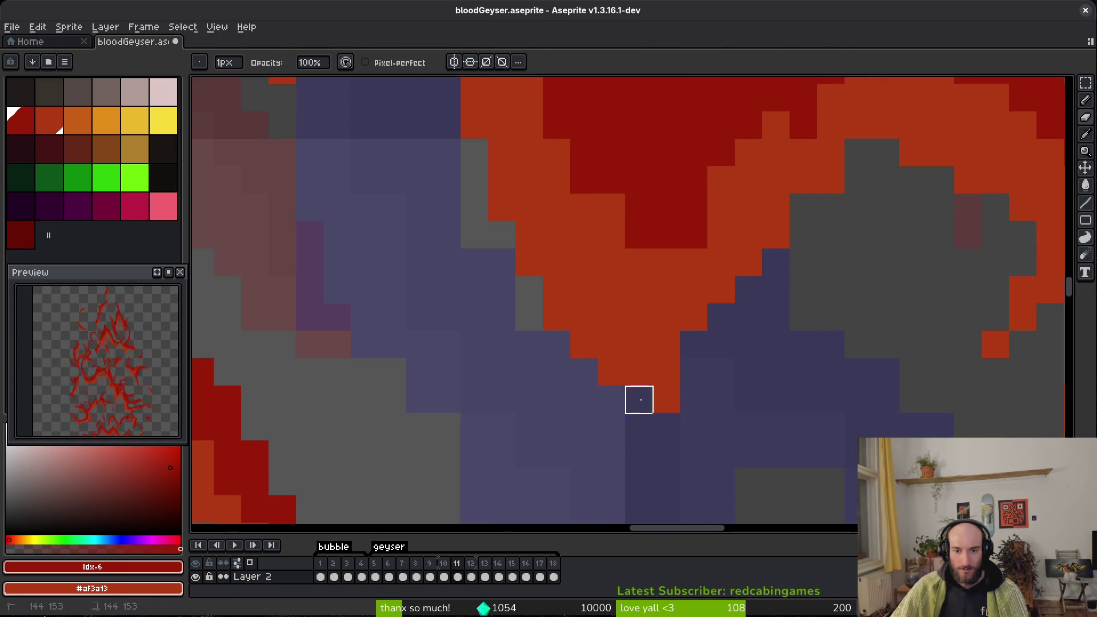
pyautogui.press('b')
# Paint a short column of red pixels onto the stroke and erase stray pixel columns.
pyautogui.moveTo(667, 372); pyautogui.dragTo(764, 453)
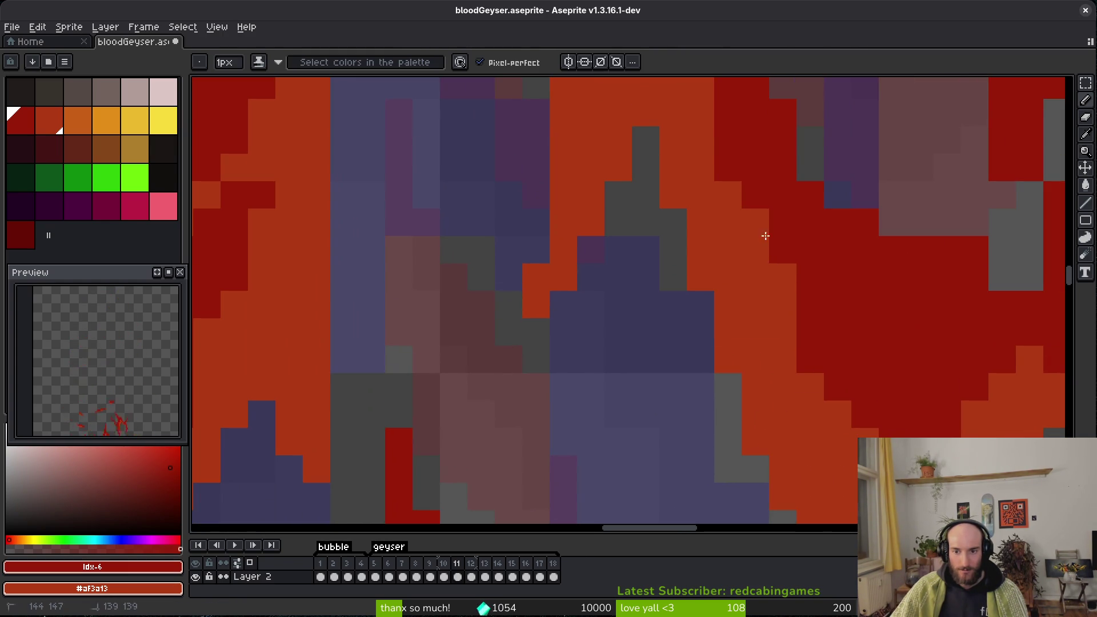
pyautogui.moveTo(766, 235); pyautogui.dragTo(757, 465)
pyautogui.moveTo(707, 255)
pyautogui.mouseDown()
pyautogui.moveTo(845, 380)
pyautogui.moveTo(761, 382)
pyautogui.moveTo(625, 302)
pyautogui.moveTo(794, 323)
pyautogui.mouseUp()
pyautogui.press('e')
pyautogui.moveTo(831, 289); pyautogui.dragTo(711, 356)
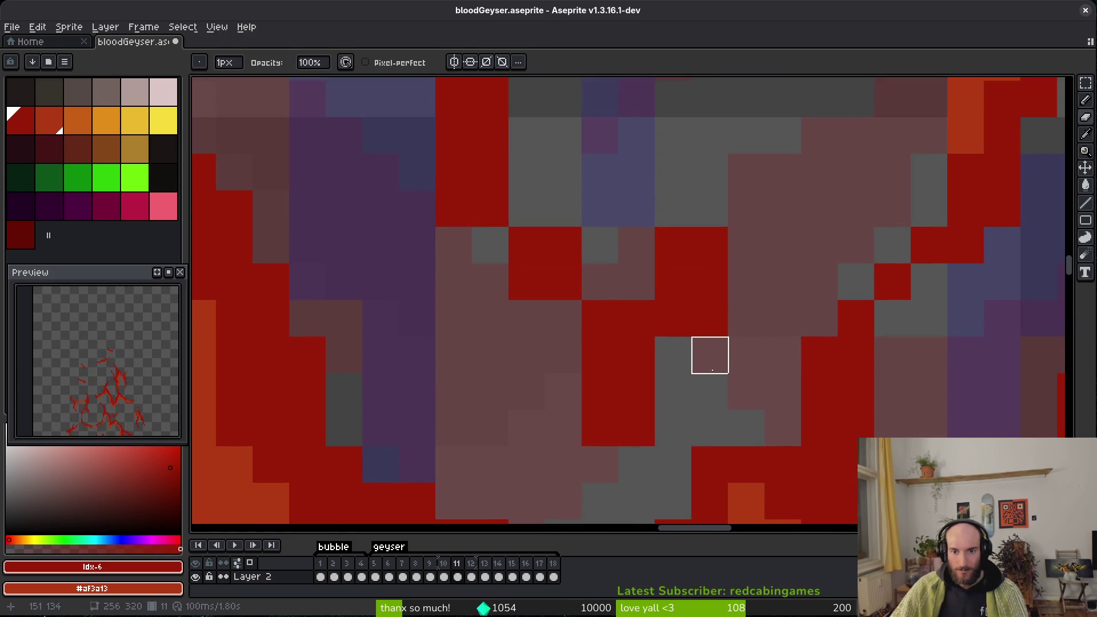
pyautogui.moveTo(600, 500)
pyautogui.mouseDown()
pyautogui.moveTo(671, 333)
pyautogui.moveTo(687, 395)
pyautogui.moveTo(657, 458)
pyautogui.mouseUp()
pyautogui.press('b')
pyautogui.moveTo(632, 389); pyautogui.dragTo(652, 480)
pyautogui.moveTo(628, 330); pyautogui.dragTo(615, 422)
pyautogui.press('e')
pyautogui.moveTo(555, 330)
pyautogui.mouseDown()
pyautogui.moveTo(554, 402)
pyautogui.moveTo(559, 311)
pyautogui.mouseUp()
# Erase a column of orange pixels plus two more, then save bloodGeyser.aseprite.
pyautogui.moveTo(559, 400)
pyautogui.mouseDown()
pyautogui.moveTo(559, 274)
pyautogui.moveTo(629, 445)
pyautogui.mouseUp()
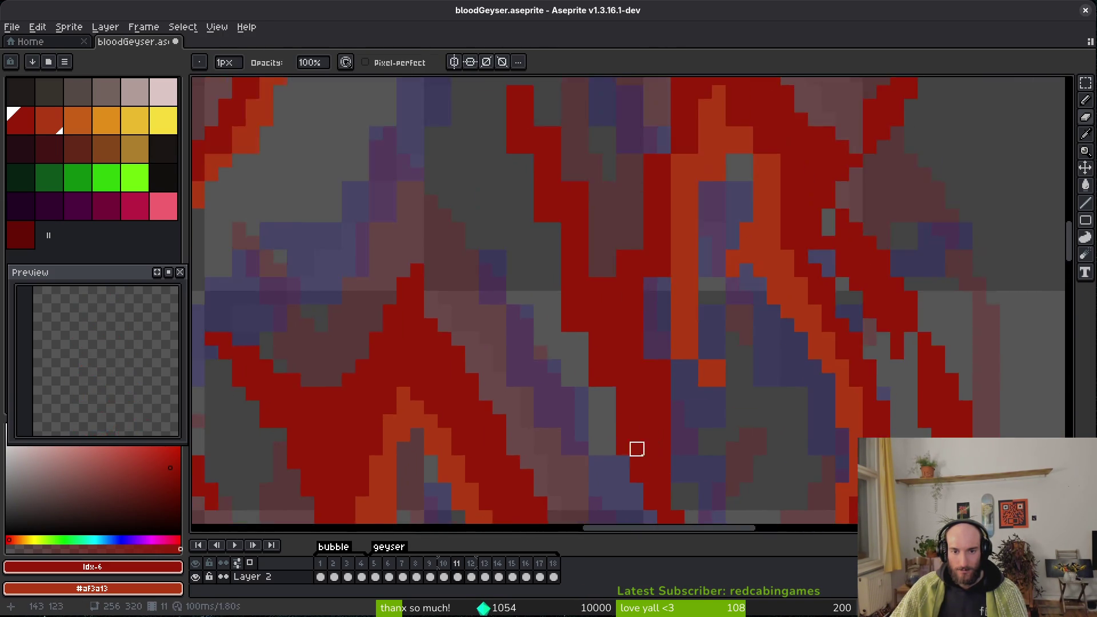
pyautogui.scroll(2, 629, 445)
pyautogui.moveTo(710, 228); pyautogui.dragTo(711, 346)
pyautogui.moveTo(792, 343); pyautogui.dragTo(792, 377)
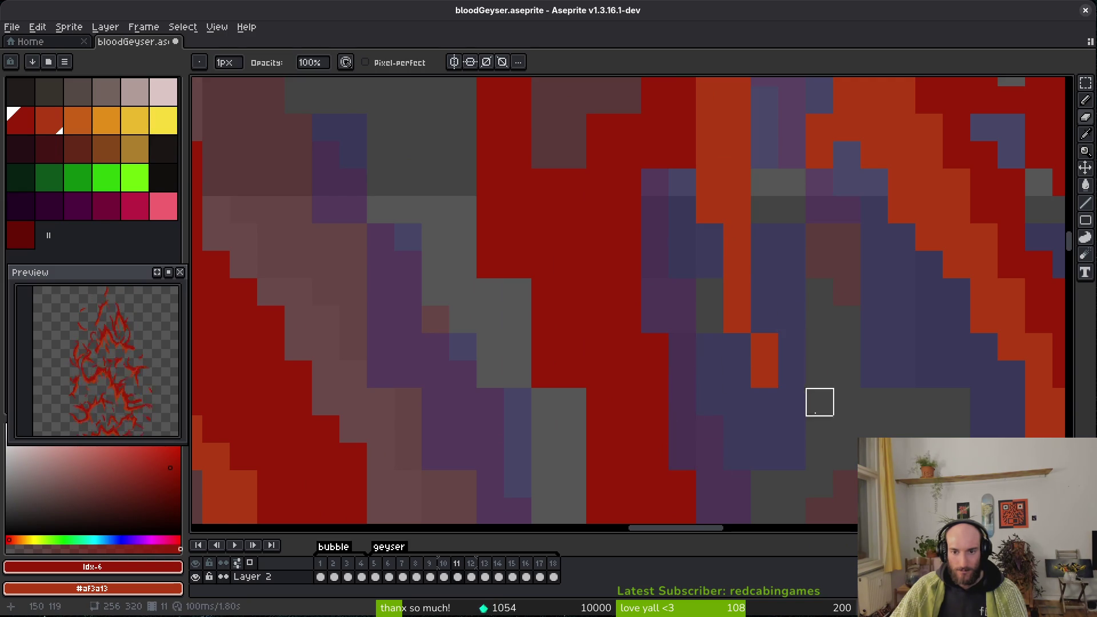
pyautogui.scroll(-2, 945, 360)
pyautogui.hotkey('ctrl', 's')
# Undo the mistaken erase to restore the removed red pixels.
pyautogui.scroll(2, 1005, 325)
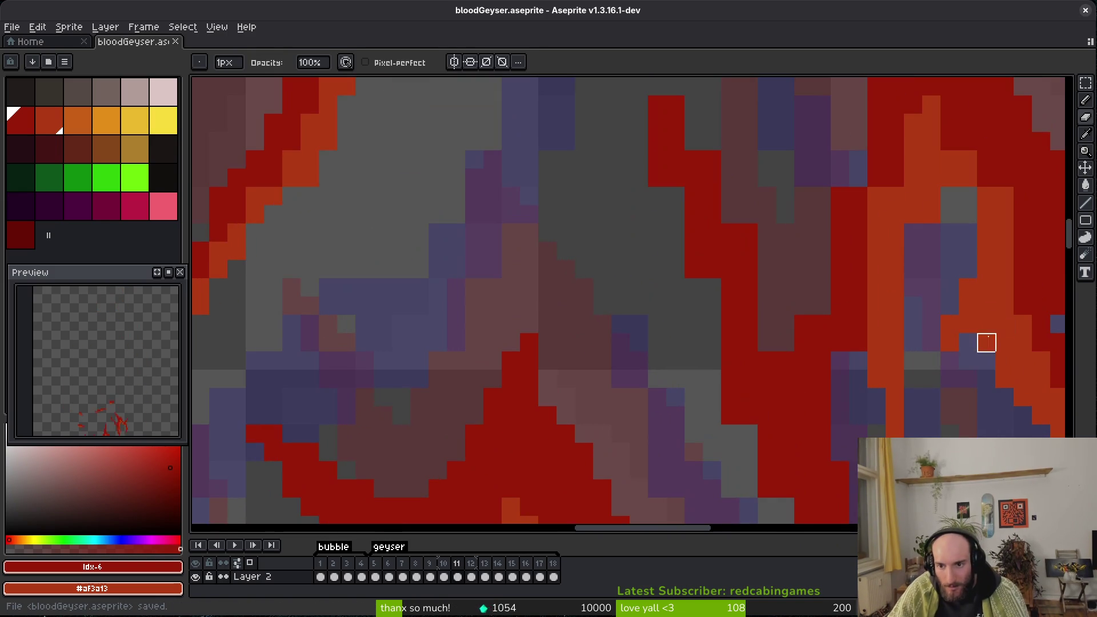
pyautogui.scroll(1, 781, 354)
pyautogui.press('b')
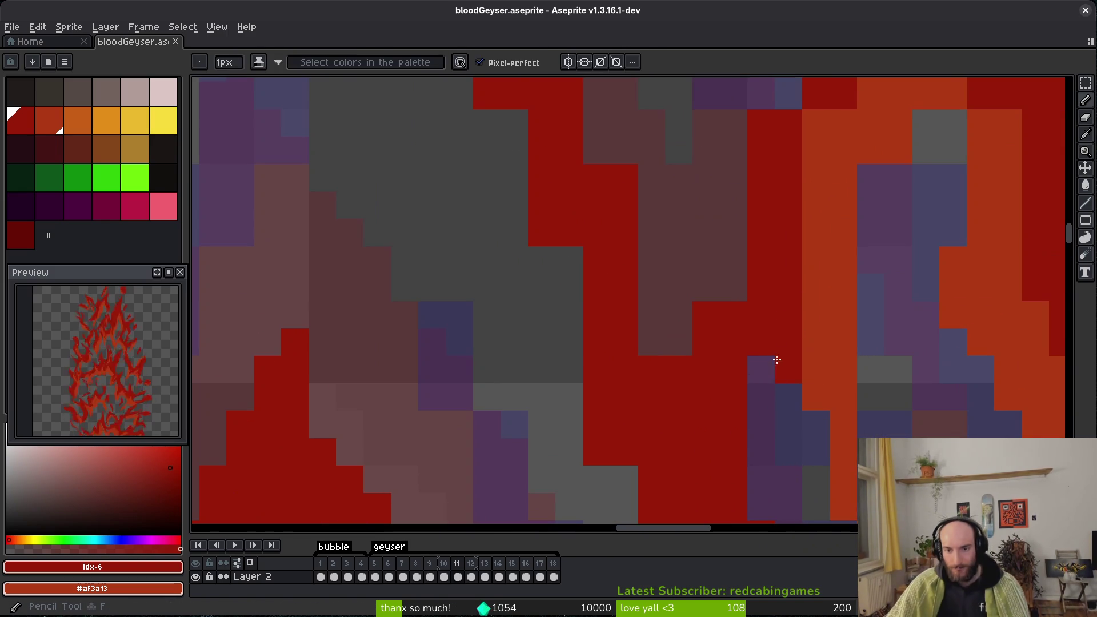
pyautogui.hotkey('ctrl', 'z')
pyautogui.press('e')
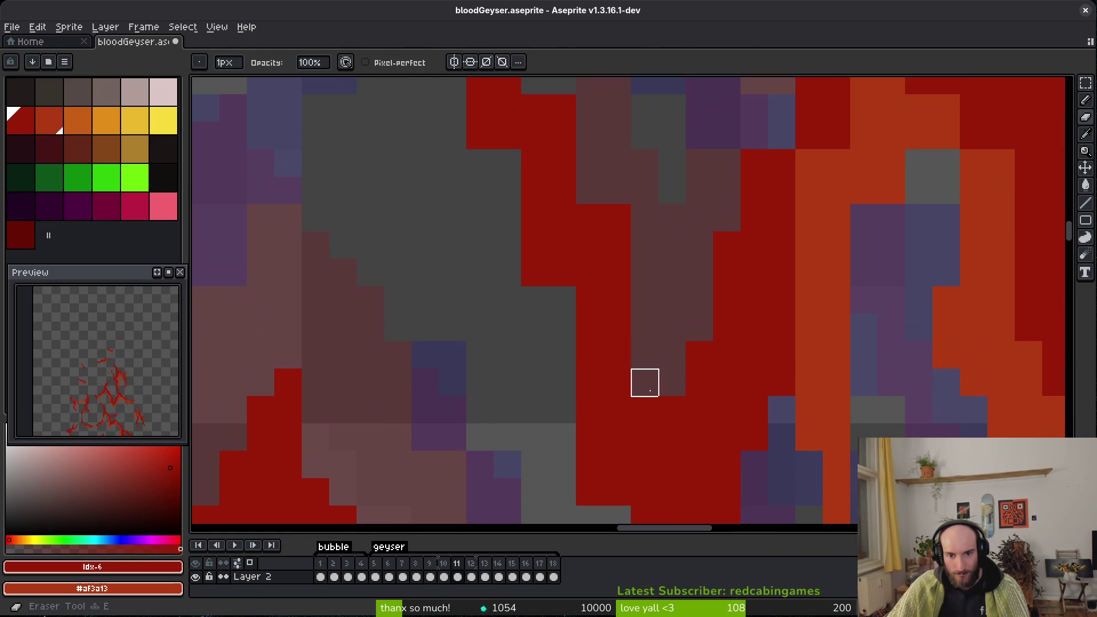
pyautogui.scroll(-2, 515, 263)
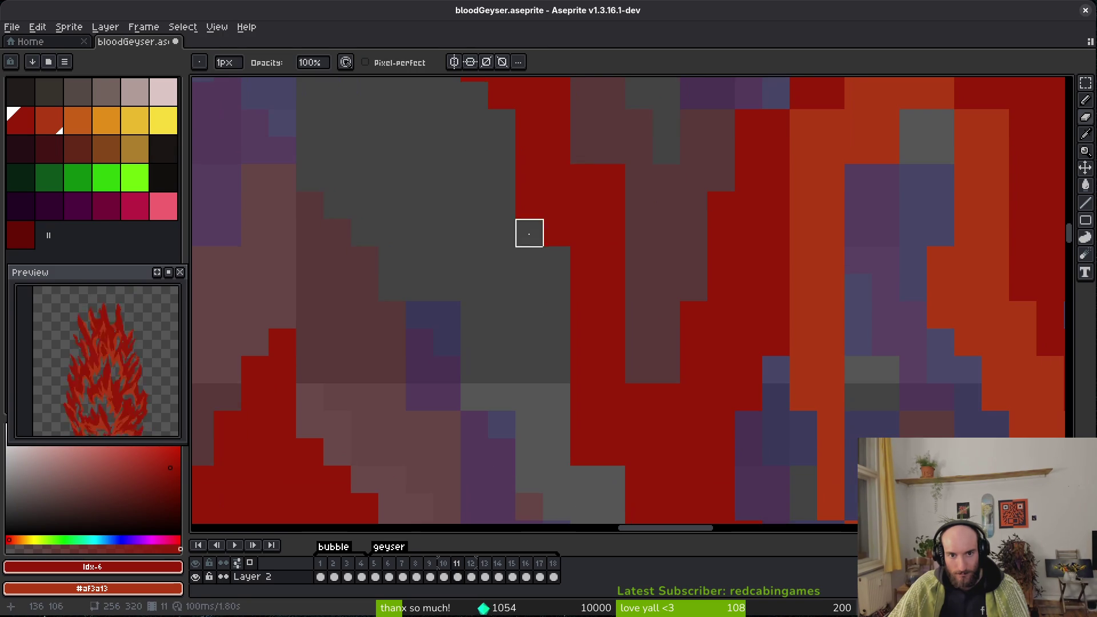
pyautogui.scroll(-1, 558, 409)
pyautogui.moveTo(559, 380); pyautogui.dragTo(611, 441)
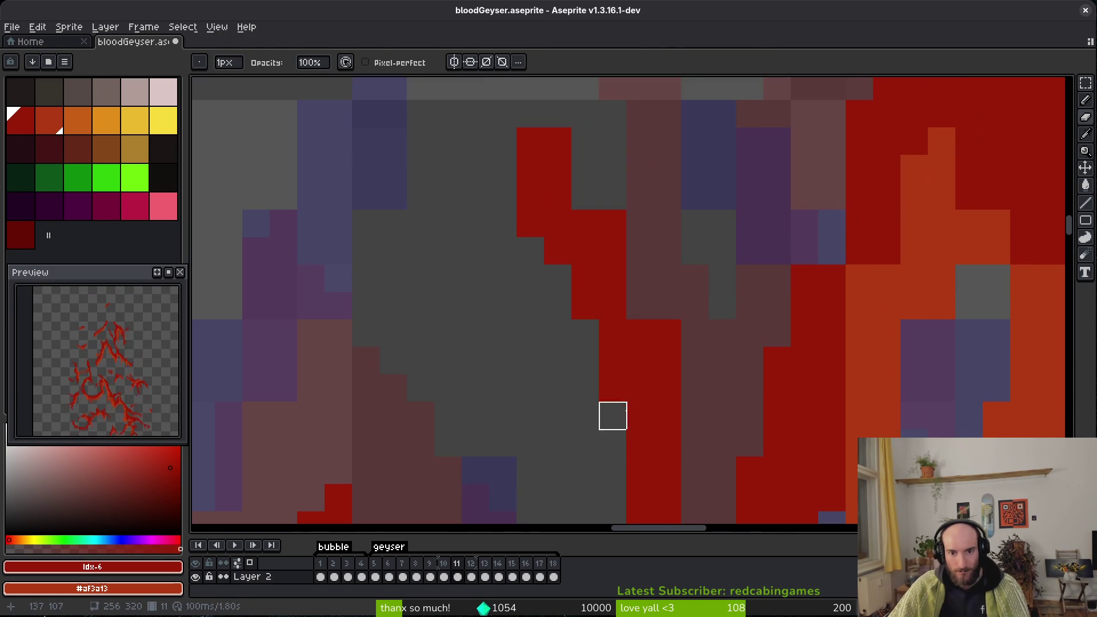
# Repaint pixels in the orange highlight area red and orange.
pyautogui.moveTo(676, 340); pyautogui.dragTo(696, 472)
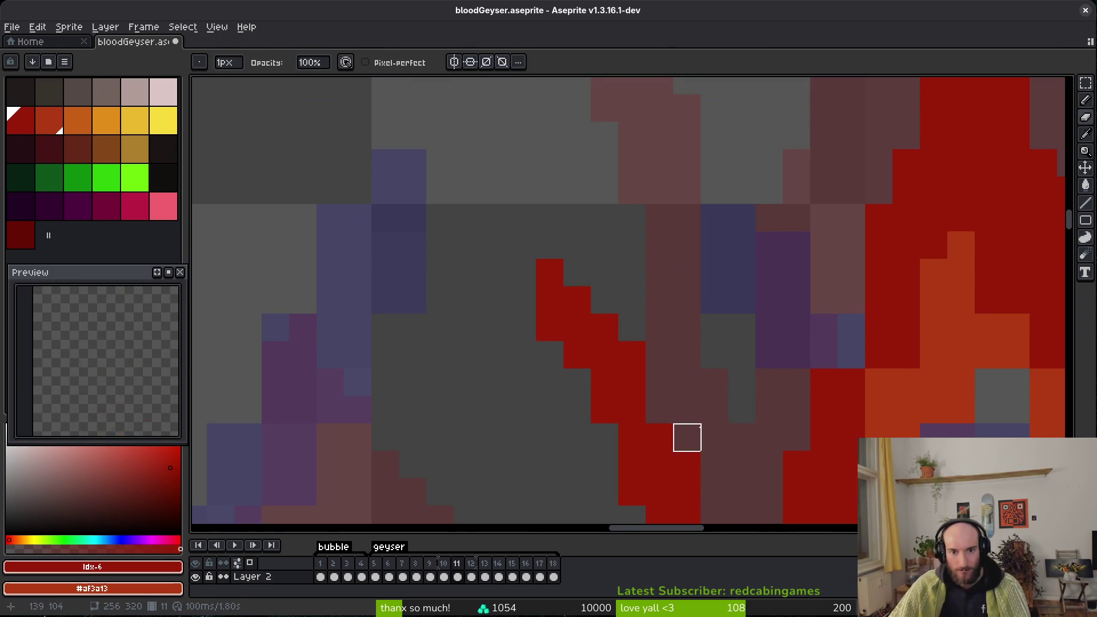
pyautogui.press('b')
pyautogui.moveTo(900, 318); pyautogui.dragTo(550, 379)
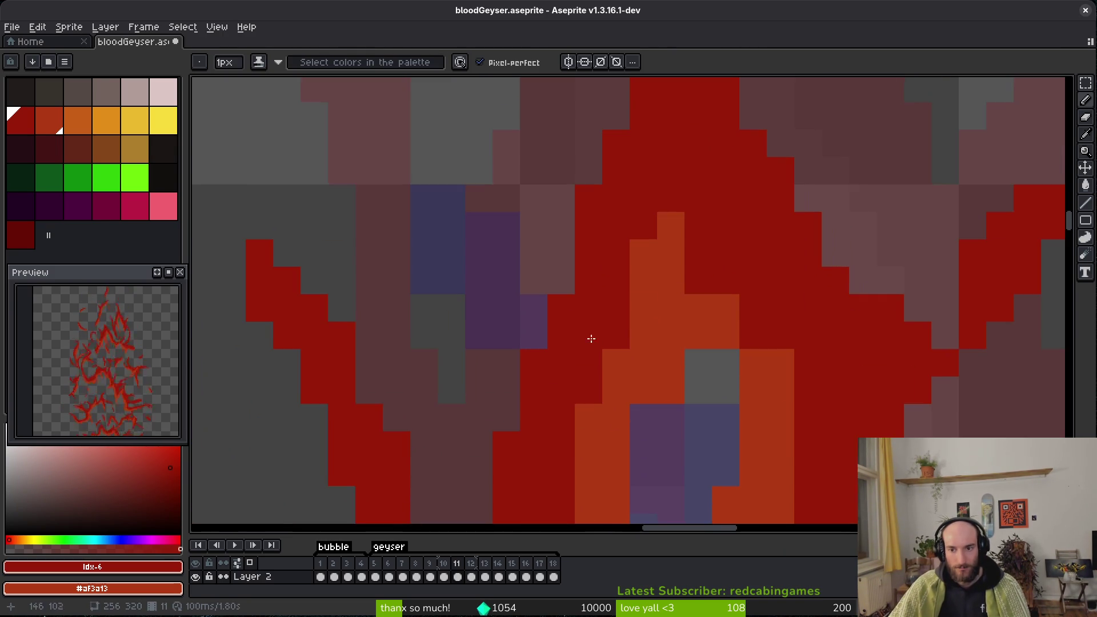
pyautogui.moveTo(781, 362); pyautogui.dragTo(781, 404)
pyautogui.click(726, 363)
pyautogui.scroll(-2, 739, 384)
pyautogui.click(663, 311)
# Paint one more orange pixel dark red and save bloodGeyser.aseprite again.
pyautogui.press('e')
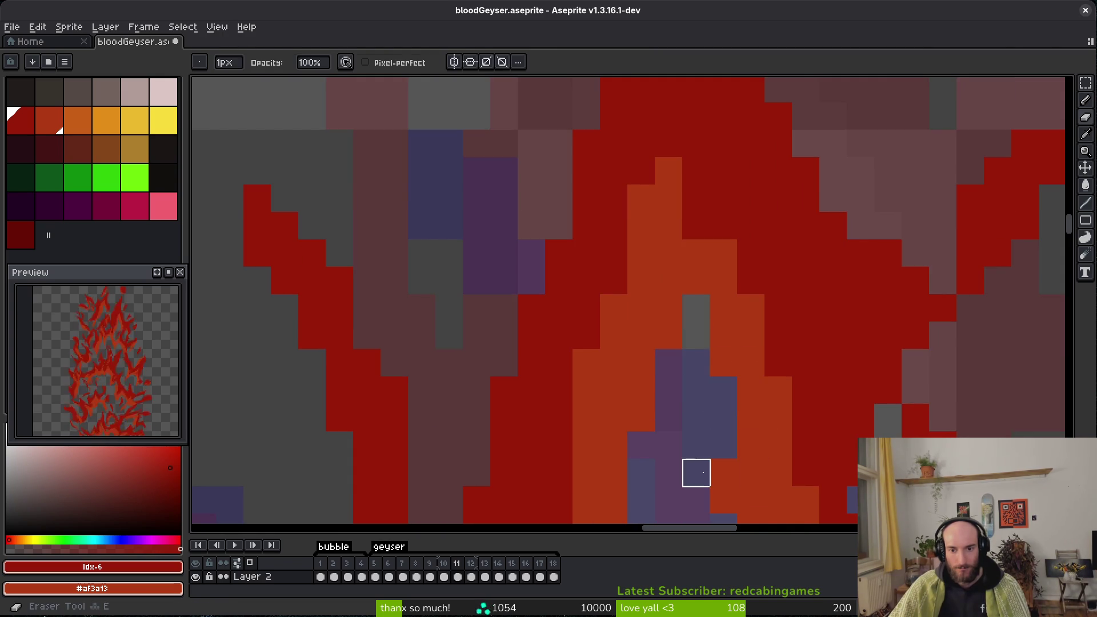
pyautogui.scroll(-3, 823, 438)
pyautogui.scroll(4, 694, 457)
pyautogui.press('b')
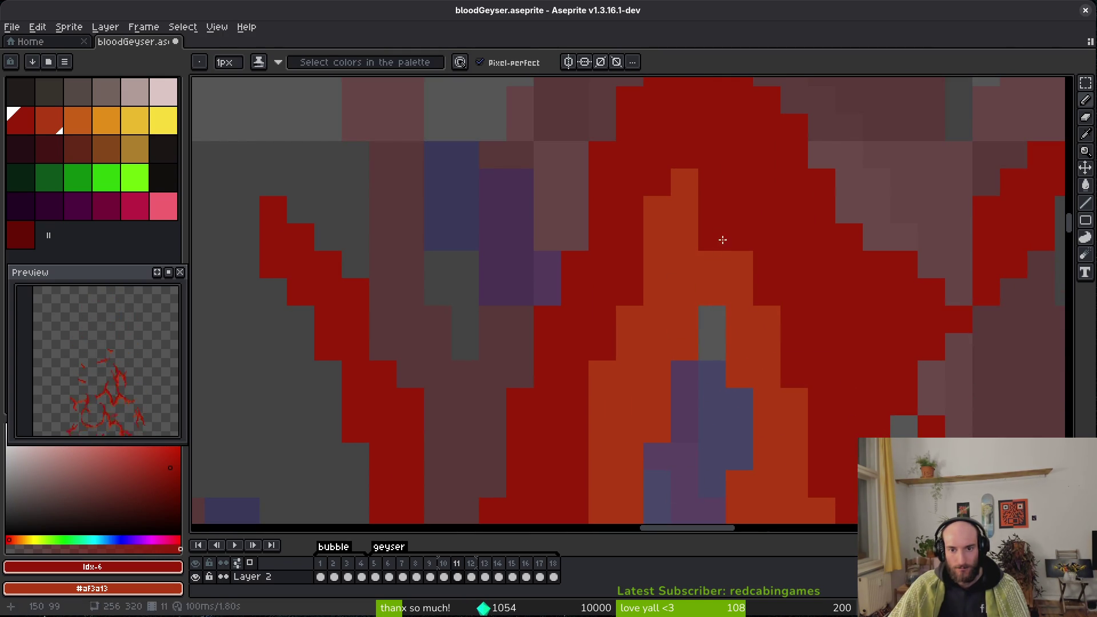
pyautogui.click(739, 265)
pyautogui.hotkey('ctrl', 's')
pyautogui.scroll(-5, 656, 343)
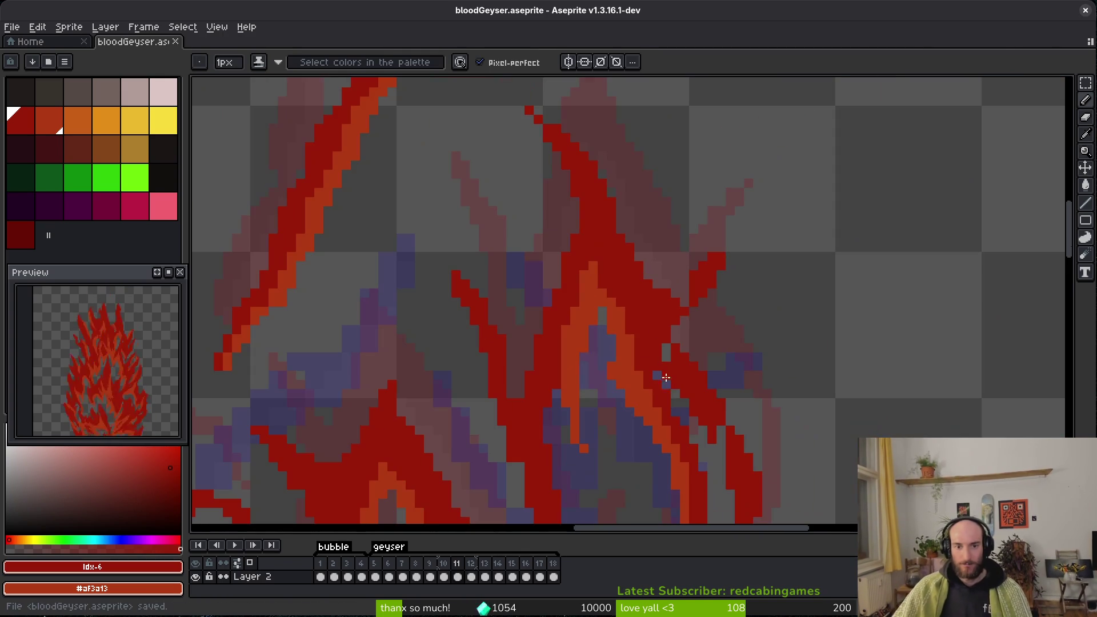
# Zoom and pan around frame 11 to inspect the blood strokes.
pyautogui.scroll(2, 676, 382)
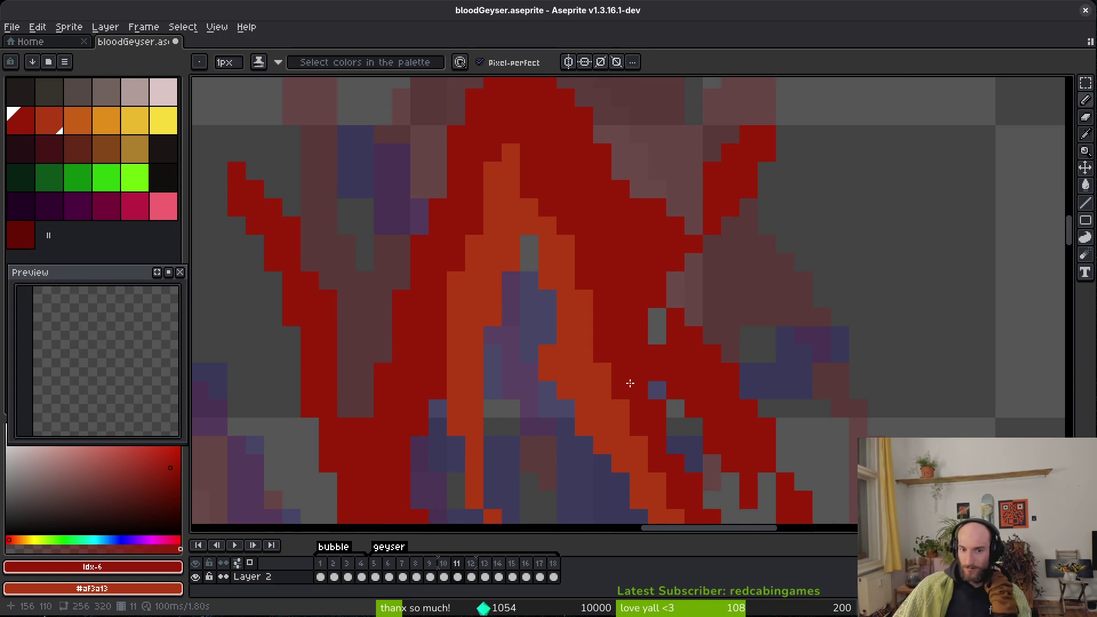
pyautogui.scroll(5, 537, 247)
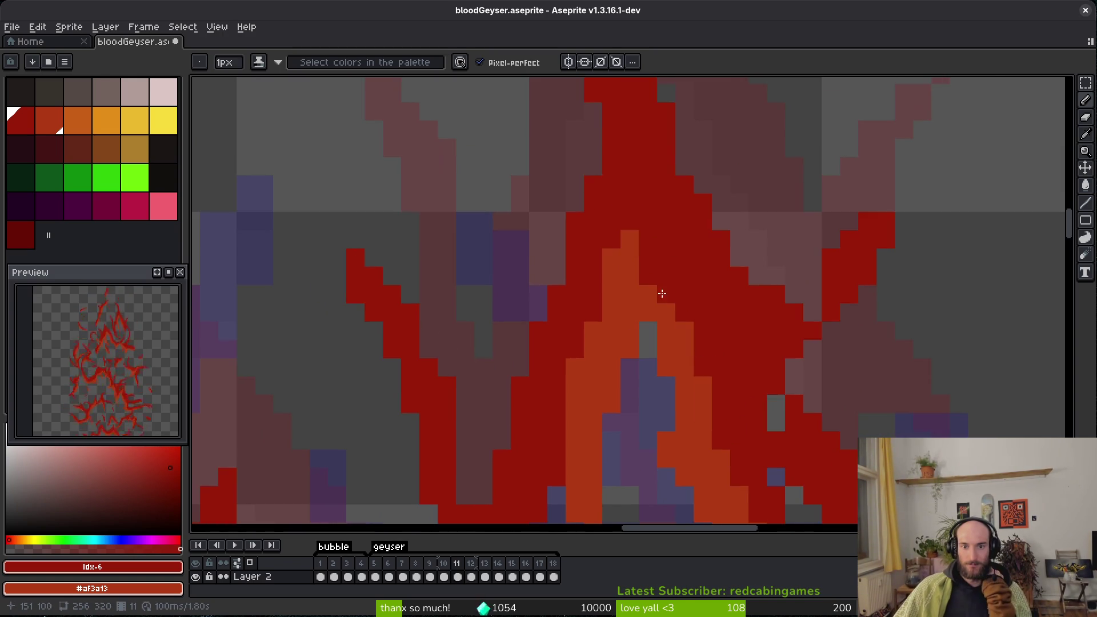
pyautogui.hscroll(-3, 682, 324)
pyautogui.scroll(-3, 632, 296)
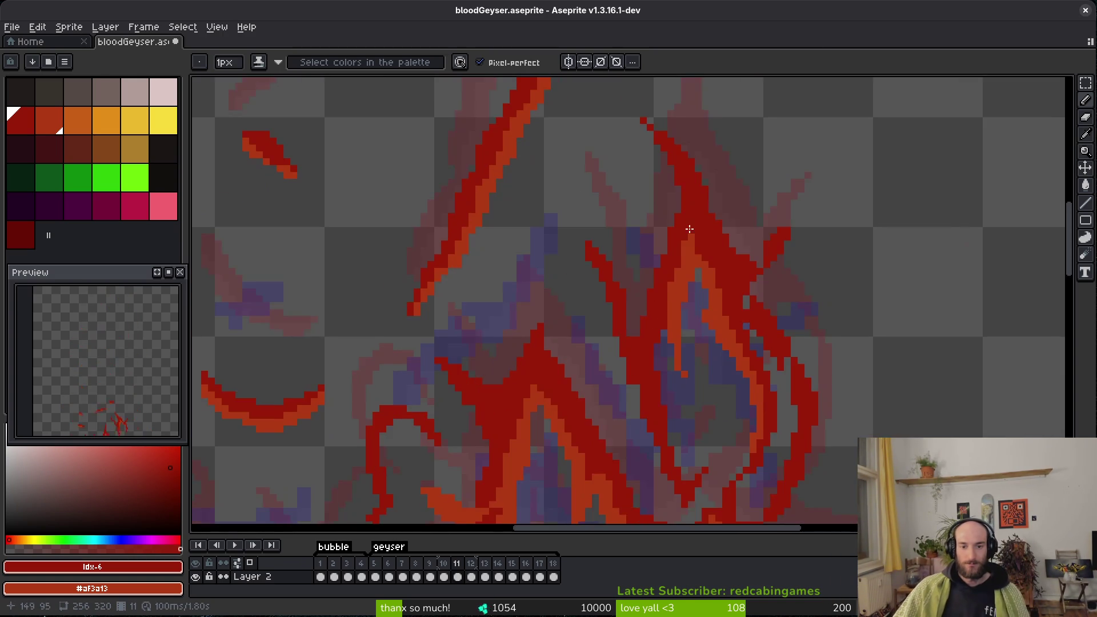
pyautogui.scroll(3, 649, 318)
pyautogui.scroll(-3, 612, 275)
pyautogui.scroll(2, 648, 326)
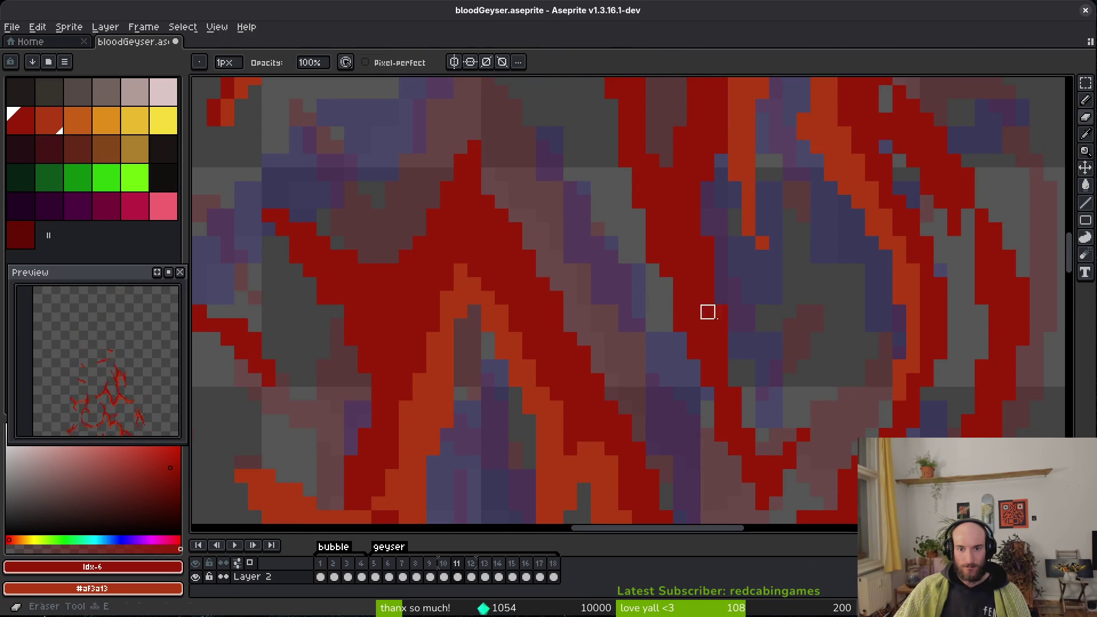
pyautogui.scroll(-3, 676, 296)
pyautogui.scroll(1, 664, 344)
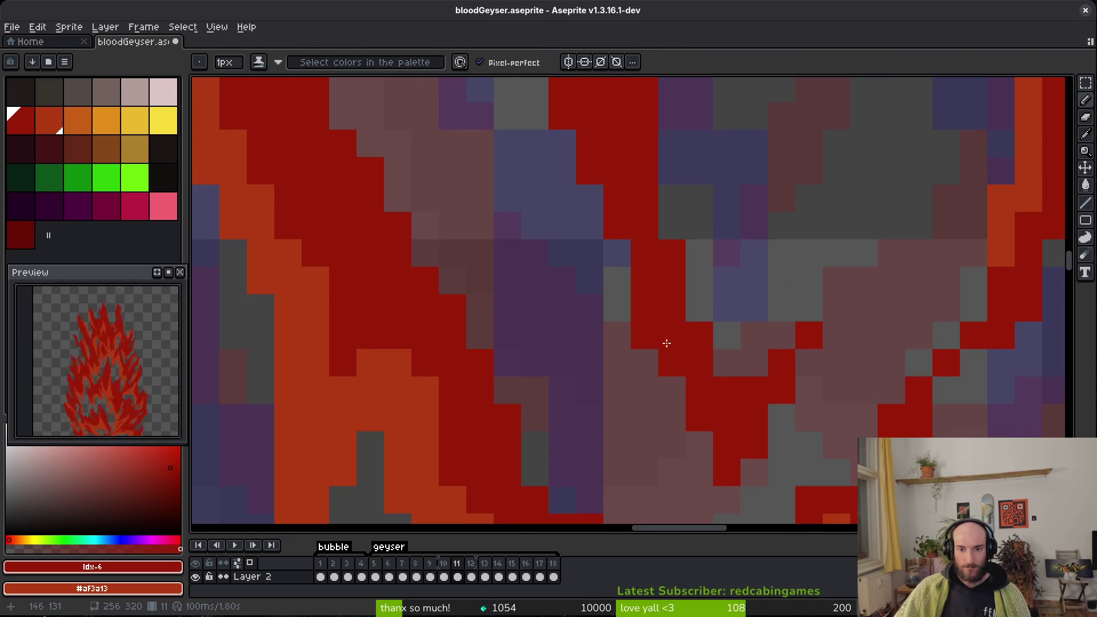
pyautogui.scroll(-3, 686, 360)
pyautogui.scroll(3, 727, 381)
pyautogui.moveTo(757, 380); pyautogui.dragTo(698, 347)
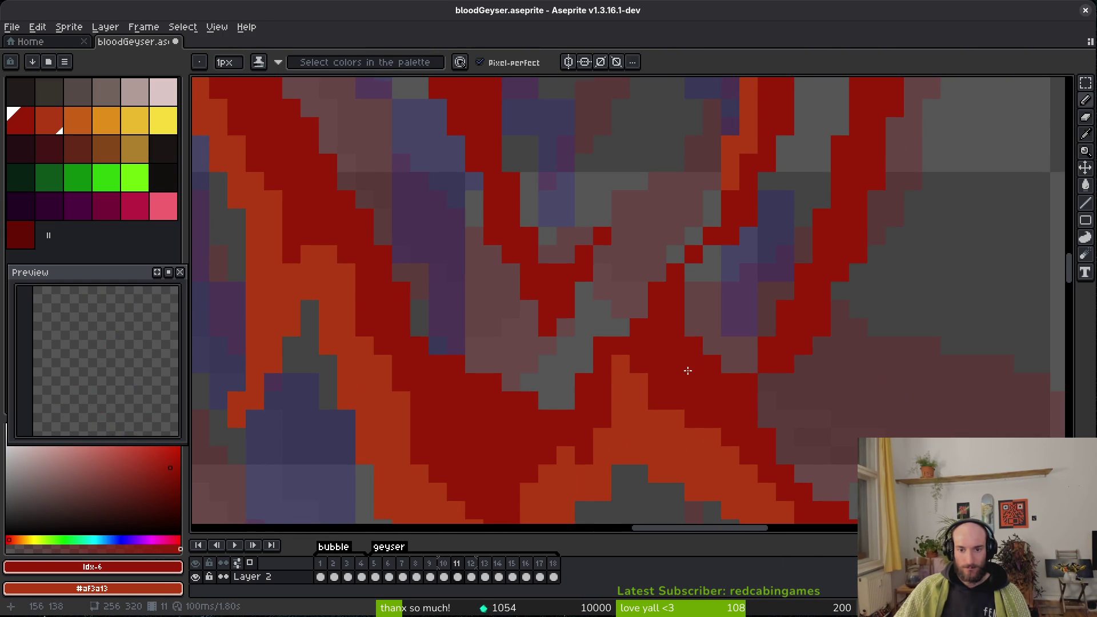
pyautogui.scroll(-2, 690, 369)
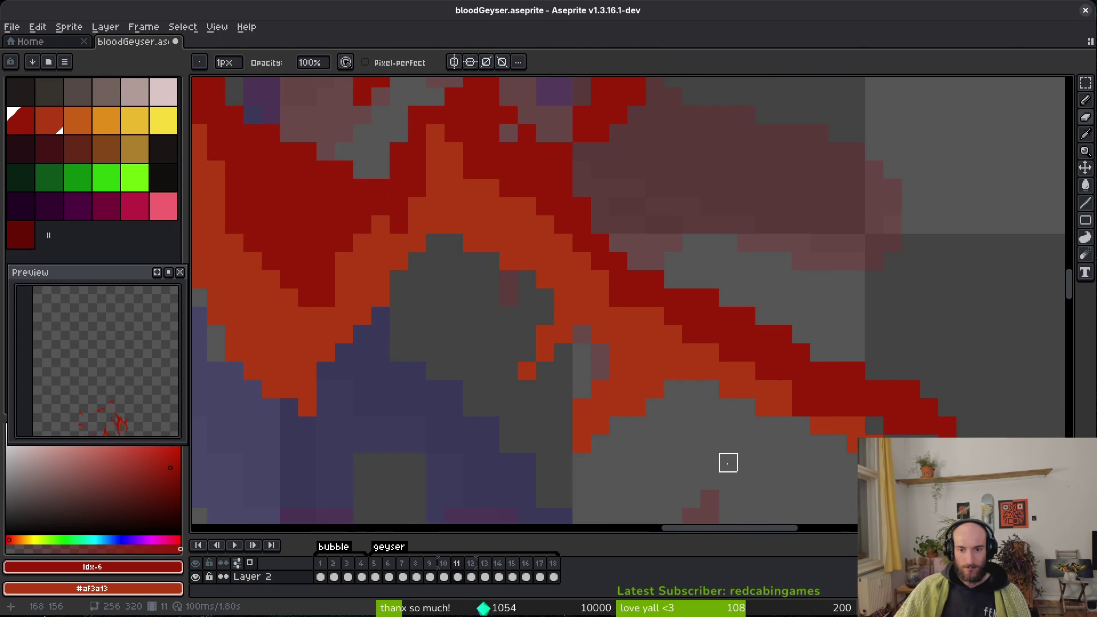
# Erase three stray red pixels near the stroke tip and save the sprite.
pyautogui.press('b')
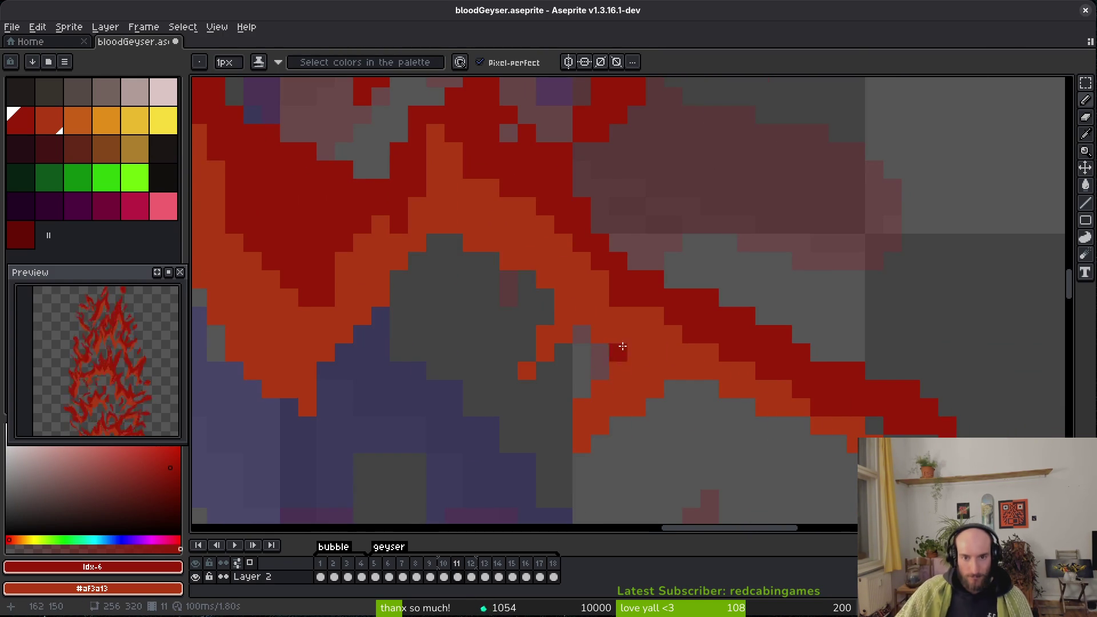
pyautogui.scroll(-3, 632, 349)
pyautogui.moveTo(642, 397)
pyautogui.mouseDown()
pyautogui.moveTo(718, 387)
pyautogui.moveTo(708, 367)
pyautogui.moveTo(687, 376)
pyautogui.moveTo(718, 394)
pyautogui.moveTo(766, 399)
pyautogui.moveTo(845, 306)
pyautogui.moveTo(565, 462)
pyautogui.mouseUp()
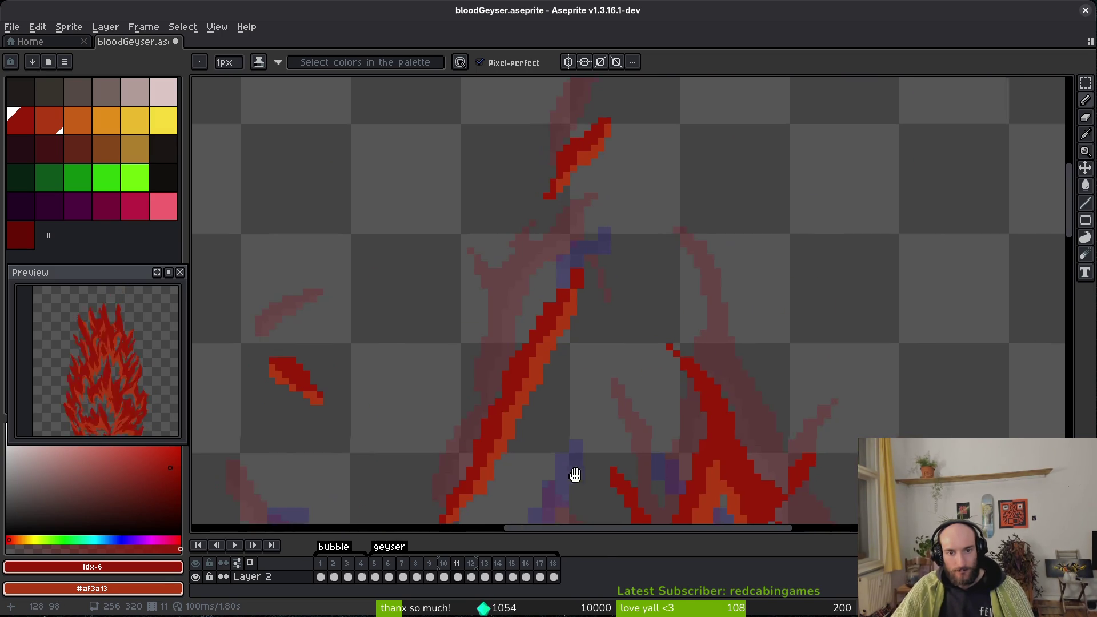
pyautogui.scroll(1, 536, 258)
pyautogui.press('e')
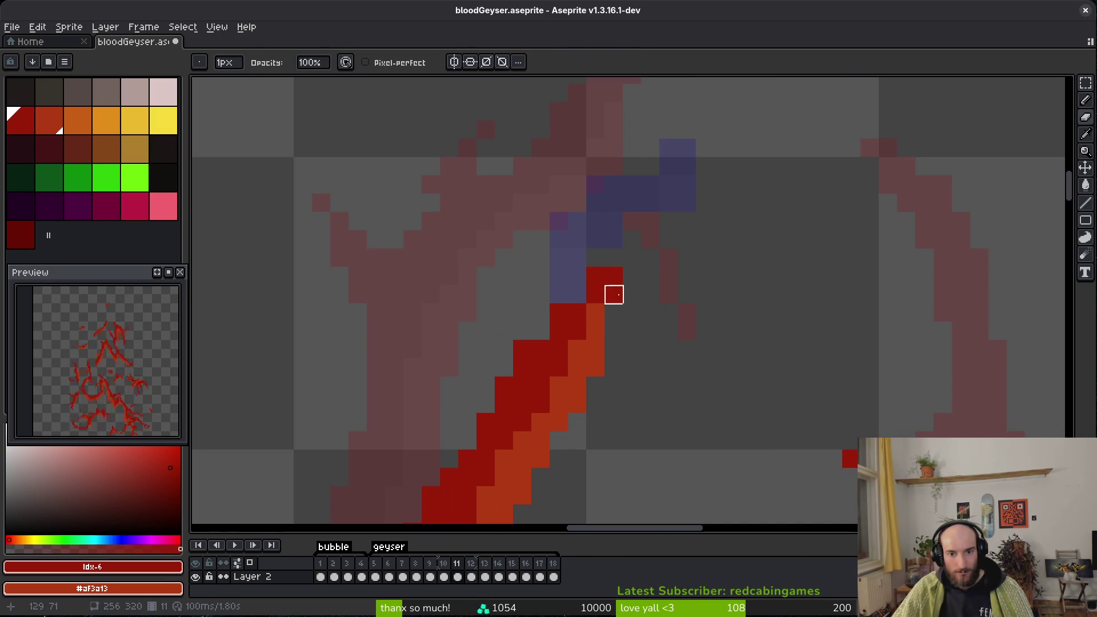
pyautogui.click(595, 276)
pyautogui.click(541, 350)
pyautogui.click(560, 313)
pyautogui.scroll(-4, 617, 412)
pyautogui.hotkey('ctrl', 's')
# Add a short run of red pixels to the blood stroke and erase two stray pixels.
pyautogui.scroll(-1, 633, 182)
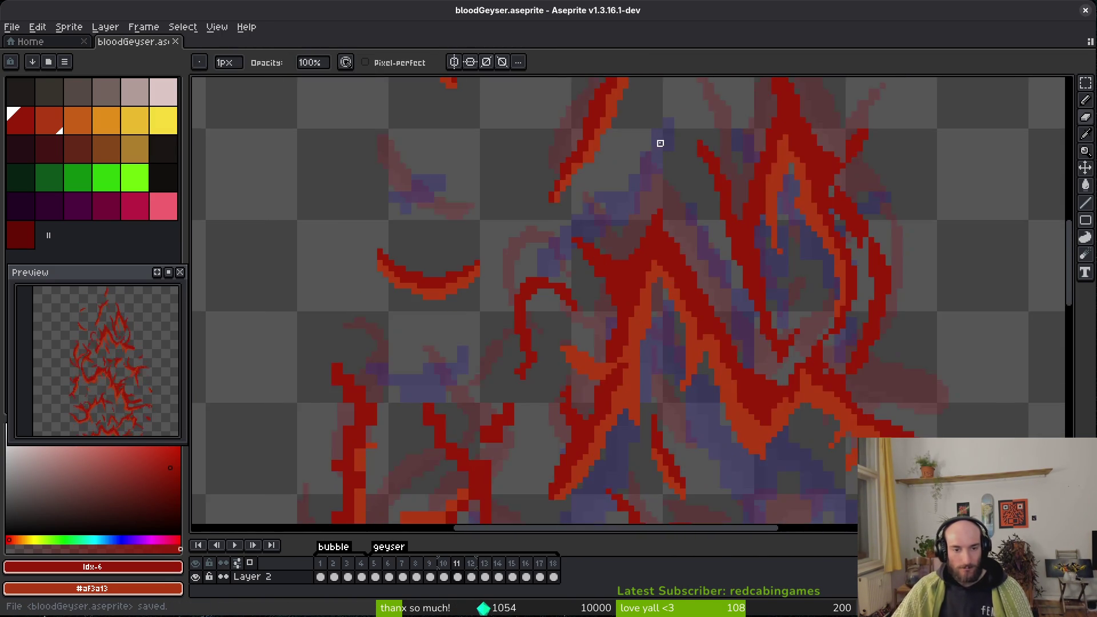
pyautogui.scroll(1, 657, 240)
pyautogui.scroll(3, 515, 343)
pyautogui.press('b')
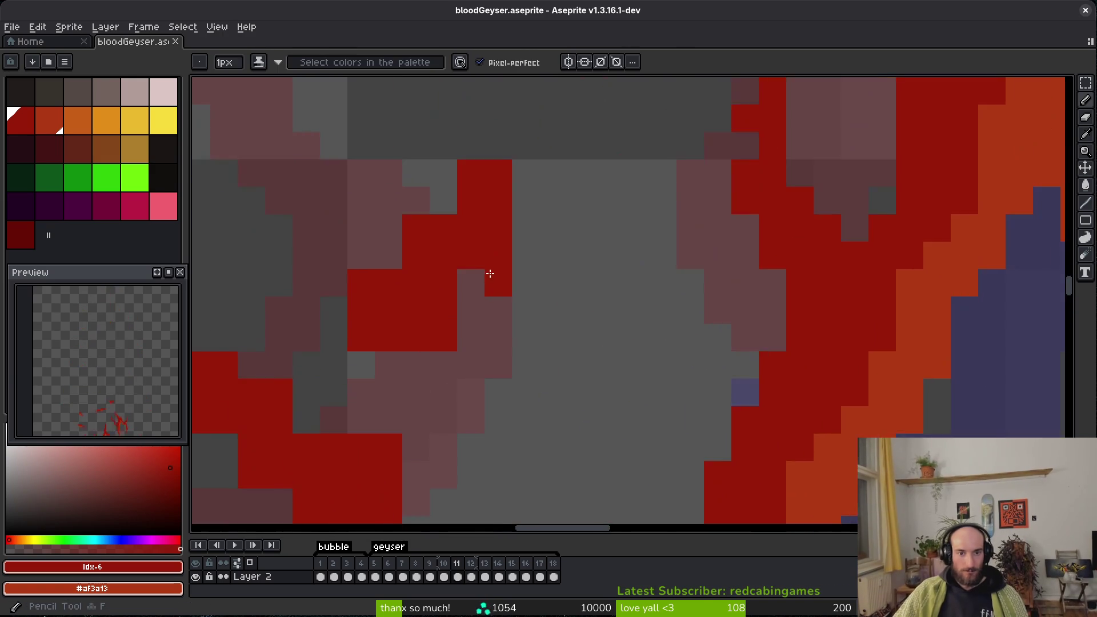
pyautogui.scroll(-5, 490, 276)
pyautogui.moveTo(663, 246); pyautogui.dragTo(663, 178)
pyautogui.click(609, 346)
pyautogui.press('e')
pyautogui.click(583, 400)
# Erase one more stray red pixel and fill two grey gap pixels with red.
pyautogui.press('b')
pyautogui.press('e')
pyautogui.click(501, 346)
pyautogui.press('b')
pyautogui.click(573, 260)
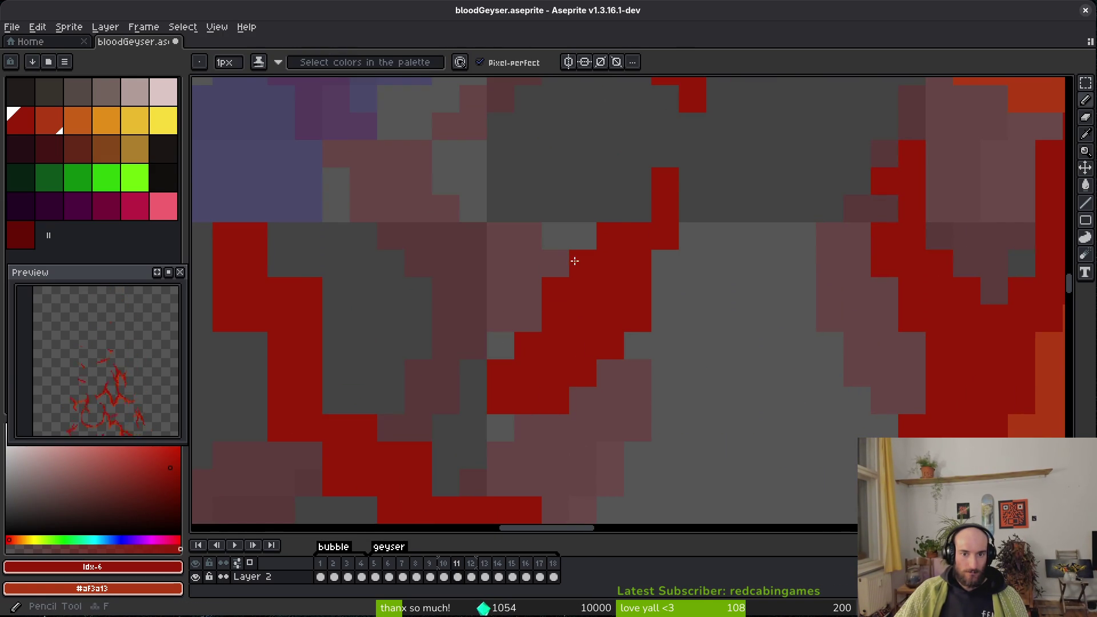
pyautogui.click(650, 214)
pyautogui.scroll(-3, 650, 213)
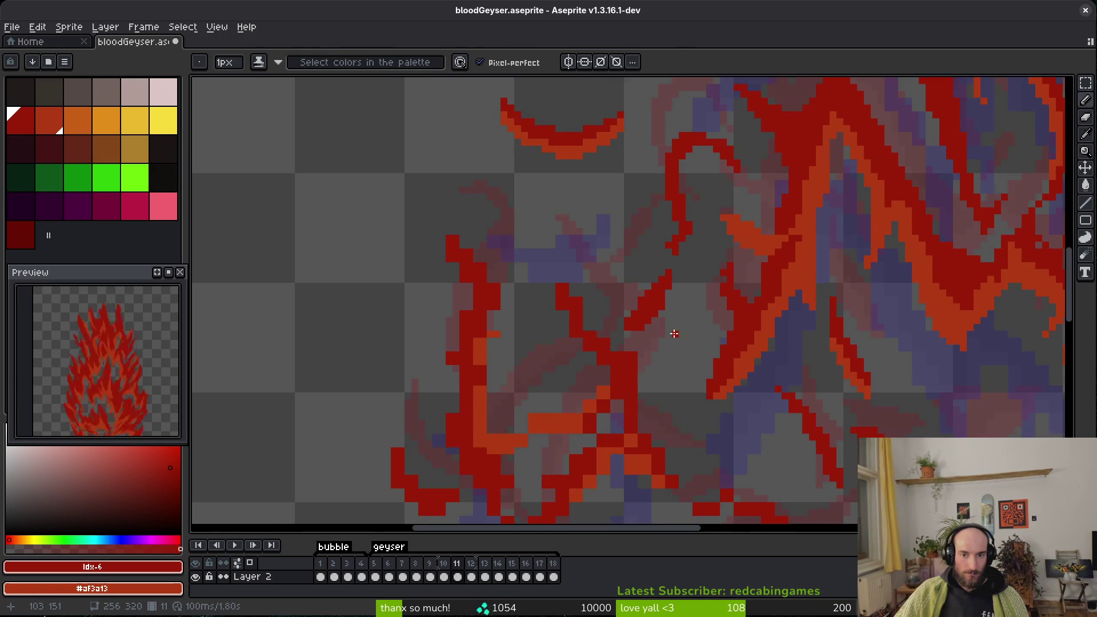
# Fill a grey gap pixel with red, then erase stray red pixels from the stroke and column edge.
pyautogui.scroll(2, 673, 331)
pyautogui.click(467, 190)
pyautogui.press('e')
pyautogui.moveTo(466, 190); pyautogui.dragTo(501, 241)
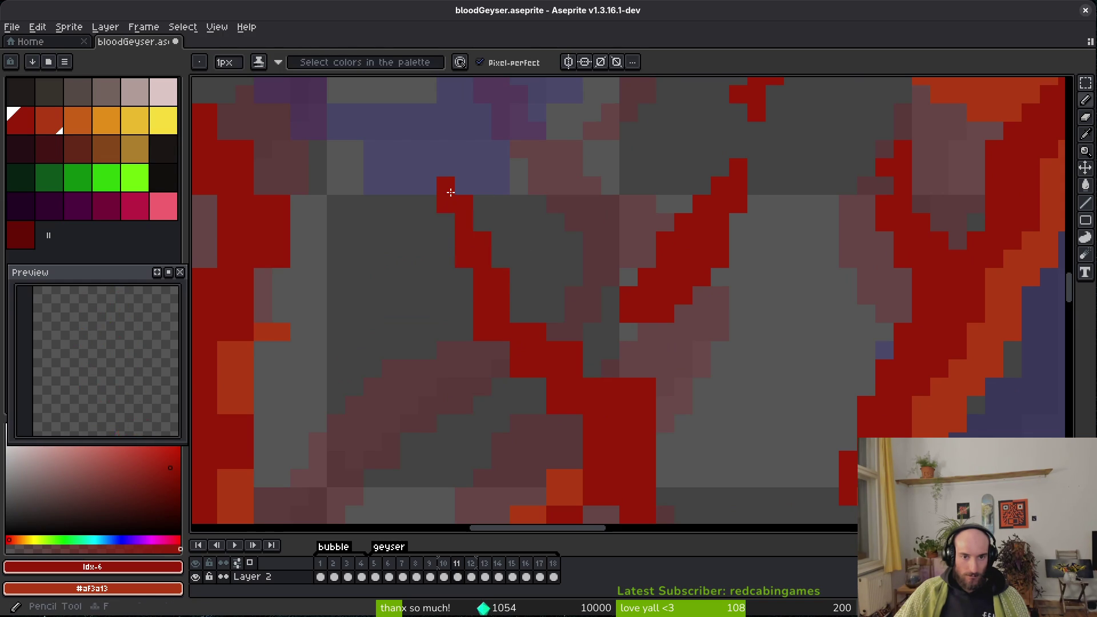
pyautogui.scroll(-2, 449, 188)
pyautogui.click(543, 341)
pyautogui.moveTo(507, 269)
pyautogui.mouseDown()
pyautogui.moveTo(598, 340)
pyautogui.moveTo(623, 400)
pyautogui.mouseUp()
pyautogui.scroll(-1, 598, 317)
# With the Pencil, draw single red pixels into the stroke and over the orange block.
pyautogui.press('b')
pyautogui.click(544, 297)
pyautogui.click(524, 277)
pyautogui.scroll(-1, 608, 343)
pyautogui.click(504, 381)
pyautogui.click(455, 419)
pyautogui.moveTo(455, 405); pyautogui.dragTo(395, 417)
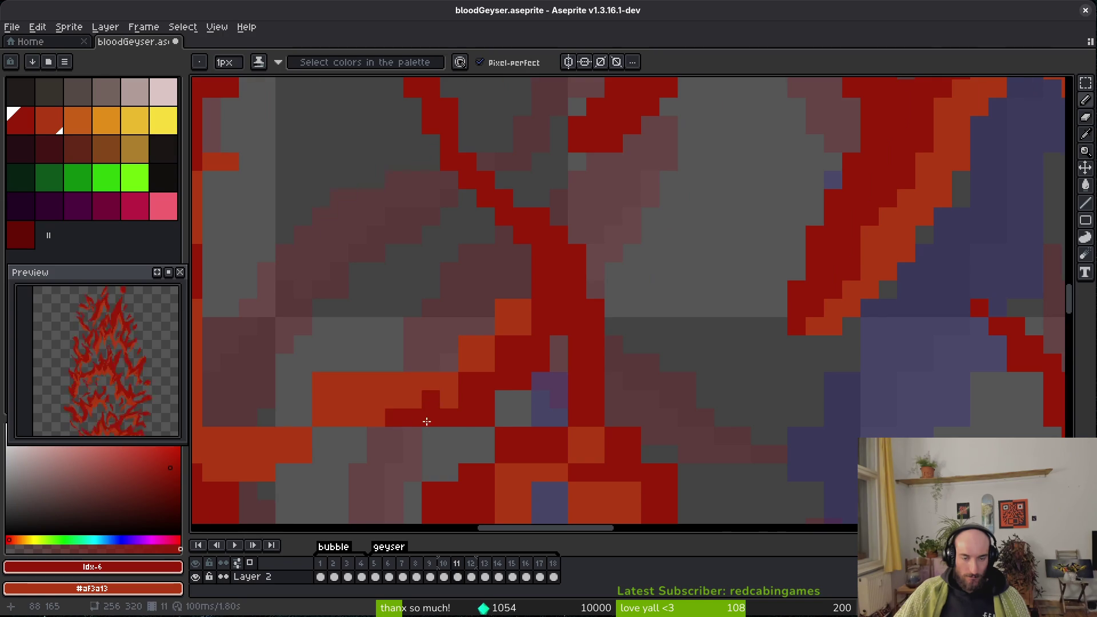
pyautogui.scroll(-1, 428, 371)
pyautogui.hscroll(-2, 429, 372)
# Paint orange pixels along the red diagonal and red pixels below it, recolouring a few pixels.
pyautogui.rightClick(684, 206)
pyautogui.rightClick(666, 225)
pyautogui.click(648, 244)
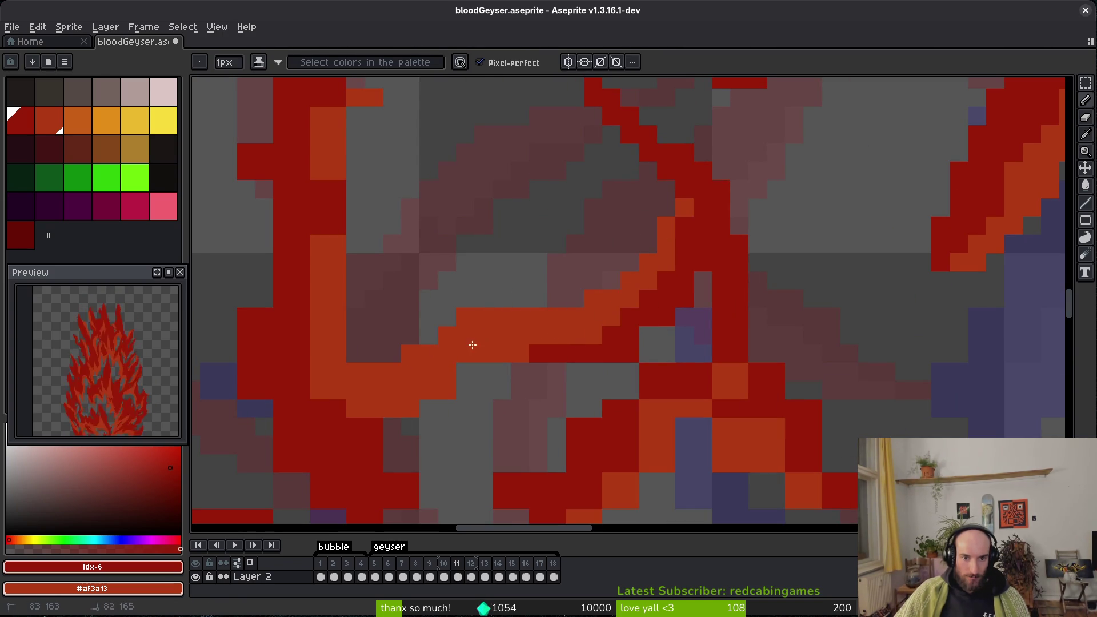
pyautogui.press('e')
pyautogui.press('b')
pyautogui.moveTo(520, 354); pyautogui.dragTo(492, 371)
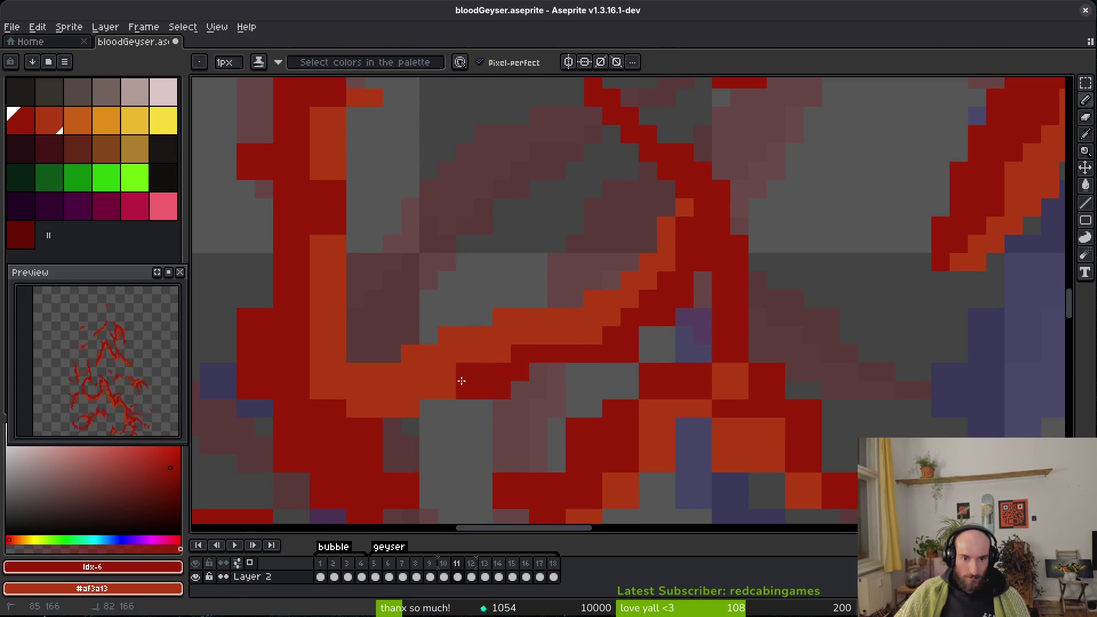
pyautogui.moveTo(446, 405); pyautogui.dragTo(570, 376)
pyautogui.moveTo(549, 380)
pyautogui.mouseDown()
pyautogui.moveTo(503, 400)
pyautogui.moveTo(434, 330)
pyautogui.moveTo(507, 412)
pyautogui.mouseUp()
pyautogui.rightClick(485, 373)
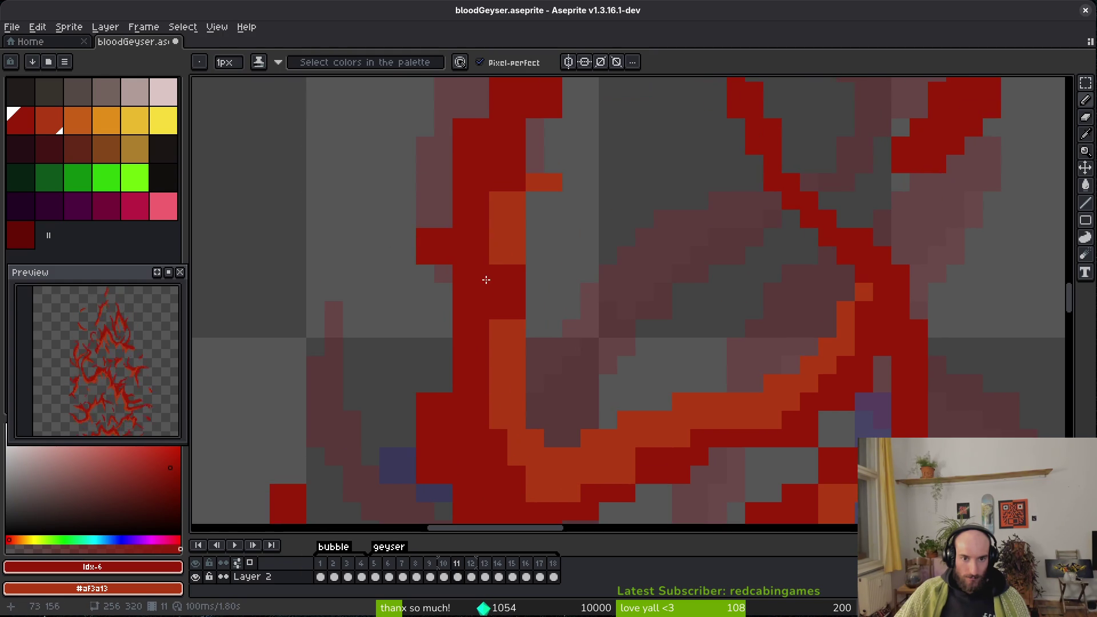
pyautogui.moveTo(497, 254); pyautogui.dragTo(509, 308)
# Add orange pixels along the red column and fill red pixels into and beside it.
pyautogui.press('e')
pyautogui.moveTo(560, 199); pyautogui.dragTo(553, 288)
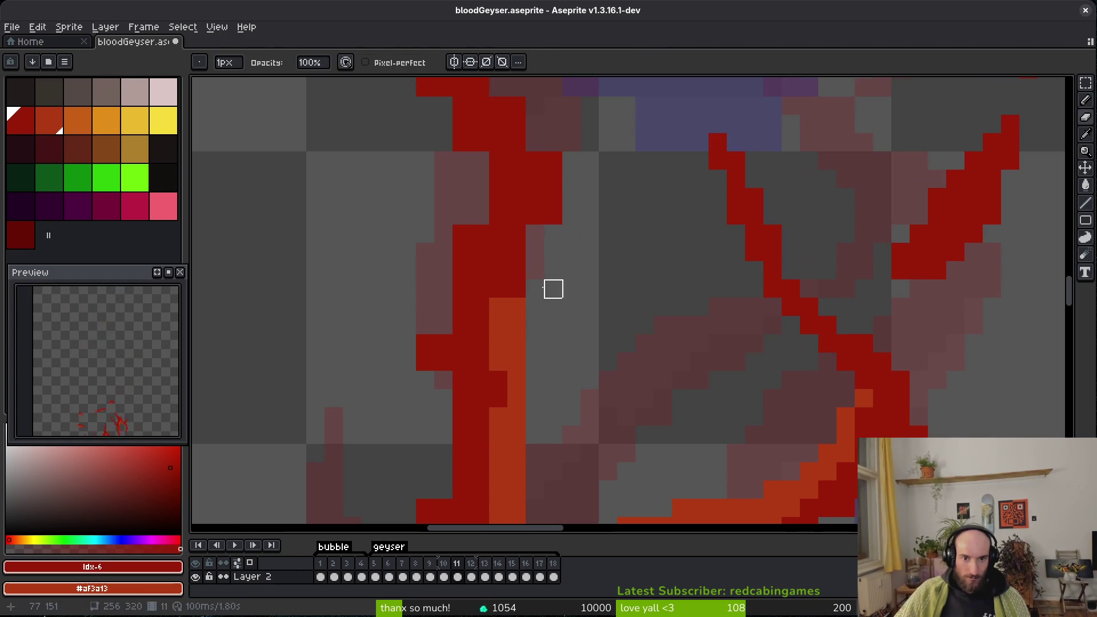
pyautogui.press('b')
pyautogui.rightClick(526, 262)
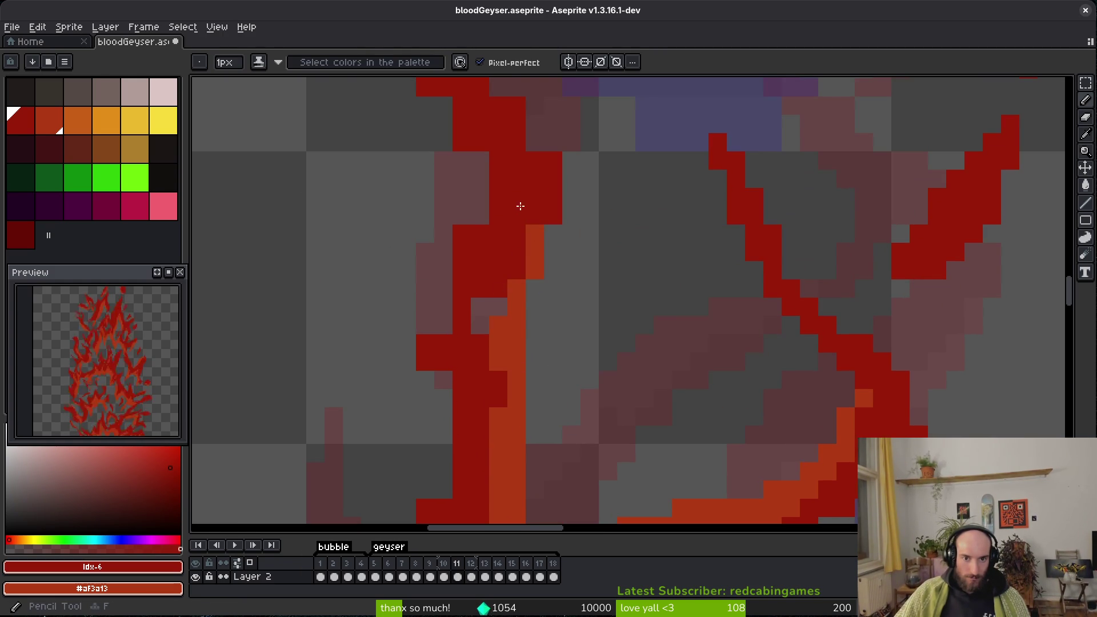
pyautogui.click(572, 216)
pyautogui.moveTo(574, 197); pyautogui.dragTo(601, 310)
pyautogui.click(471, 126)
pyautogui.click(562, 245)
pyautogui.moveTo(440, 200); pyautogui.dragTo(485, 223)
# Fill a few more red pixels into the stroke and left of the red column.
pyautogui.press('e')
pyautogui.moveTo(525, 263); pyautogui.dragTo(549, 215)
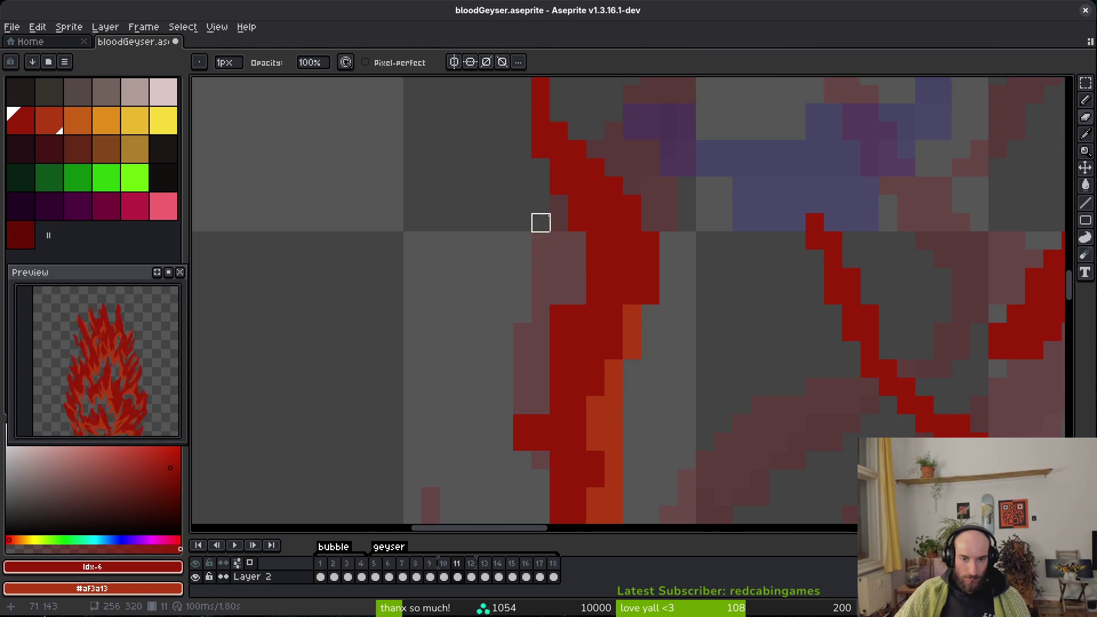
pyautogui.press('b')
pyautogui.click(570, 284)
pyautogui.press('e')
pyautogui.moveTo(560, 424); pyautogui.dragTo(569, 308)
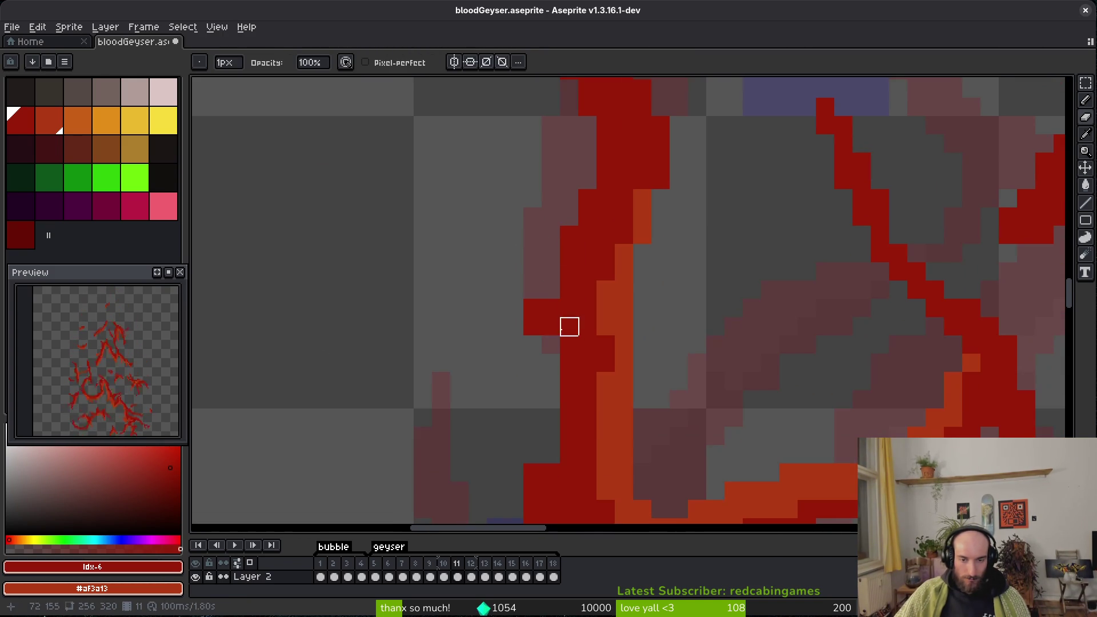
pyautogui.press('b')
pyautogui.scroll(3, 572, 297)
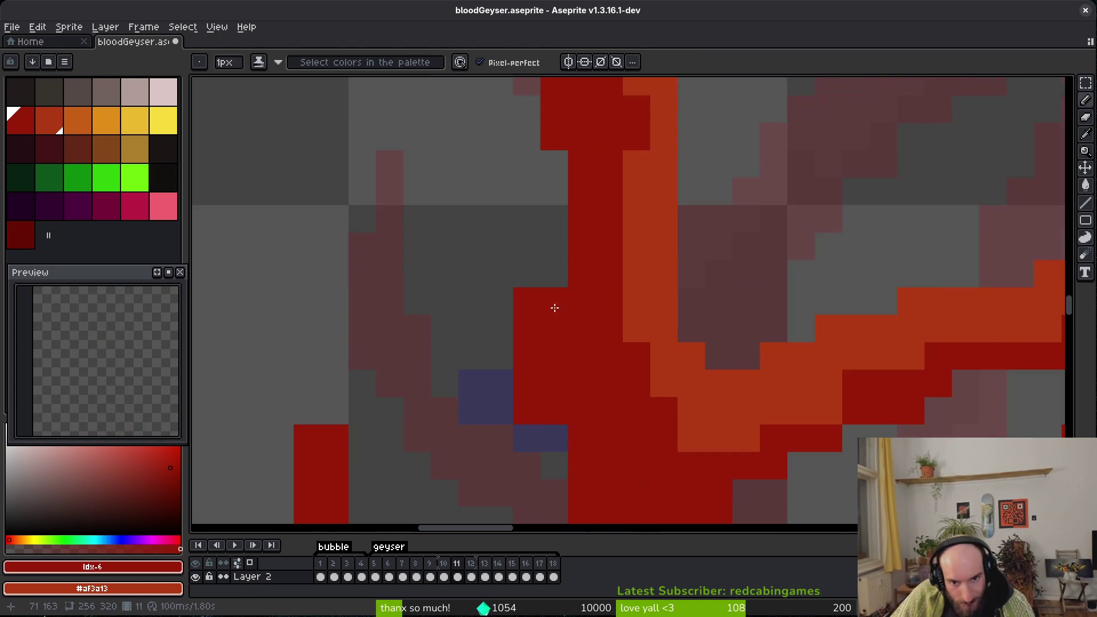
# Erase a stray column of red pixels and other stray red pixels around the geyser strokes.
pyautogui.press('e')
pyautogui.moveTo(523, 171); pyautogui.dragTo(522, 348)
pyautogui.moveTo(633, 455); pyautogui.dragTo(576, 341)
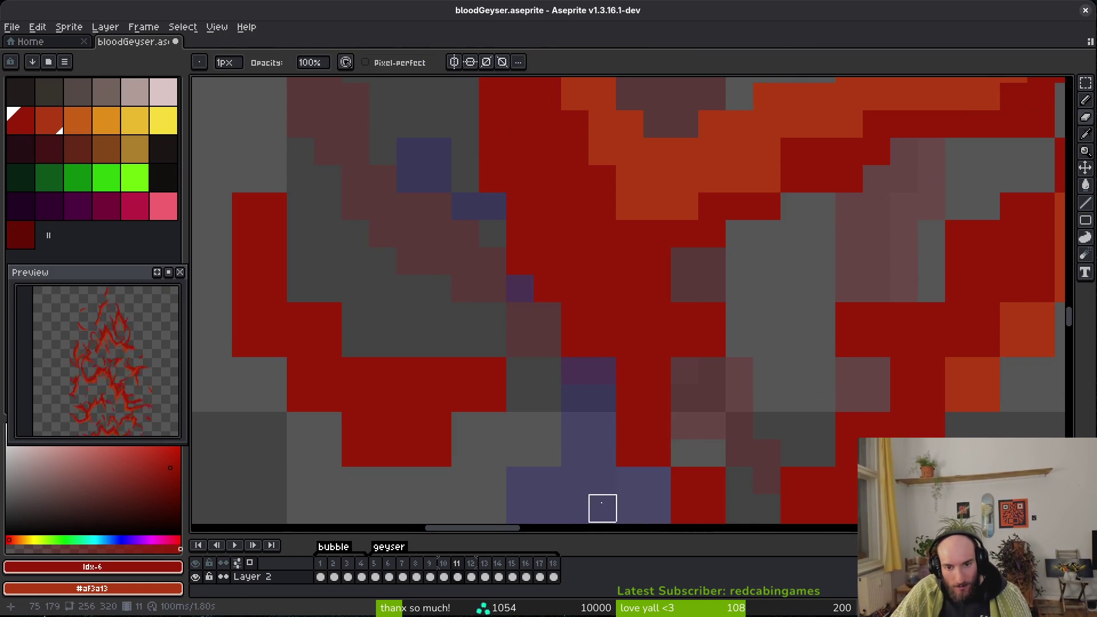
pyautogui.moveTo(602, 454); pyautogui.dragTo(582, 404)
pyautogui.moveTo(665, 239)
pyautogui.mouseDown()
pyautogui.moveTo(637, 321)
pyautogui.moveTo(615, 274)
pyautogui.mouseUp()
pyautogui.moveTo(645, 383); pyautogui.dragTo(645, 439)
pyautogui.moveTo(564, 328); pyautogui.dragTo(563, 356)
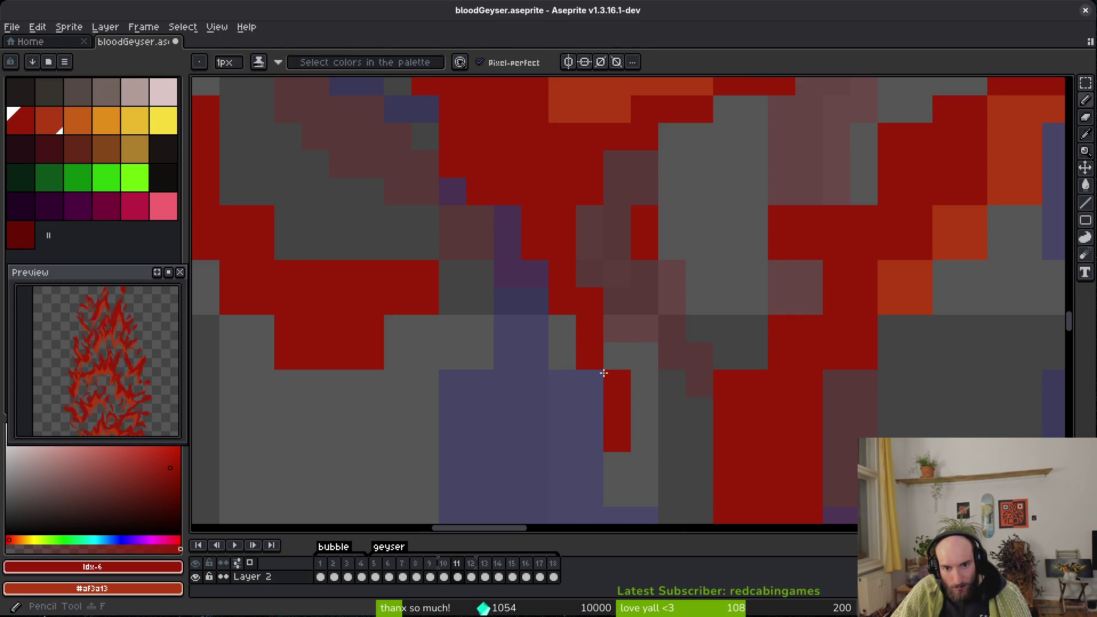
pyautogui.hscroll(3, 745, 335)
pyautogui.click(627, 229)
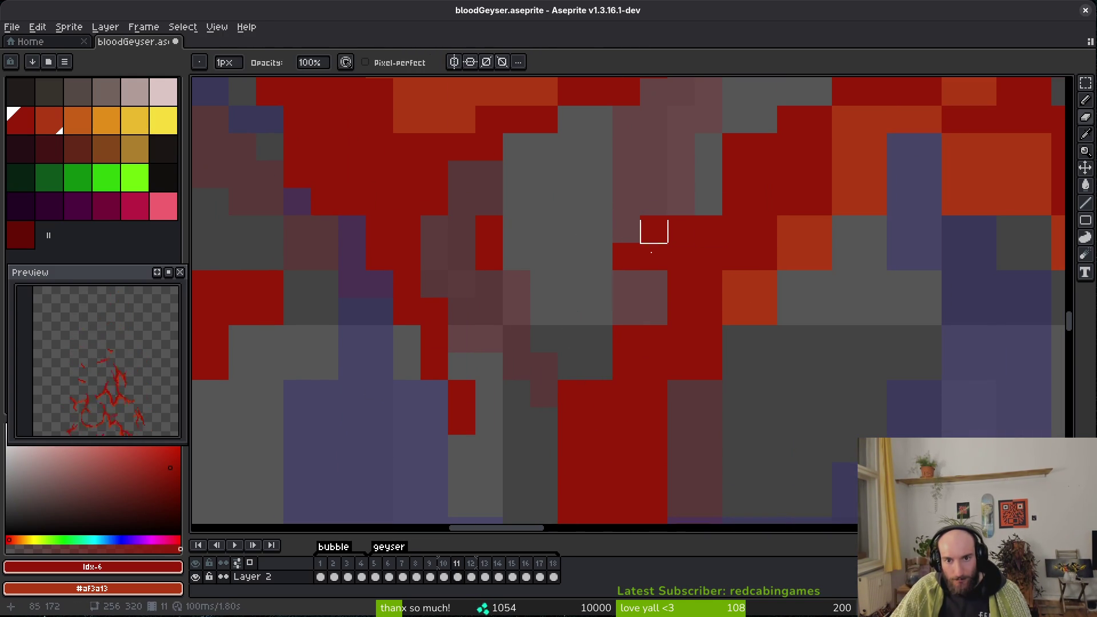
pyautogui.click(682, 284)
pyautogui.hscroll(3, 702, 340)
# With Shade ink and pixel-perfect on, paint an orange highlight along the diagonal stroke.
pyautogui.press('e')
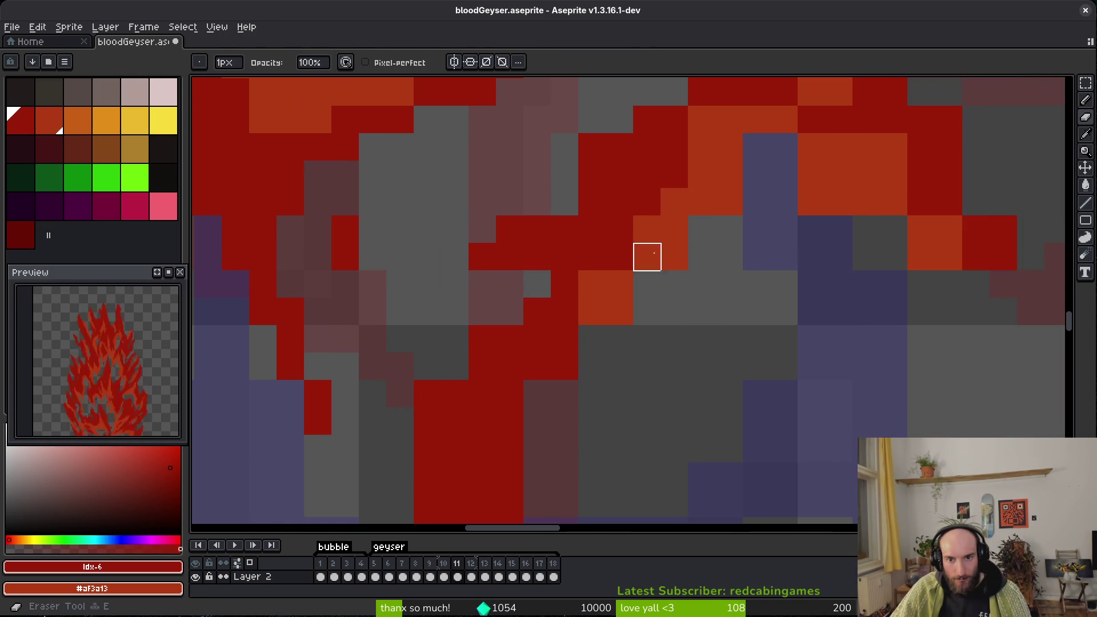
pyautogui.press('b')
pyautogui.moveTo(702, 229)
pyautogui.mouseDown()
pyautogui.moveTo(566, 345)
pyautogui.moveTo(511, 434)
pyautogui.moveTo(516, 392)
pyautogui.mouseUp()
pyautogui.scroll(2, 661, 399)
pyautogui.hscroll(1, 662, 399)
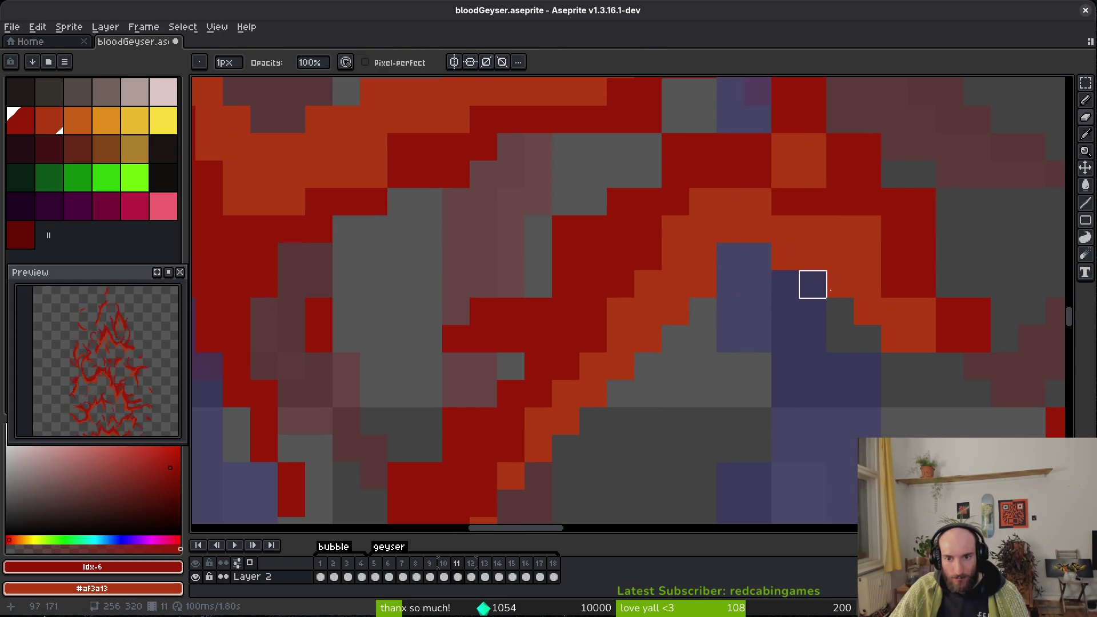
# Shade an orange highlight down the right-hand diagonal stroke and add dark-red pixels around it.
pyautogui.moveTo(784, 284); pyautogui.dragTo(607, 293)
pyautogui.moveTo(722, 285)
pyautogui.mouseDown()
pyautogui.moveTo(797, 368)
pyautogui.moveTo(747, 350)
pyautogui.mouseUp()
pyautogui.moveTo(772, 291); pyautogui.dragTo(771, 266)
pyautogui.scroll(-3, 762, 384)
pyautogui.scroll(3, 762, 343)
pyautogui.moveTo(762, 314)
pyautogui.mouseDown()
pyautogui.moveTo(680, 326)
pyautogui.moveTo(682, 357)
pyautogui.mouseUp()
pyautogui.click(768, 349)
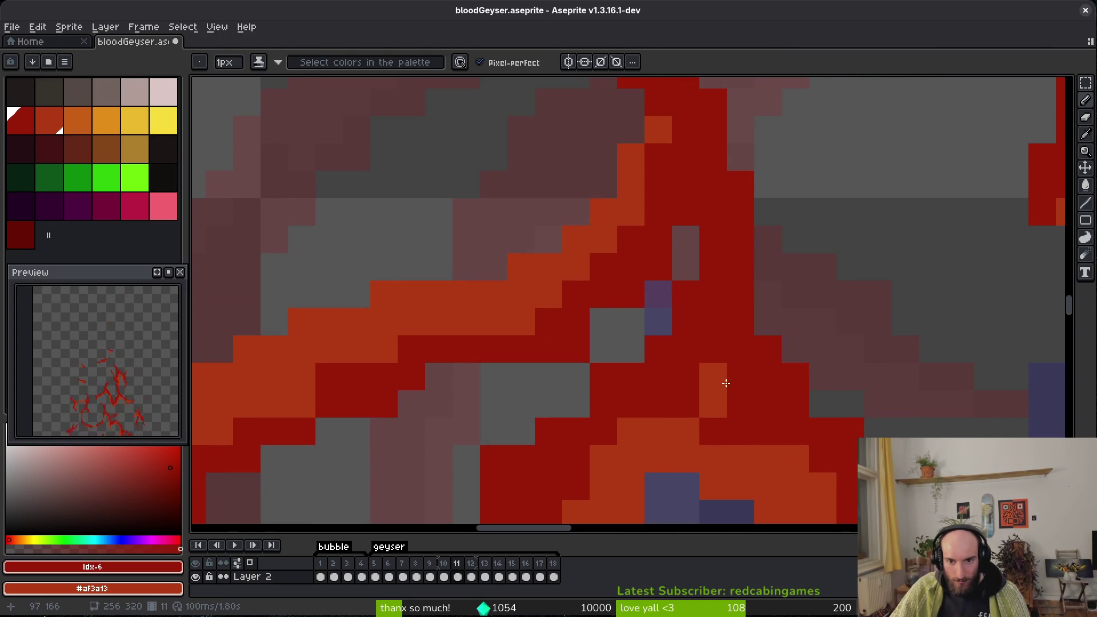
pyautogui.scroll(-5, 799, 414)
pyautogui.scroll(3, 804, 448)
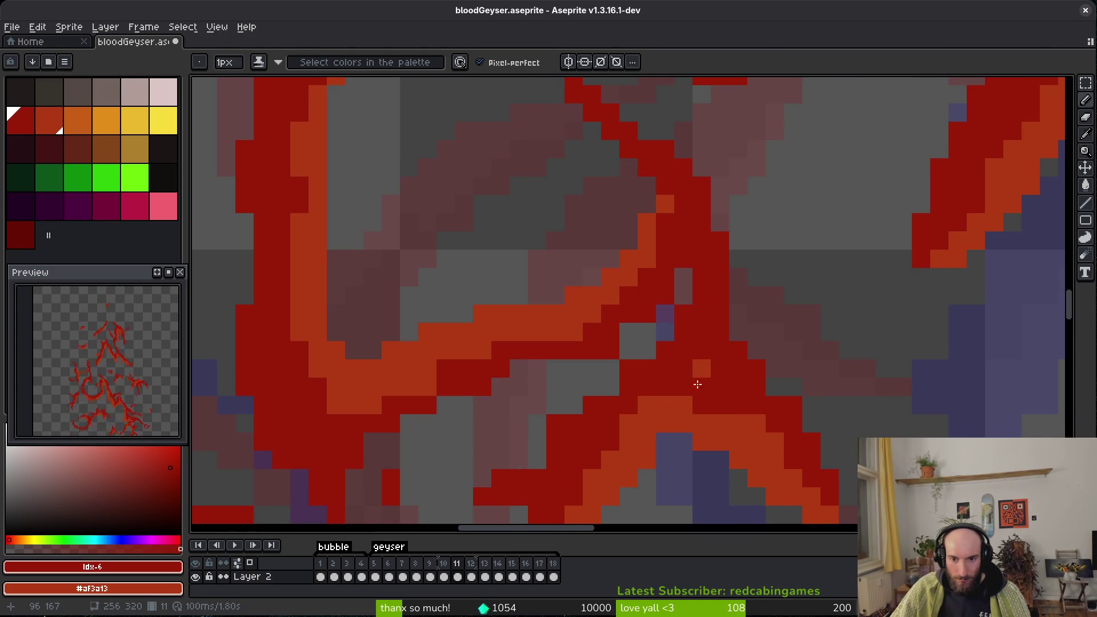
pyautogui.scroll(-4, 715, 356)
pyautogui.scroll(3, 757, 452)
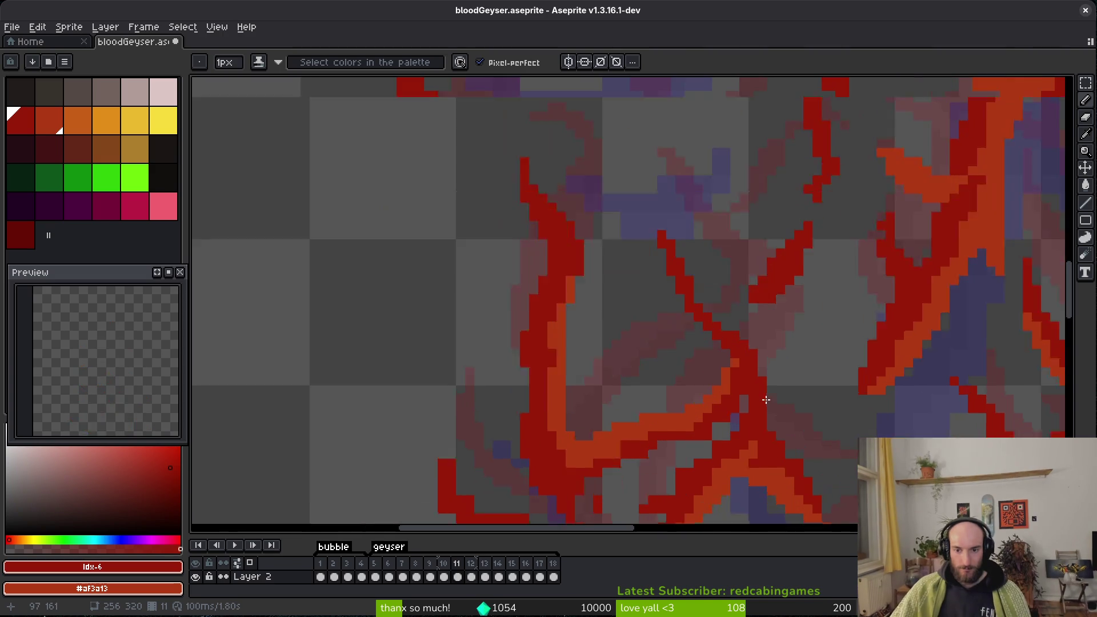
# Erase stray red pixels beside the stroke, thicken it with red, and clear the neighbouring column.
pyautogui.scroll(-3, 787, 459)
pyautogui.scroll(3, 779, 447)
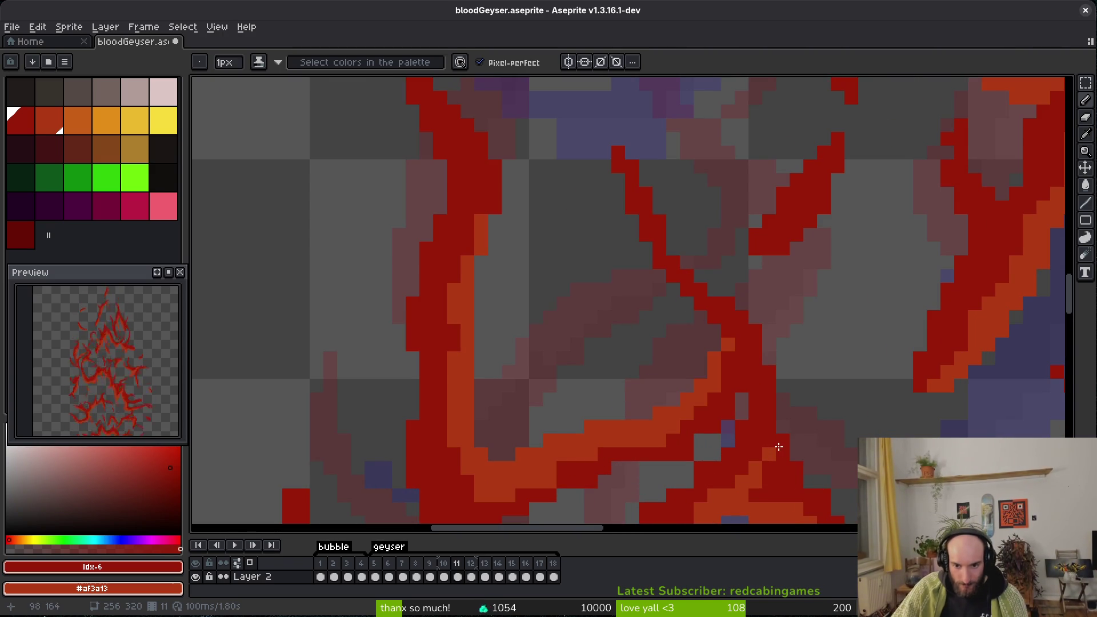
pyautogui.scroll(-3, 783, 442)
pyautogui.scroll(3, 698, 397)
pyautogui.press('e')
pyautogui.moveTo(675, 195); pyautogui.dragTo(592, 277)
pyautogui.click(633, 194)
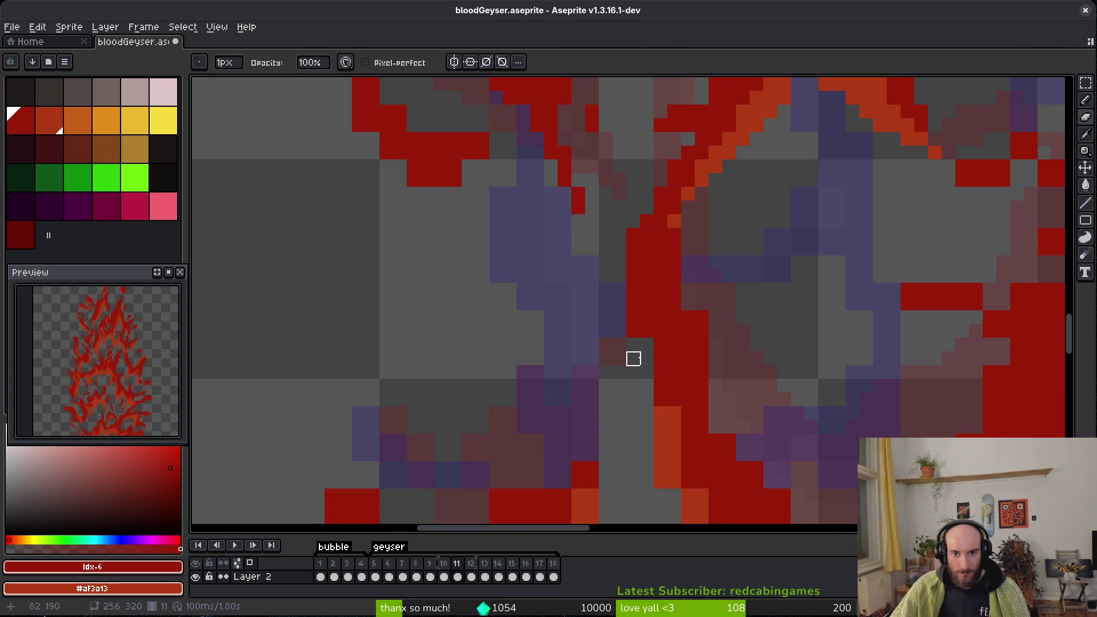
pyautogui.press('b')
pyautogui.moveTo(647, 345); pyautogui.dragTo(646, 372)
pyautogui.press('e')
pyautogui.moveTo(688, 316); pyautogui.dragTo(688, 370)
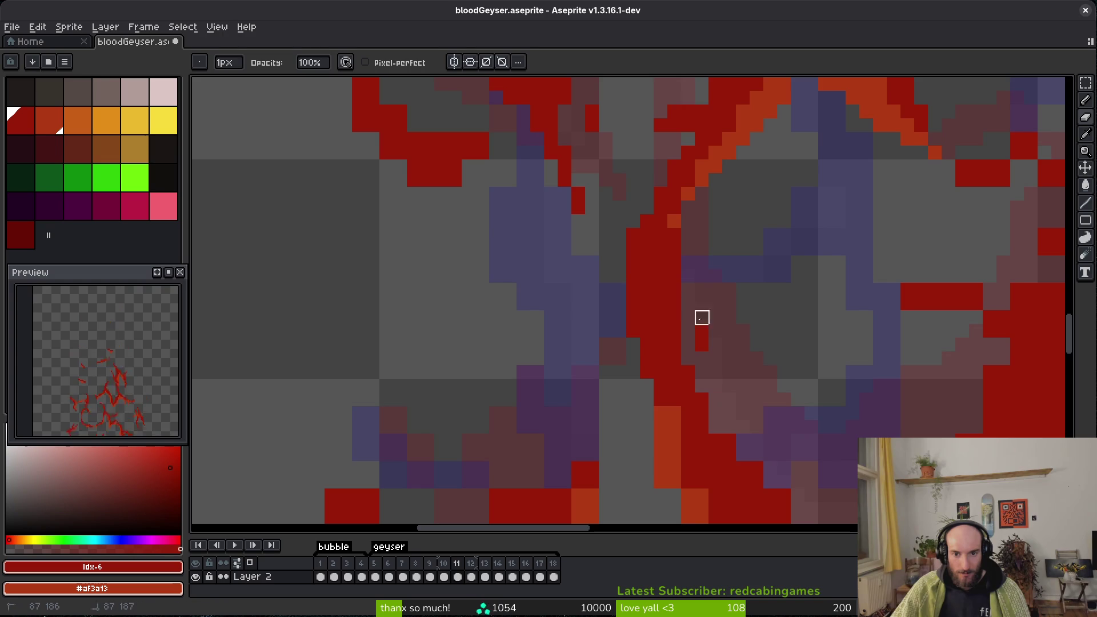
# Pan and zoom around frame 11 to inspect the upper-left and lower-right stroke edges.
pyautogui.moveTo(703, 324); pyautogui.dragTo(645, 277)
pyautogui.press('b')
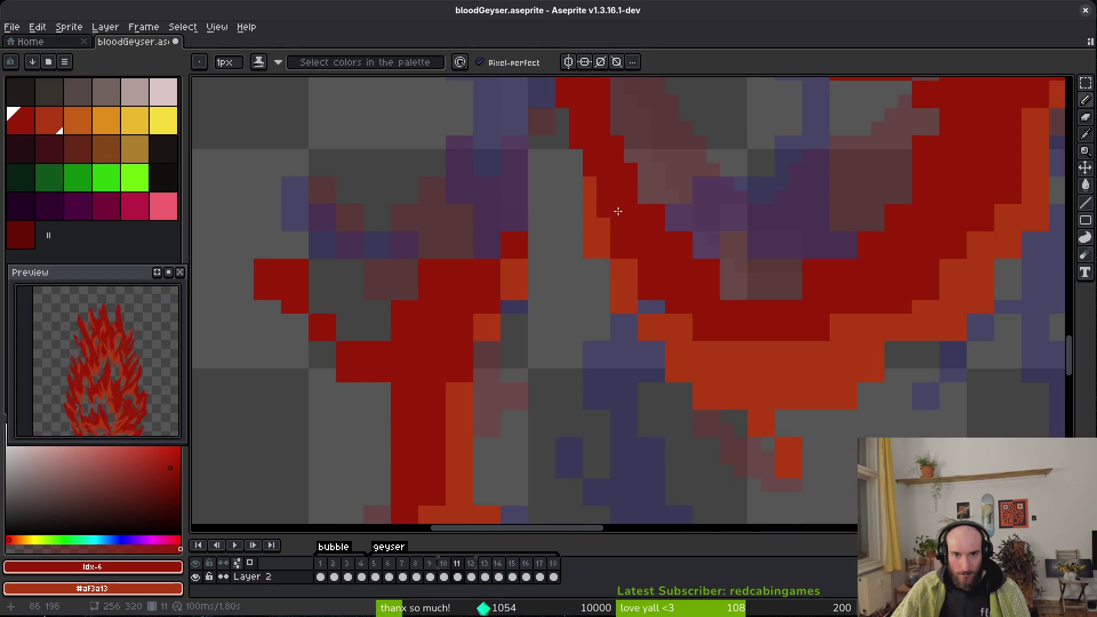
pyautogui.scroll(3, 607, 203)
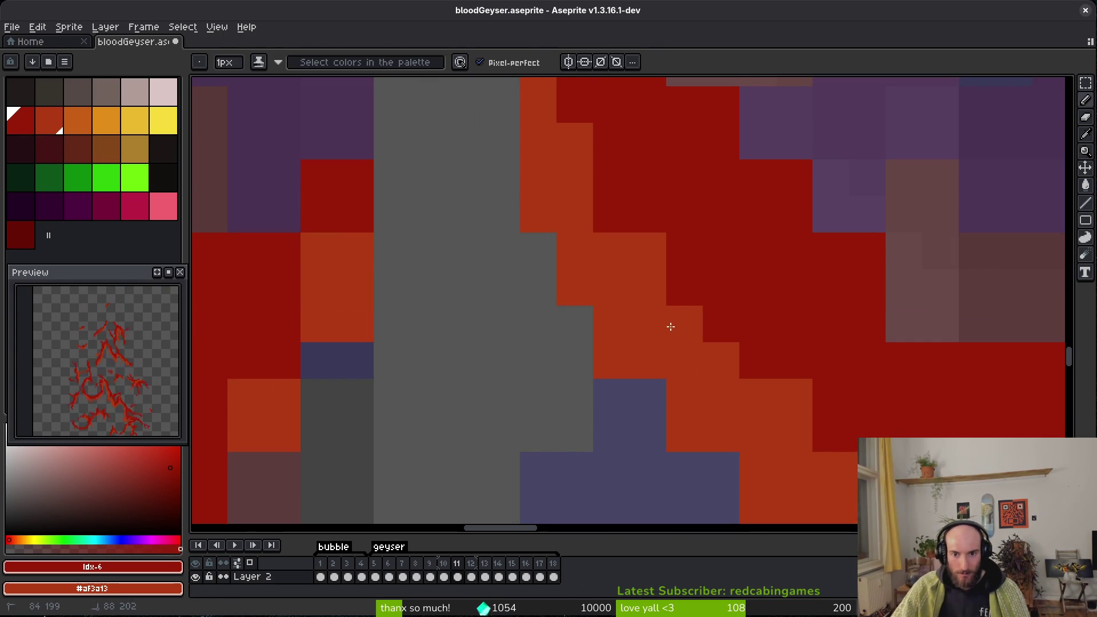
pyautogui.moveTo(728, 397); pyautogui.dragTo(543, 286)
pyautogui.scroll(-3, 644, 438)
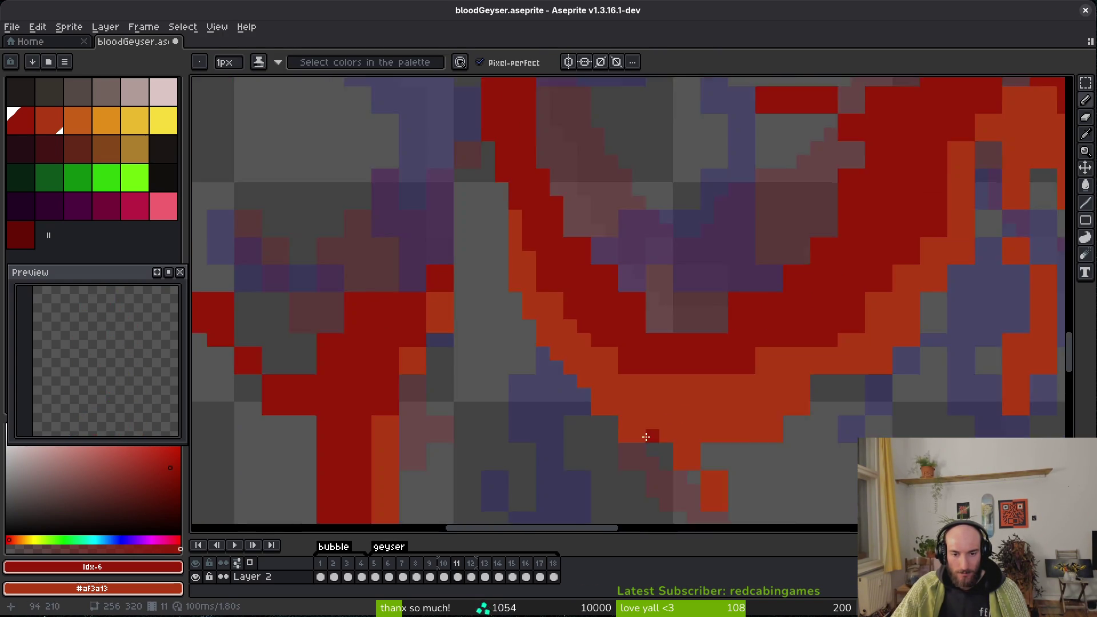
pyautogui.scroll(2, 581, 348)
pyautogui.scroll(-1, 600, 343)
pyautogui.scroll(1, 657, 337)
pyautogui.press('e')
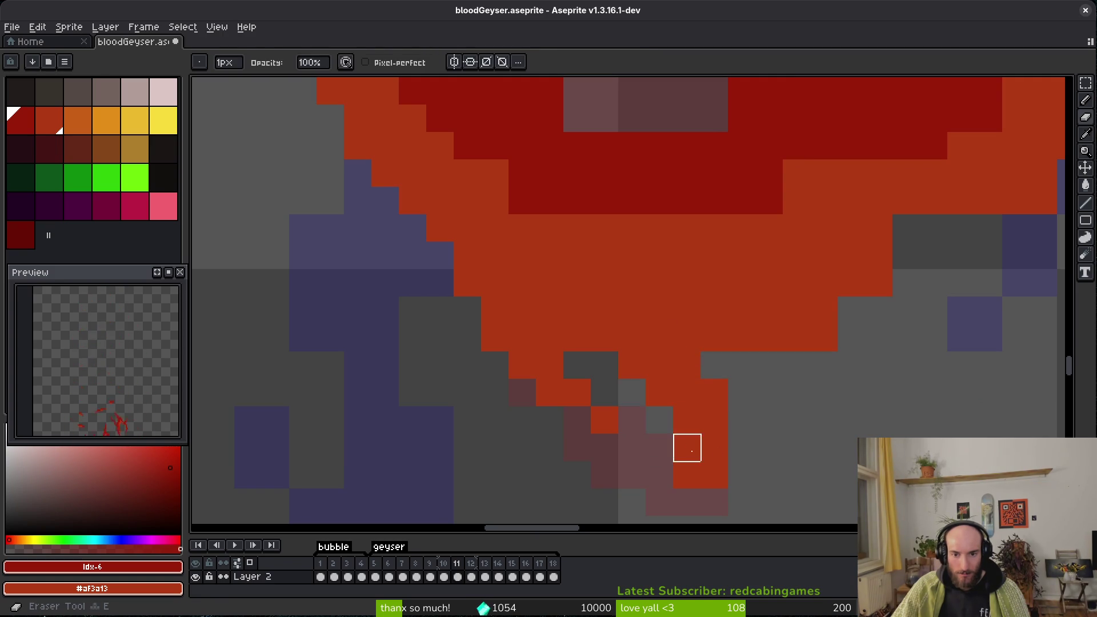
pyautogui.scroll(-1, 767, 448)
pyautogui.scroll(1, 767, 448)
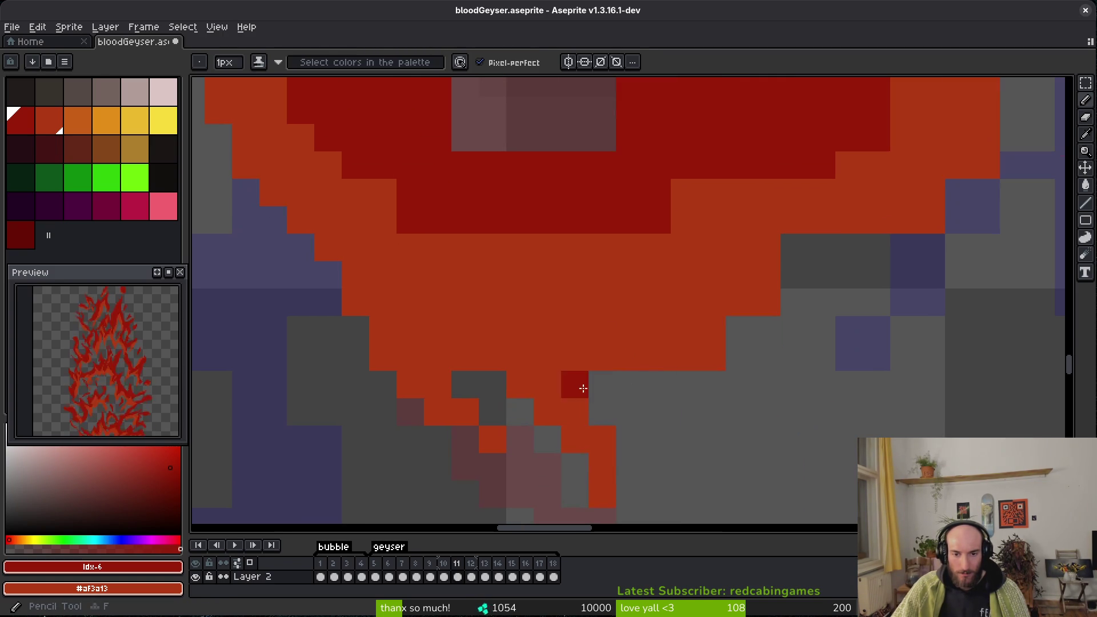
pyautogui.press('b')
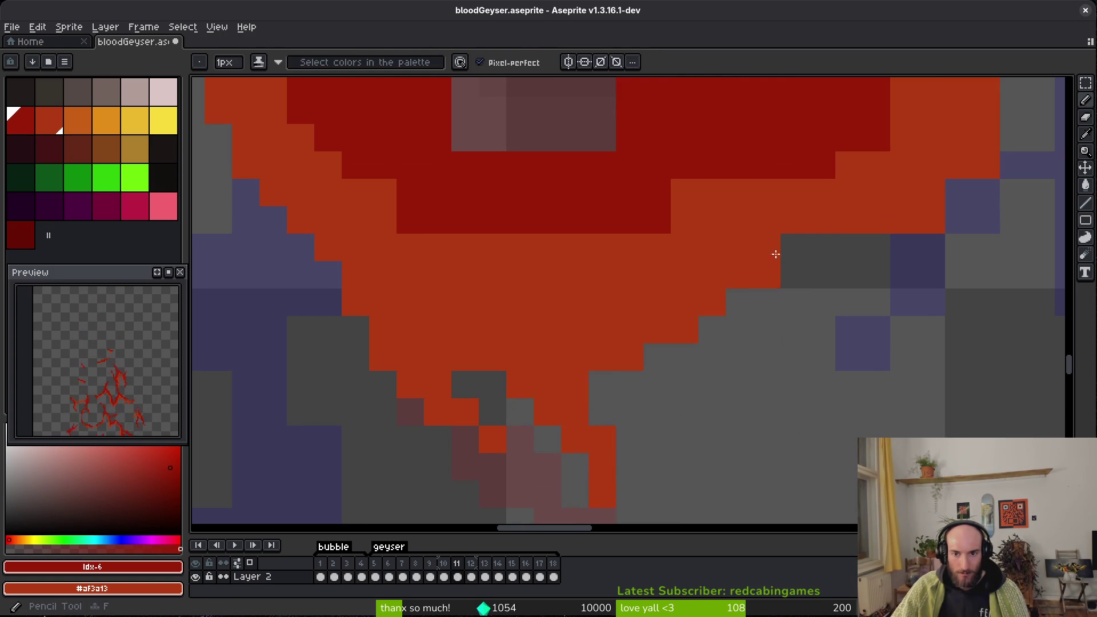
pyautogui.scroll(1, 672, 405)
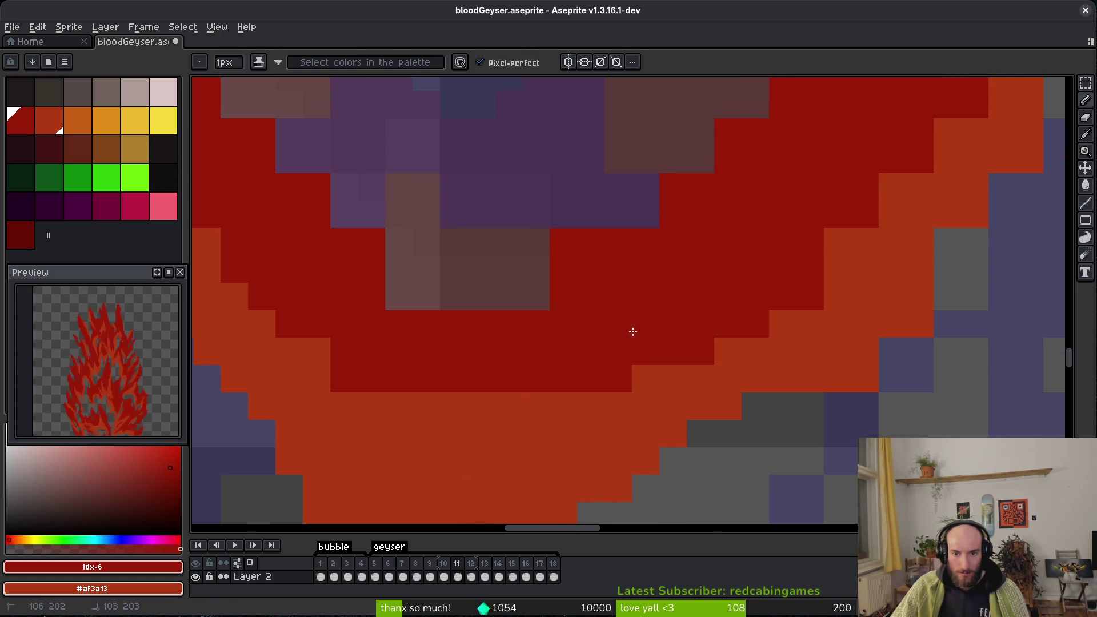
pyautogui.moveTo(641, 347); pyautogui.dragTo(670, 464)
pyautogui.press('e')
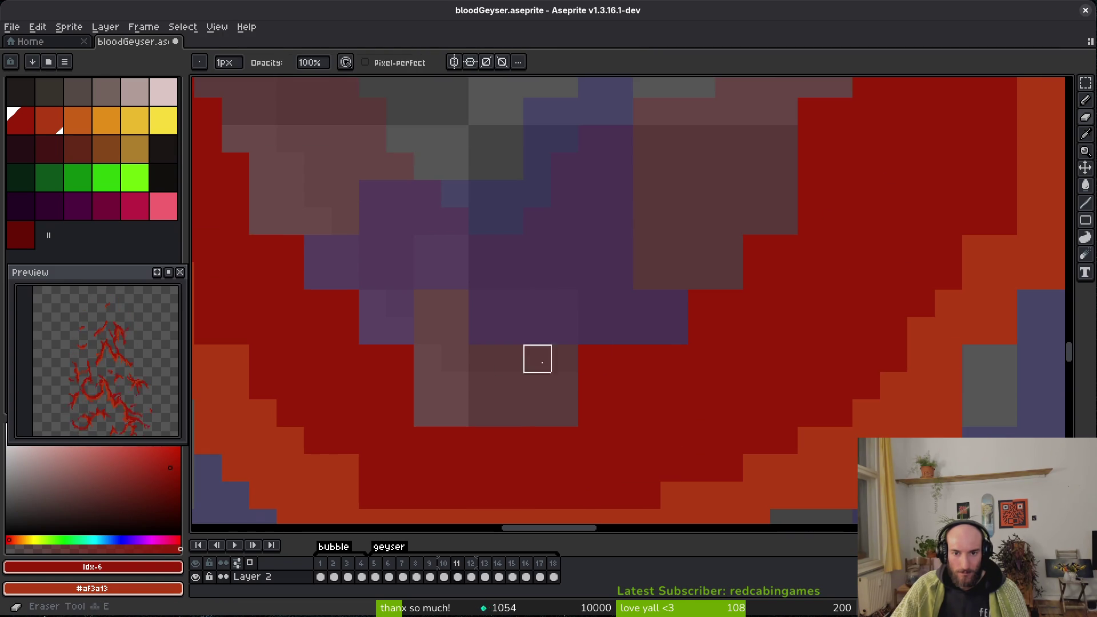
pyautogui.moveTo(621, 331)
pyautogui.mouseDown()
pyautogui.moveTo(634, 377)
pyautogui.moveTo(851, 432)
pyautogui.moveTo(872, 403)
pyautogui.mouseUp()
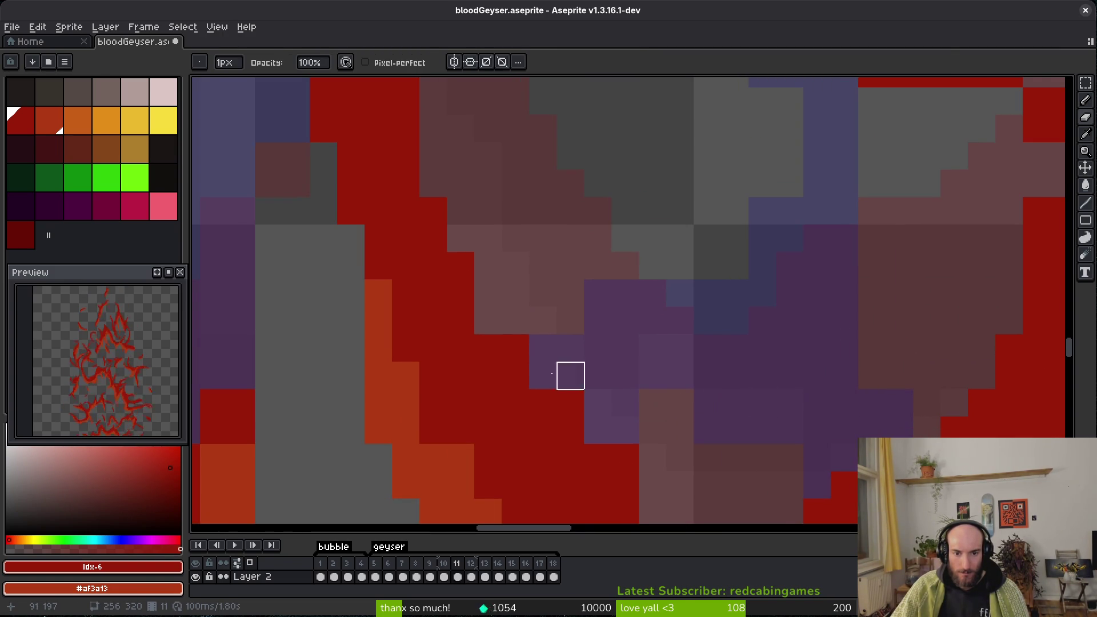
pyautogui.moveTo(653, 456); pyautogui.dragTo(612, 372)
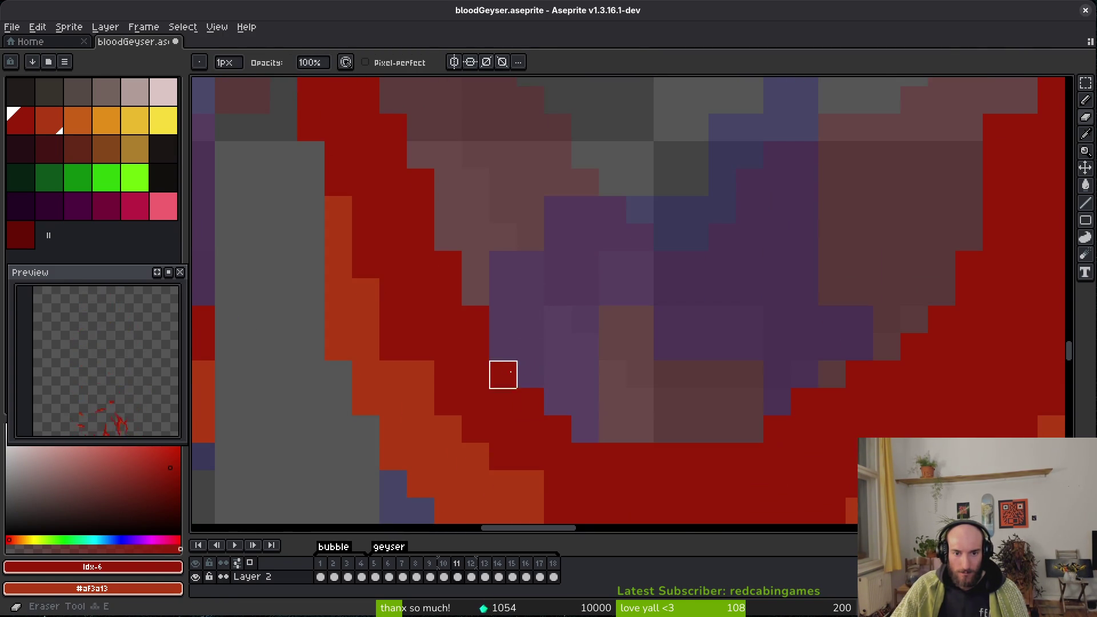
# Break up the solid red block's edge and add red pixels at its right and lower-right edges.
pyautogui.press('b')
pyautogui.hscroll(5, 784, 373)
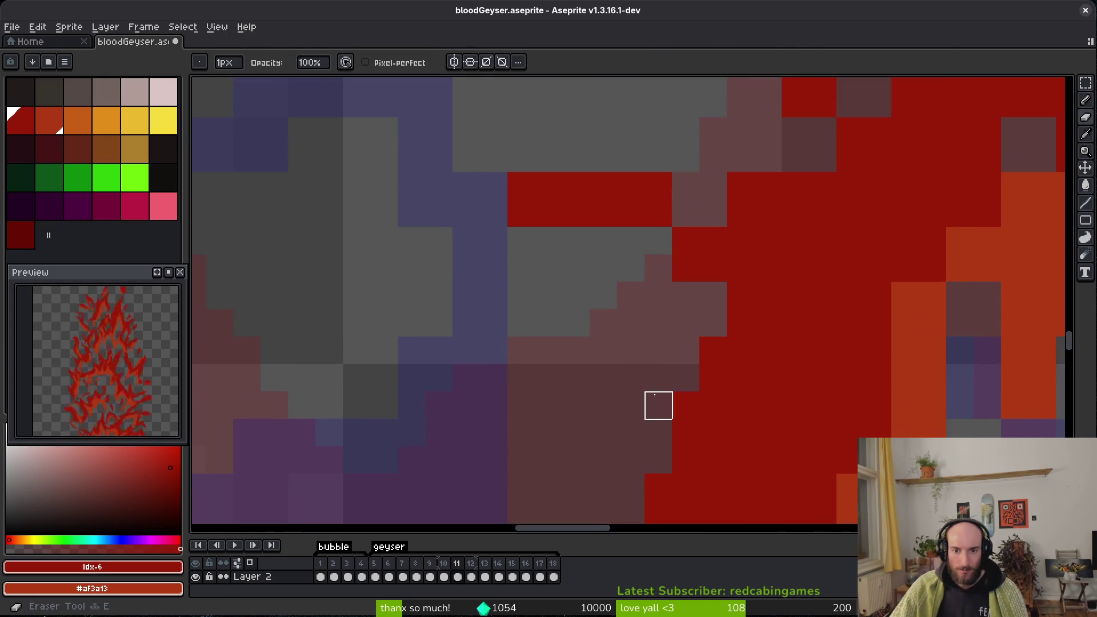
pyautogui.scroll(1, 657, 404)
pyautogui.moveTo(688, 313)
pyautogui.mouseDown()
pyautogui.moveTo(528, 207)
pyautogui.moveTo(611, 262)
pyautogui.mouseUp()
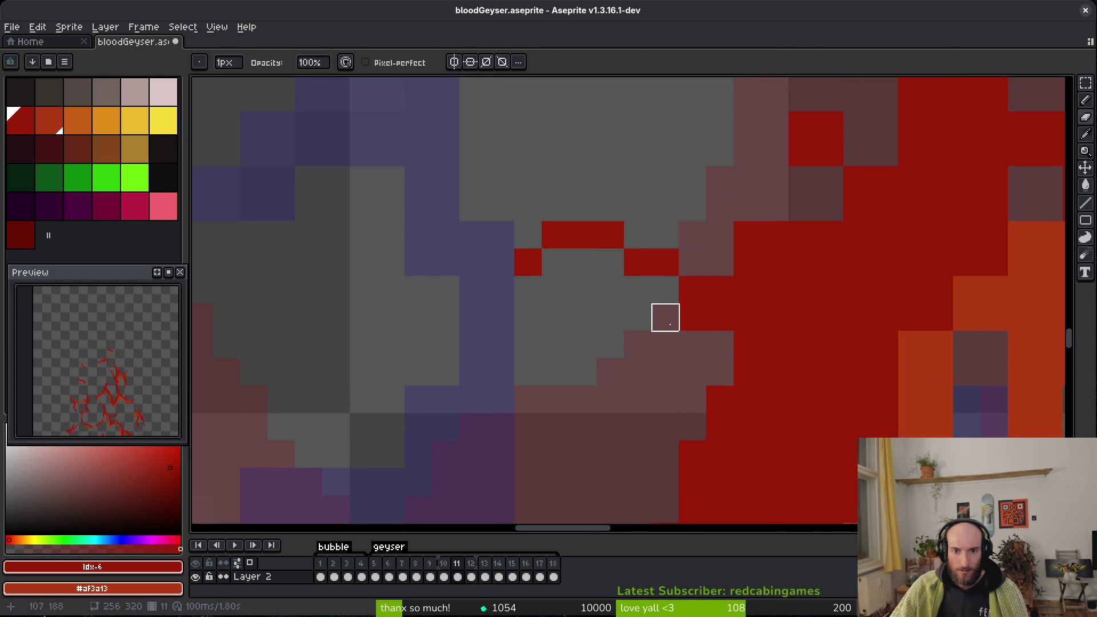
pyautogui.press('b')
pyautogui.click(693, 262)
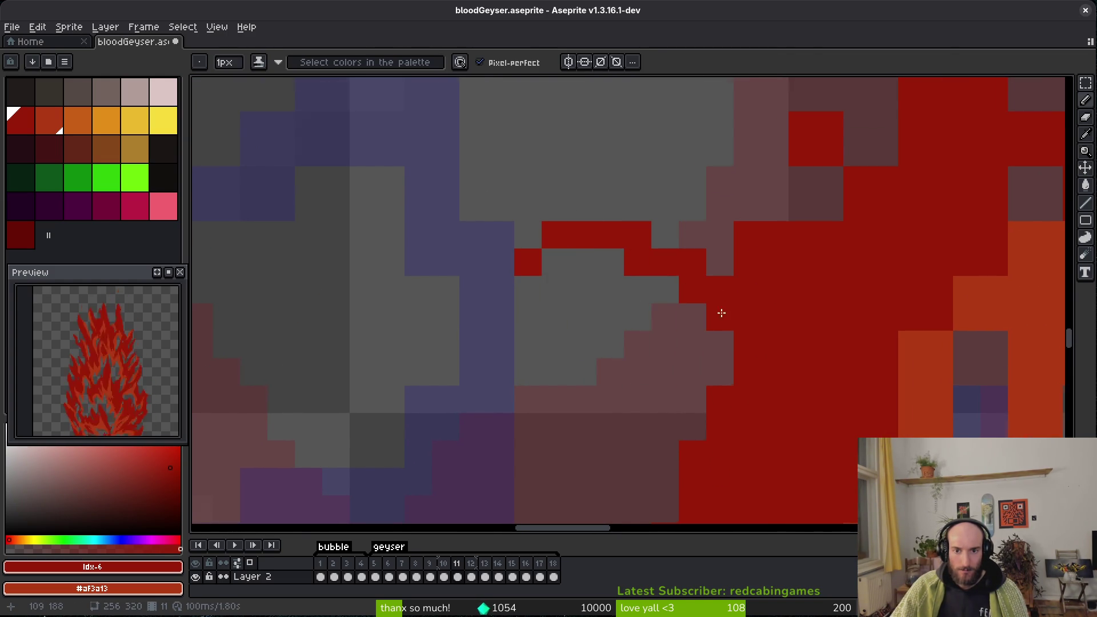
pyautogui.scroll(1, 723, 306)
pyautogui.hscroll(1, 722, 307)
pyautogui.click(667, 418)
pyautogui.press('e')
pyautogui.scroll(1, 691, 287)
pyautogui.hscroll(1, 691, 287)
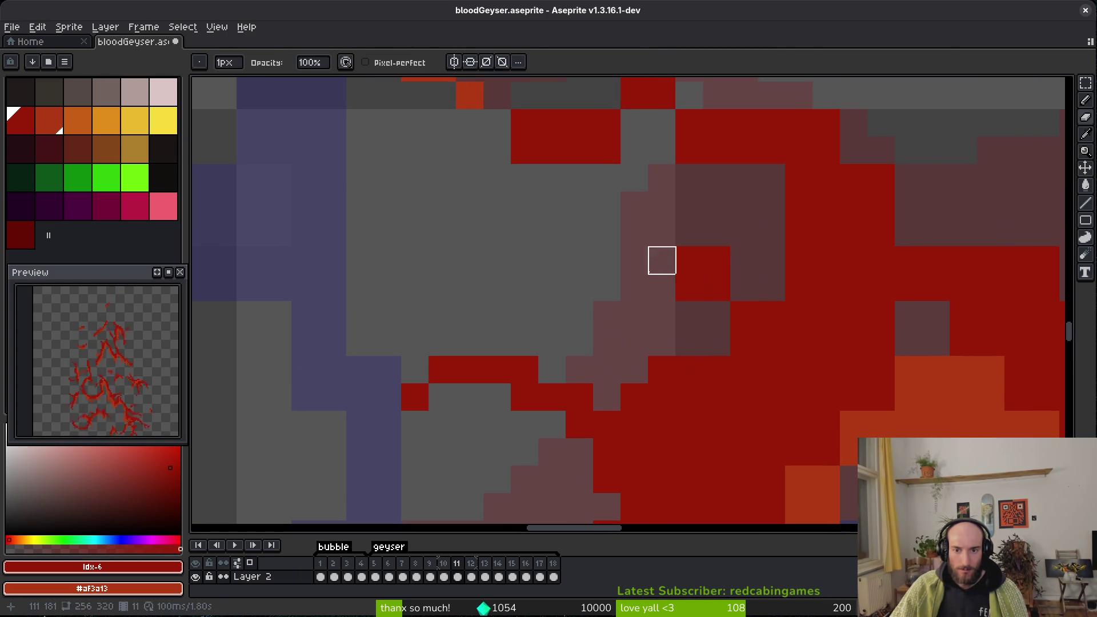
# Erase stray red pixels and add red pixels along the stroke edge and a three-pixel row.
pyautogui.scroll(2, 706, 457)
pyautogui.click(728, 433)
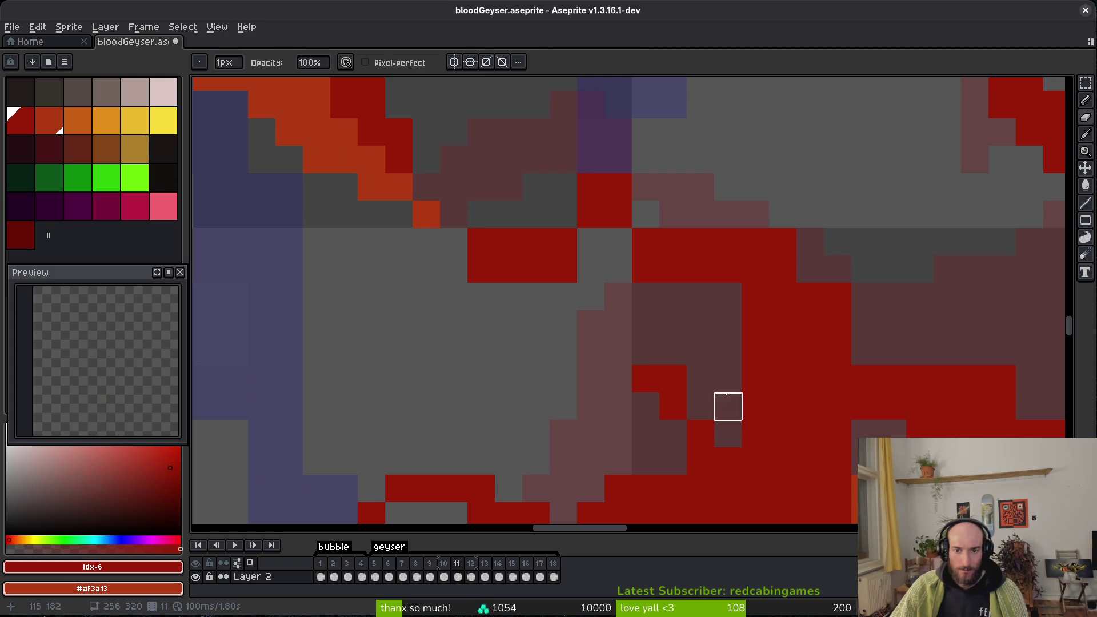
pyautogui.press('b')
pyautogui.moveTo(700, 297); pyautogui.dragTo(728, 324)
pyautogui.click(728, 352)
pyautogui.press('e')
pyautogui.moveTo(755, 242); pyautogui.dragTo(838, 297)
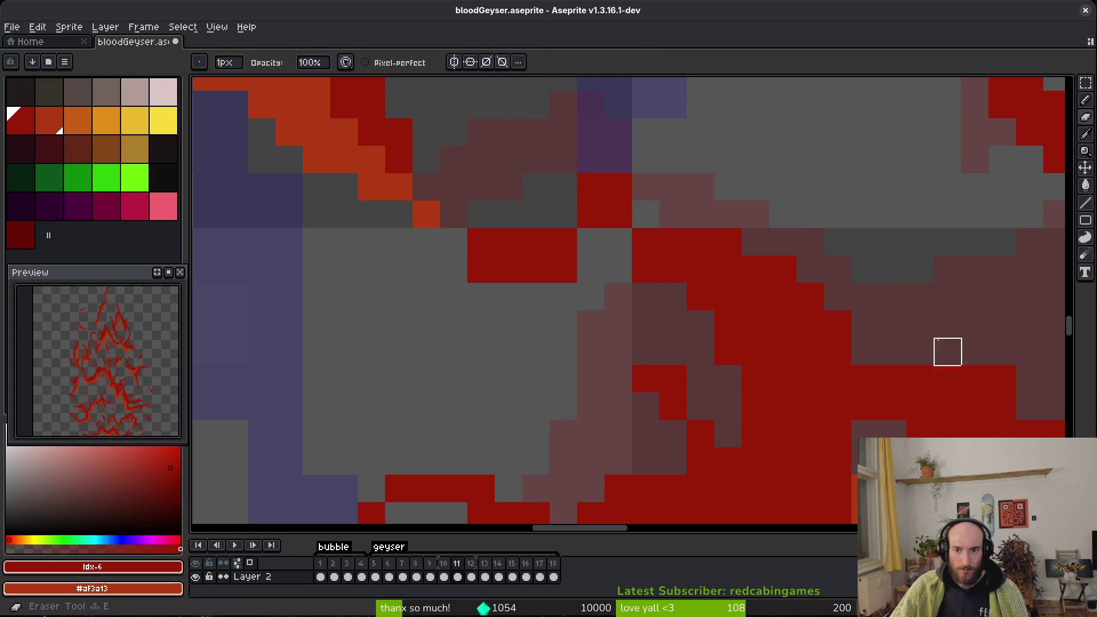
pyautogui.press('b')
pyautogui.moveTo(921, 351); pyautogui.dragTo(848, 360)
pyautogui.press('e')
pyautogui.press('b')
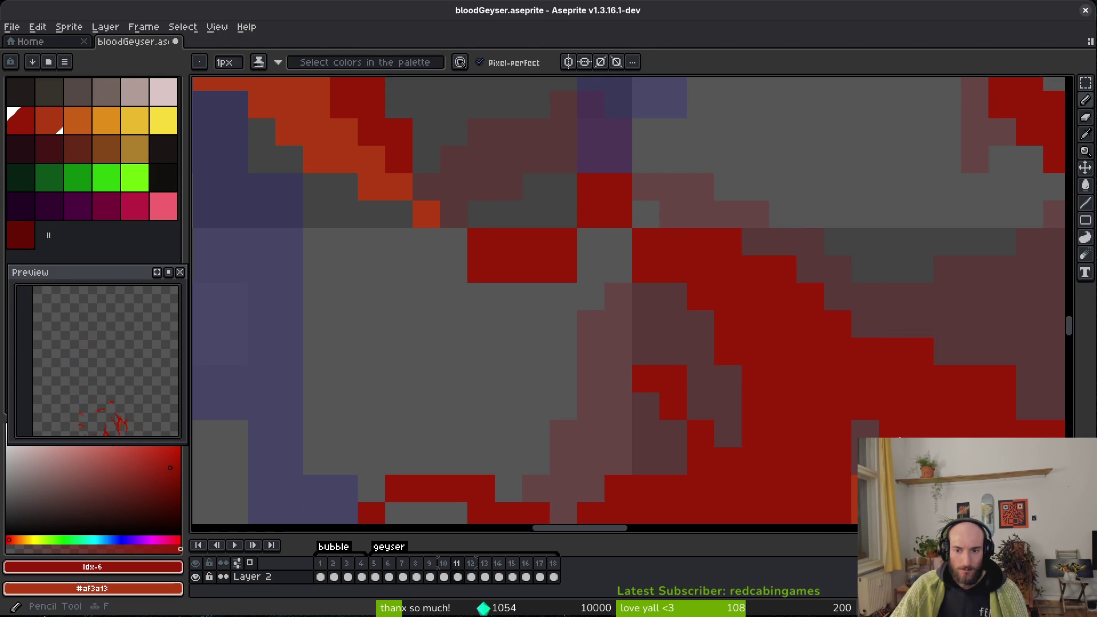
# Erase two more stray red pixels near the blood stroke.
pyautogui.scroll(1, 647, 284)
pyautogui.hscroll(-1, 647, 284)
pyautogui.press('e')
pyautogui.click(652, 332)
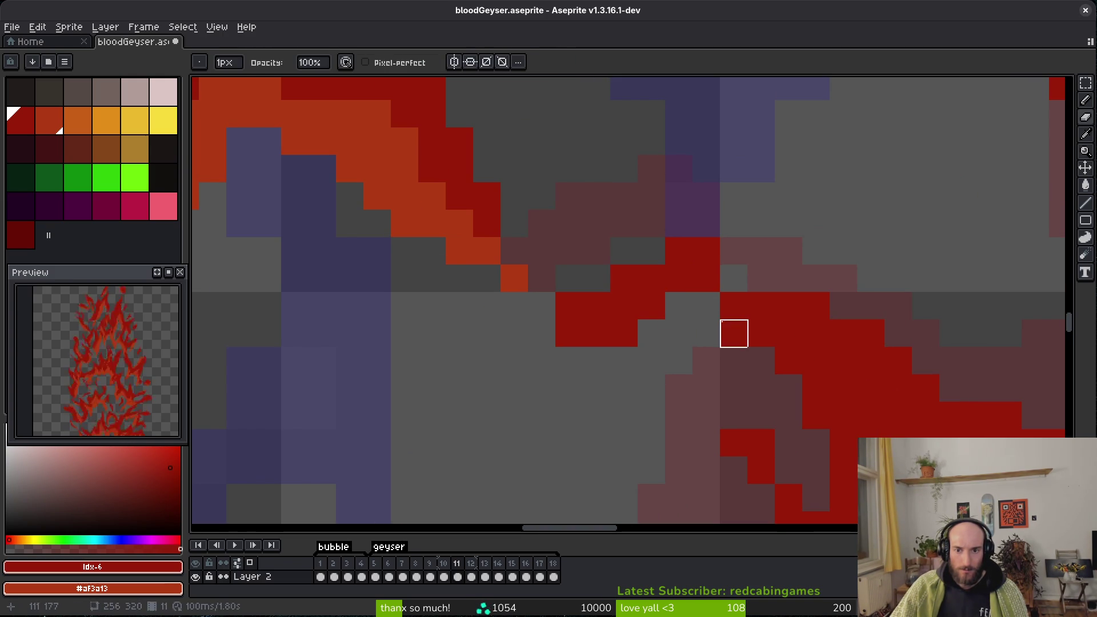
pyautogui.click(706, 251)
# Recolour a few scattered orange pixels and a short orange run to dark red.
pyautogui.scroll(-3, 787, 362)
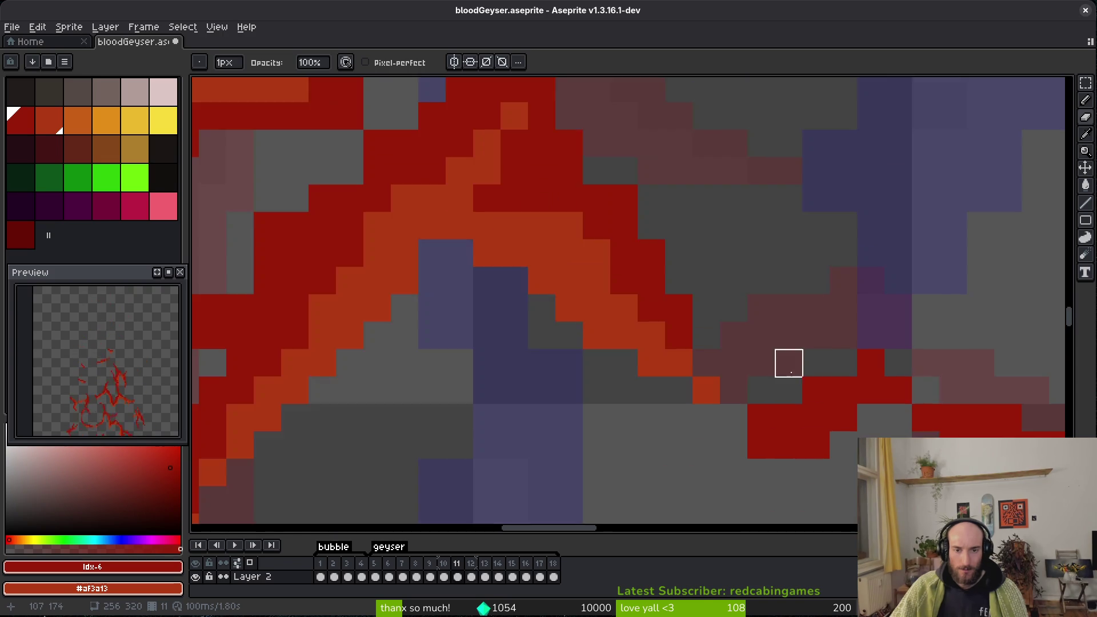
pyautogui.scroll(2, 680, 361)
pyautogui.moveTo(559, 272)
pyautogui.mouseDown()
pyautogui.moveTo(600, 316)
pyautogui.moveTo(434, 215)
pyautogui.mouseUp()
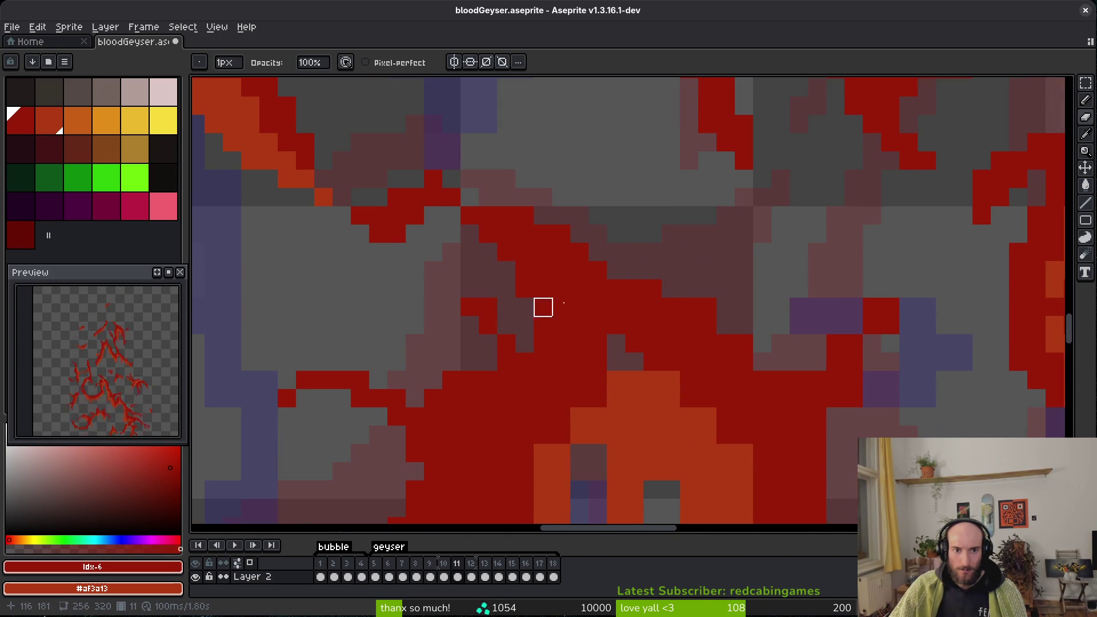
pyautogui.moveTo(525, 289); pyautogui.dragTo(450, 260)
pyautogui.press('f')
pyautogui.click(560, 353)
pyautogui.click(506, 390)
pyautogui.moveTo(466, 427)
pyautogui.mouseDown()
pyautogui.moveTo(482, 372)
pyautogui.moveTo(485, 407)
pyautogui.mouseUp()
pyautogui.click(574, 368)
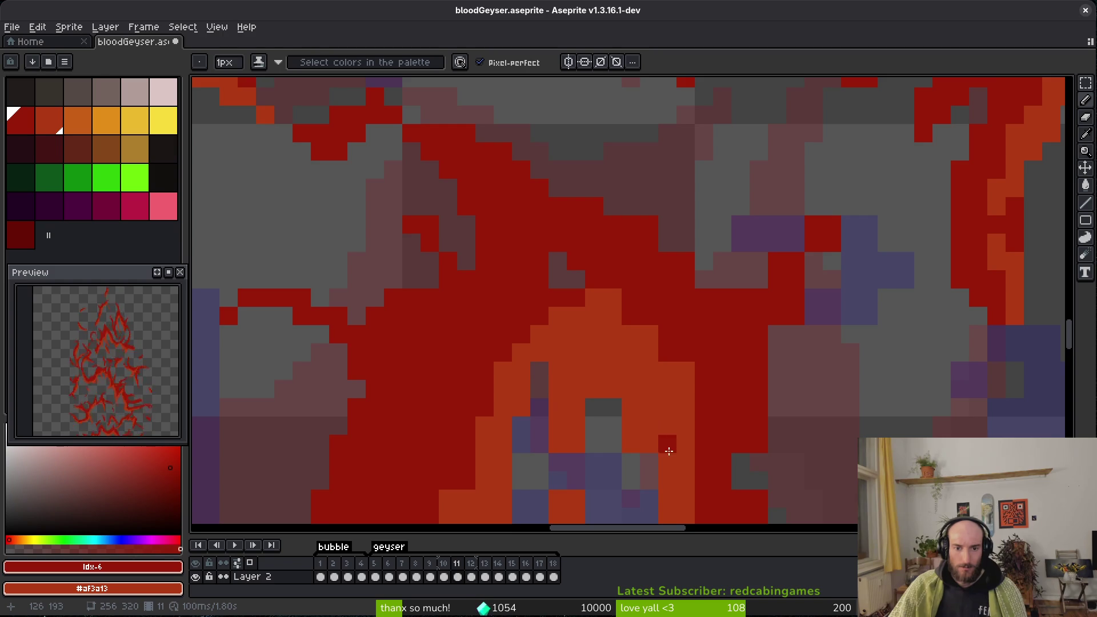
# Adjust the orange highlights, turning a short orange column dark red and adding orange highlight pixels.
pyautogui.scroll(2, 683, 314)
pyautogui.hotkey('ctrl', 'z')
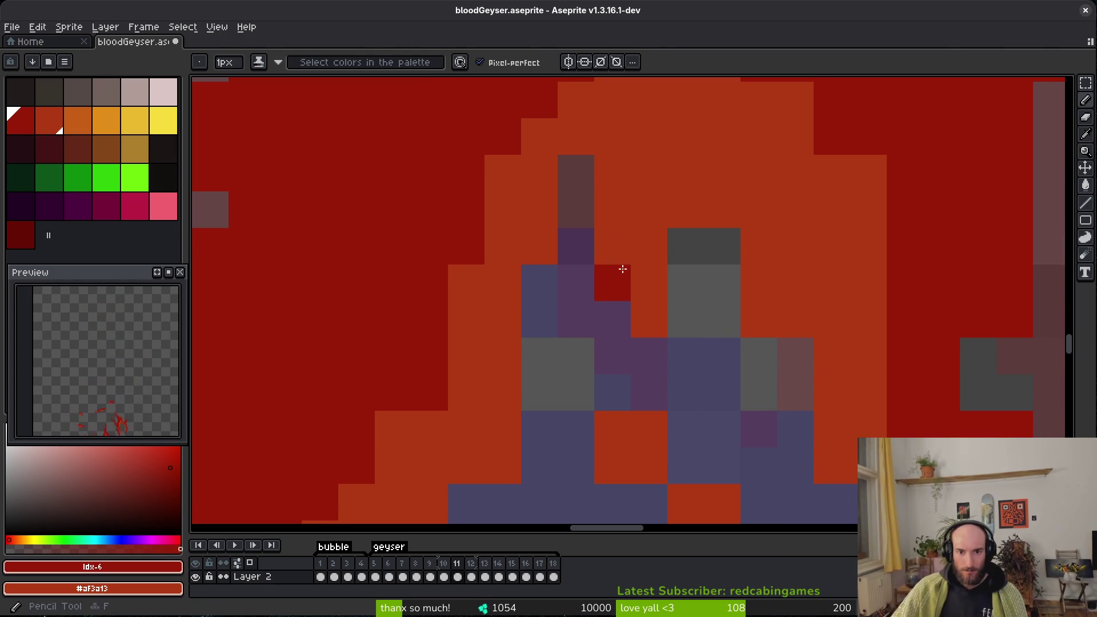
pyautogui.rightClick(686, 246)
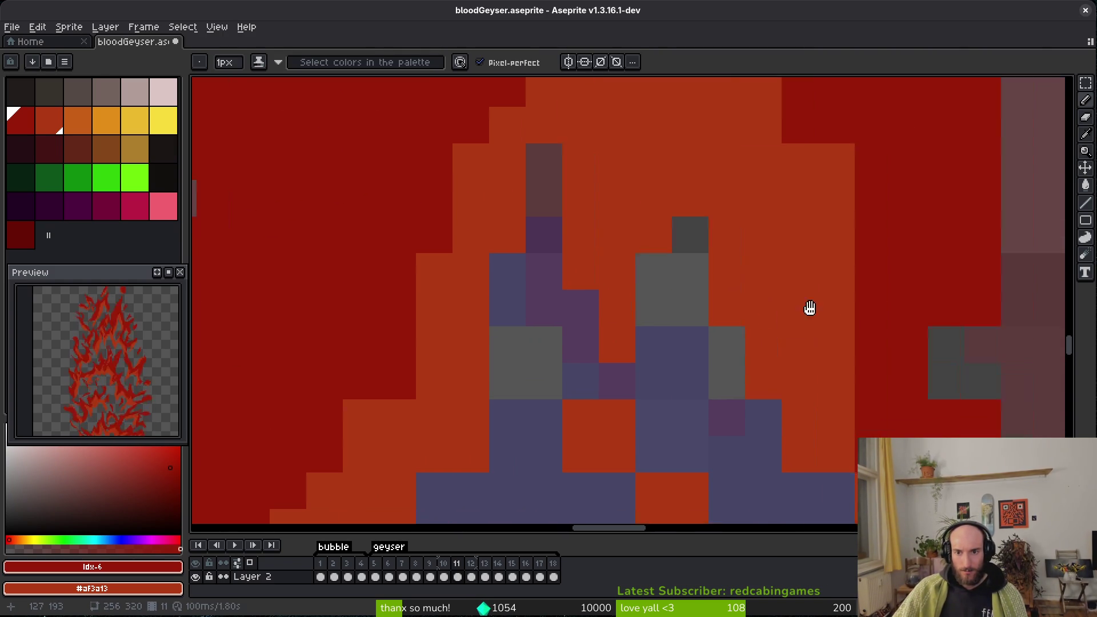
pyautogui.click(692, 121)
pyautogui.moveTo(765, 189); pyautogui.dragTo(760, 336)
pyautogui.click(764, 378)
pyautogui.scroll(-2, 781, 301)
pyautogui.click(808, 300)
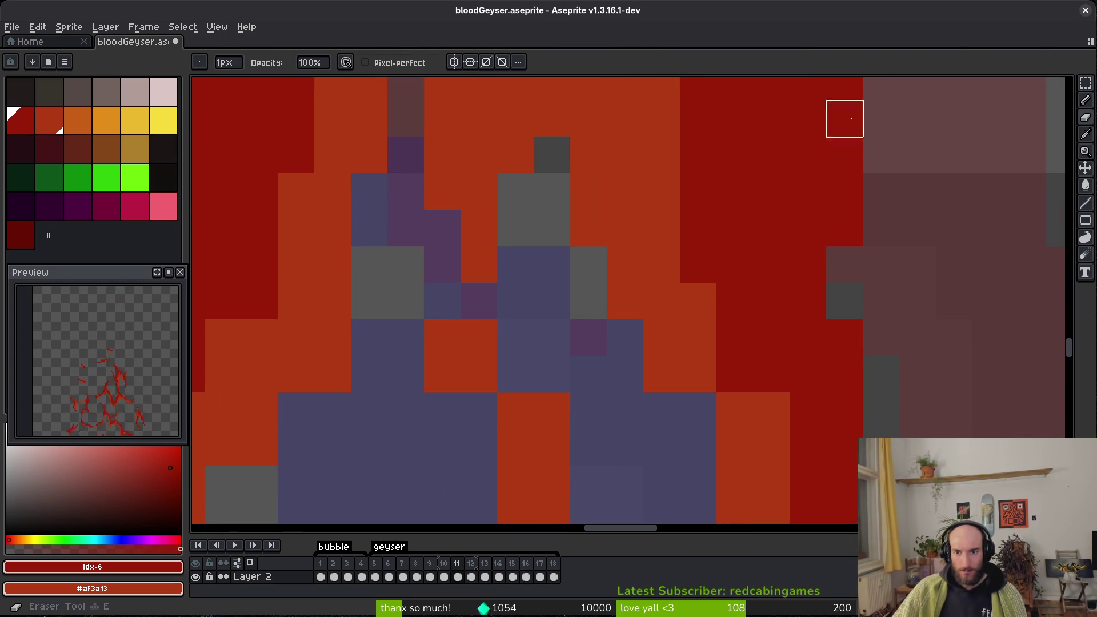
pyautogui.scroll(-2, 829, 172)
pyautogui.rightClick(672, 266)
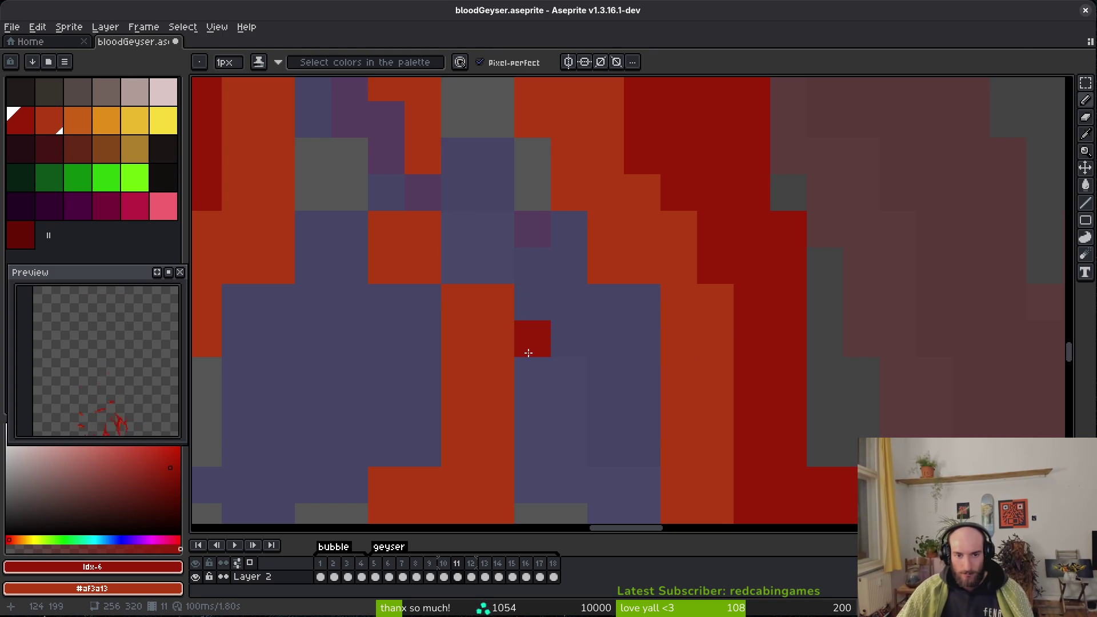
# Erase a few stray red pixels, then undo that erase.
pyautogui.press('e')
pyautogui.moveTo(455, 285)
pyautogui.mouseDown()
pyautogui.moveTo(453, 324)
pyautogui.moveTo(491, 323)
pyautogui.mouseUp()
pyautogui.hotkey('ctrl', 'z')
pyautogui.hotkey('ctrl', 'z')
pyautogui.hotkey('ctrl', 'z')
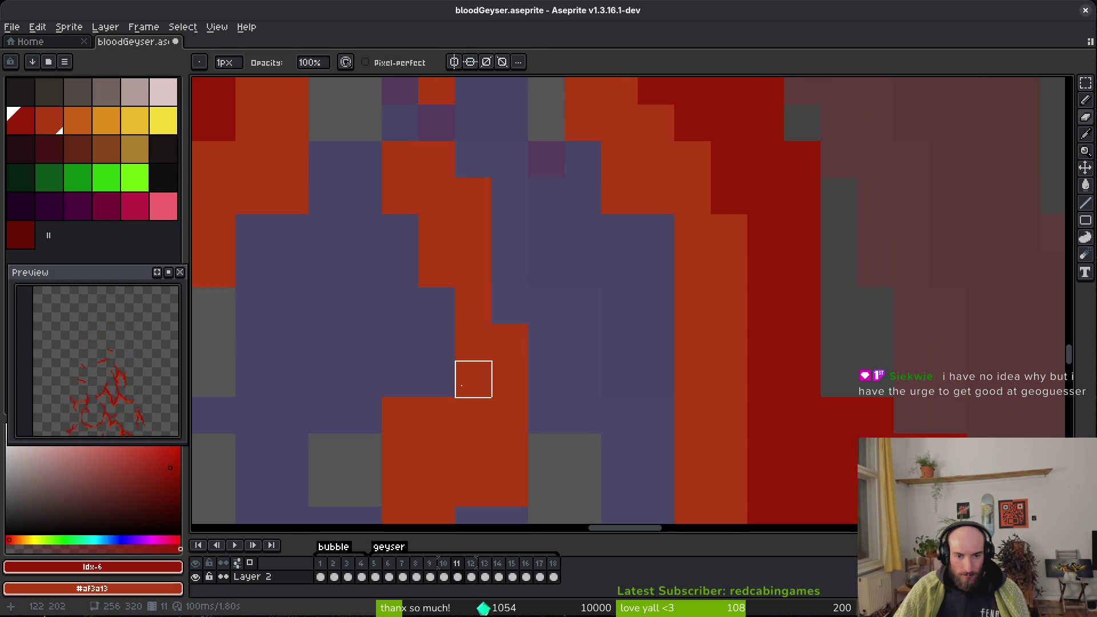
pyautogui.scroll(1, 539, 417)
pyautogui.scroll(-3, 596, 485)
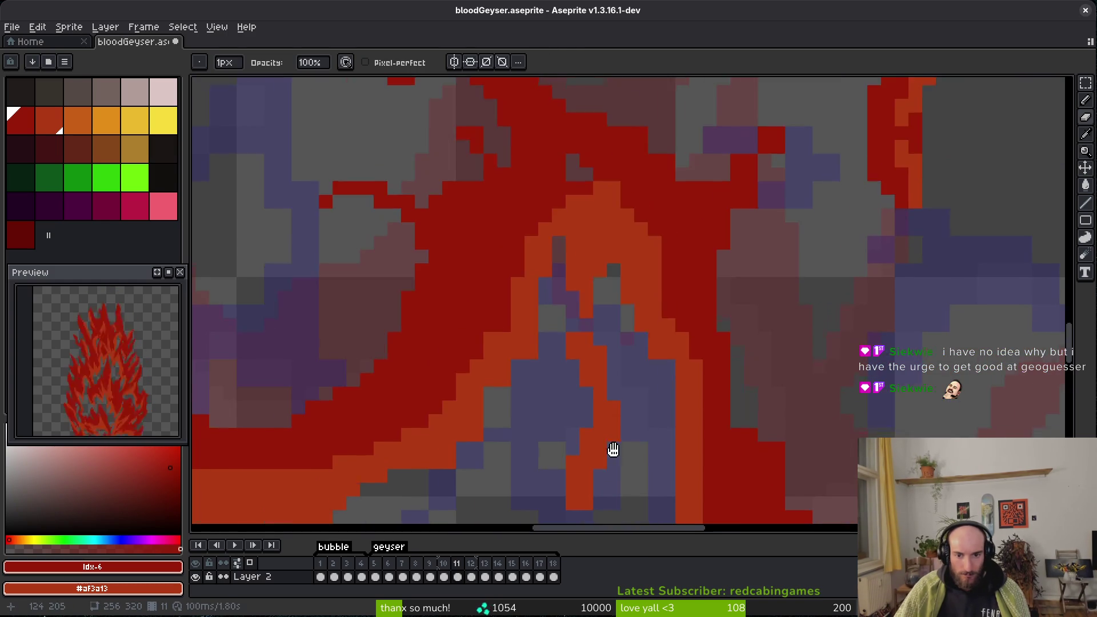
pyautogui.scroll(2, 627, 478)
# Save the sprite file.
pyautogui.press('b')
pyautogui.hotkey('ctrl', 's')
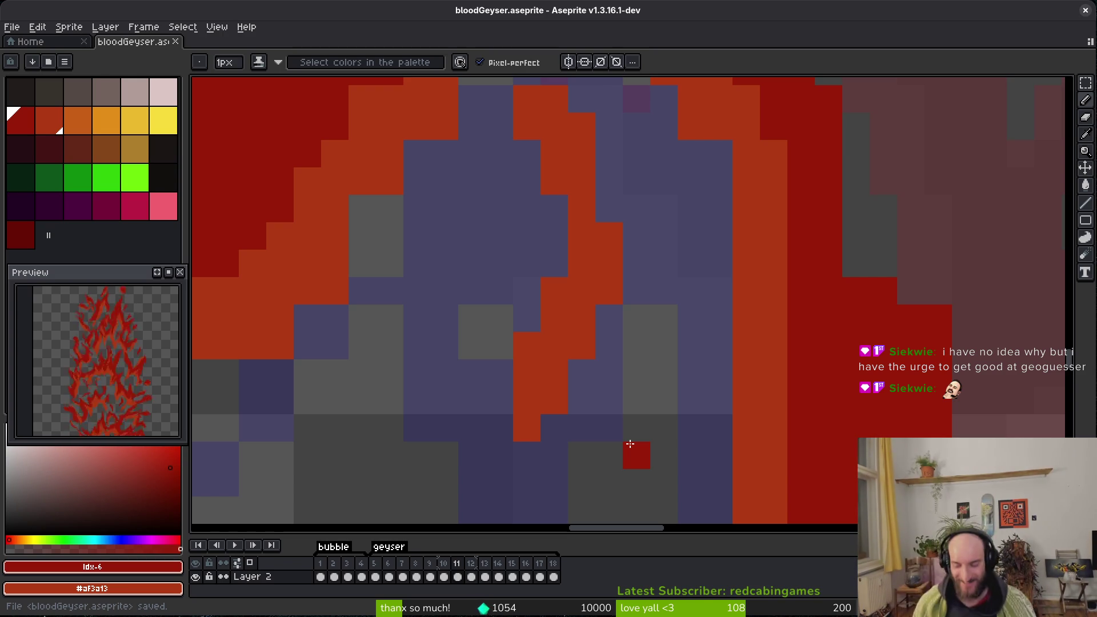
pyautogui.scroll(-2, 695, 267)
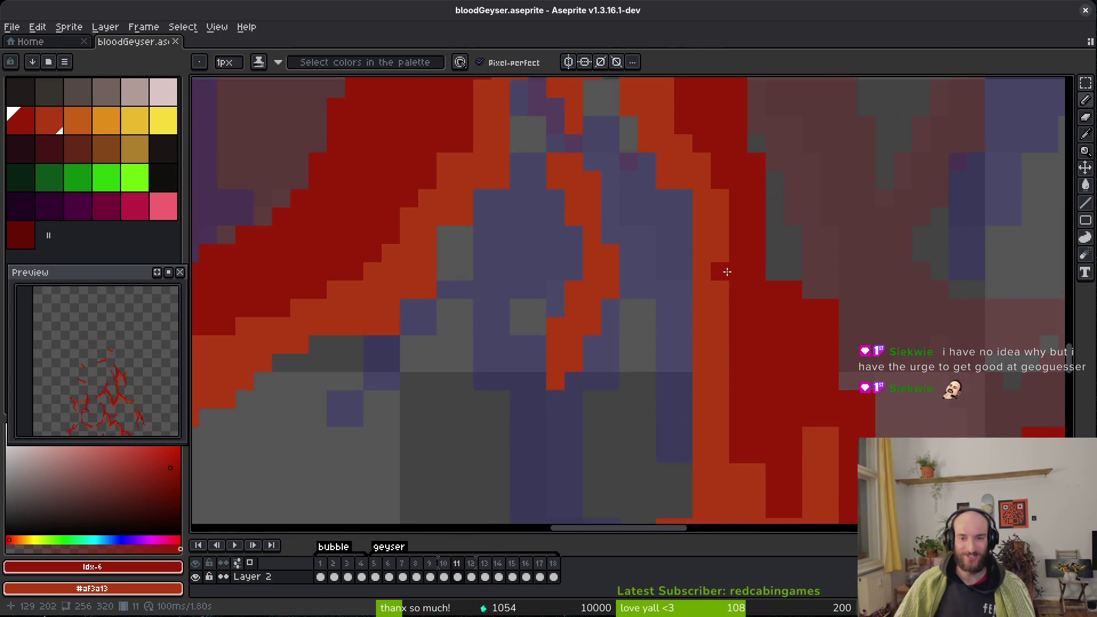
pyautogui.scroll(2, 695, 266)
pyautogui.scroll(-3, 725, 363)
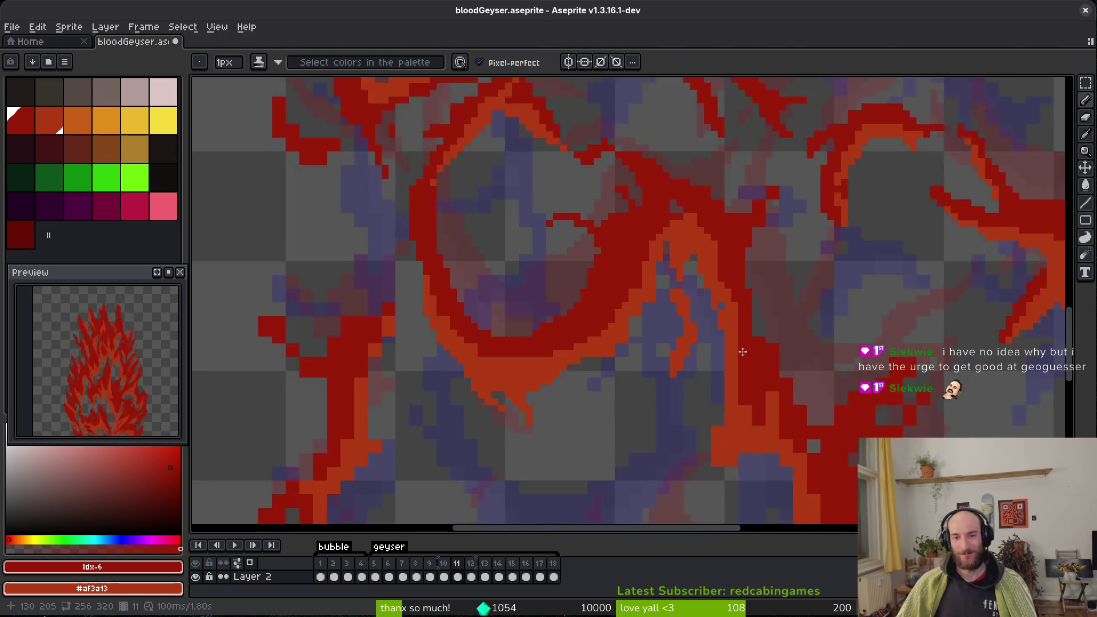
pyautogui.scroll(4, 757, 322)
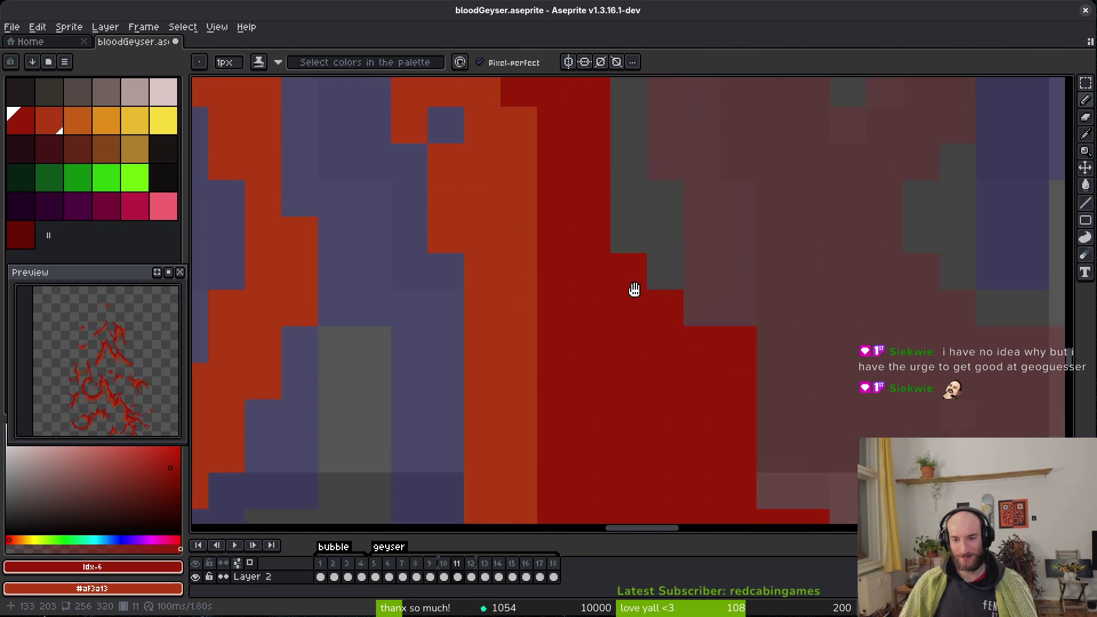
# Erase a band of stray pixels and a stray red pixel on the upper flame edge.
pyautogui.press('e')
pyautogui.scroll(-1, 711, 282)
pyautogui.moveTo(693, 299)
pyautogui.mouseDown()
pyautogui.moveTo(747, 463)
pyautogui.moveTo(668, 327)
pyautogui.mouseUp()
pyautogui.hscroll(5, 668, 327)
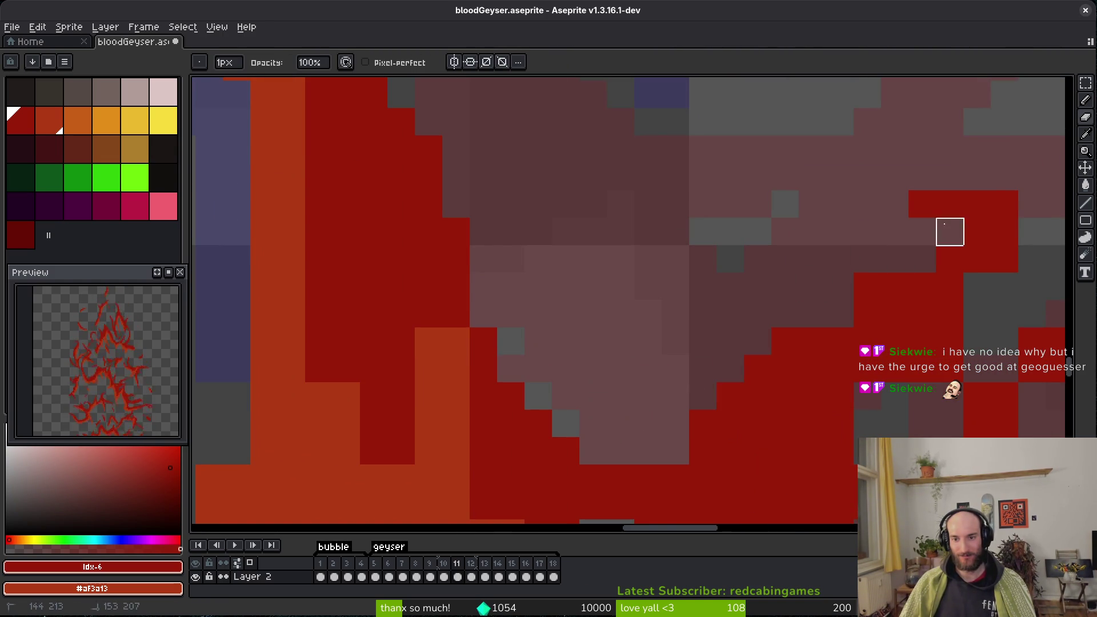
pyautogui.press('b')
pyautogui.hscroll(8, 679, 245)
pyautogui.moveTo(619, 377)
pyautogui.mouseDown()
pyautogui.moveTo(610, 360)
pyautogui.moveTo(645, 349)
pyautogui.mouseUp()
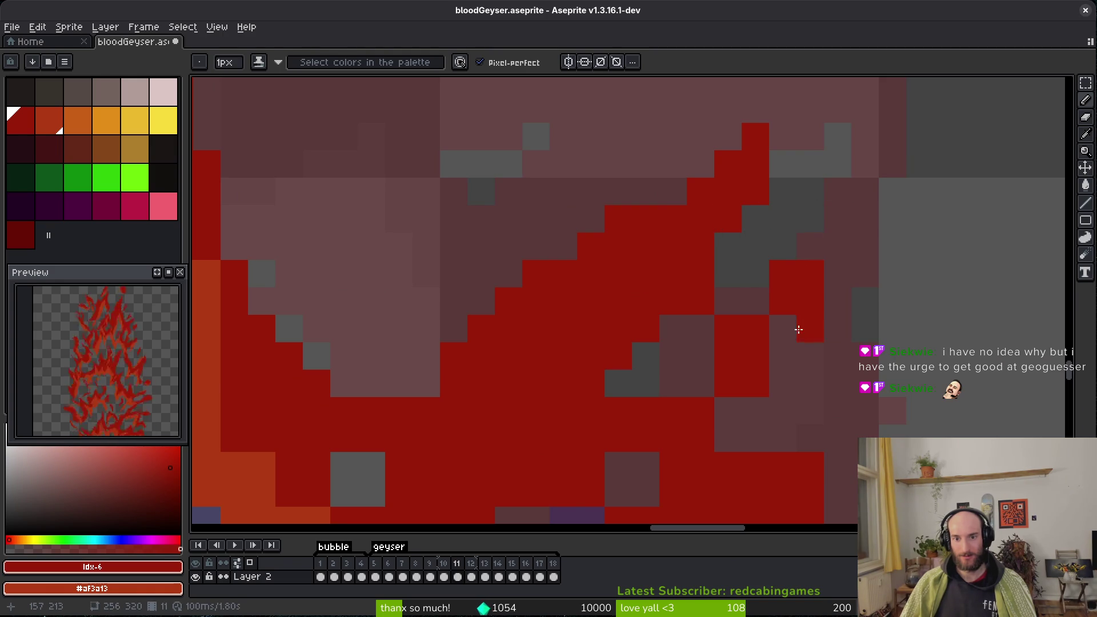
pyautogui.press('e')
pyautogui.click(755, 192)
# Close a two-pixel gap and fill grey gaps in the red stroke.
pyautogui.scroll(-3, 755, 329)
pyautogui.hscroll(-2, 755, 329)
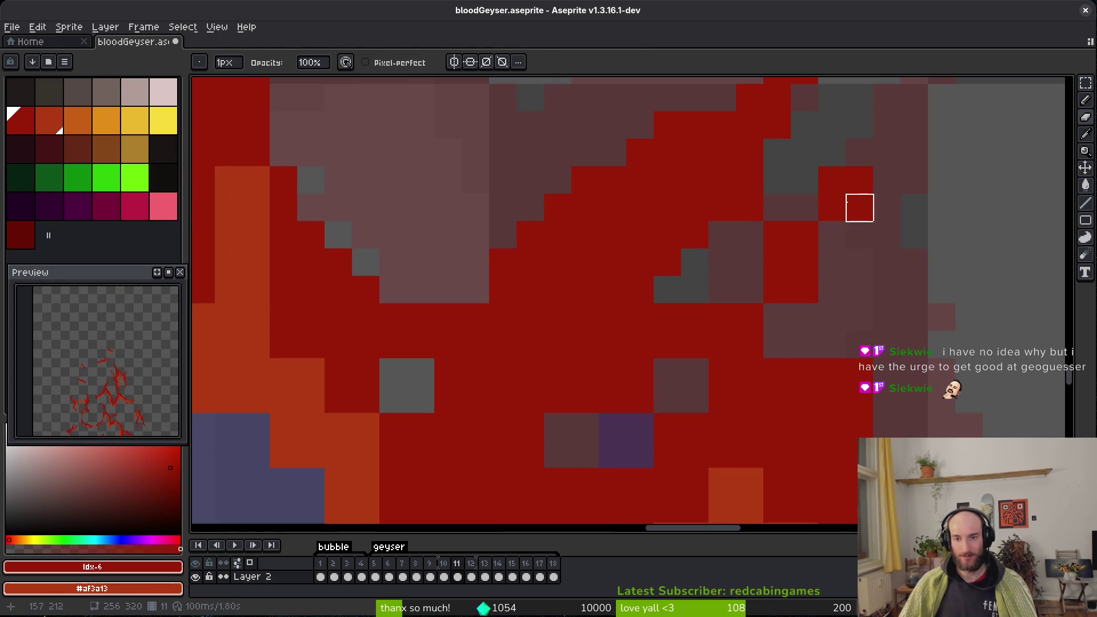
pyautogui.press('b')
pyautogui.moveTo(886, 151); pyautogui.dragTo(870, 149)
pyautogui.moveTo(695, 289); pyautogui.dragTo(790, 330)
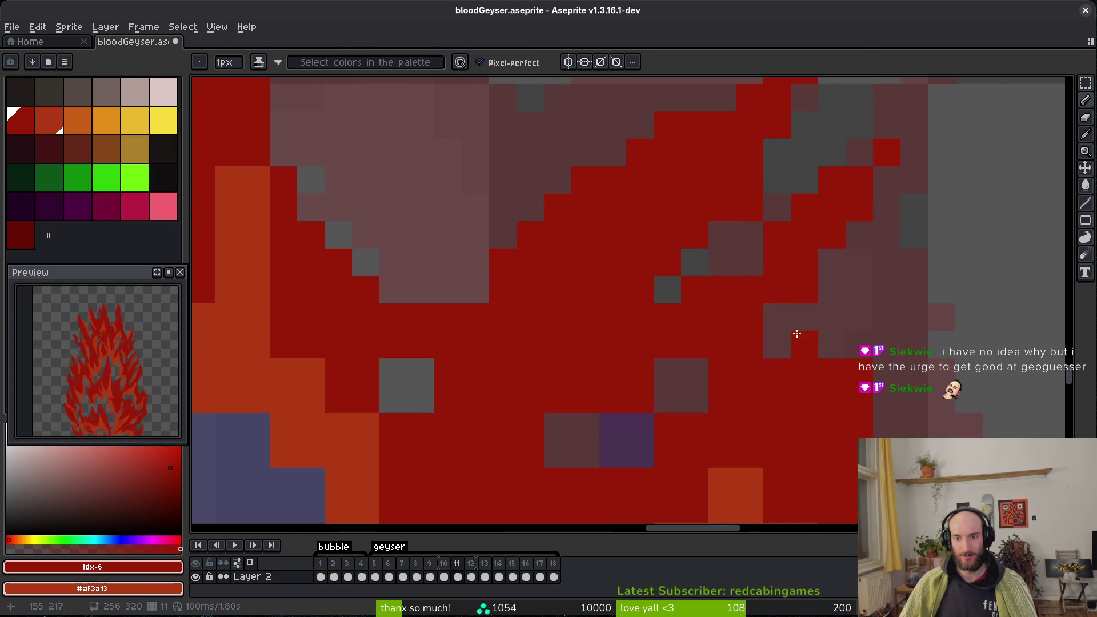
pyautogui.scroll(-3, 758, 291)
pyautogui.hscroll(1, 735, 259)
# Clear a pixel inside the stroke and paint its mauve and grey gaps red.
pyautogui.rightClick(631, 289)
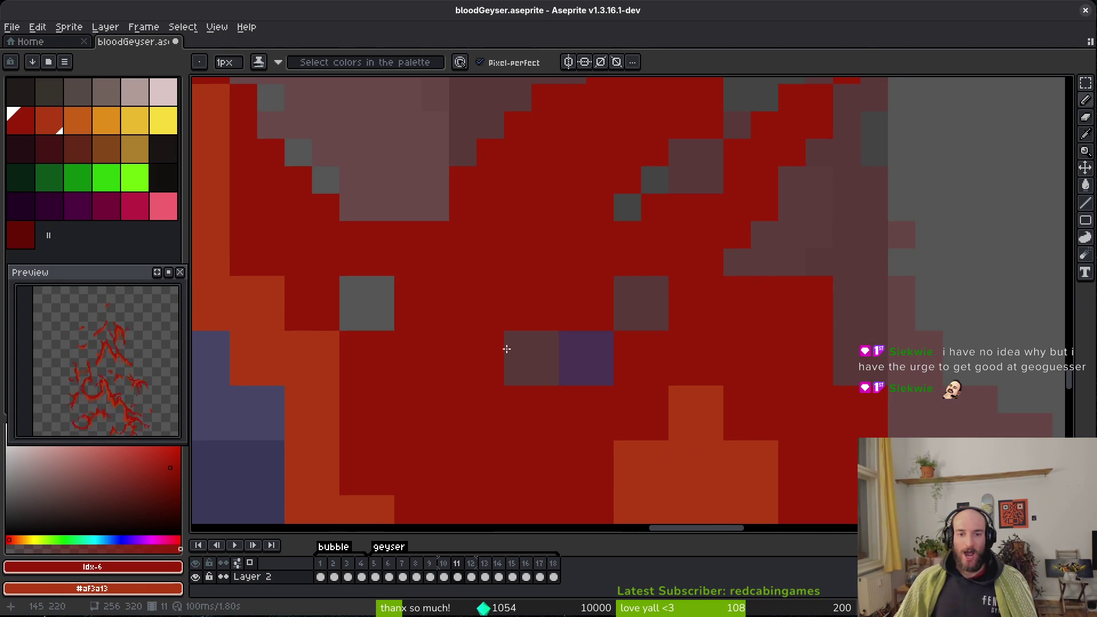
pyautogui.moveTo(514, 345); pyautogui.dragTo(551, 345)
pyautogui.click(655, 290)
pyautogui.moveTo(681, 314); pyautogui.dragTo(628, 288)
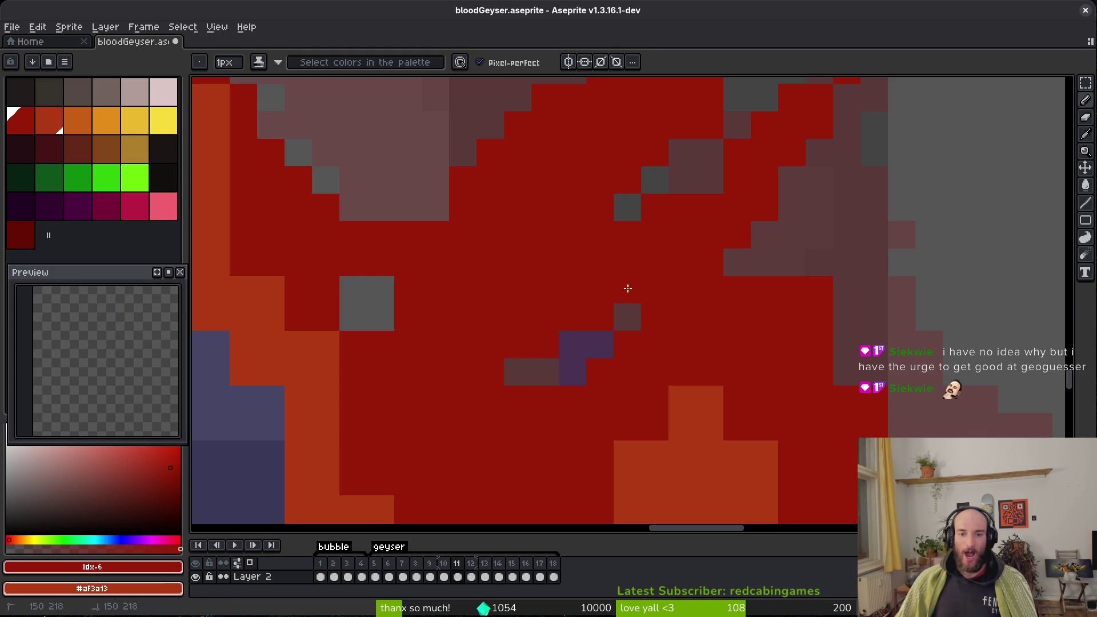
pyautogui.hscroll(-2, 495, 353)
pyautogui.moveTo(504, 324); pyautogui.dragTo(471, 282)
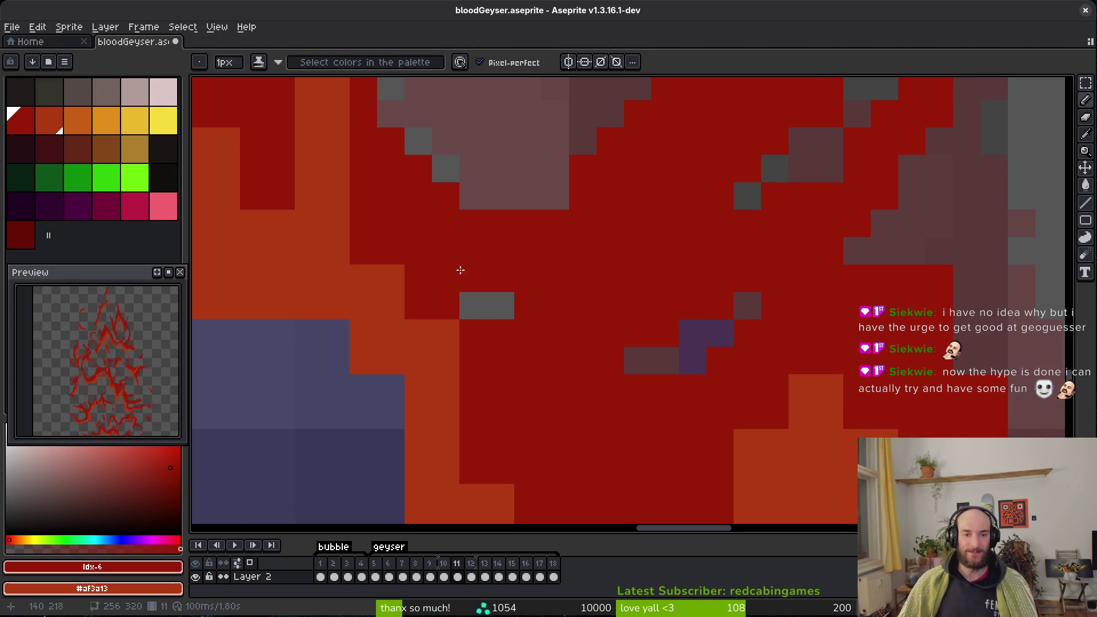
pyautogui.scroll(-3, 600, 360)
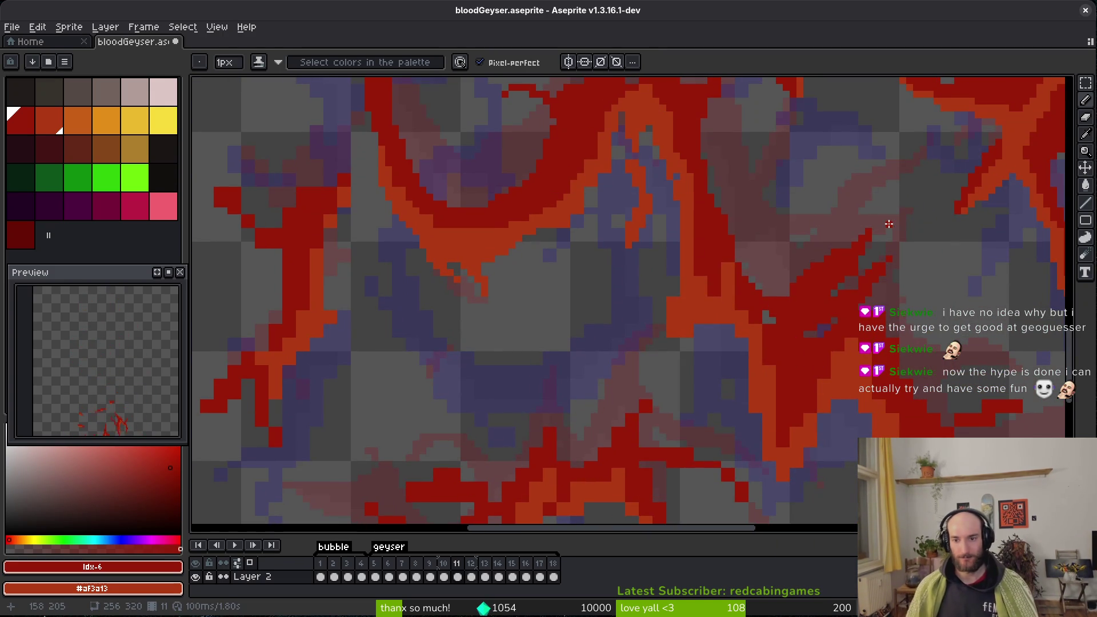
pyautogui.scroll(4, 599, 280)
# Erase stray pixels along another flame edge.
pyautogui.press('e')
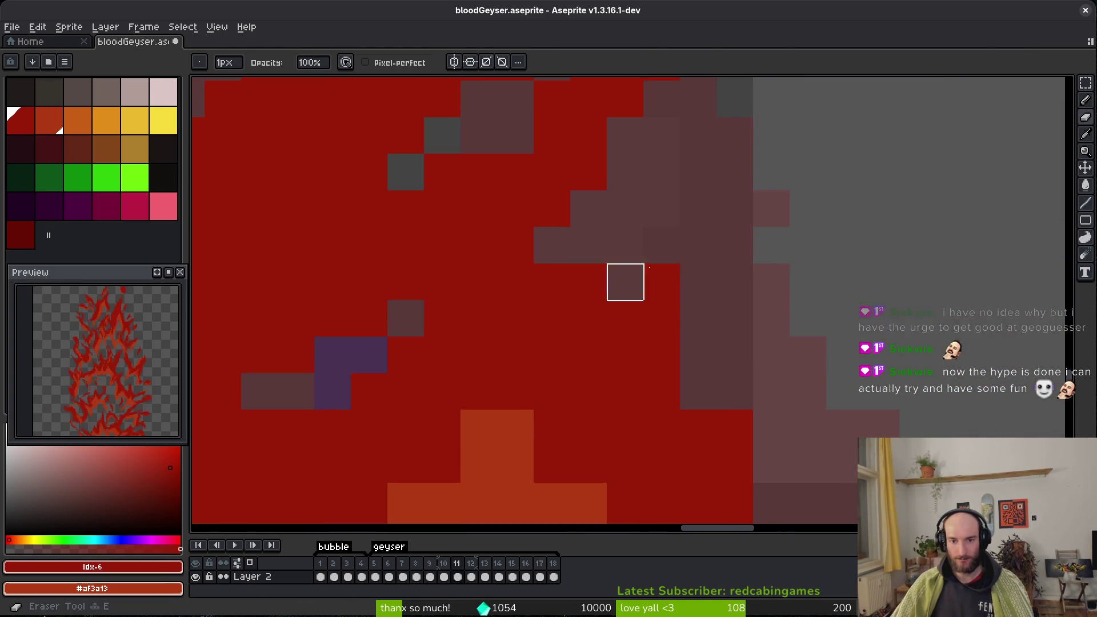
pyautogui.scroll(1, 711, 310)
pyautogui.press('b')
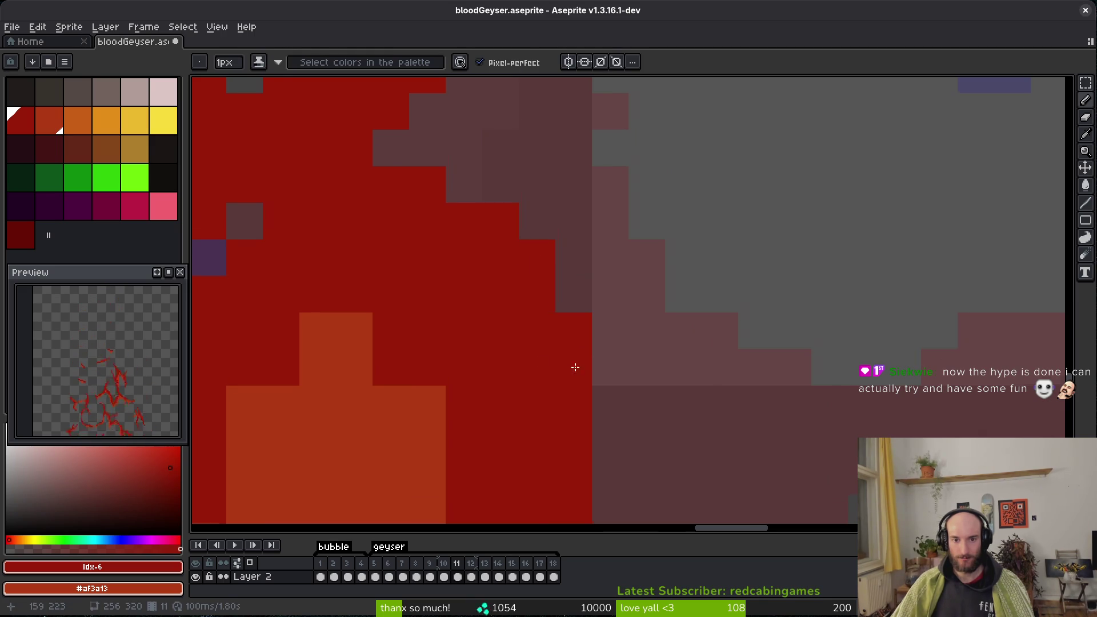
pyautogui.scroll(-2, 663, 346)
pyautogui.scroll(3, 642, 318)
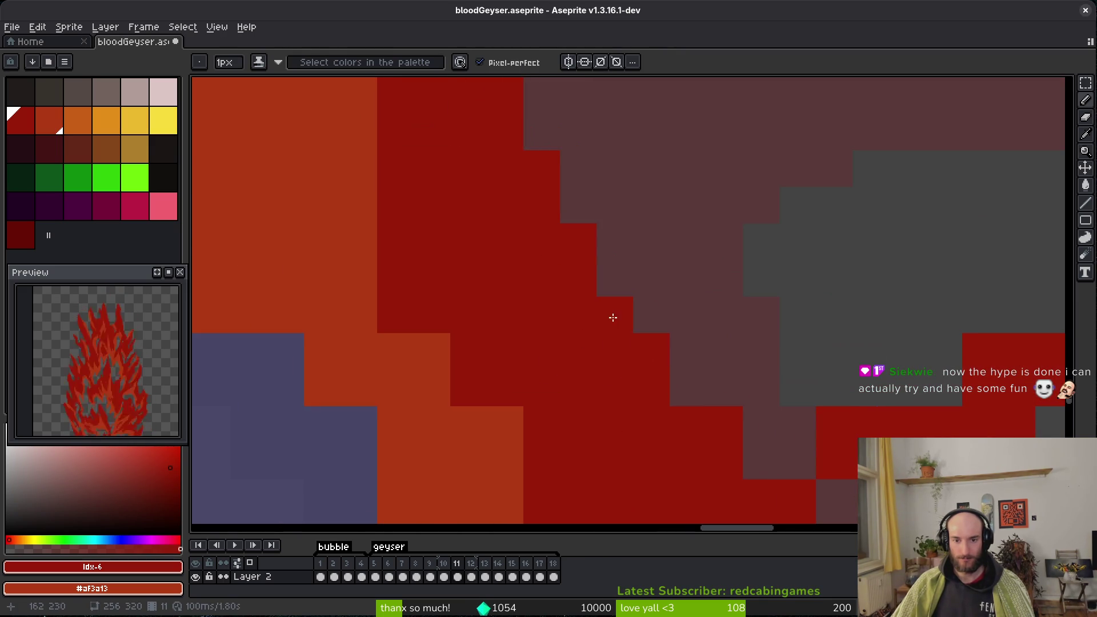
pyautogui.moveTo(778, 460); pyautogui.dragTo(493, 343)
pyautogui.press('e')
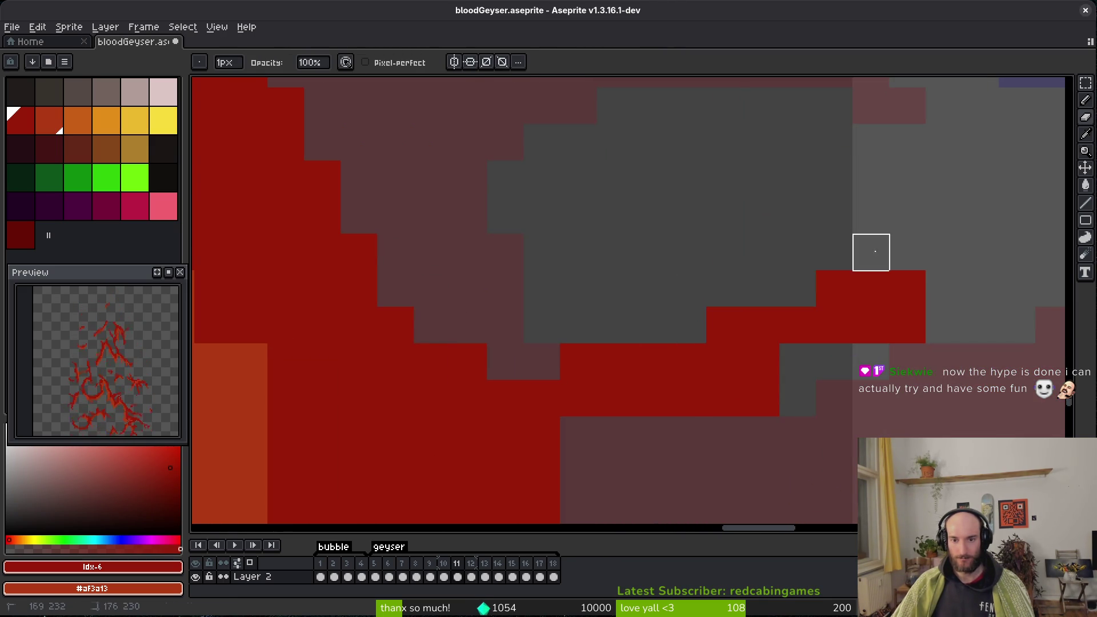
pyautogui.moveTo(833, 252); pyautogui.dragTo(612, 265)
pyautogui.moveTo(529, 354)
pyautogui.mouseDown()
pyautogui.moveTo(515, 338)
pyautogui.moveTo(618, 319)
pyautogui.moveTo(593, 367)
pyautogui.moveTo(545, 413)
pyautogui.moveTo(559, 432)
pyautogui.mouseUp()
pyautogui.press('b')
pyautogui.press('e')
pyautogui.moveTo(303, 358)
pyautogui.mouseDown()
pyautogui.moveTo(270, 358)
pyautogui.moveTo(482, 388)
pyautogui.moveTo(669, 314)
pyautogui.mouseUp()
# Thicken the flame with red pixels, extend its upper edge and fill the grey row above.
pyautogui.scroll(-2, 681, 291)
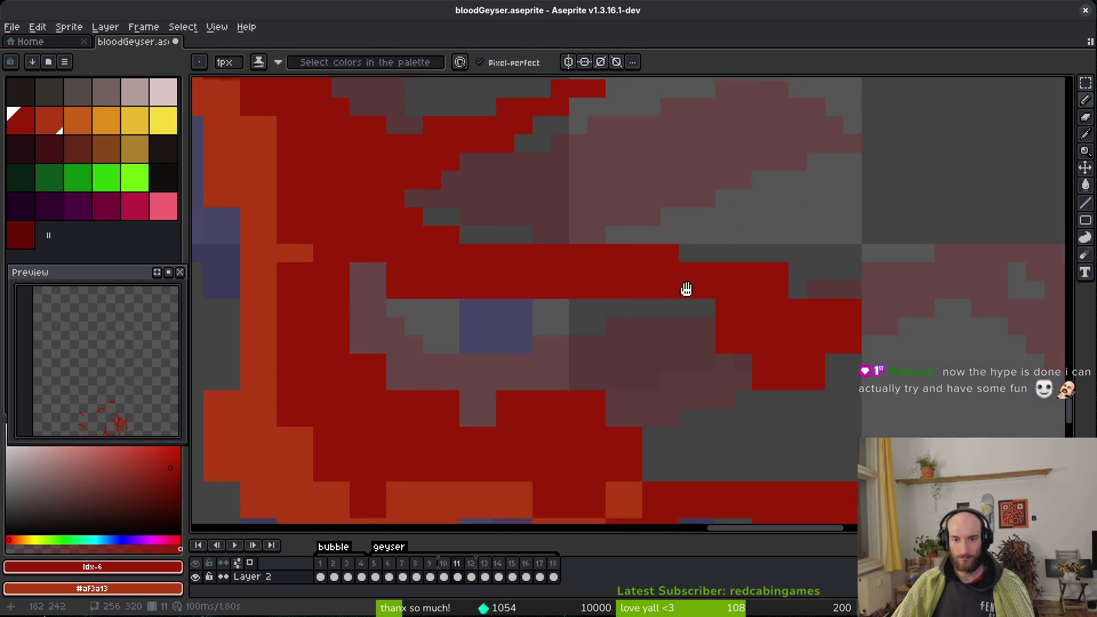
pyautogui.scroll(1, 581, 293)
pyautogui.press('e')
pyautogui.hscroll(2, 671, 320)
pyautogui.press('b')
pyautogui.moveTo(595, 282); pyautogui.dragTo(595, 294)
pyautogui.scroll(1, 684, 338)
pyautogui.scroll(-1, 684, 338)
pyautogui.click(635, 338)
pyautogui.moveTo(764, 333)
pyautogui.mouseDown()
pyautogui.moveTo(728, 152)
pyautogui.moveTo(718, 192)
pyautogui.mouseUp()
pyautogui.scroll(1, 718, 192)
pyautogui.moveTo(659, 217)
pyautogui.mouseDown()
pyautogui.moveTo(615, 174)
pyautogui.moveTo(693, 199)
pyautogui.moveTo(738, 246)
pyautogui.mouseUp()
# Trim three red cells from the stroke tip.
pyautogui.scroll(-2, 738, 246)
pyautogui.scroll(2, 828, 282)
pyautogui.press('e')
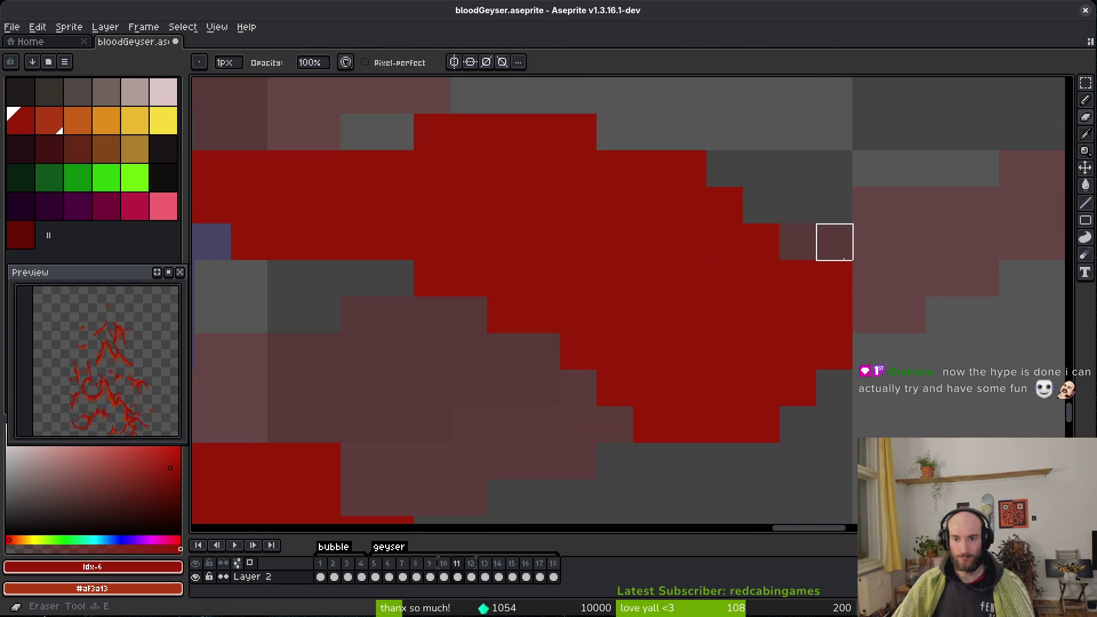
pyautogui.scroll(-3, 453, 321)
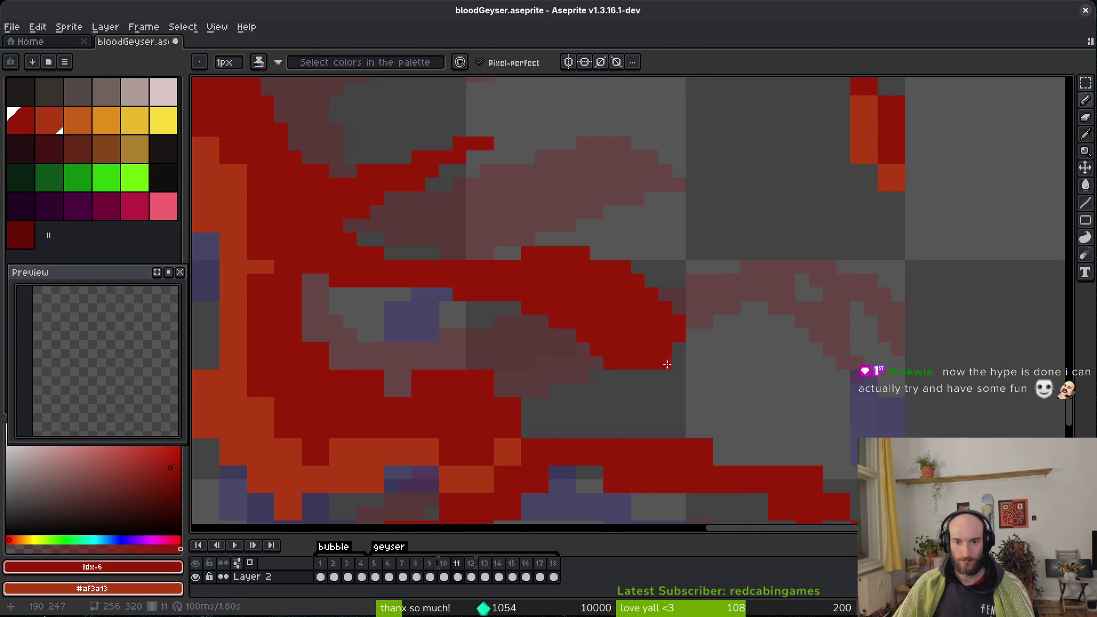
pyautogui.scroll(4, 537, 385)
pyautogui.moveTo(536, 384); pyautogui.dragTo(424, 371)
pyautogui.scroll(-3, 424, 371)
pyautogui.press('b')
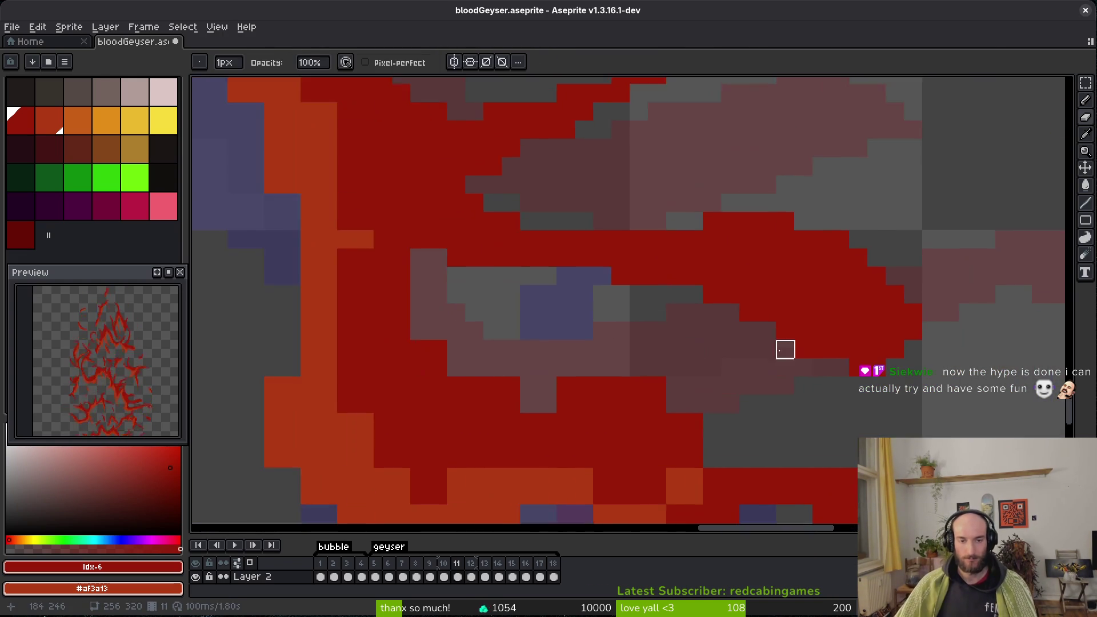
pyautogui.scroll(4, 558, 292)
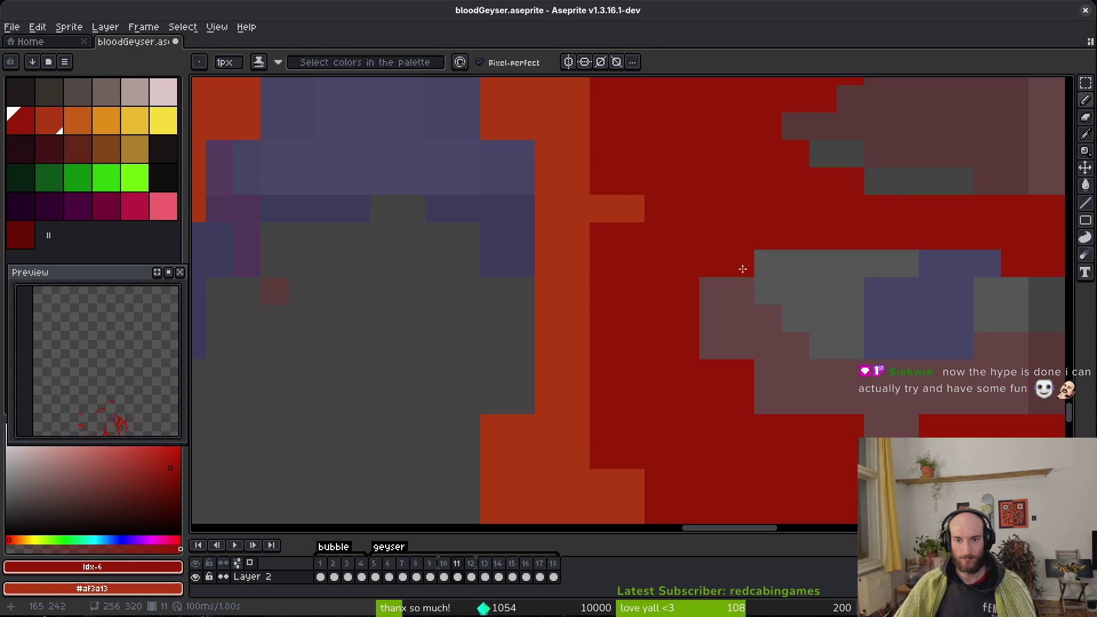
# Add orange pixels along the highlight edge to form a stepped diagonal.
pyautogui.scroll(-3, 723, 249)
pyautogui.scroll(3, 669, 257)
pyautogui.moveTo(650, 188)
pyautogui.mouseDown()
pyautogui.moveTo(662, 299)
pyautogui.moveTo(644, 326)
pyautogui.moveTo(657, 379)
pyautogui.mouseUp()
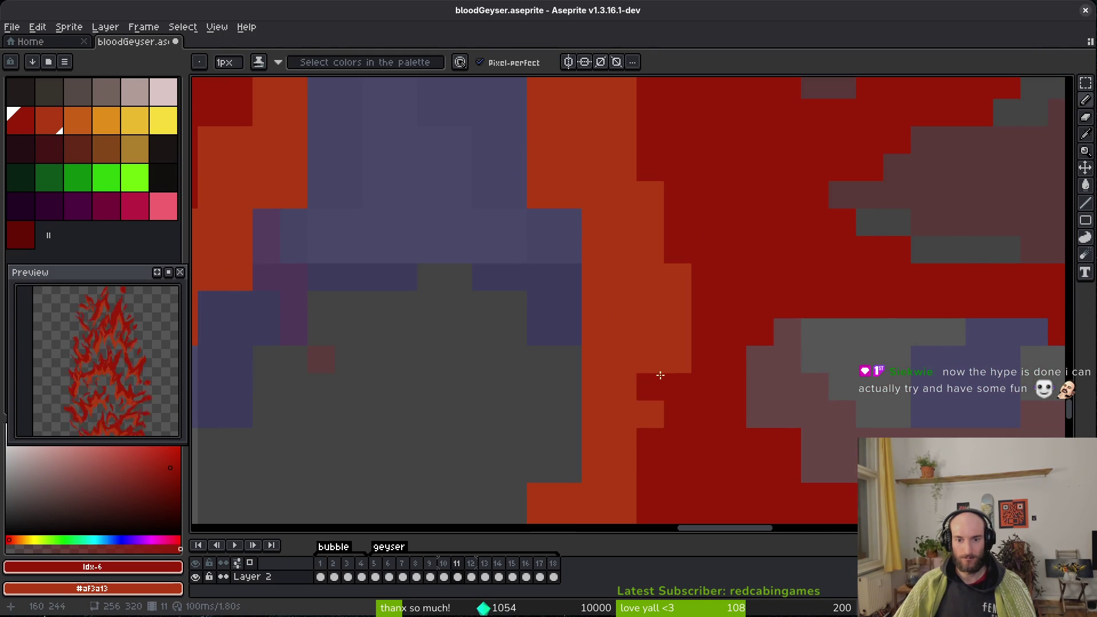
pyautogui.scroll(-3, 657, 380)
pyautogui.press('e')
pyautogui.scroll(3, 631, 400)
pyautogui.scroll(-3, 631, 401)
pyautogui.scroll(3, 559, 294)
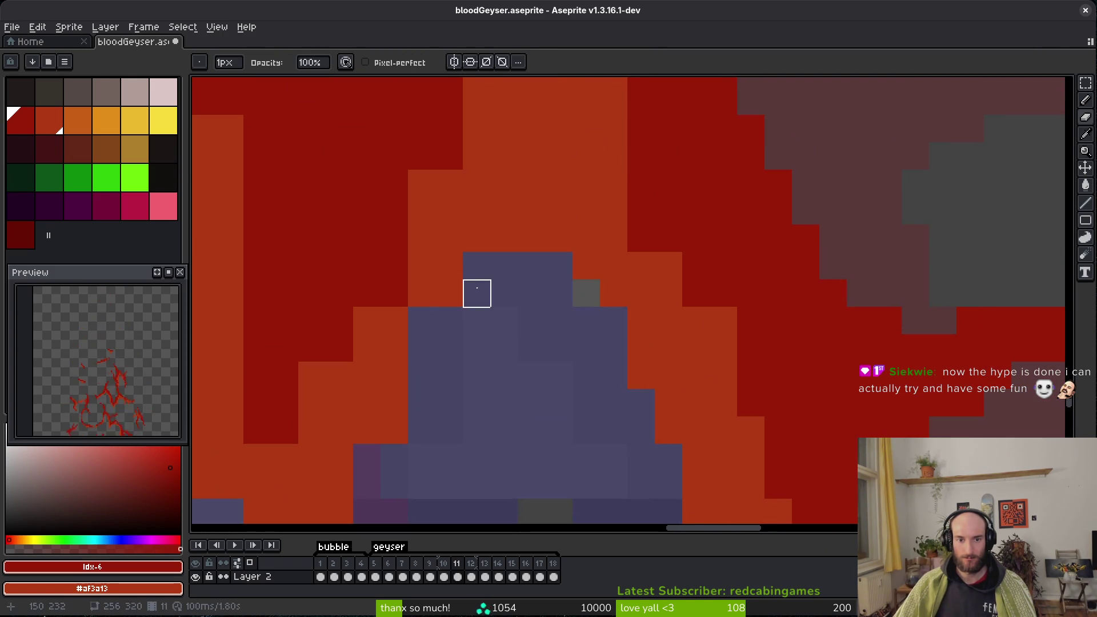
pyautogui.scroll(-2, 477, 293)
pyautogui.scroll(2, 529, 316)
pyautogui.press('b')
pyautogui.scroll(-2, 532, 360)
pyautogui.scroll(2, 583, 294)
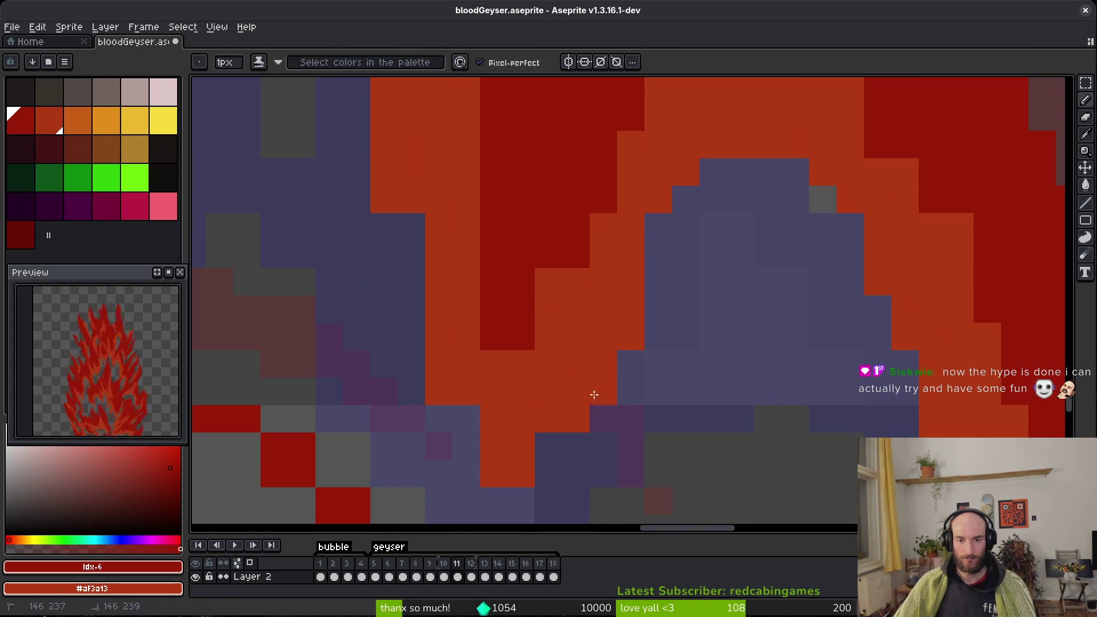
pyautogui.rightClick(492, 320)
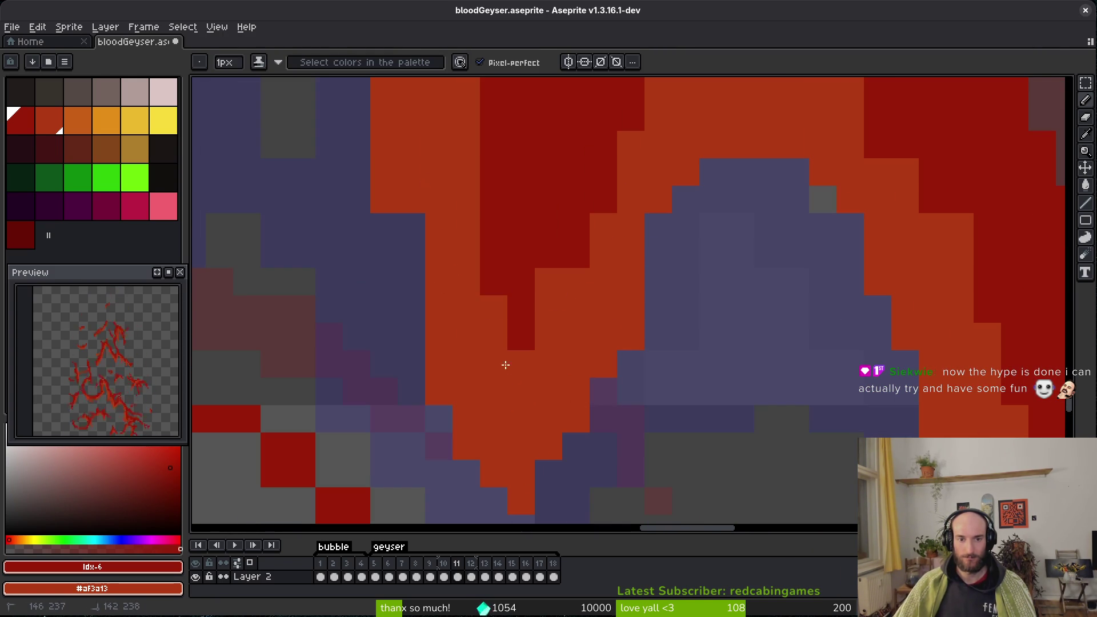
# Fill highlight notches with dark red, add a dark-red column, and recolour a stray orange pixel.
pyautogui.scroll(-2, 551, 441)
pyautogui.scroll(2, 583, 411)
pyautogui.click(615, 384)
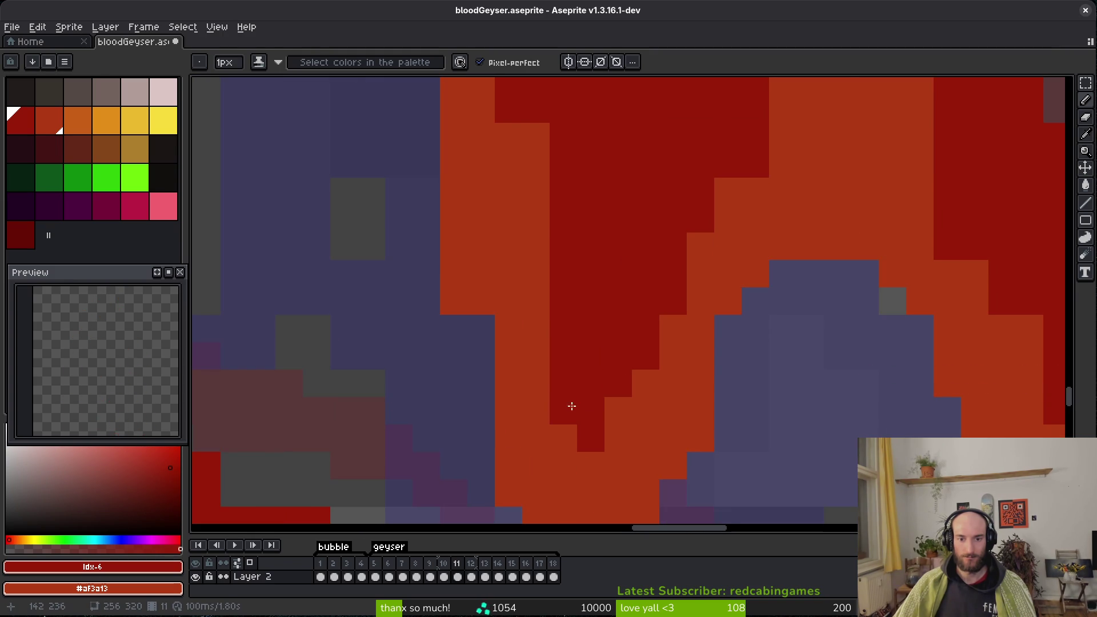
pyautogui.scroll(-2, 575, 411)
pyautogui.scroll(2, 598, 416)
pyautogui.click(546, 323)
pyautogui.scroll(-2, 554, 311)
pyautogui.scroll(2, 615, 318)
pyautogui.moveTo(606, 445); pyautogui.dragTo(606, 349)
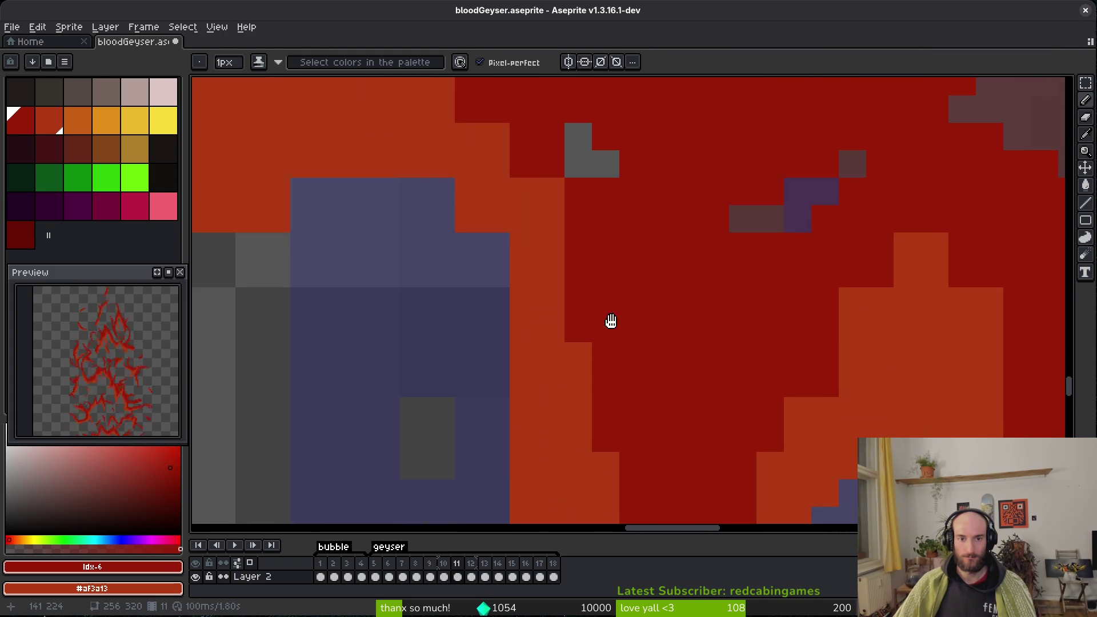
pyautogui.scroll(-2, 595, 269)
pyautogui.scroll(2, 532, 172)
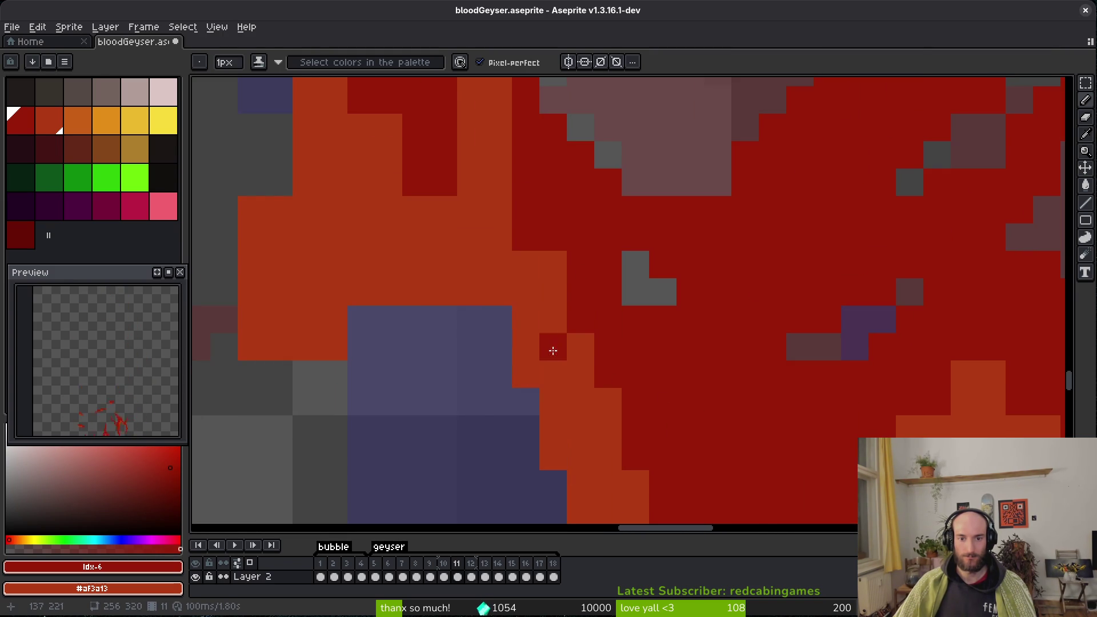
pyautogui.scroll(-2, 743, 395)
pyautogui.scroll(2, 697, 152)
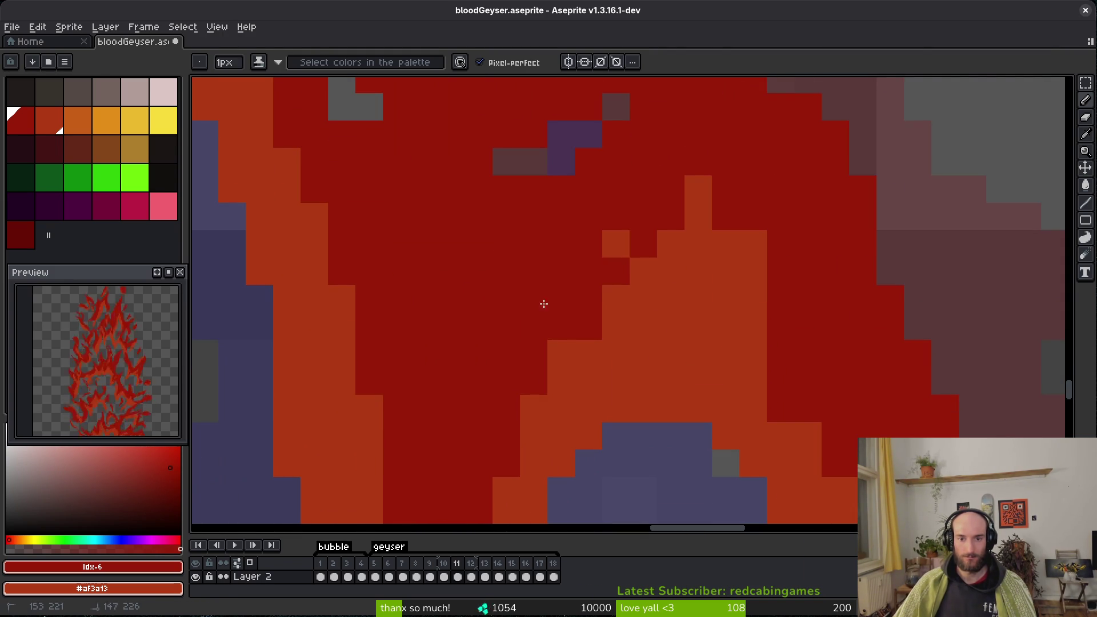
pyautogui.click(754, 243)
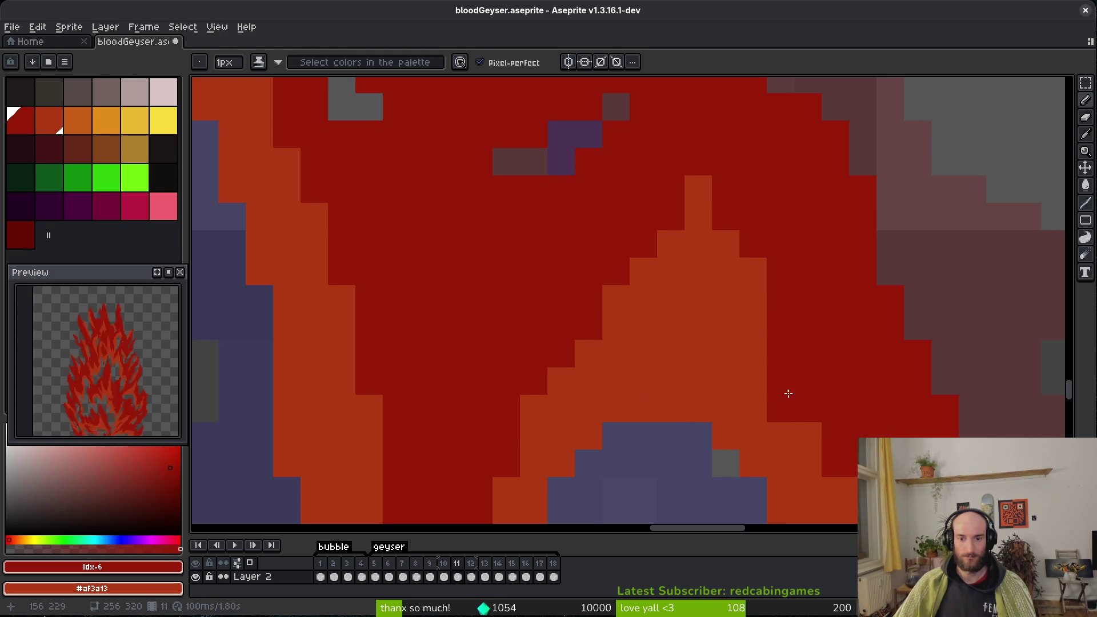
pyautogui.scroll(-2, 789, 394)
pyautogui.scroll(2, 692, 332)
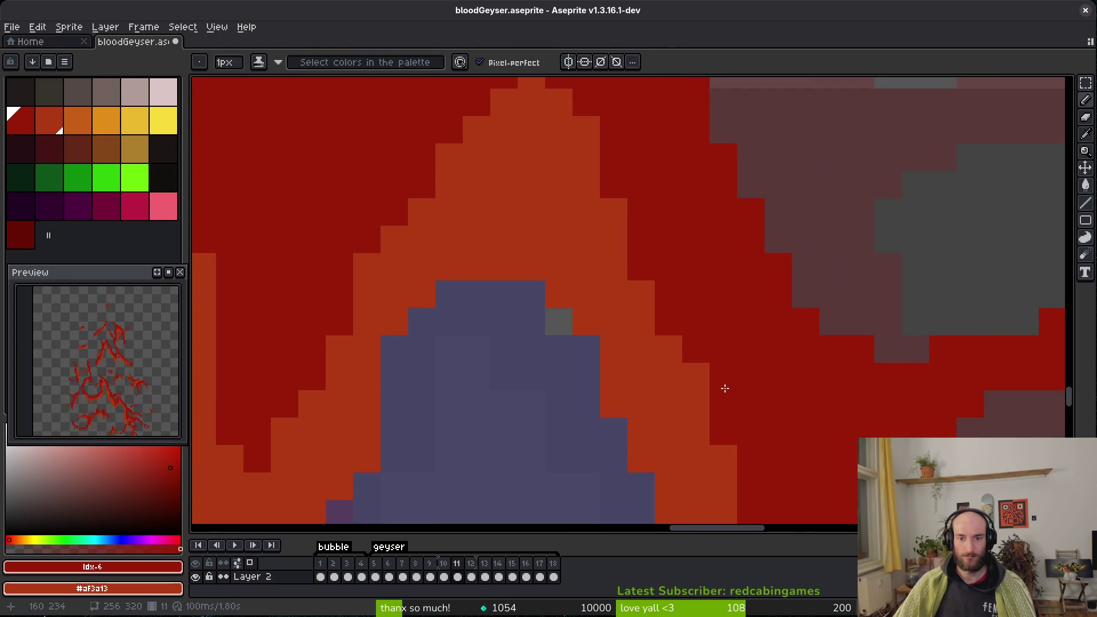
pyautogui.scroll(-2, 705, 371)
pyautogui.scroll(2, 663, 409)
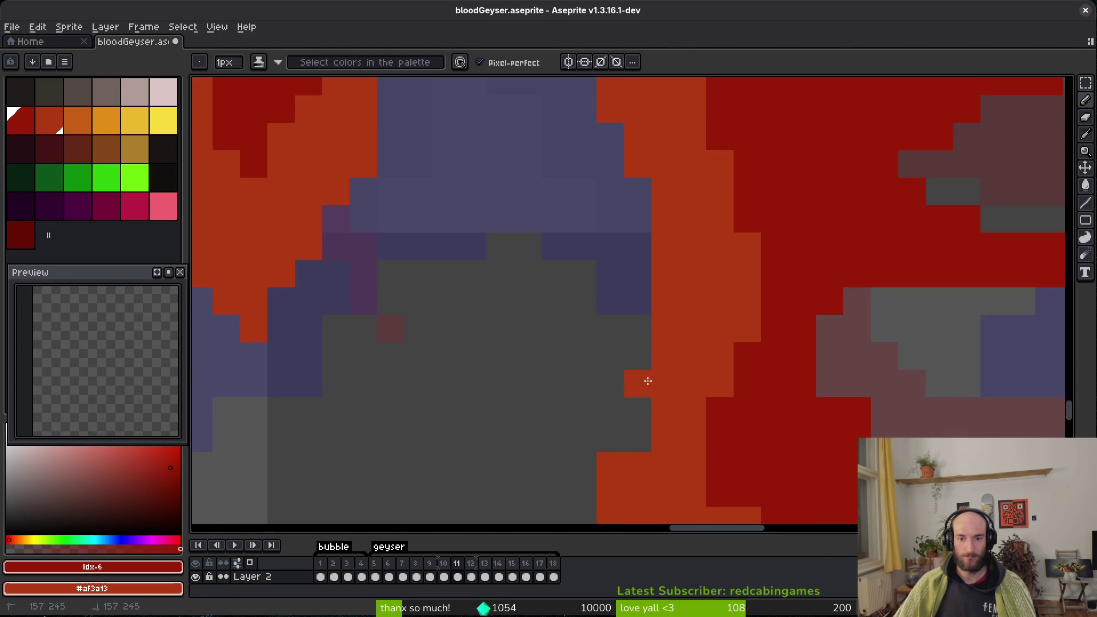
pyautogui.scroll(-2, 648, 370)
pyautogui.scroll(2, 664, 457)
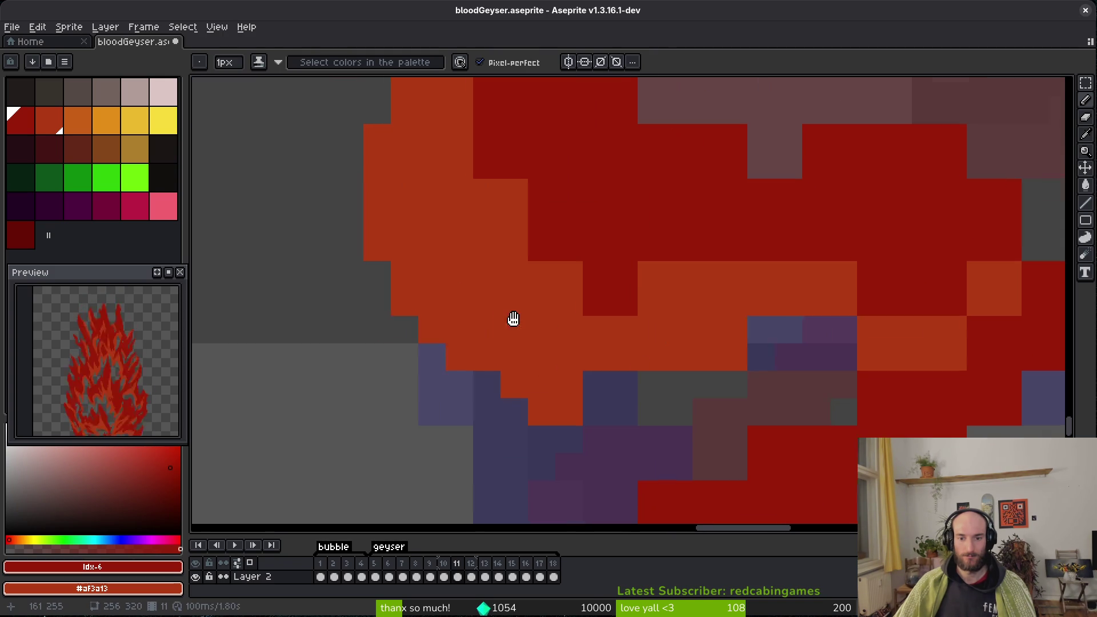
pyautogui.scroll(-2, 629, 389)
pyautogui.scroll(2, 512, 318)
# Recolour stray orange pixels along the stroke edge dark red, keeping a few orange highlight pixels.
pyautogui.press('e')
pyautogui.moveTo(563, 408)
pyautogui.mouseDown()
pyautogui.moveTo(600, 375)
pyautogui.moveTo(617, 392)
pyautogui.moveTo(743, 379)
pyautogui.mouseUp()
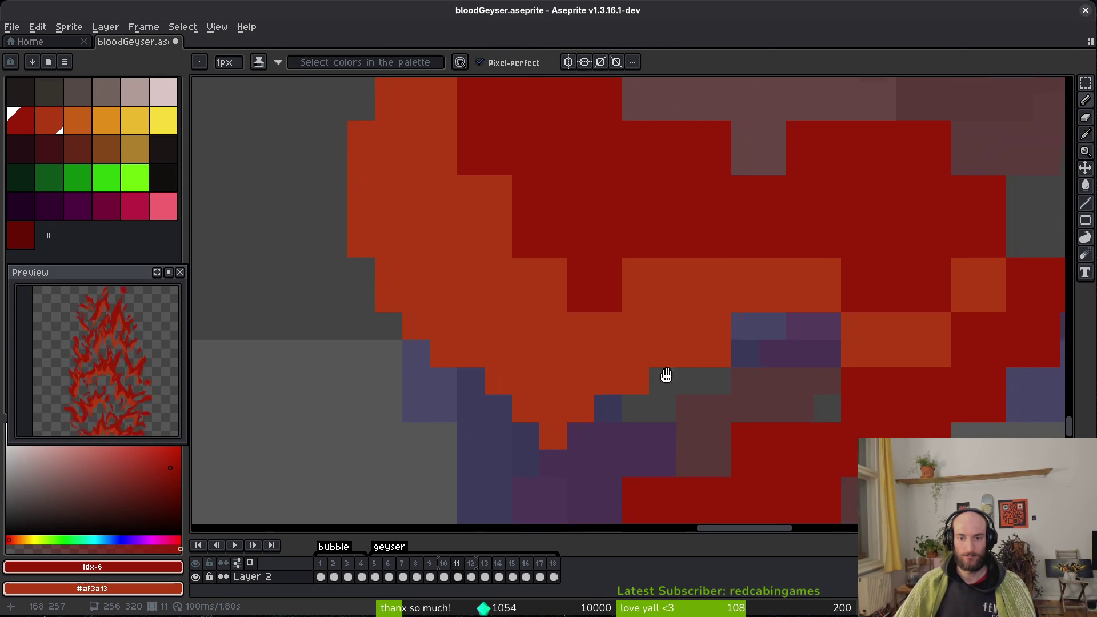
pyautogui.hscroll(2, 743, 378)
pyautogui.moveTo(375, 160); pyautogui.dragTo(743, 219)
pyautogui.moveTo(526, 256); pyautogui.dragTo(553, 256)
pyautogui.hscroll(3, 600, 252)
pyautogui.rightClick(623, 267)
pyautogui.click(708, 235)
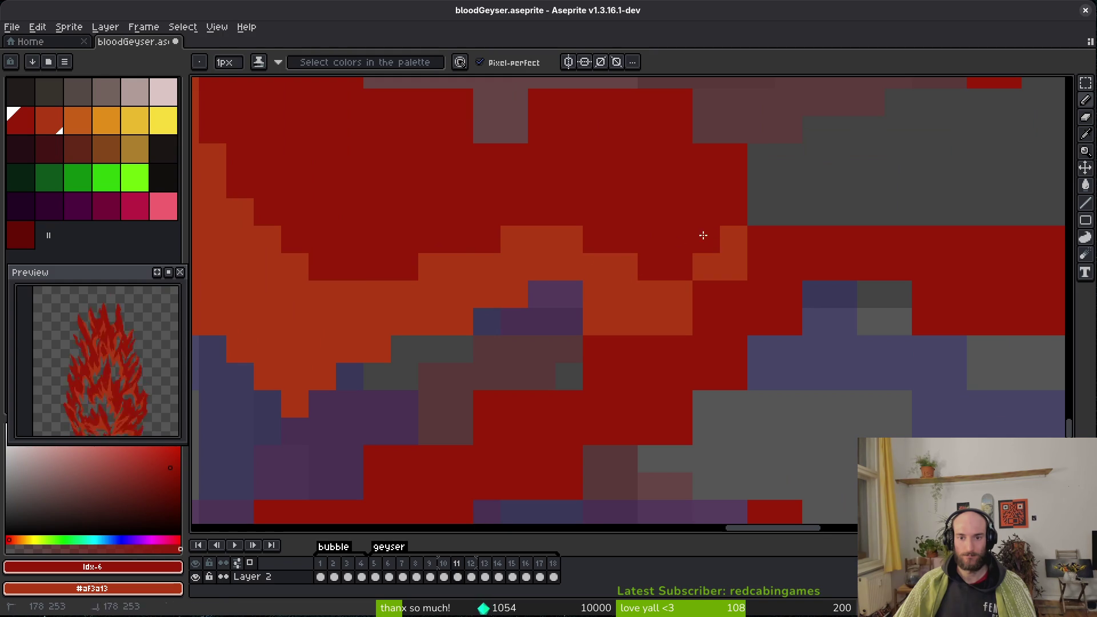
pyautogui.moveTo(680, 321); pyautogui.dragTo(605, 320)
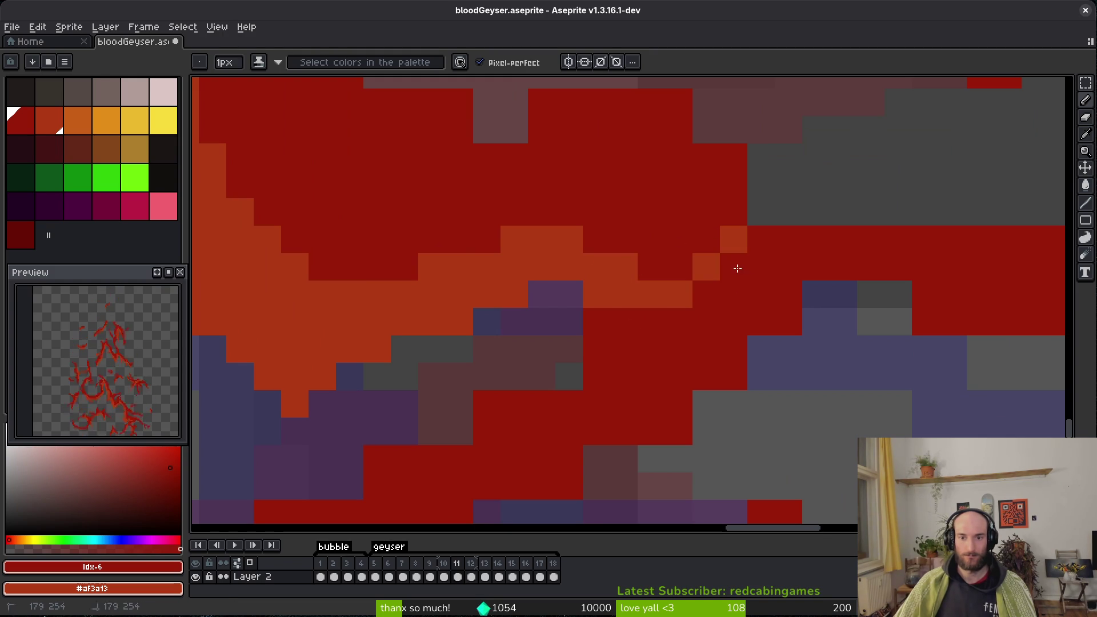
# Extend the dark-red band upward in a stair-step.
pyautogui.scroll(-2, 724, 244)
pyautogui.scroll(2, 944, 241)
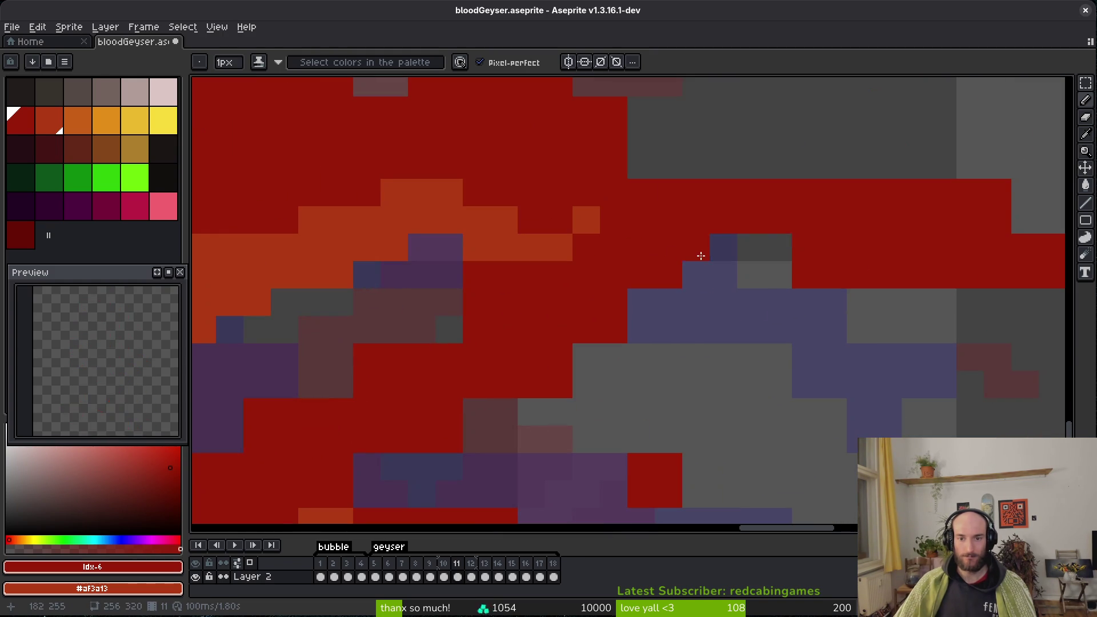
pyautogui.scroll(3, 743, 286)
pyautogui.moveTo(503, 167)
pyautogui.mouseDown()
pyautogui.moveTo(551, 248)
pyautogui.moveTo(565, 225)
pyautogui.mouseUp()
pyautogui.scroll(3, 415, 237)
# Erase red pixels along the band's top edge and its thin diagonal tail.
pyautogui.press('e')
pyautogui.moveTo(486, 143); pyautogui.dragTo(705, 194)
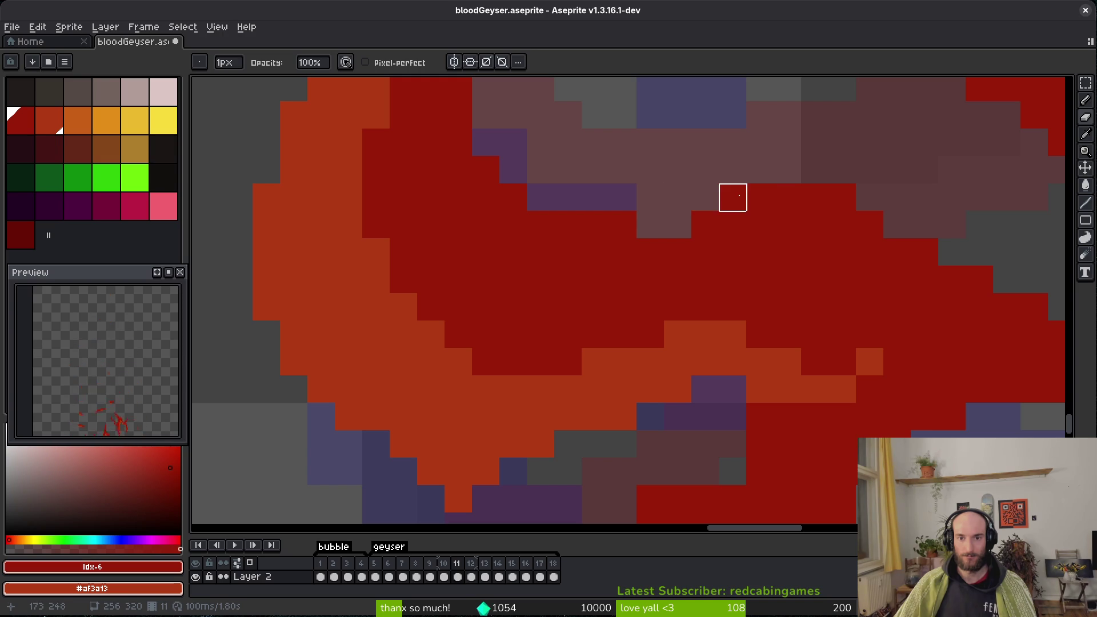
pyautogui.hscroll(4, 843, 280)
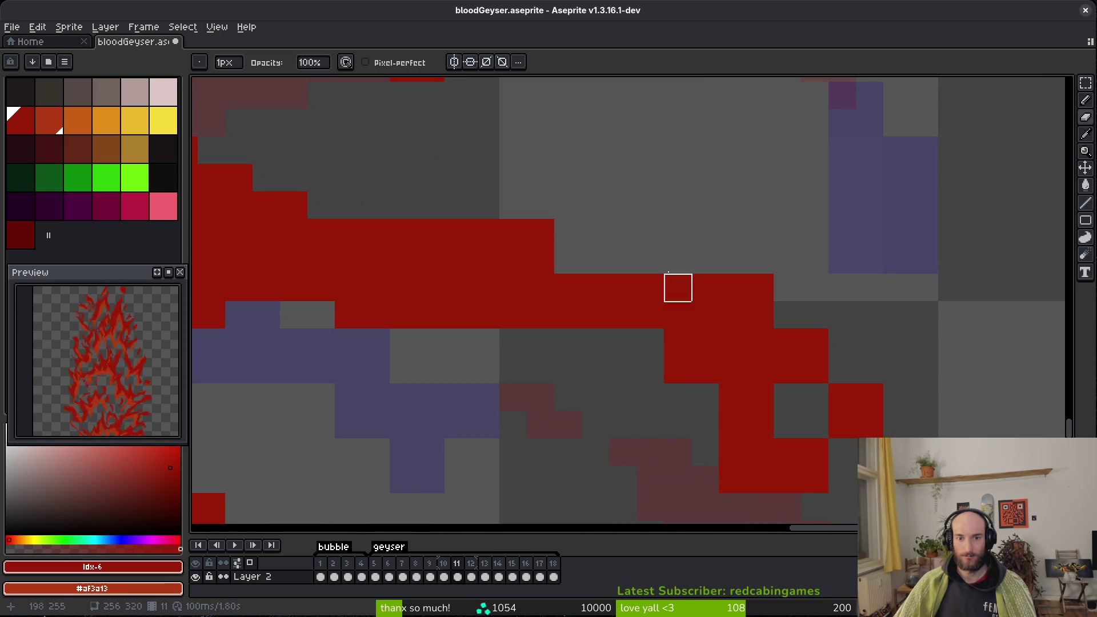
pyautogui.moveTo(650, 258); pyautogui.dragTo(842, 368)
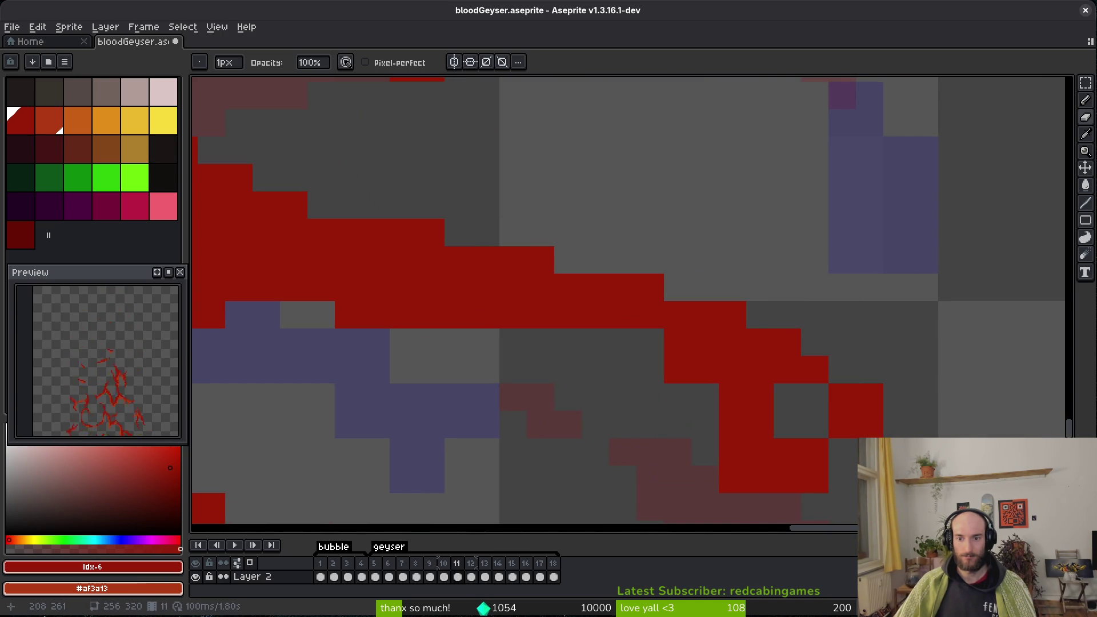
# Fill the hole in the red band and add red pixels for a short new branch beneath it.
pyautogui.press('b')
pyautogui.scroll(-2, 857, 395)
pyautogui.hscroll(2, 801, 389)
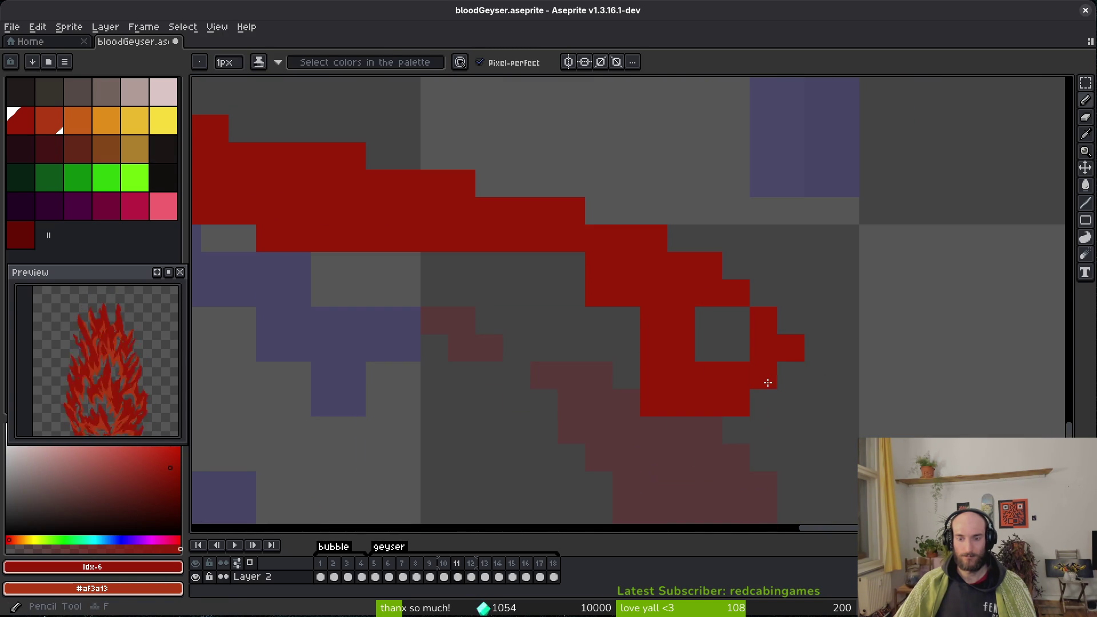
pyautogui.click(703, 351)
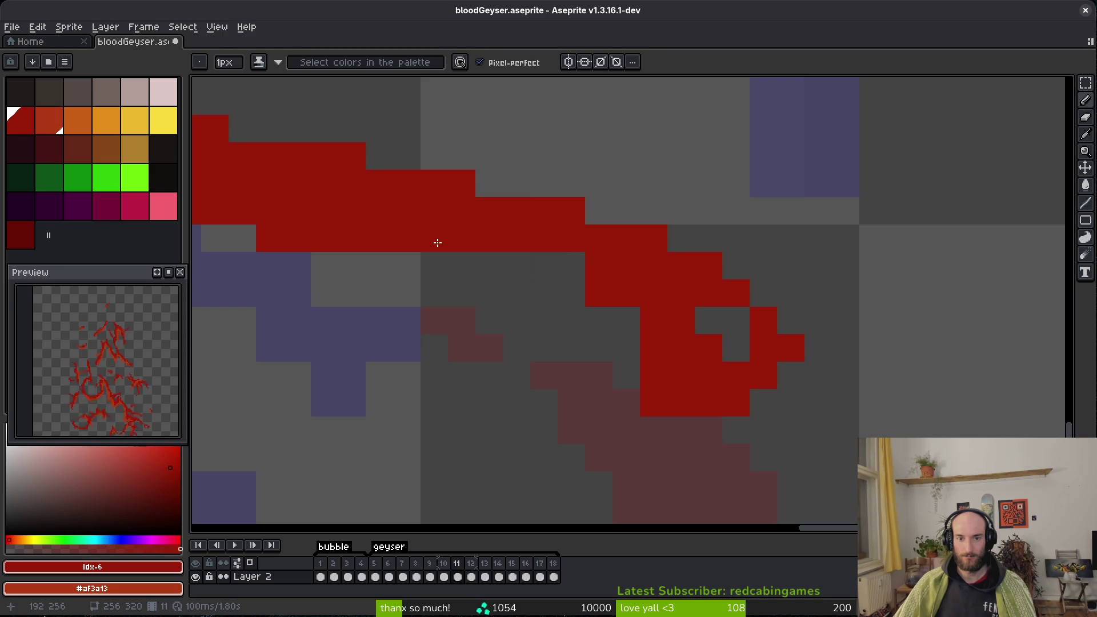
pyautogui.moveTo(460, 245); pyautogui.dragTo(650, 336)
pyautogui.hotkey('ctrl', 'z')
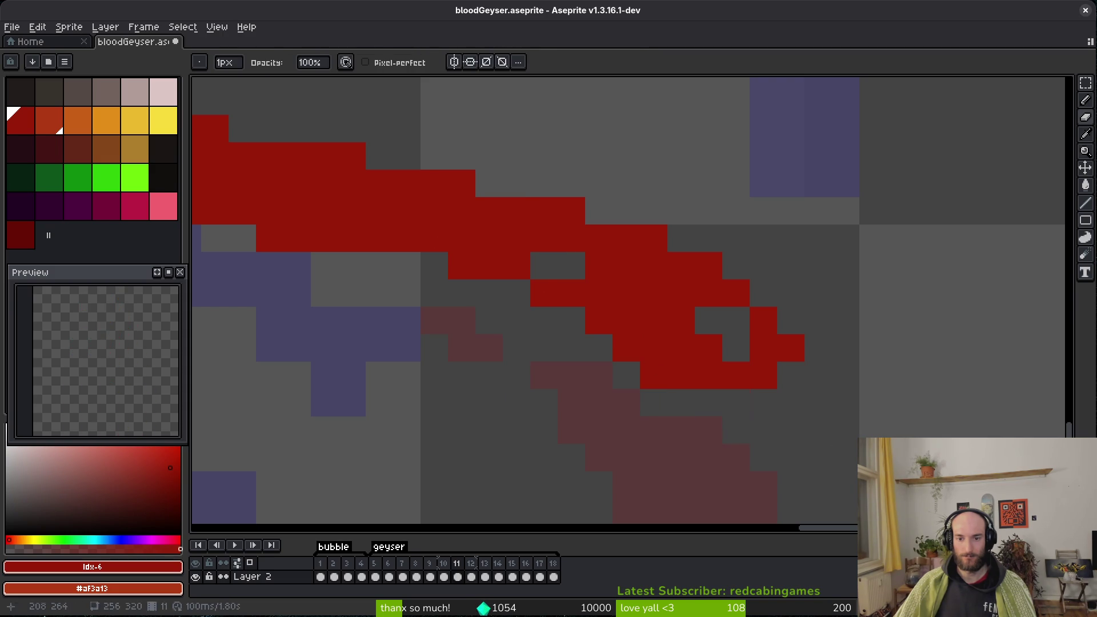
pyautogui.click(681, 403)
pyautogui.click(577, 314)
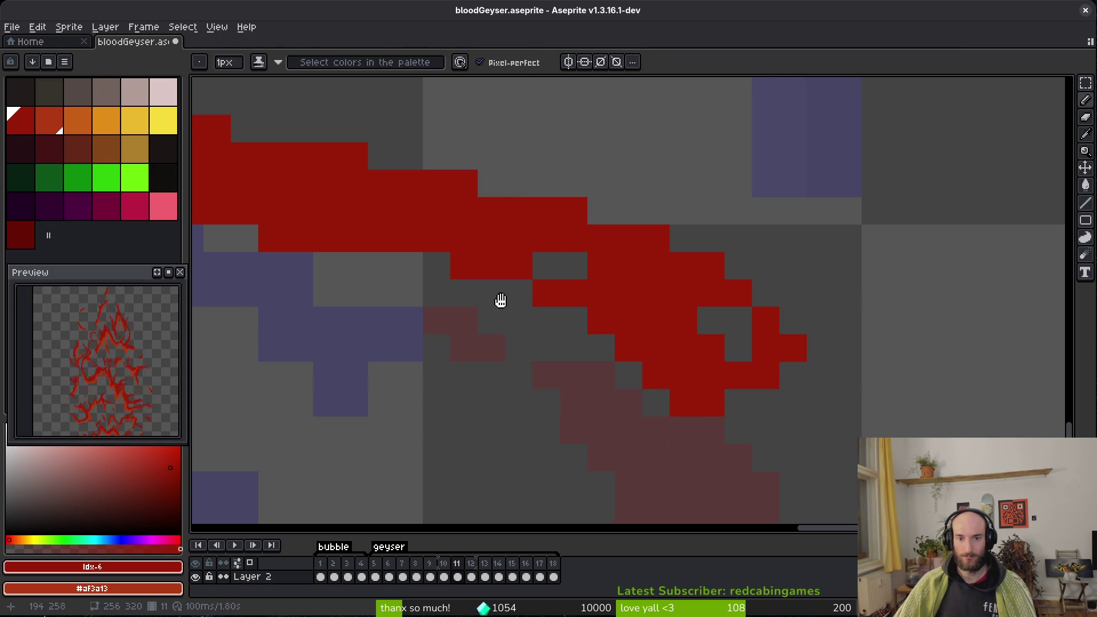
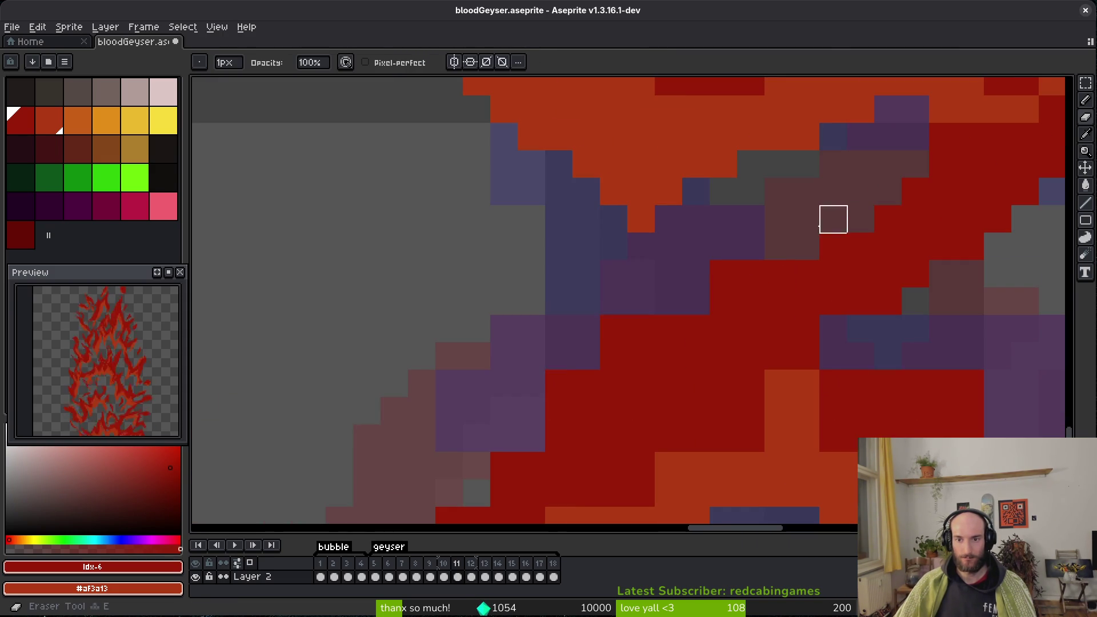
# Darken a few orange pixels of frame 11's small streak to dark red with the pencil.
pyautogui.hscroll(3, 576, 385)
pyautogui.scroll(3, 772, 317)
pyautogui.press('f')
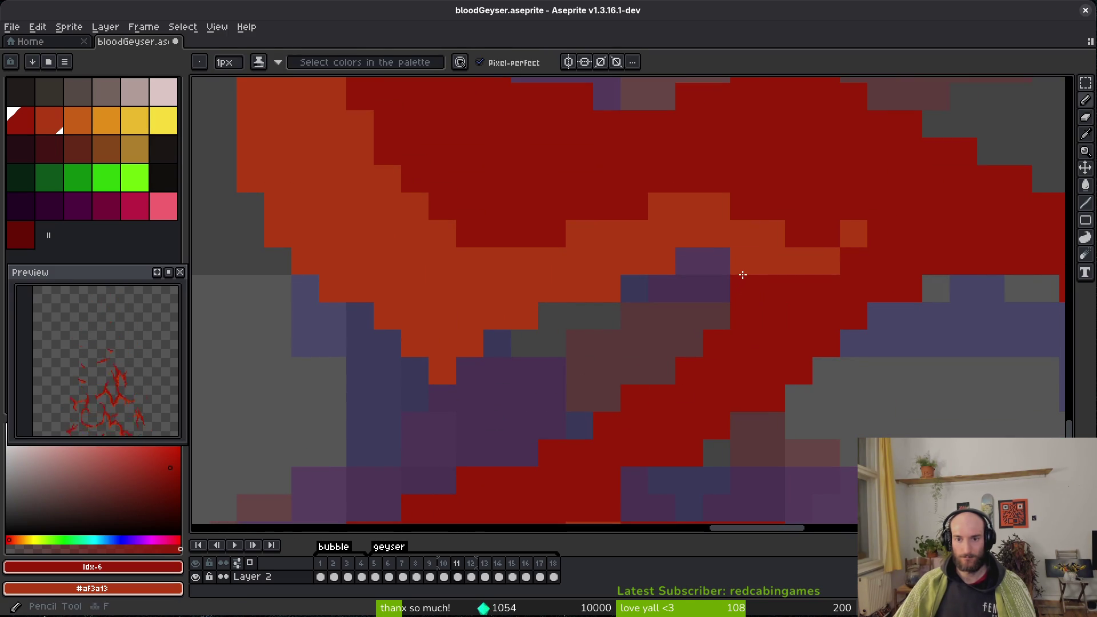
pyautogui.moveTo(743, 275); pyautogui.dragTo(775, 270)
pyautogui.hotkey('ctrl', 'z')
pyautogui.hotkey('ctrl', 'z')
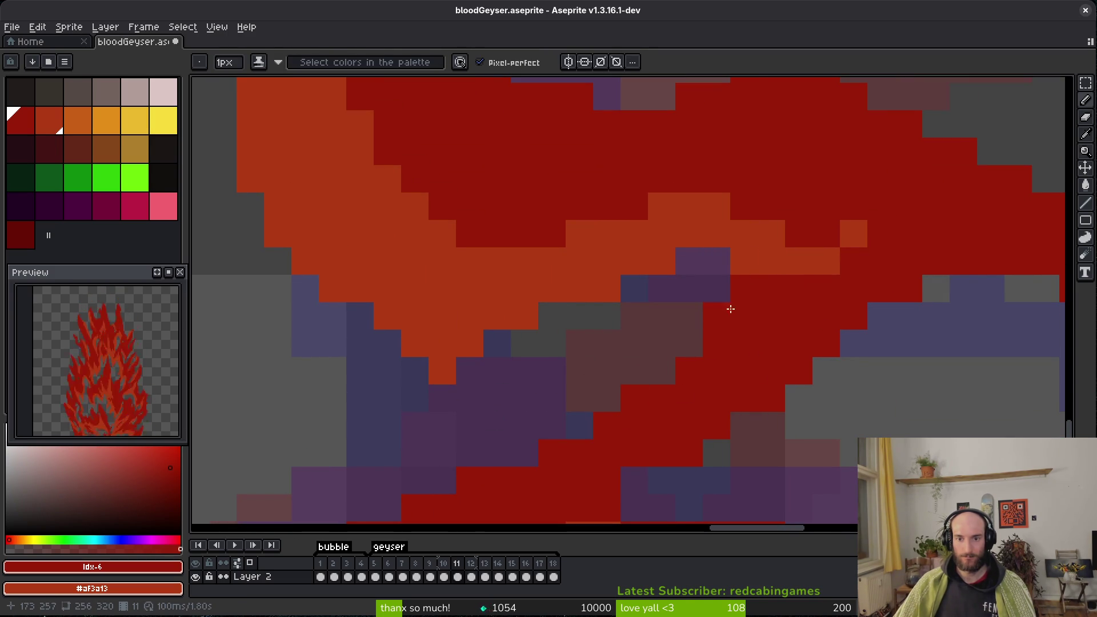
pyautogui.scroll(-3, 771, 395)
pyautogui.scroll(4, 803, 483)
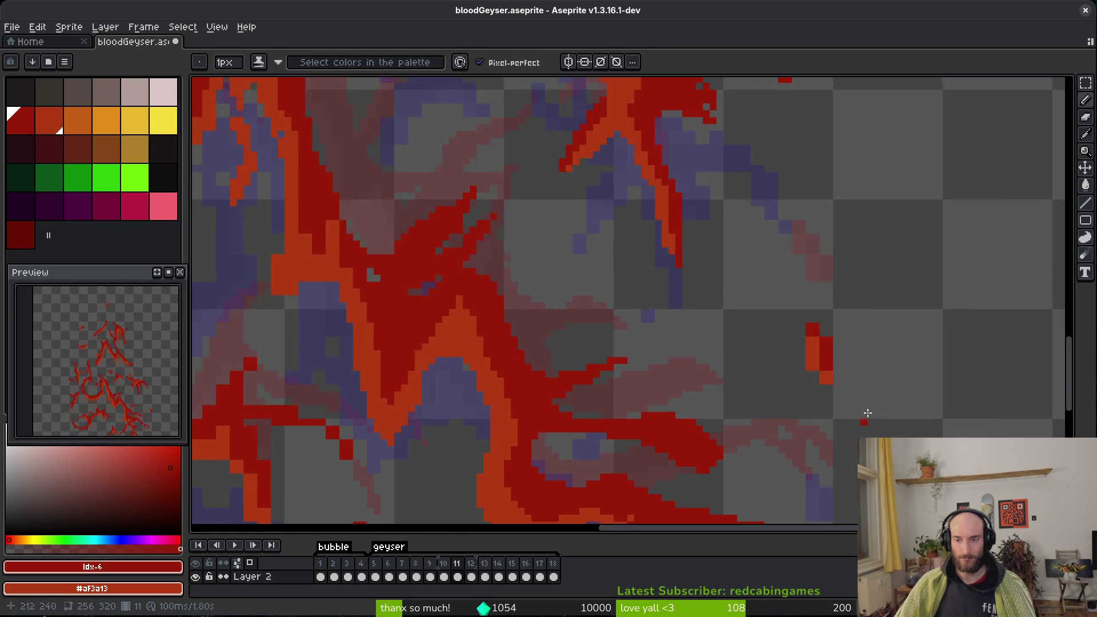
pyautogui.moveTo(726, 272); pyautogui.dragTo(759, 320)
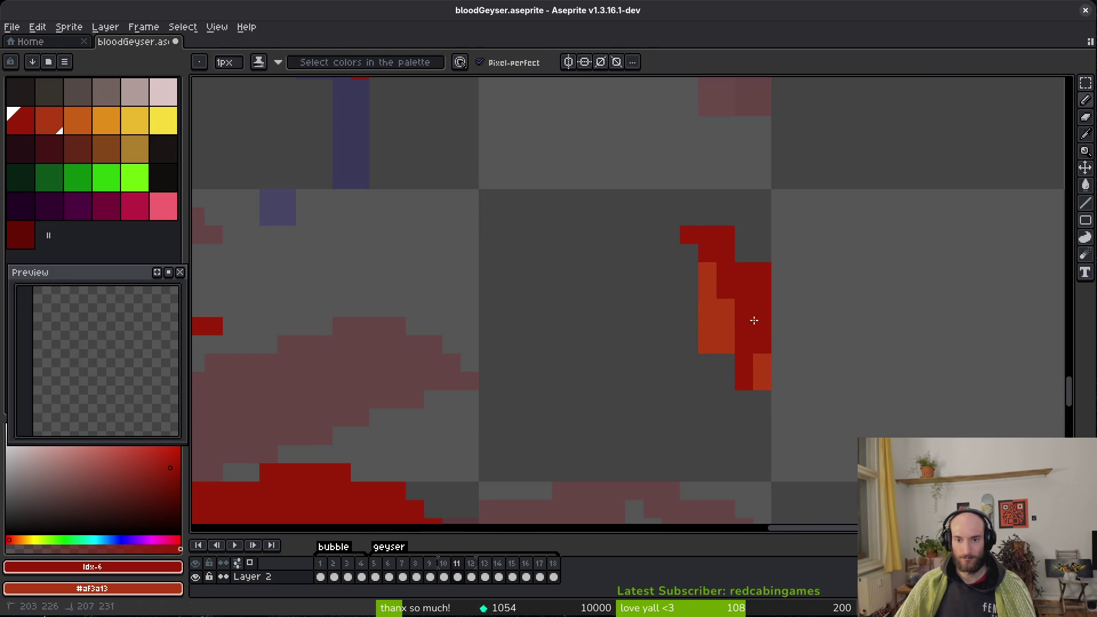
pyautogui.hotkey('ctrl', 'z')
pyautogui.hotkey('ctrl', 'z')
pyautogui.hotkey('ctrl', 'y')
pyautogui.hotkey('ctrl', 'y')
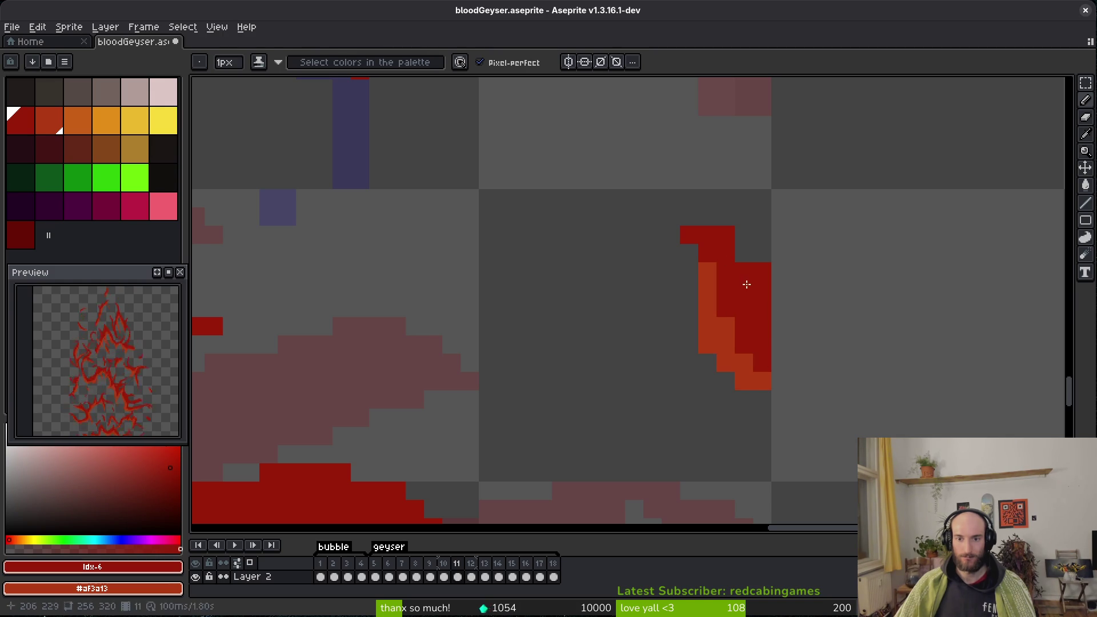
# Erase the streak's upper dark-red pixels into a tapered diagonal and save bloodGeyser.aseprite.
pyautogui.press('e')
pyautogui.moveTo(726, 244); pyautogui.dragTo(762, 306)
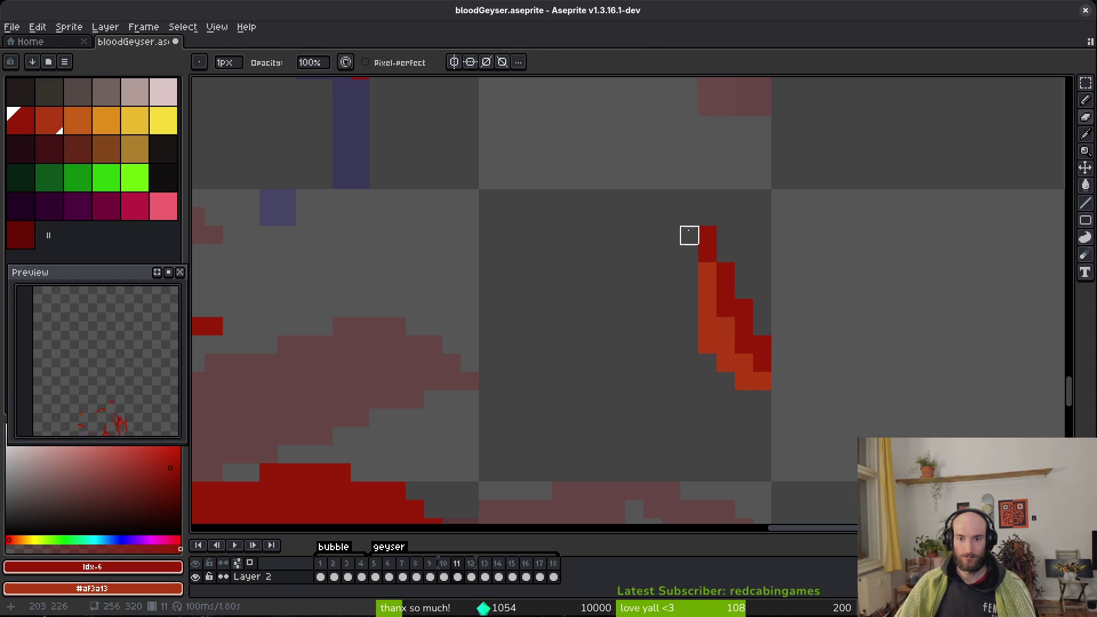
pyautogui.scroll(-5, 849, 326)
pyautogui.scroll(4, 816, 365)
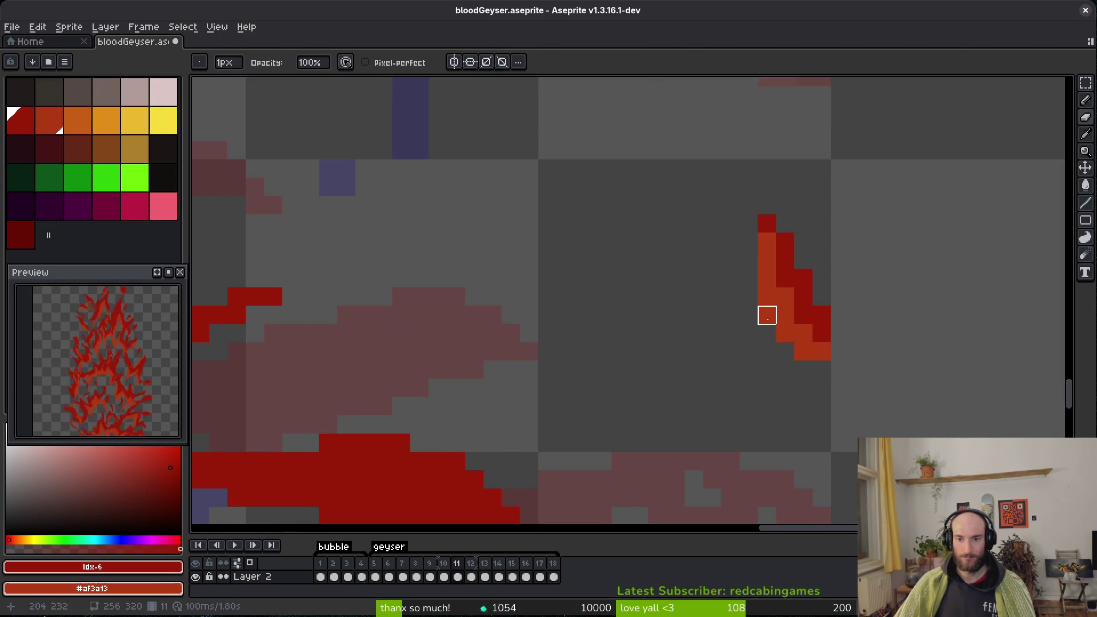
pyautogui.scroll(-5, 766, 311)
pyautogui.hotkey('ctrl', 's')
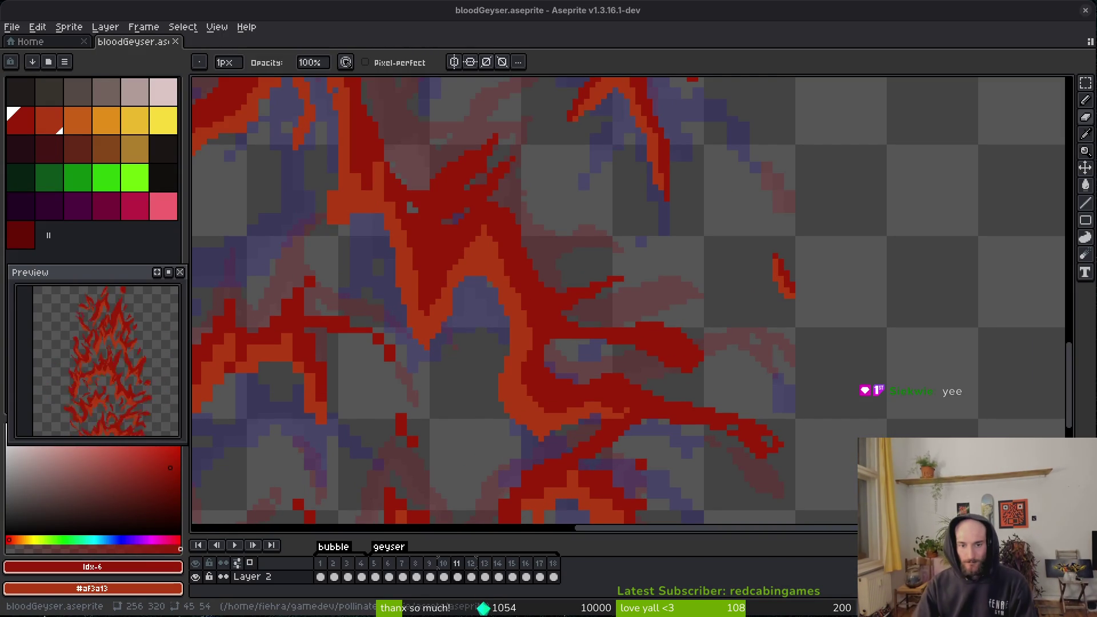
# Scroll down over frame 11's touched-up column of red blood streaks.
pyautogui.scroll(-5, 581, 370)
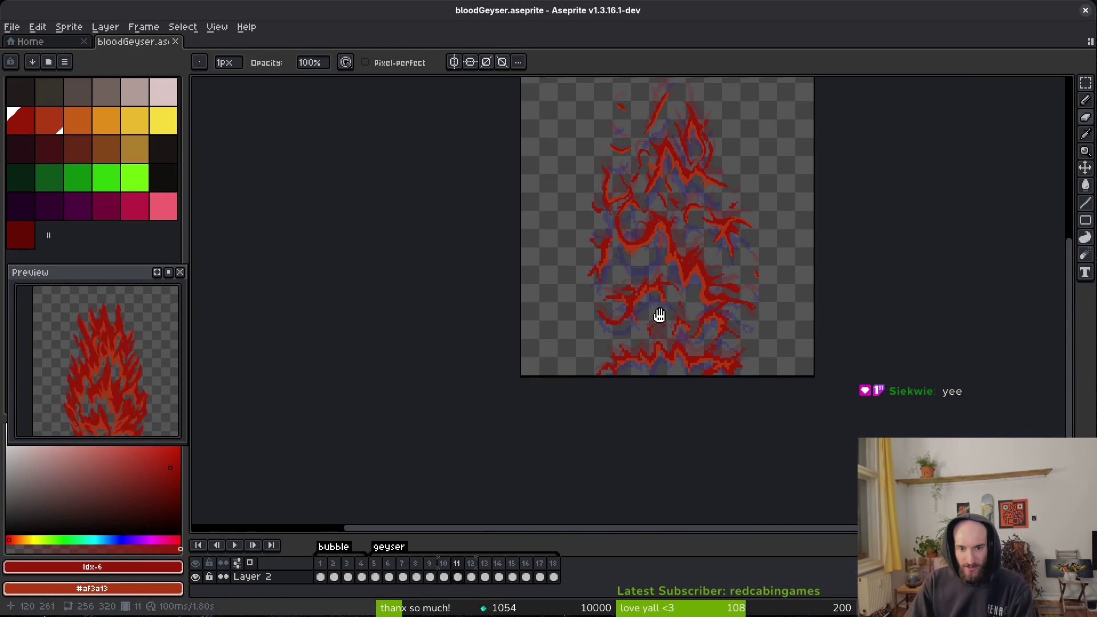
pyautogui.scroll(4, 656, 290)
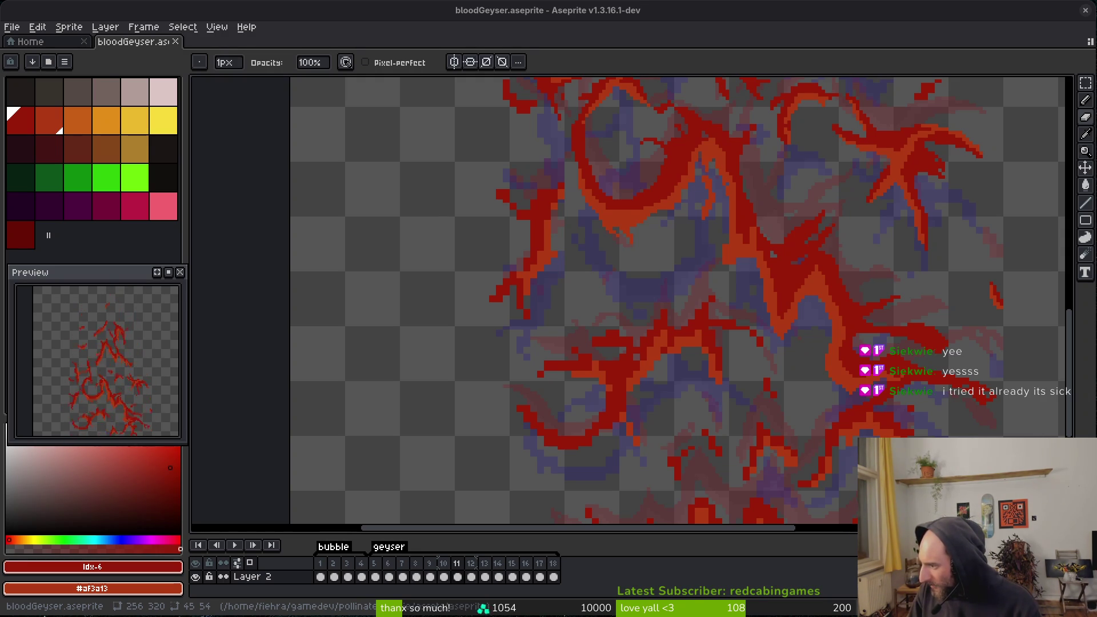
pyautogui.scroll(-3, 703, 257)
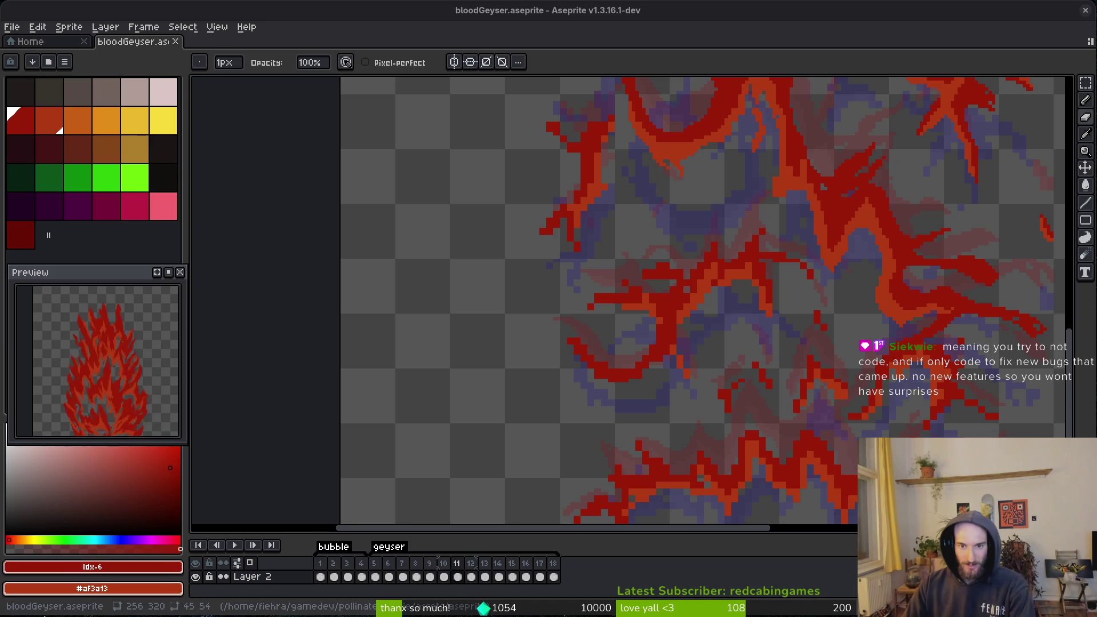
# Shade part of the red strand orange and erase red pixels along its diagonal edge.
pyautogui.scroll(6, 633, 274)
pyautogui.press('b')
pyautogui.moveTo(624, 192)
pyautogui.mouseDown()
pyautogui.moveTo(644, 123)
pyautogui.moveTo(632, 208)
pyautogui.moveTo(642, 177)
pyautogui.moveTo(658, 222)
pyautogui.mouseUp()
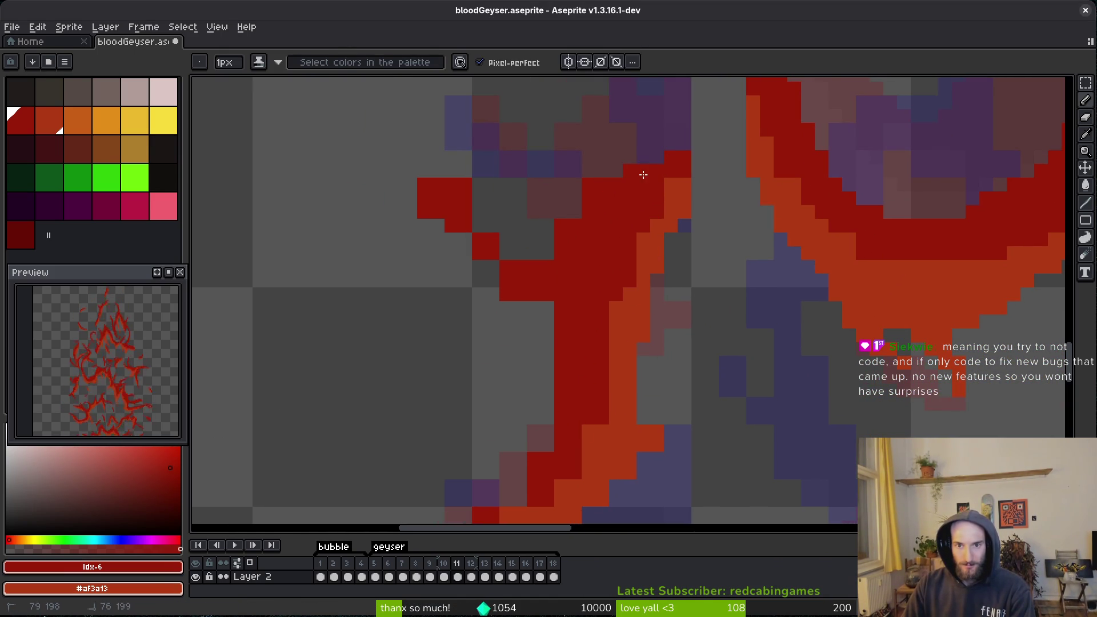
pyautogui.press('e')
pyautogui.moveTo(598, 178)
pyautogui.mouseDown()
pyautogui.moveTo(562, 227)
pyautogui.moveTo(557, 257)
pyautogui.moveTo(589, 276)
pyautogui.mouseUp()
# Add a short column of red pixels and erase three stray red pixels to leave a clean diagonal.
pyautogui.press('b')
pyautogui.moveTo(518, 240); pyautogui.dragTo(518, 257)
pyautogui.press('e')
pyautogui.click(505, 216)
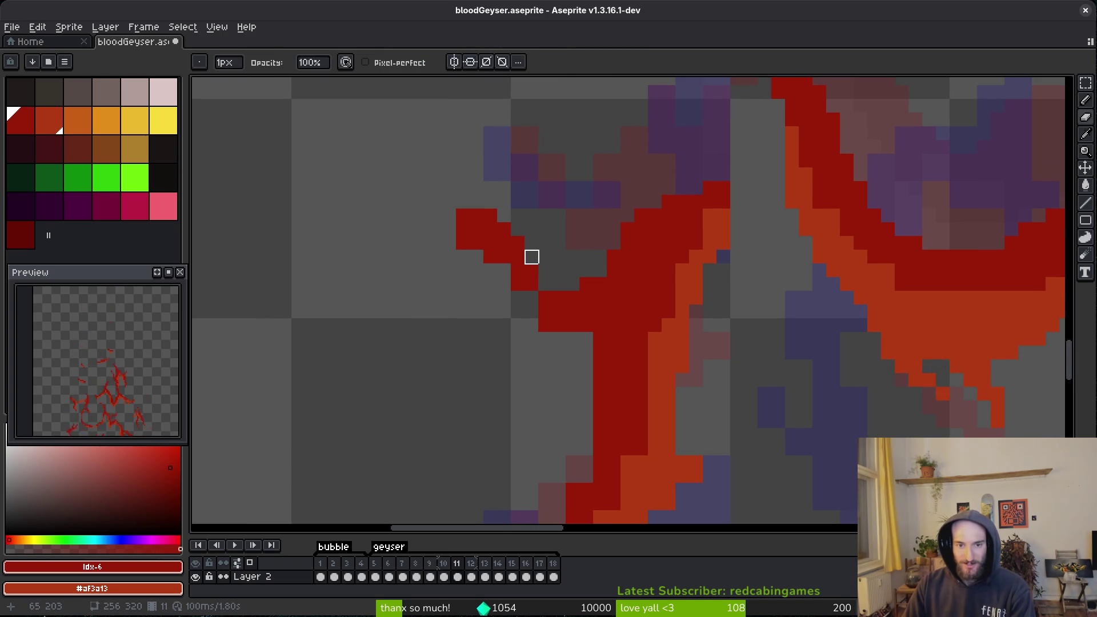
pyautogui.click(517, 284)
pyautogui.click(532, 270)
pyautogui.press('b')
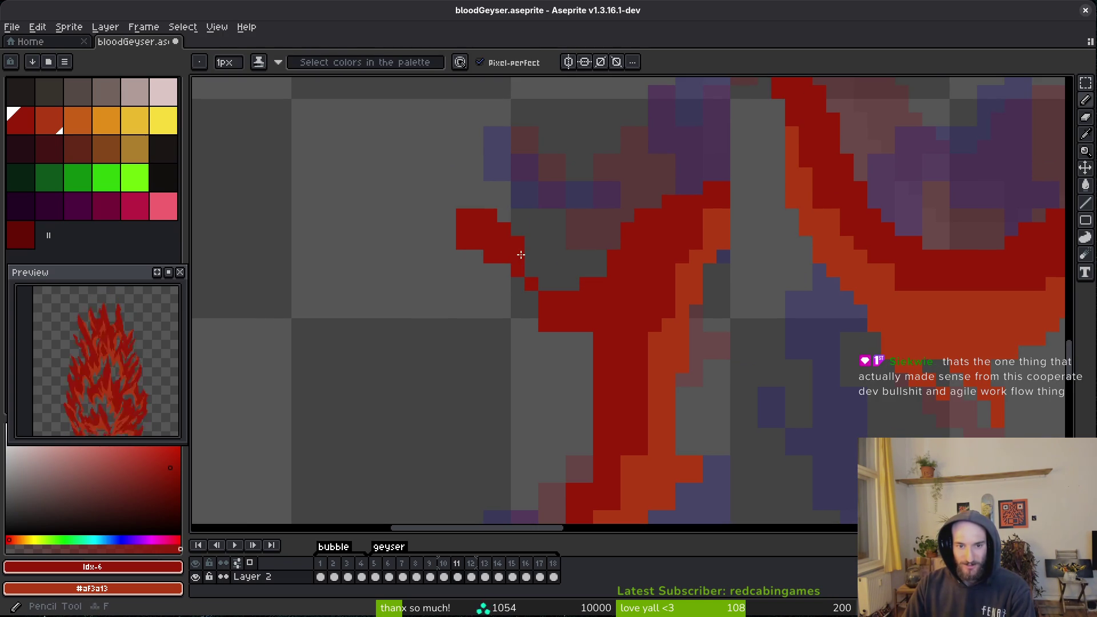
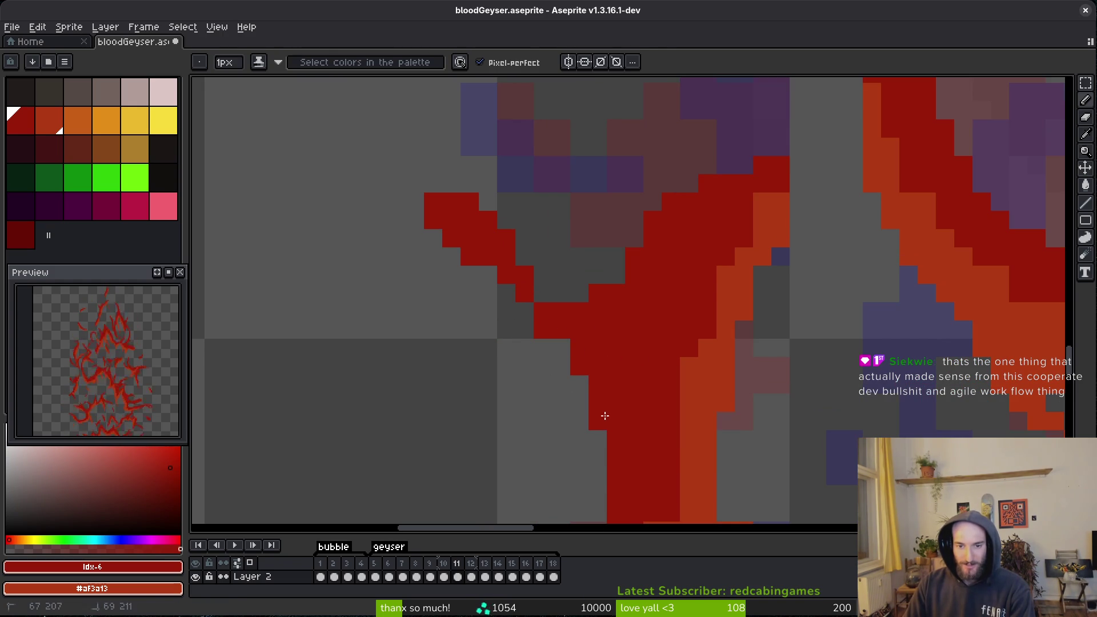
# Erase the stray red pixel on the geyser streak, save bloodGeyser.aseprite, and bring up the file manager.
pyautogui.press('e')
pyautogui.click(546, 332)
pyautogui.moveTo(589, 336); pyautogui.dragTo(580, 350)
pyautogui.scroll(-3, 597, 350)
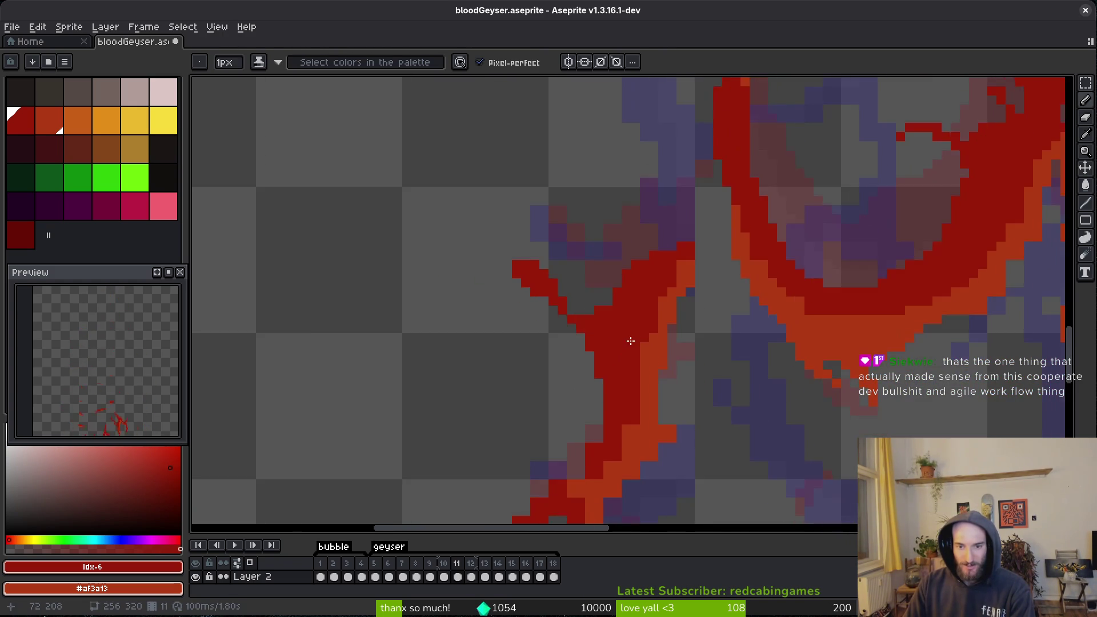
pyautogui.scroll(4, 624, 338)
pyautogui.hotkey('ctrl', 's')
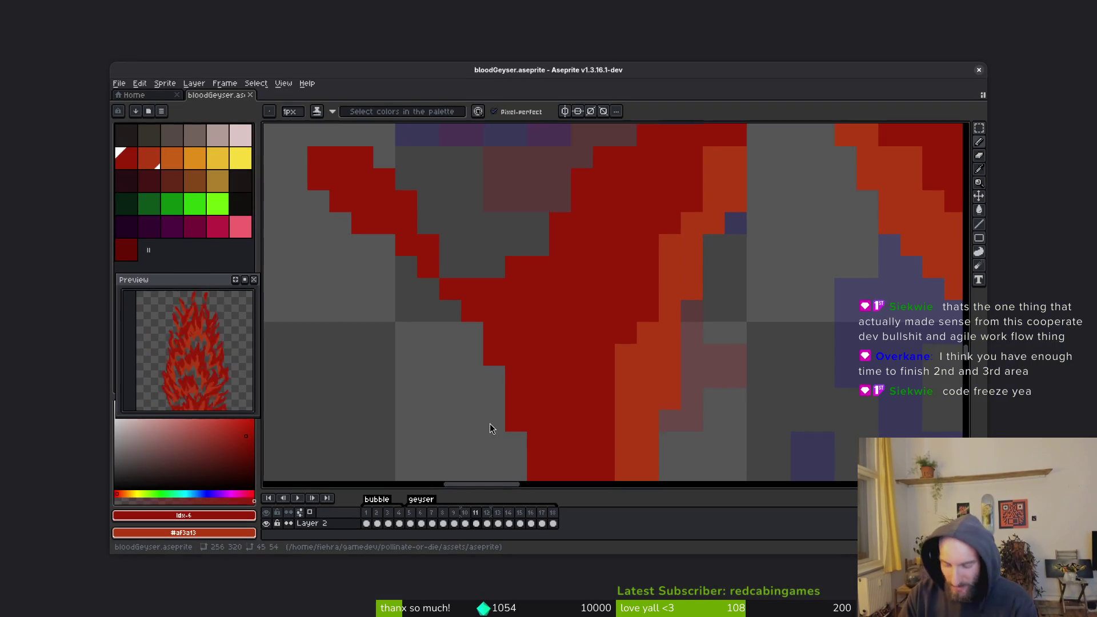
pyautogui.press('super+e')
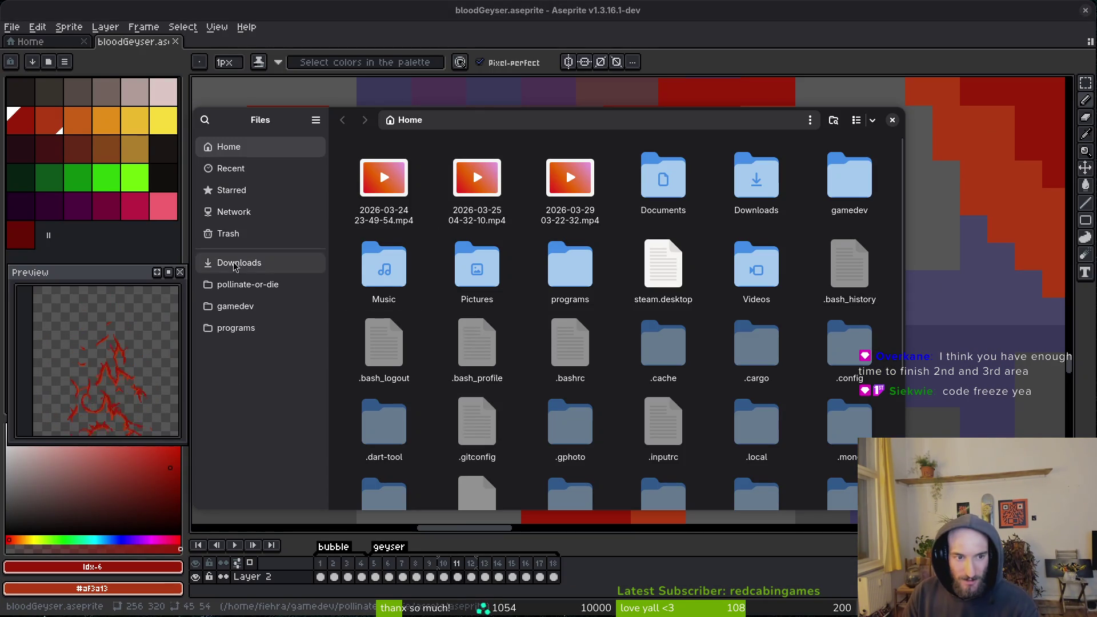
# Browse to pollinate-or-die/assets/inspiration and scroll through the reference images.
pyautogui.click(267, 284)
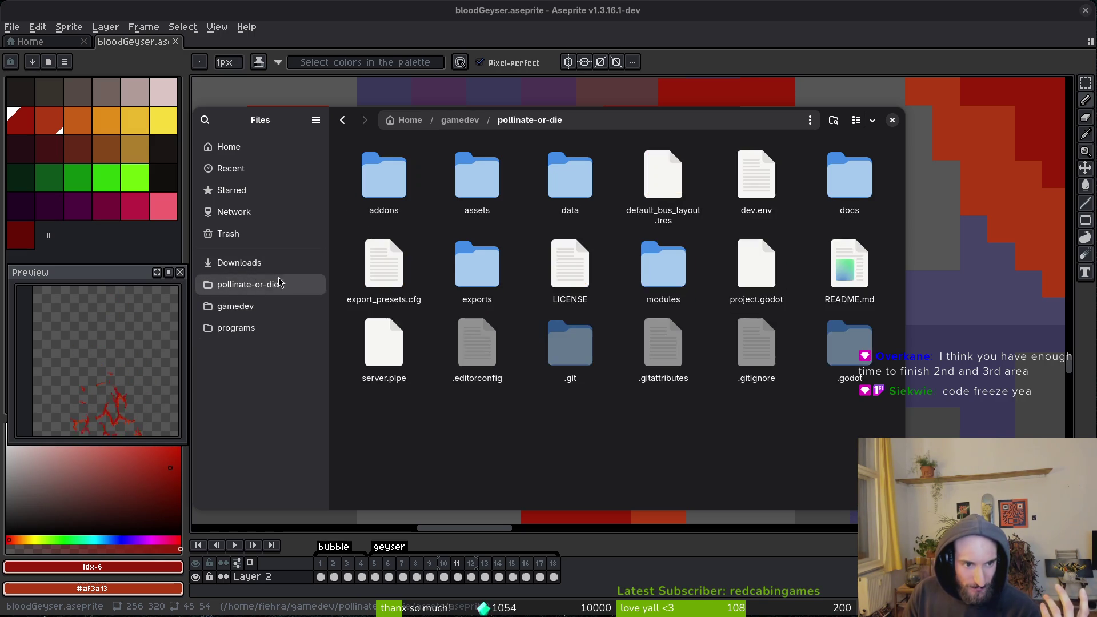
pyautogui.doubleClick(478, 176)
pyautogui.doubleClick(791, 160)
pyautogui.scroll(-5, 789, 307)
pyautogui.scroll(-15, 789, 307)
pyautogui.doubleClick(608, 321)
pyautogui.press('Right')
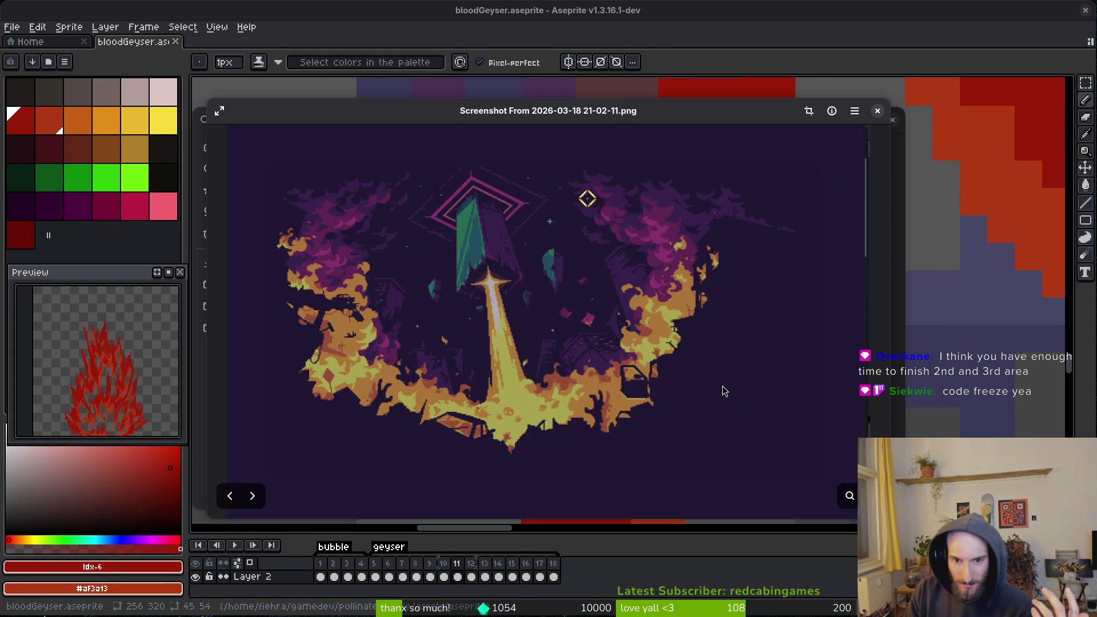
pyautogui.press('Right')
pyautogui.press('Right')
pyautogui.press('Right')
pyautogui.press('Right')
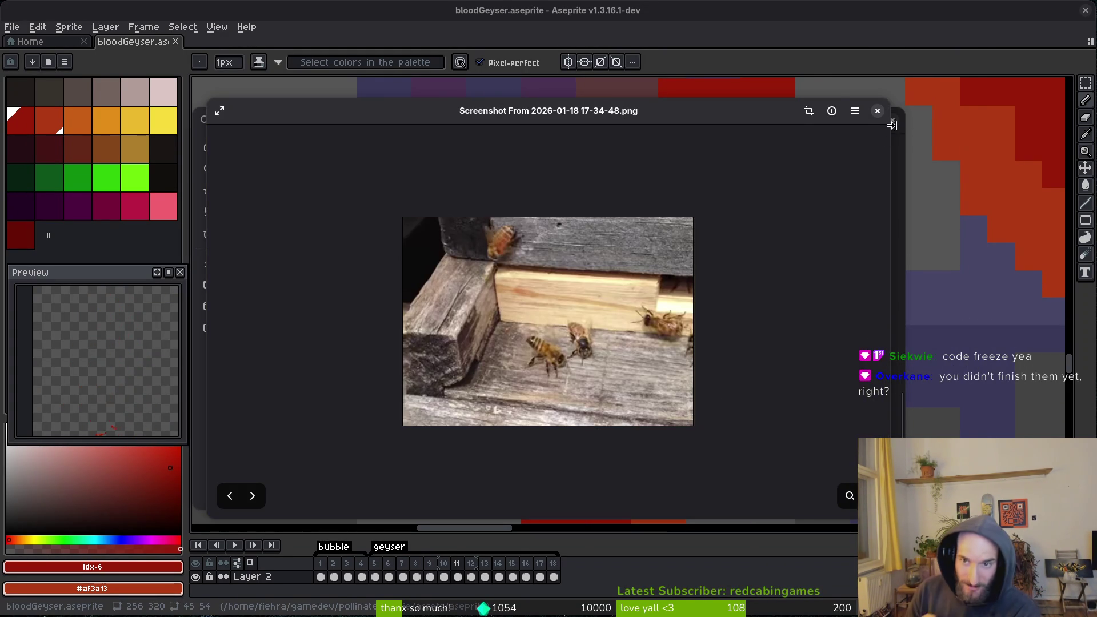
pyautogui.click(878, 112)
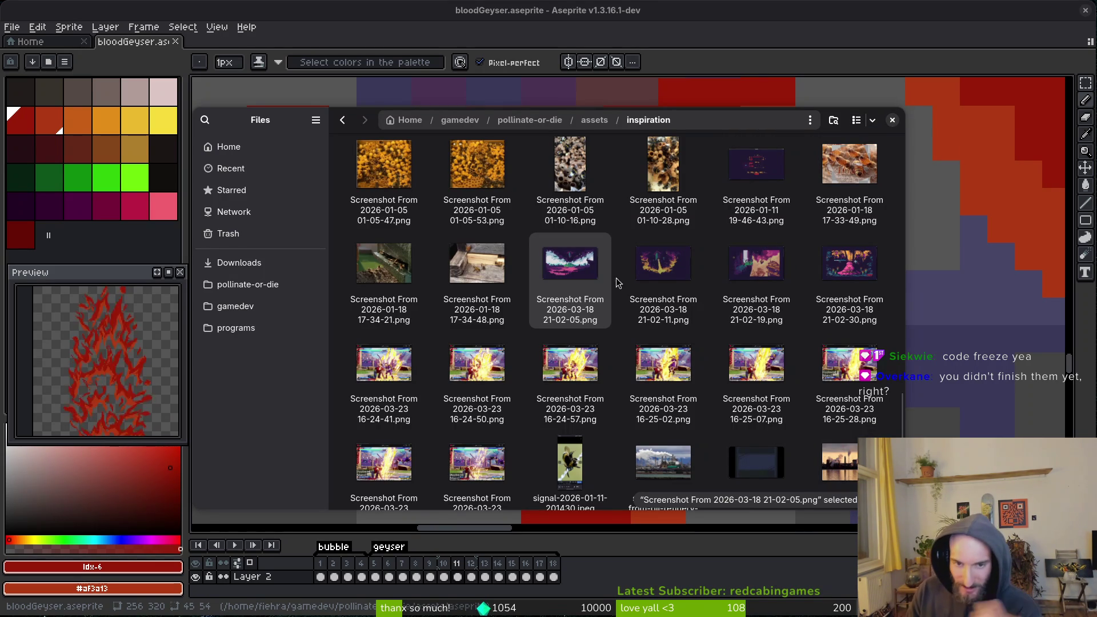
pyautogui.doubleClick(564, 265)
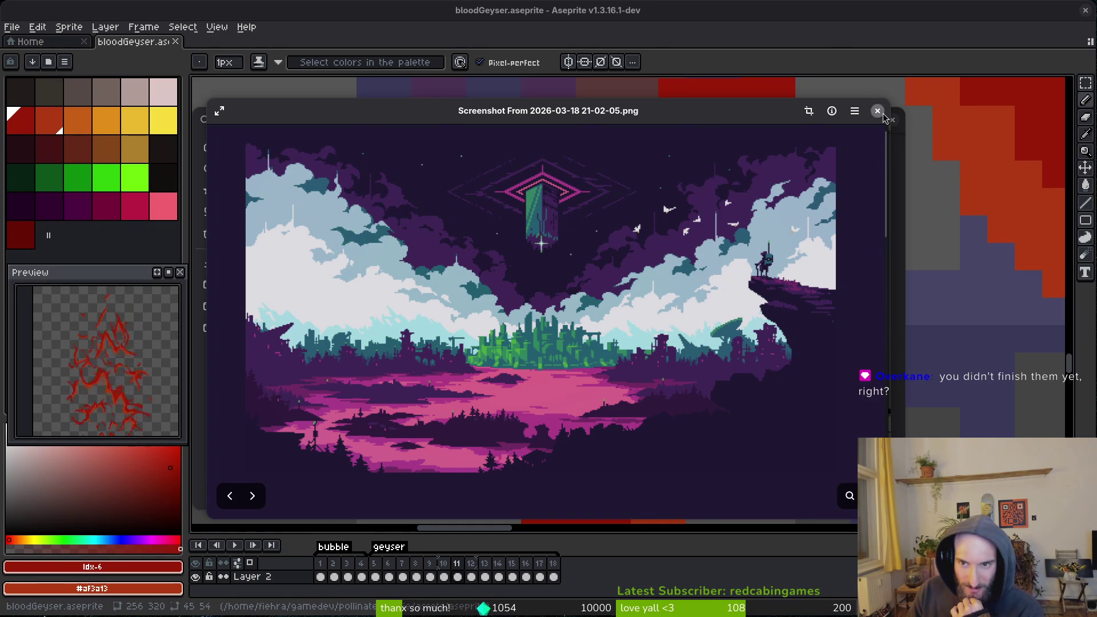
pyautogui.click(879, 112)
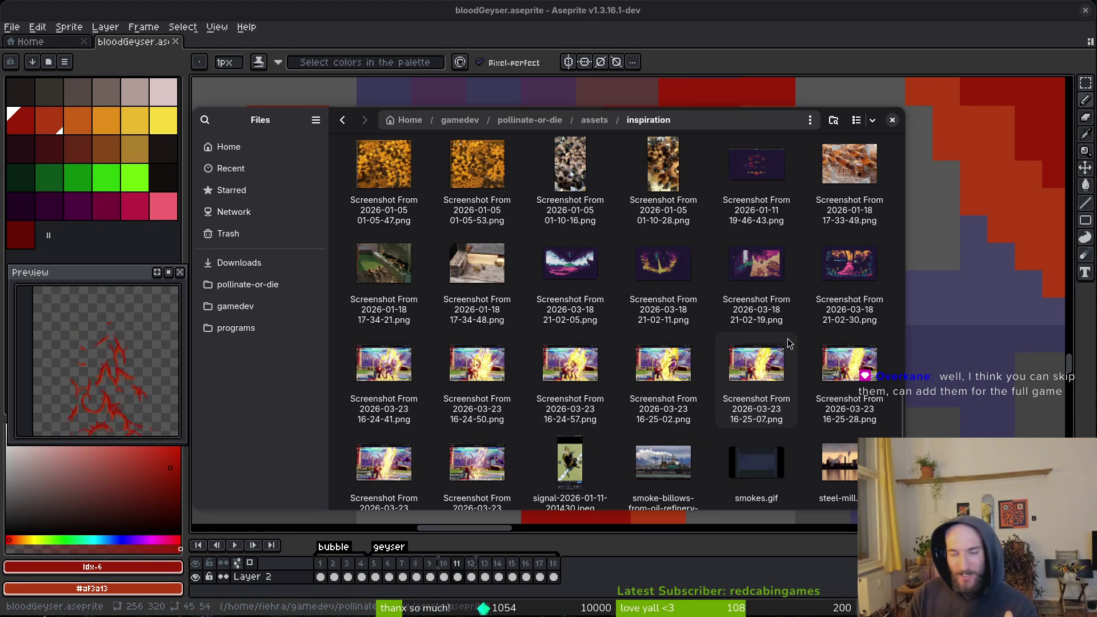
pyautogui.click(920, 120)
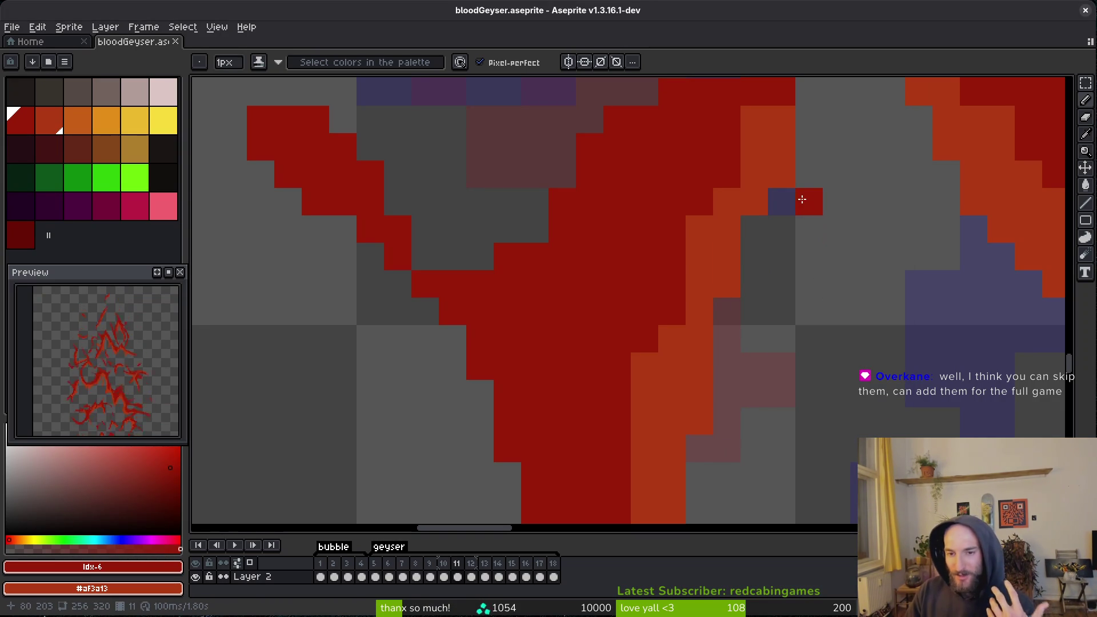
# Recolour a dark-red pixel on the streak's upper edge orange and save the sprite.
pyautogui.moveTo(777, 176); pyautogui.dragTo(766, 223)
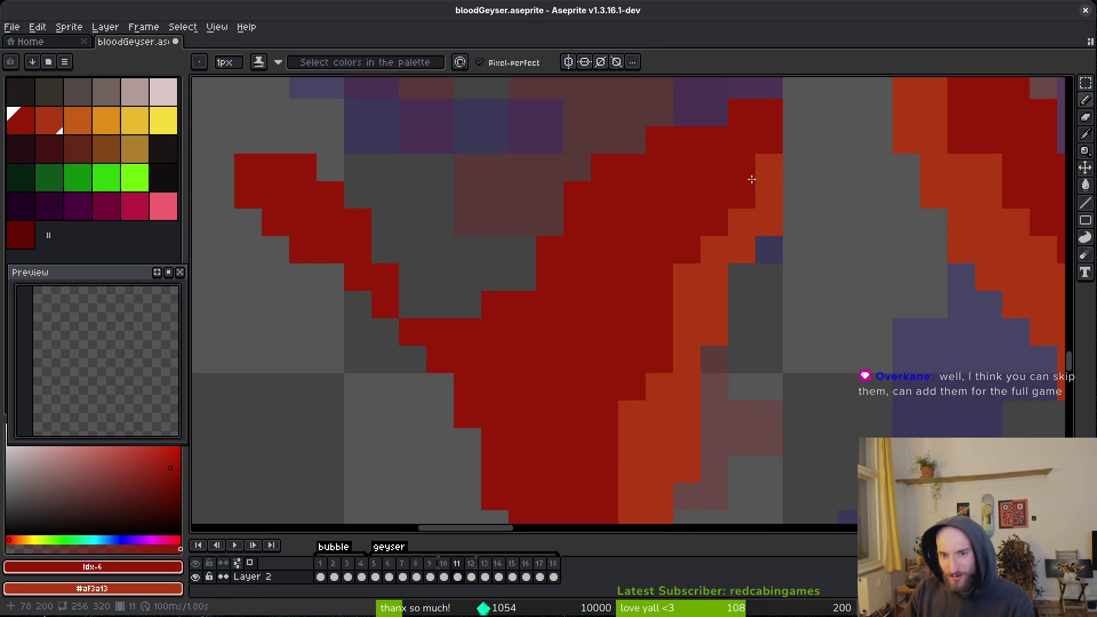
pyautogui.rightClick(773, 137)
pyautogui.hotkey('ctrl', 's')
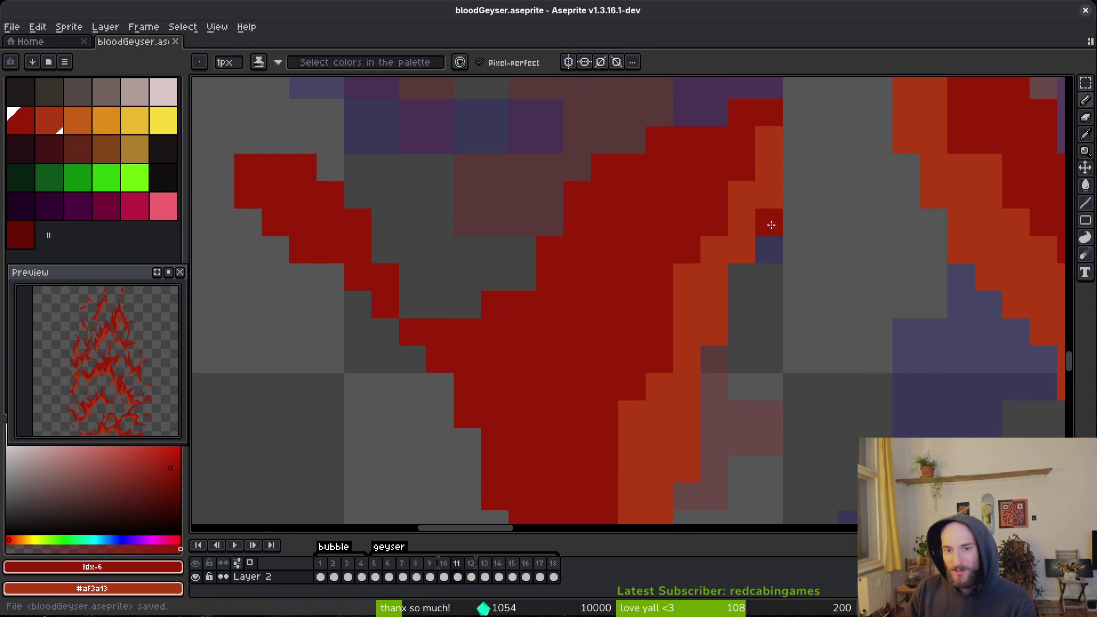
pyautogui.scroll(-3, 766, 240)
pyautogui.scroll(3, 740, 276)
# Paint dark-red pixels beside the orange edge and extend the orange edge downward along the streak.
pyautogui.click(676, 316)
pyautogui.moveTo(704, 343); pyautogui.dragTo(707, 276)
pyautogui.rightClick(670, 295)
pyautogui.click(617, 358)
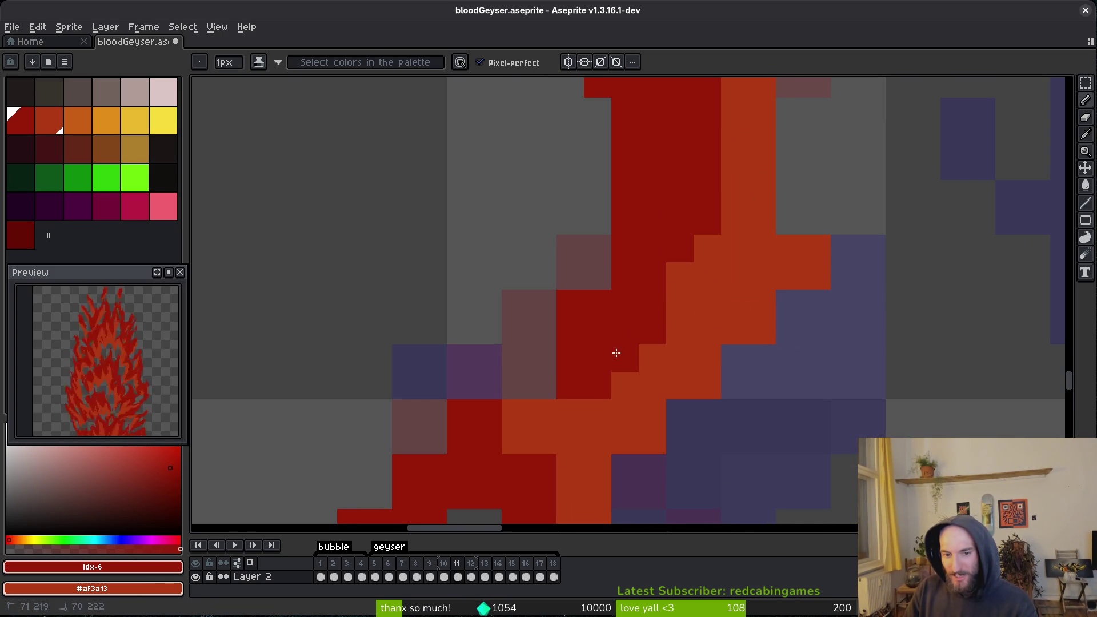
pyautogui.moveTo(640, 335); pyautogui.dragTo(680, 262)
pyautogui.moveTo(555, 367)
pyautogui.mouseDown()
pyautogui.moveTo(590, 335)
pyautogui.moveTo(609, 341)
pyautogui.mouseUp()
pyautogui.scroll(1, 610, 340)
pyautogui.rightClick(635, 345)
pyautogui.rightClick(642, 441)
# Touch up the streak's right side with dark-red pixels and orange edge pixels, then save.
pyautogui.click(778, 240)
pyautogui.hscroll(2, 768, 260)
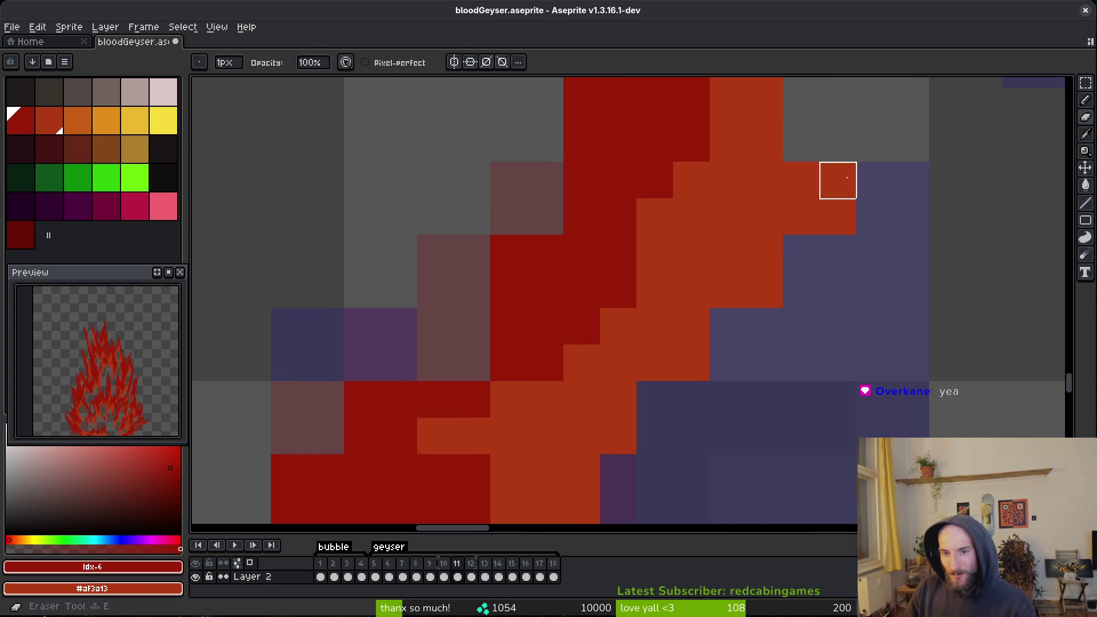
pyautogui.hscroll(2, 723, 396)
pyautogui.rightClick(698, 231)
pyautogui.rightClick(715, 207)
pyautogui.click(754, 242)
pyautogui.hotkey('ctrl', 's')
pyautogui.scroll(-2, 796, 345)
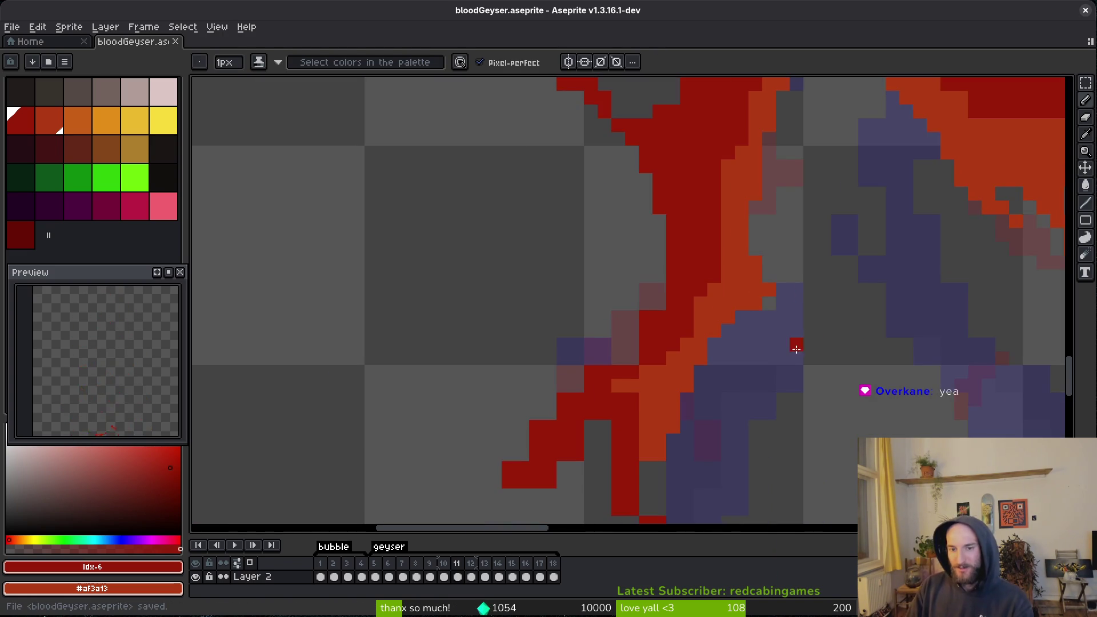
pyautogui.scroll(2, 752, 338)
# Fill a grey gap with orange and repaint the red pixels at the stroke's bottom, then save.
pyautogui.moveTo(753, 338)
pyautogui.mouseDown()
pyautogui.moveTo(662, 417)
pyautogui.moveTo(608, 355)
pyautogui.mouseUp()
pyautogui.scroll(1, 607, 355)
pyautogui.rightClick(571, 331)
pyautogui.moveTo(544, 385)
pyautogui.mouseDown()
pyautogui.moveTo(574, 417)
pyautogui.moveTo(610, 375)
pyautogui.mouseUp()
pyautogui.press('e')
pyautogui.click(586, 410)
pyautogui.press('b')
pyautogui.hotkey('ctrl', 's')
# Paint orange pixels along the lower edge of the streak and save.
pyautogui.moveTo(559, 257)
pyautogui.mouseDown()
pyautogui.moveTo(587, 330)
pyautogui.moveTo(588, 416)
pyautogui.mouseUp()
pyautogui.press('e')
pyautogui.press('b')
pyautogui.click(563, 422)
pyautogui.hotkey('ctrl', 's')
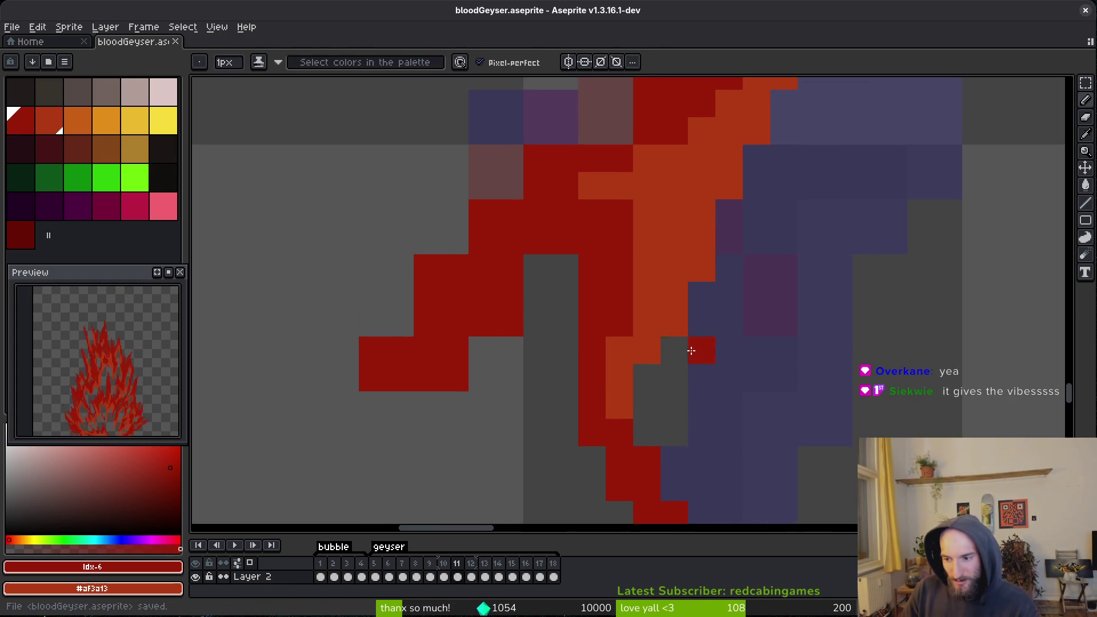
# Redraw the red diagonal edge of the lower-left branch and erase a stray red pixel.
pyautogui.press('e')
pyautogui.moveTo(614, 184)
pyautogui.mouseDown()
pyautogui.moveTo(482, 296)
pyautogui.moveTo(456, 360)
pyautogui.moveTo(422, 382)
pyautogui.mouseUp()
pyautogui.press('b')
pyautogui.press('e')
pyautogui.click(374, 354)
pyautogui.press('b')
pyautogui.click(430, 353)
pyautogui.press('e')
pyautogui.press('b')
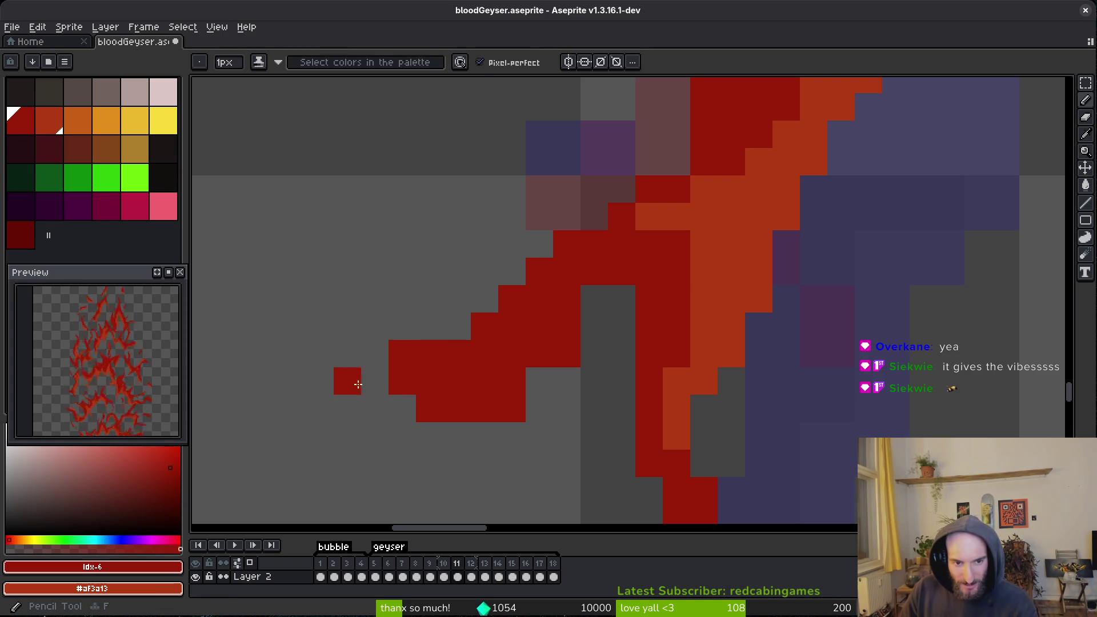
# Extend the branch's tip further left with red pixels, remove one extra pixel, and save.
pyautogui.moveTo(348, 382); pyautogui.dragTo(399, 399)
pyautogui.press('e')
pyautogui.press('b')
pyautogui.click(531, 388)
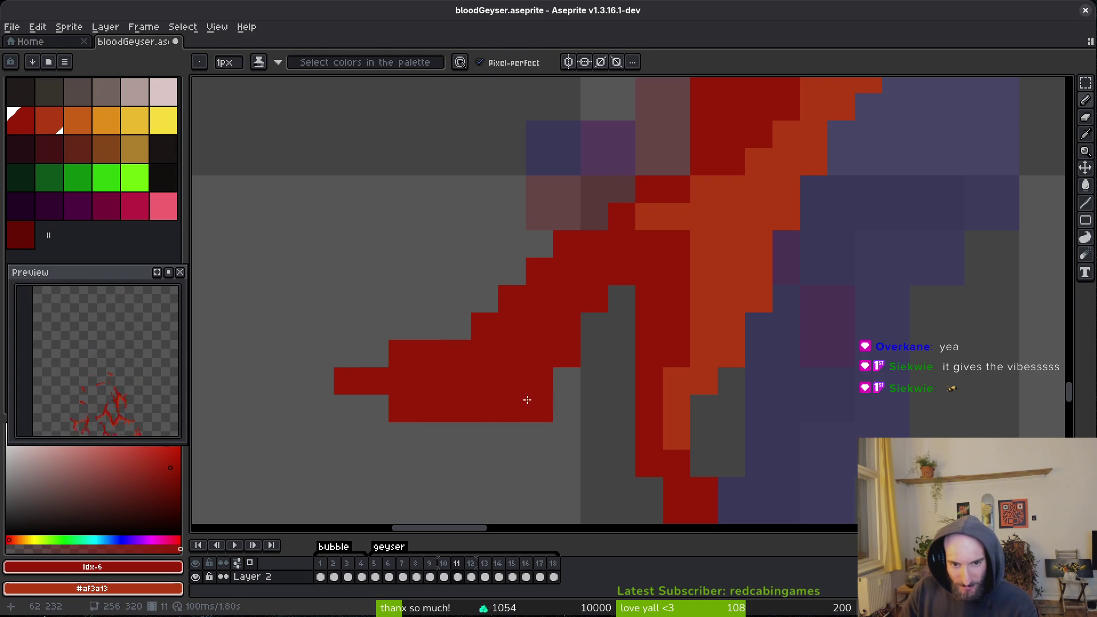
pyautogui.press('e')
pyautogui.click(502, 412)
pyautogui.hotkey('ctrl', 's')
pyautogui.scroll(-3, 605, 351)
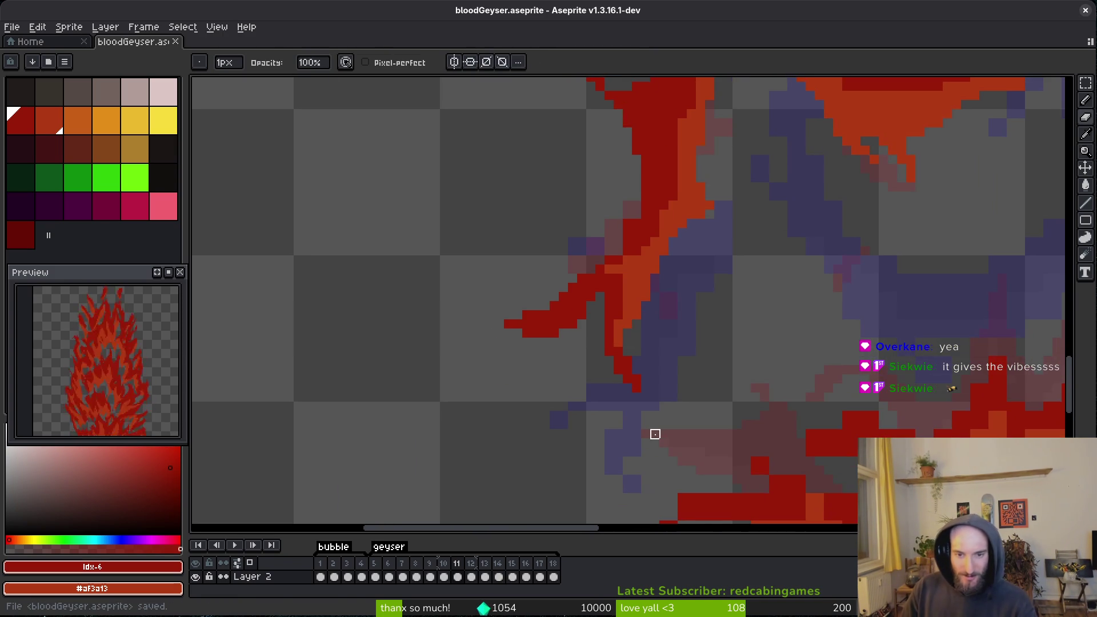
# Move to another part of the frame 11 geyser with the Pencil active and save.
pyautogui.scroll(2, 605, 263)
pyautogui.moveTo(718, 257); pyautogui.dragTo(696, 370)
pyautogui.press('b')
pyautogui.scroll(-2, 644, 326)
pyautogui.scroll(2, 600, 392)
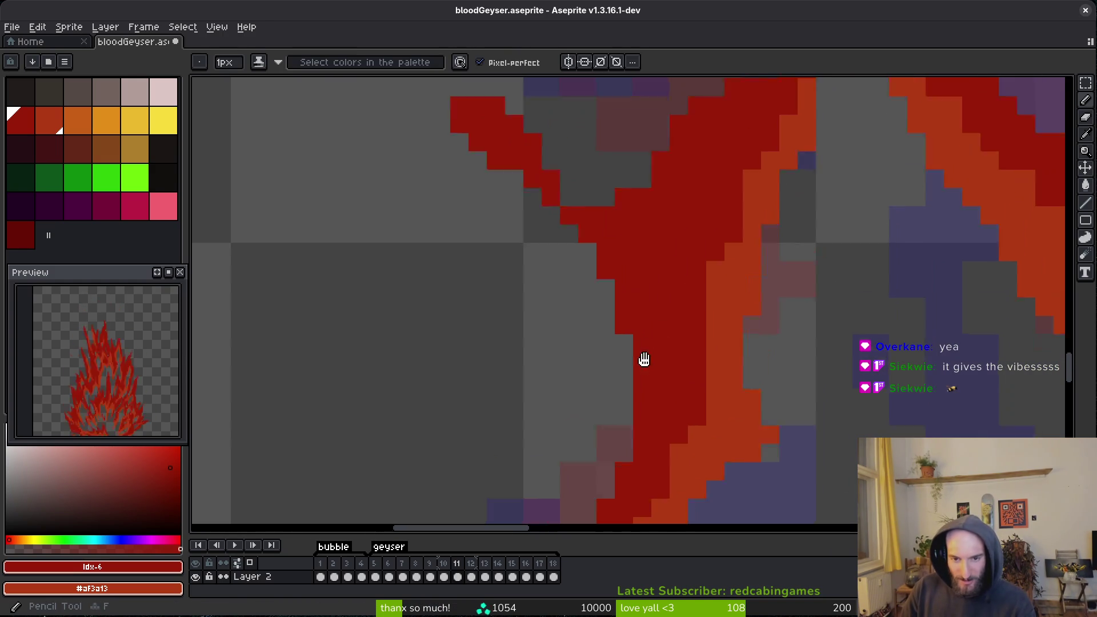
pyautogui.hotkey('ctrl', 's')
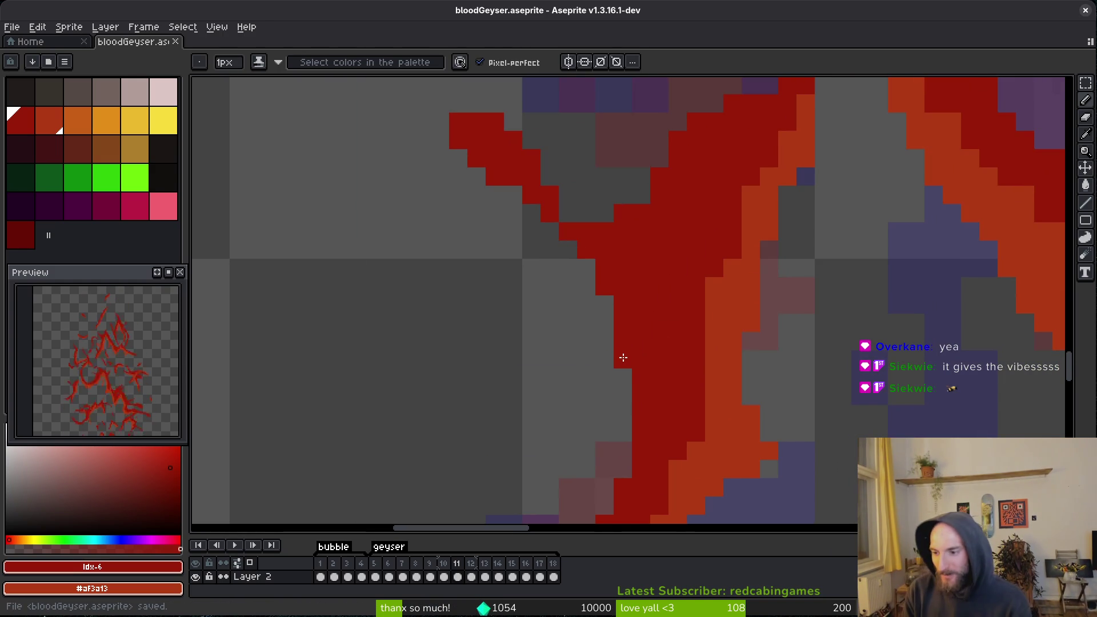
# Erase a stray pixel below the red arc and save the sprite.
pyautogui.moveTo(741, 295)
pyautogui.mouseDown()
pyautogui.moveTo(633, 370)
pyautogui.moveTo(573, 323)
pyautogui.moveTo(688, 299)
pyautogui.mouseUp()
pyautogui.press('e')
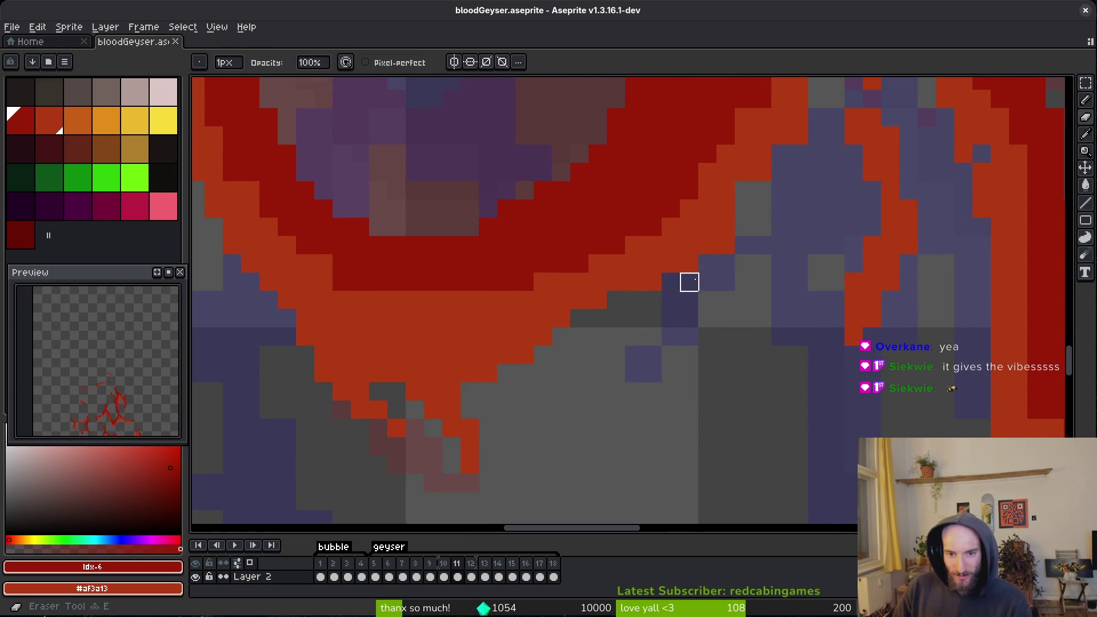
pyautogui.click(672, 282)
pyautogui.scroll(2, 705, 288)
pyautogui.scroll(2, 759, 251)
pyautogui.hotkey('ctrl', 's')
pyautogui.press('b')
# Paint a dark-red pixel in the lower part of the streak.
pyautogui.scroll(-3, 687, 289)
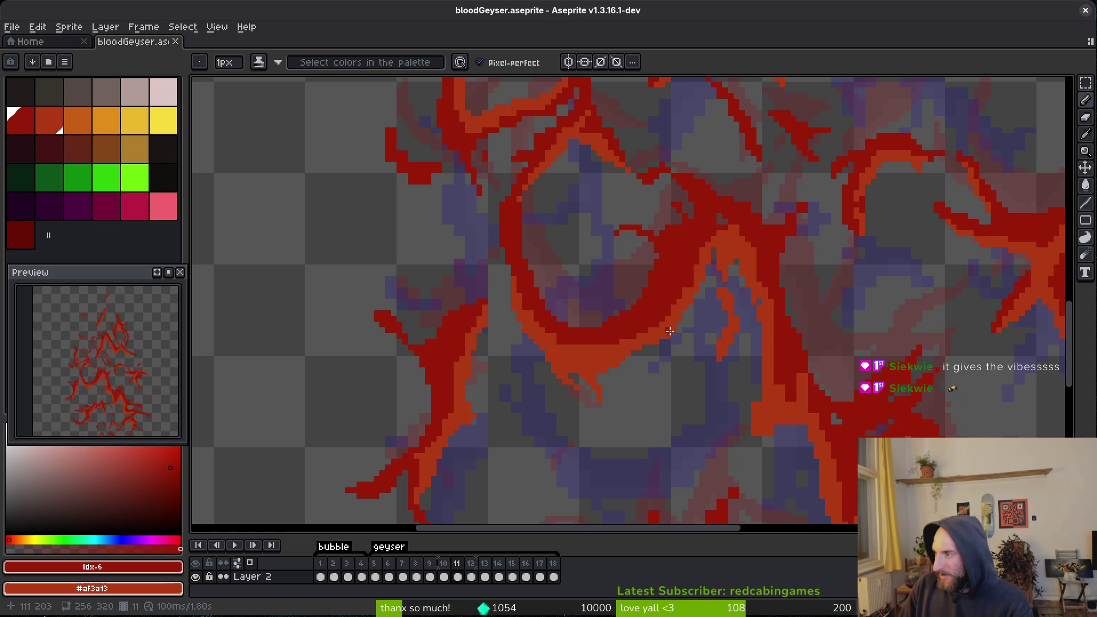
pyautogui.hscroll(3, 725, 364)
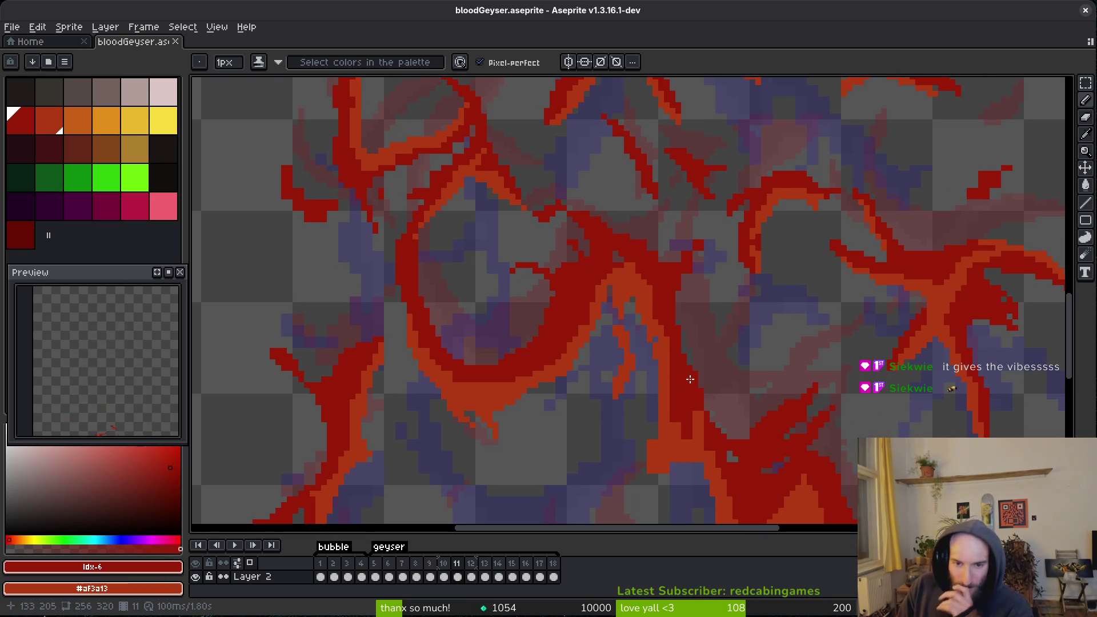
pyautogui.scroll(5, 658, 343)
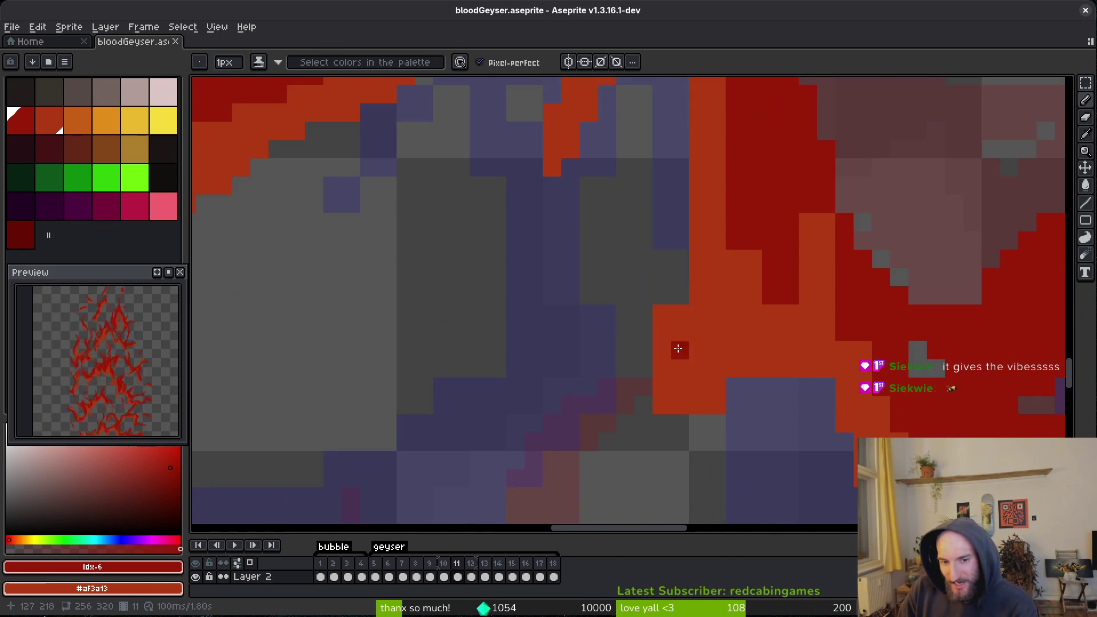
pyautogui.press('e')
pyautogui.press('b')
pyautogui.click(694, 400)
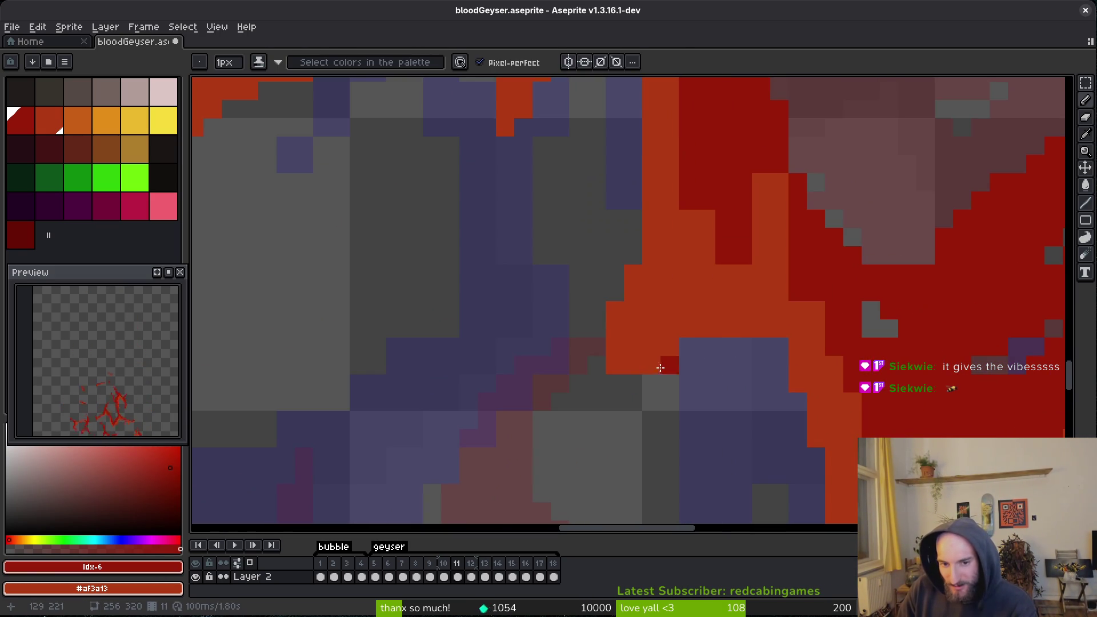
# Repaint the orange column dark red and save the sprite.
pyautogui.scroll(2, 723, 311)
pyautogui.hscroll(1, 699, 330)
pyautogui.moveTo(699, 330)
pyautogui.mouseDown()
pyautogui.moveTo(735, 306)
pyautogui.moveTo(747, 324)
pyautogui.mouseUp()
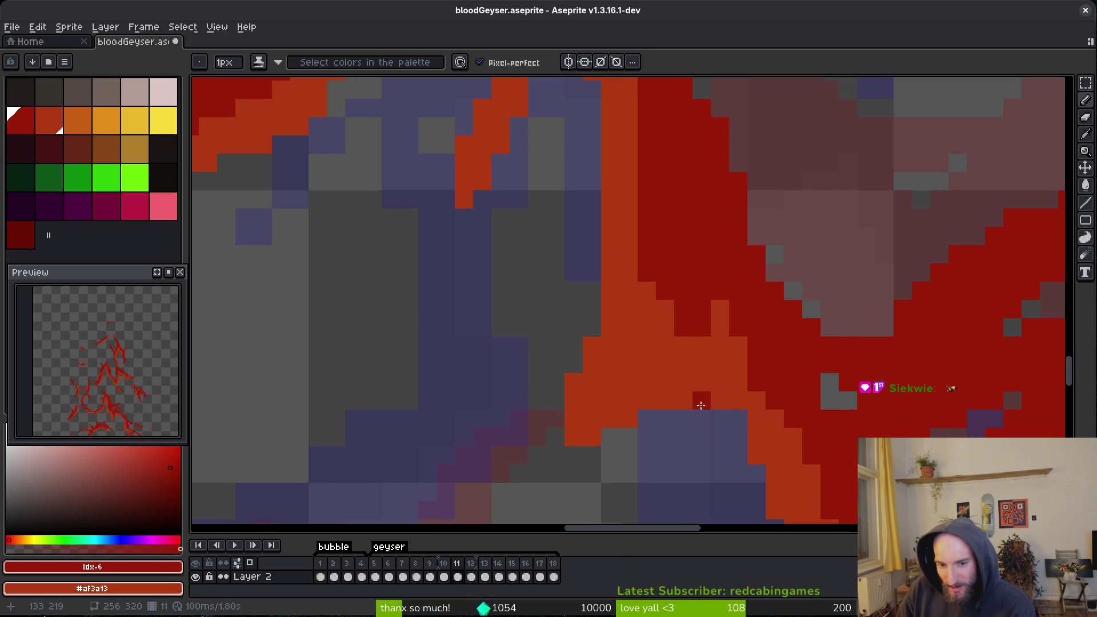
pyautogui.scroll(2, 697, 371)
pyautogui.hscroll(-1, 686, 336)
pyautogui.scroll(2, 686, 336)
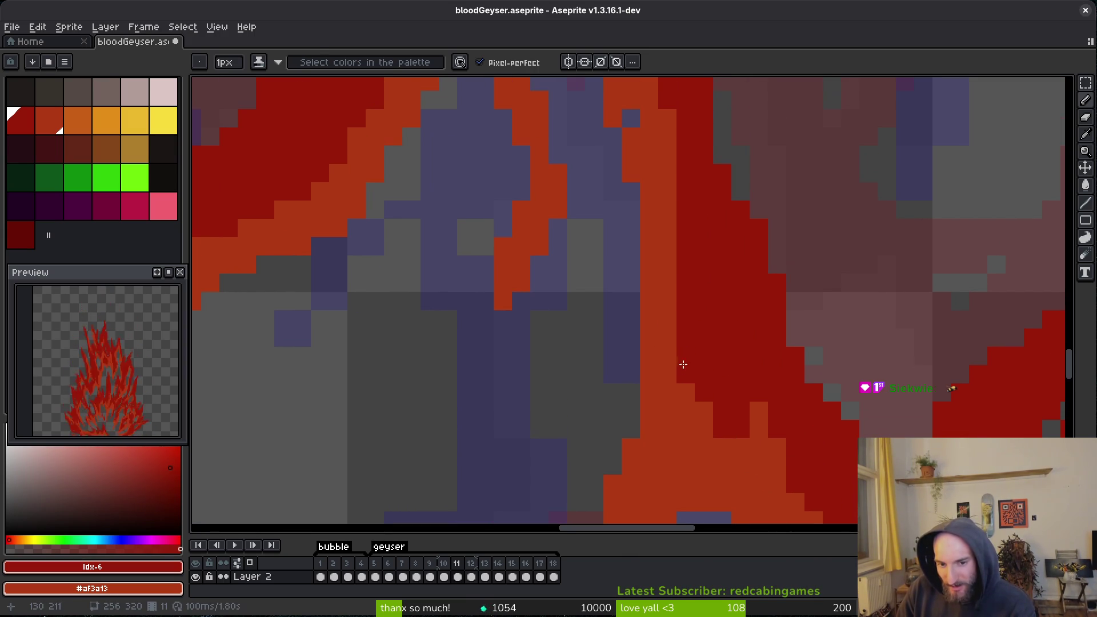
pyautogui.scroll(2, 663, 337)
pyautogui.hscroll(-1, 660, 334)
pyautogui.scroll(2, 661, 343)
pyautogui.hotkey('ctrl', 's')
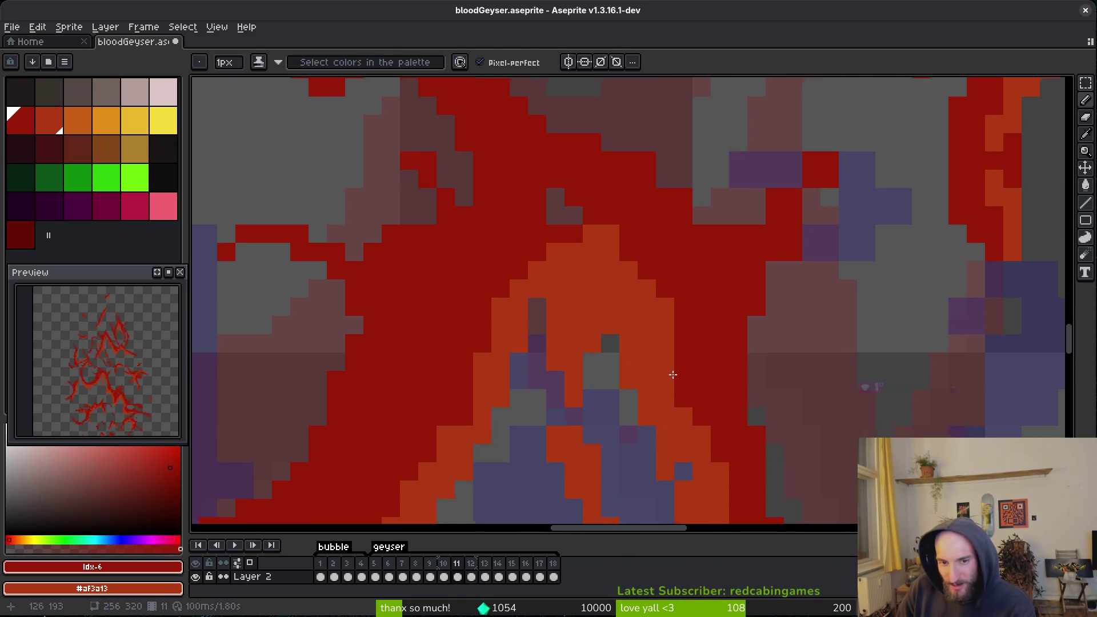
# Paint a dark-red path across the streak over the stray orange pixels, then save.
pyautogui.scroll(2, 610, 248)
pyautogui.click(506, 255)
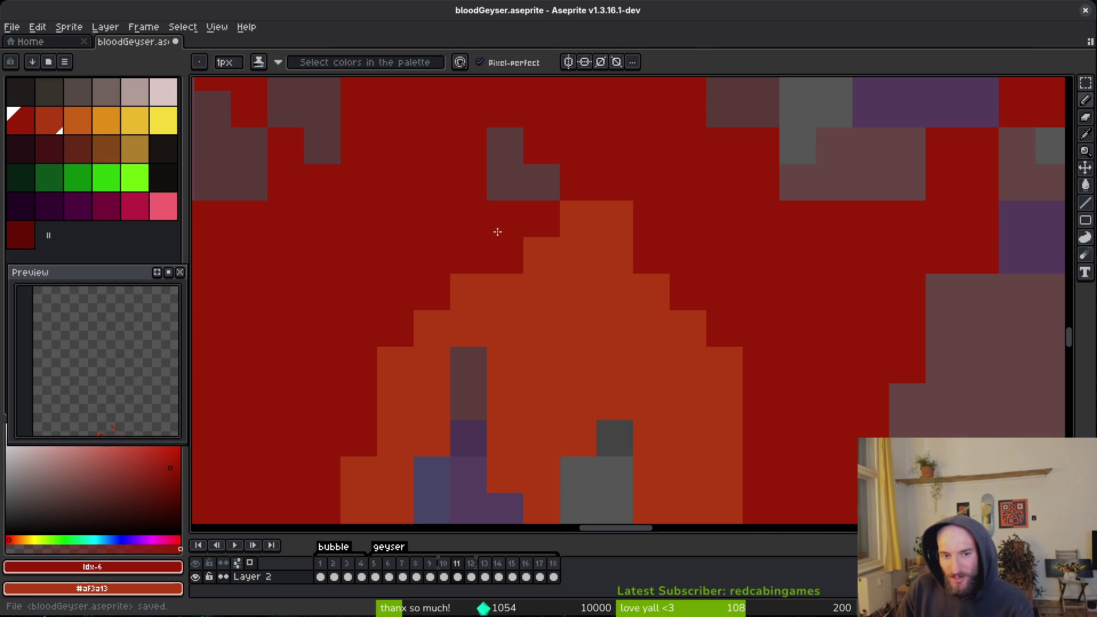
pyautogui.scroll(2, 503, 263)
pyautogui.hscroll(3, 743, 309)
pyautogui.scroll(1, 743, 309)
pyautogui.moveTo(468, 229)
pyautogui.mouseDown()
pyautogui.moveTo(509, 241)
pyautogui.moveTo(712, 364)
pyautogui.moveTo(772, 326)
pyautogui.moveTo(838, 354)
pyautogui.mouseUp()
pyautogui.moveTo(901, 213)
pyautogui.mouseDown()
pyautogui.moveTo(845, 338)
pyautogui.moveTo(891, 216)
pyautogui.moveTo(825, 431)
pyautogui.mouseUp()
pyautogui.hotkey('ctrl', 's')
# Repaint a vertical brown run dark red and save.
pyautogui.scroll(-3, 825, 431)
pyautogui.moveTo(781, 253)
pyautogui.mouseDown()
pyautogui.moveTo(743, 366)
pyautogui.moveTo(743, 440)
pyautogui.mouseUp()
pyautogui.scroll(-3, 726, 386)
pyautogui.scroll(-2, 726, 387)
pyautogui.hotkey('ctrl', 's')
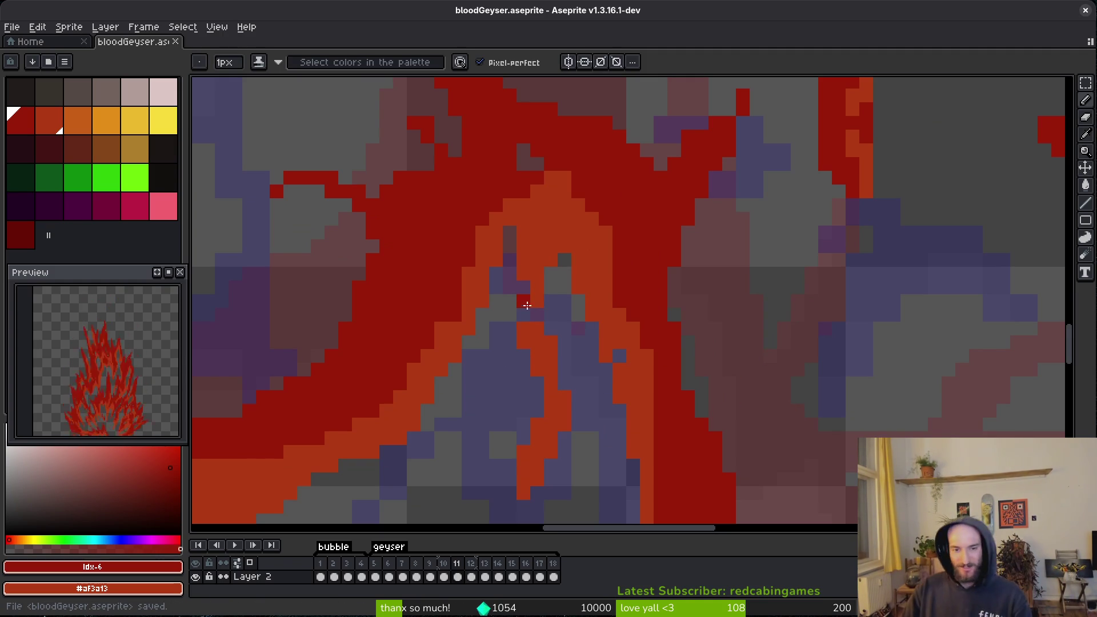
# Zoom in and out to inspect frame 11's streaks, saving bloodGeyser.aseprite along the way.
pyautogui.scroll(2, 584, 365)
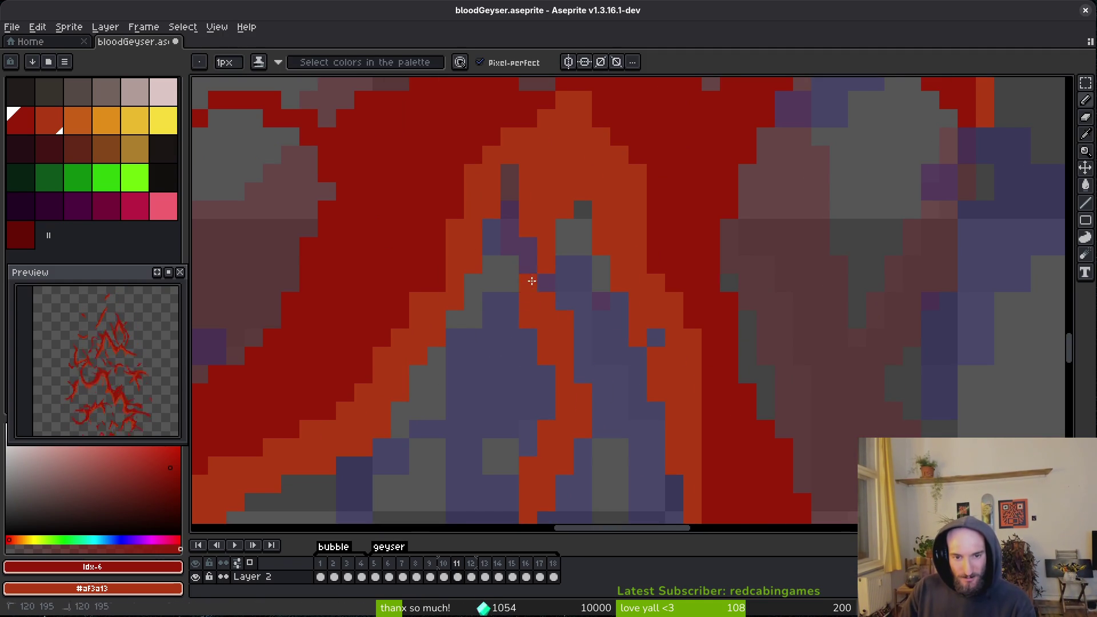
pyautogui.scroll(-3, 626, 366)
pyautogui.scroll(2, 615, 333)
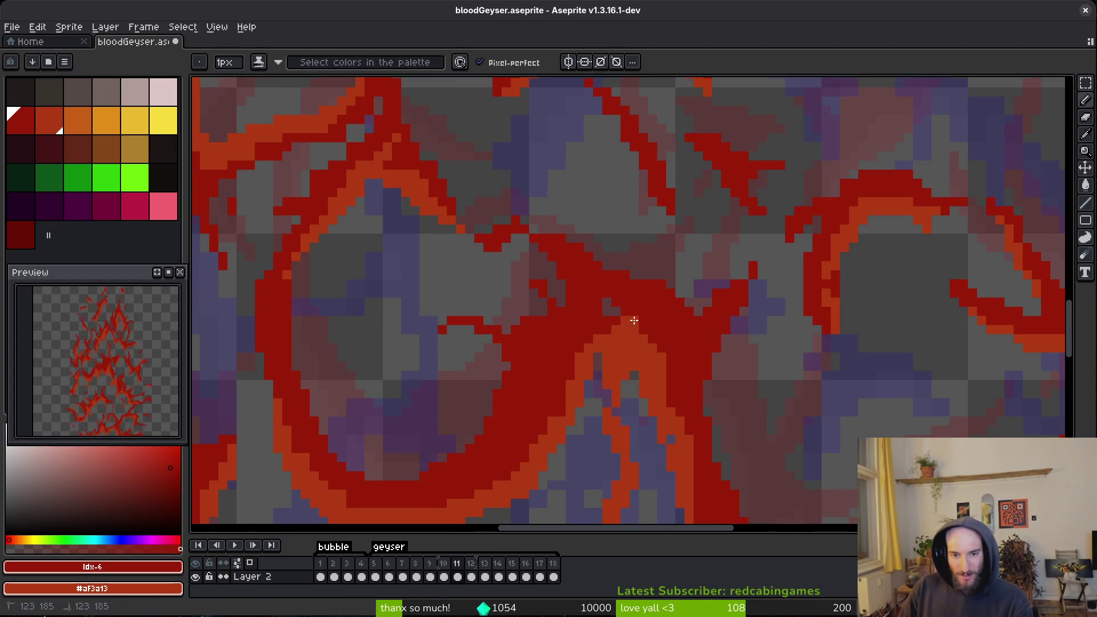
pyautogui.hotkey('ctrl', 's')
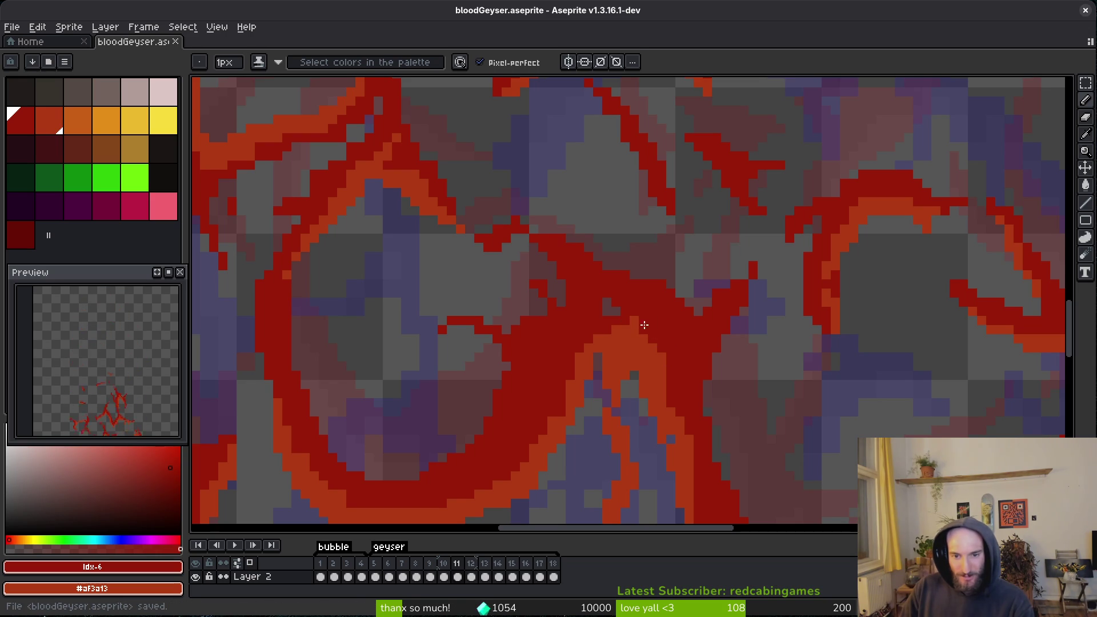
pyautogui.scroll(-3, 686, 376)
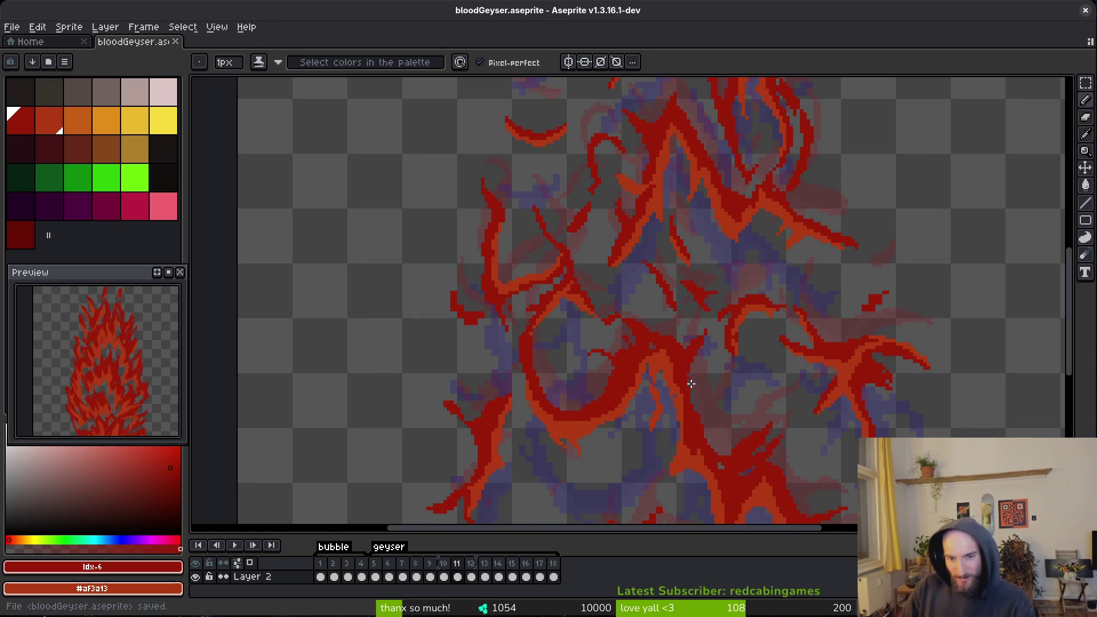
pyautogui.scroll(2, 589, 338)
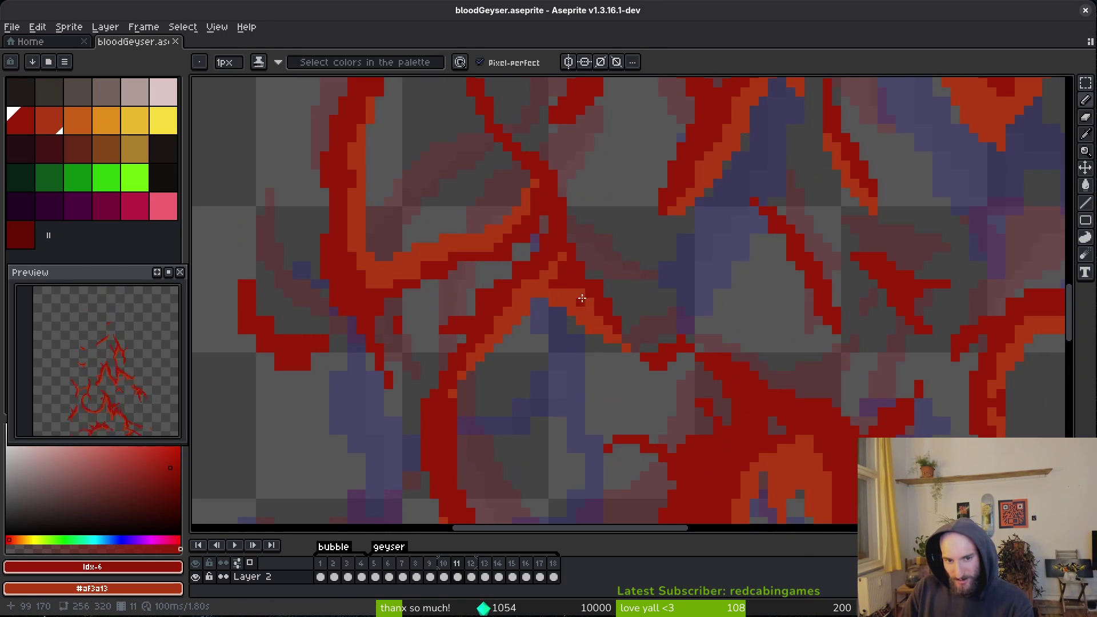
pyautogui.scroll(-3, 597, 279)
pyautogui.hotkey('ctrl', 's')
pyautogui.scroll(3, 485, 269)
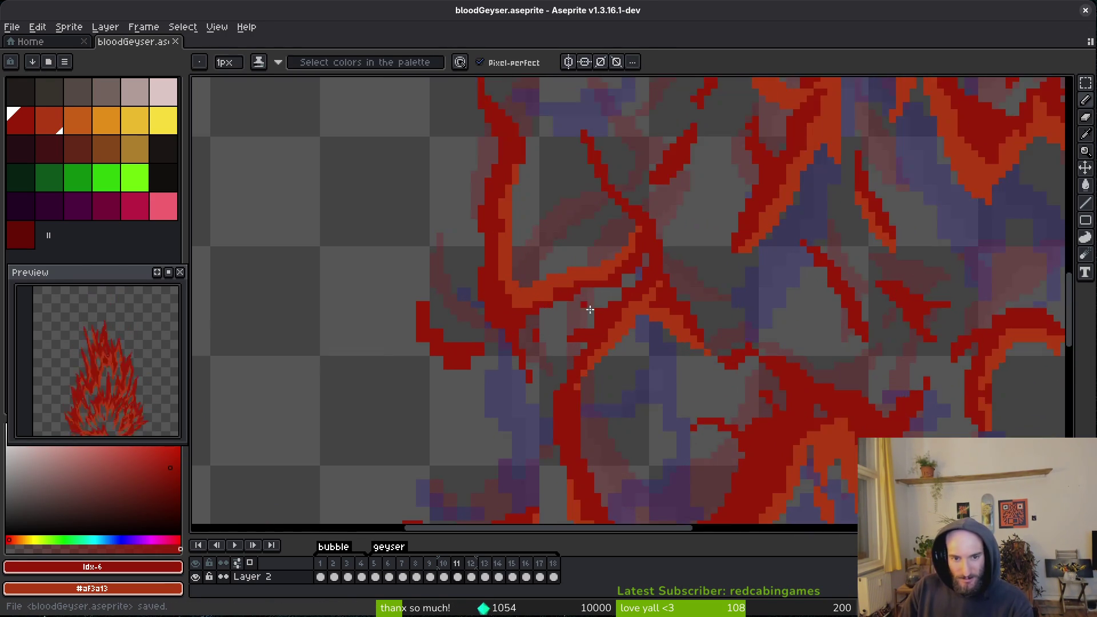
pyautogui.scroll(-3, 465, 289)
pyautogui.scroll(3, 537, 303)
pyautogui.scroll(-3, 648, 307)
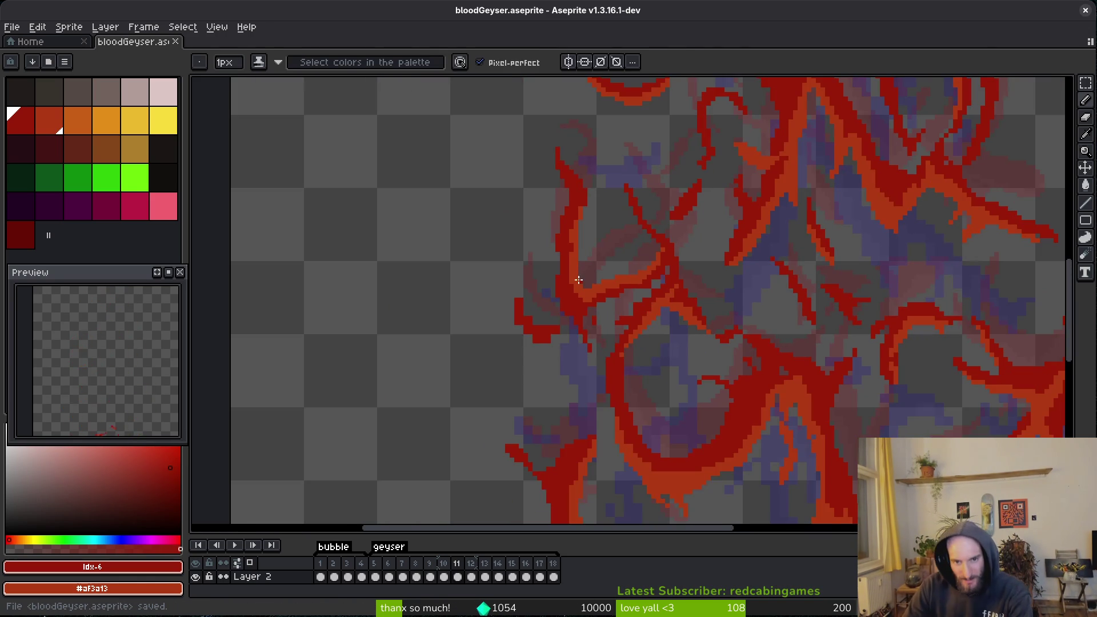
pyautogui.scroll(2, 582, 285)
# Toggle between Eraser and Pencil, re-save bloodGeyser.aseprite, and zoom around to review the result.
pyautogui.press('e')
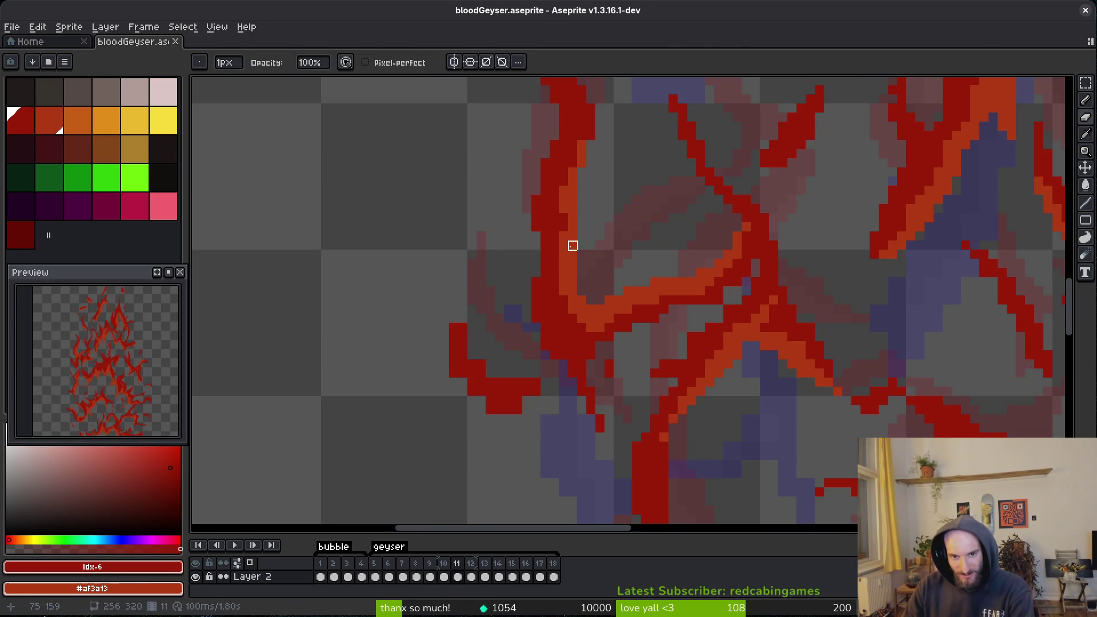
pyautogui.hotkey('ctrl', 's')
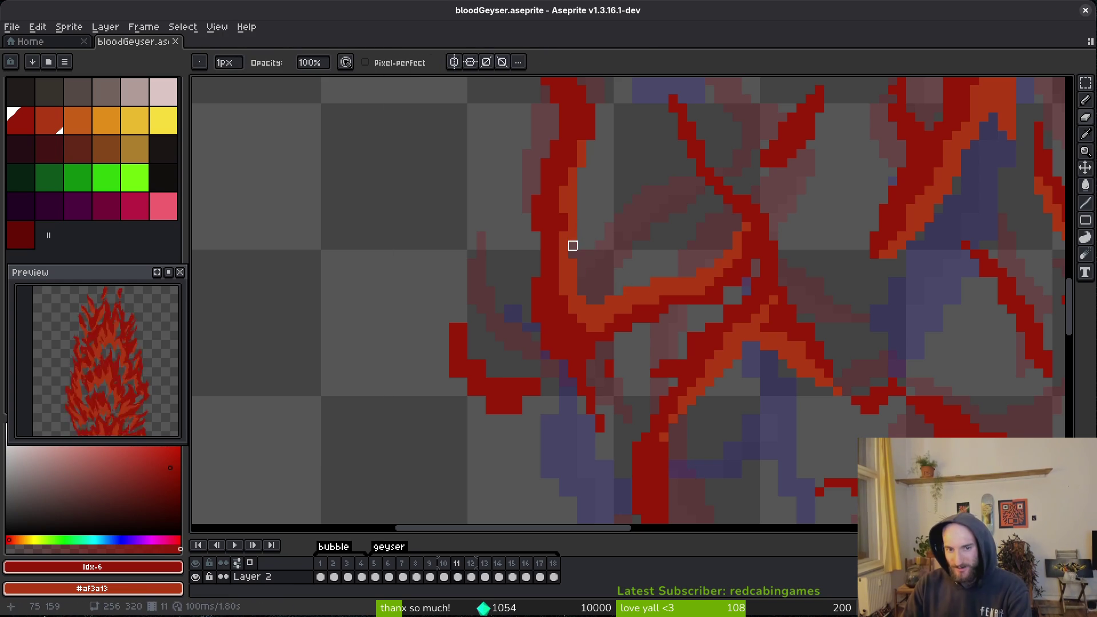
pyautogui.hotkey('ctrl', 's')
pyautogui.press('b')
pyautogui.hotkey('ctrl', 's')
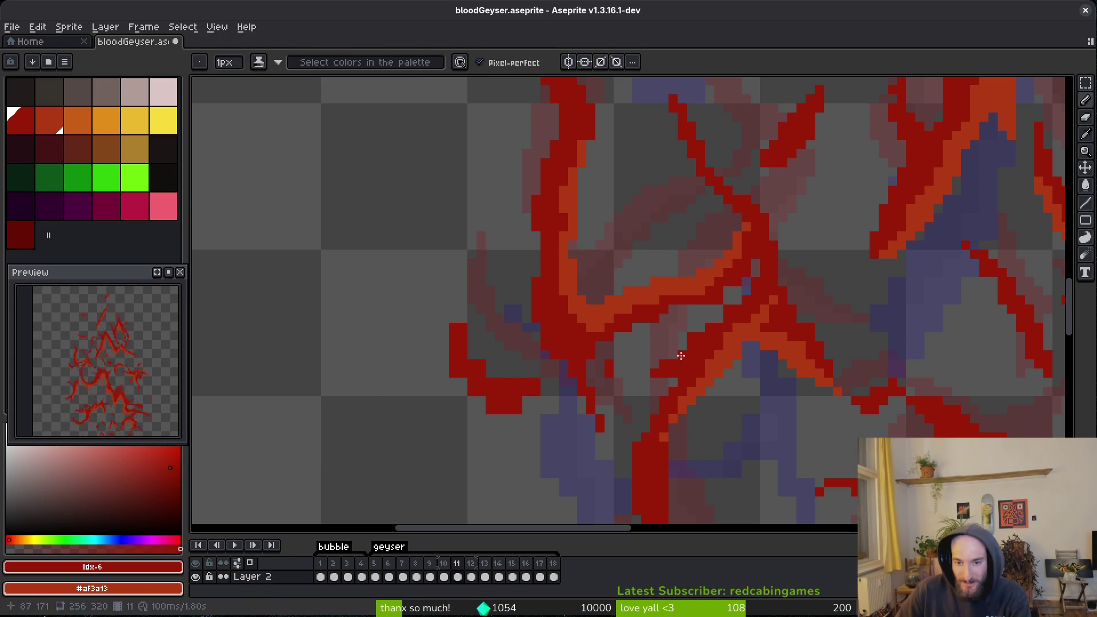
pyautogui.scroll(1, 737, 335)
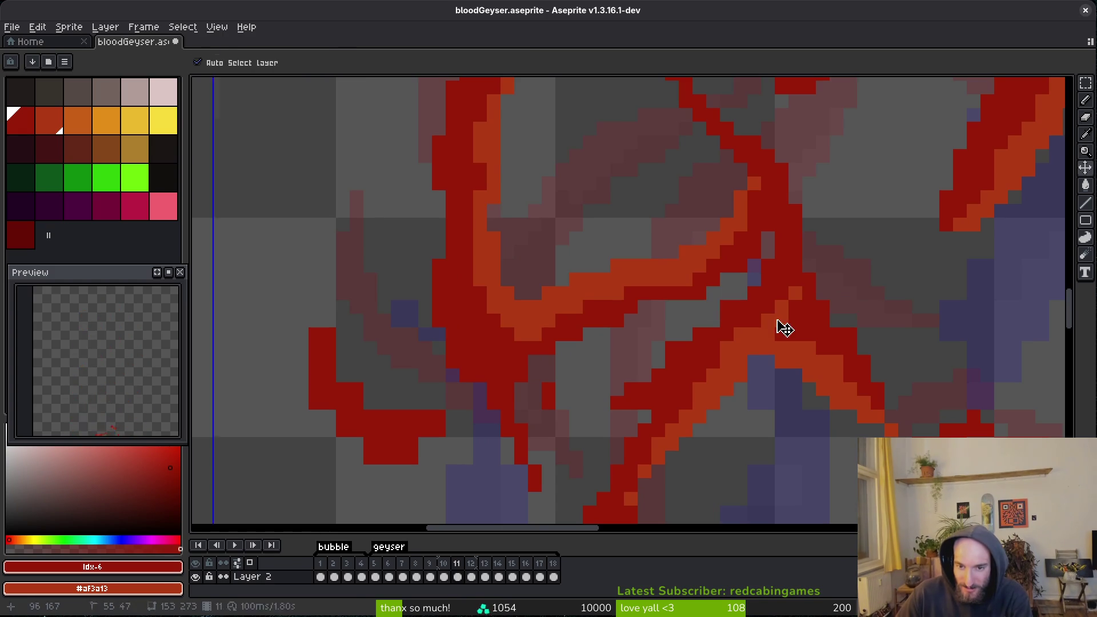
pyautogui.scroll(-4, 780, 327)
pyautogui.scroll(2, 584, 436)
pyautogui.scroll(1, 576, 363)
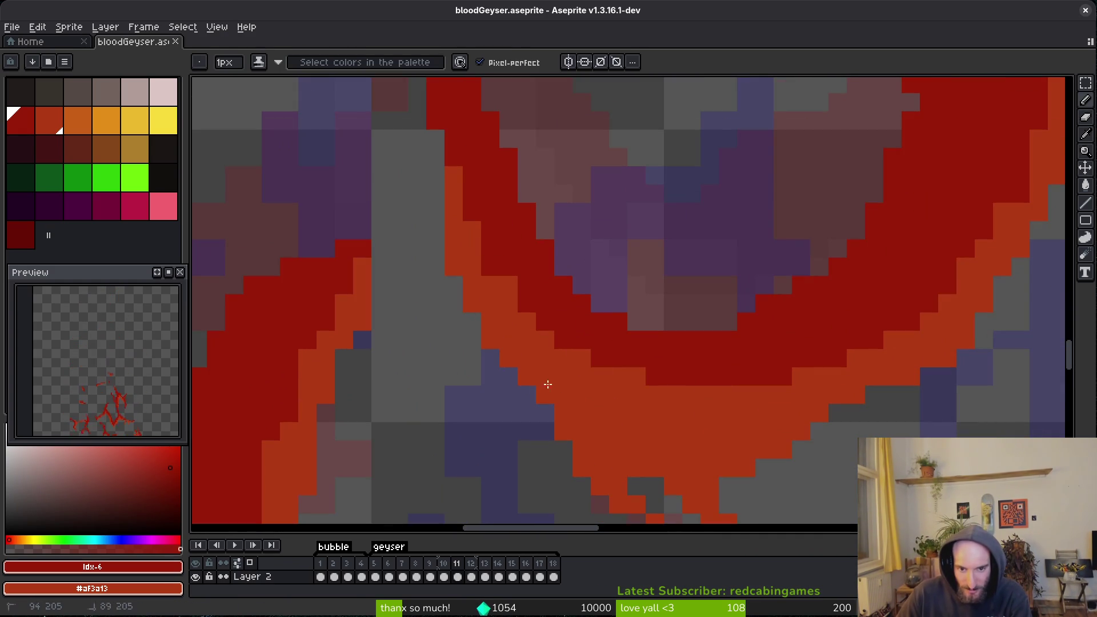
pyautogui.scroll(2, 634, 400)
pyautogui.scroll(-3, 659, 406)
pyautogui.scroll(-4, 730, 385)
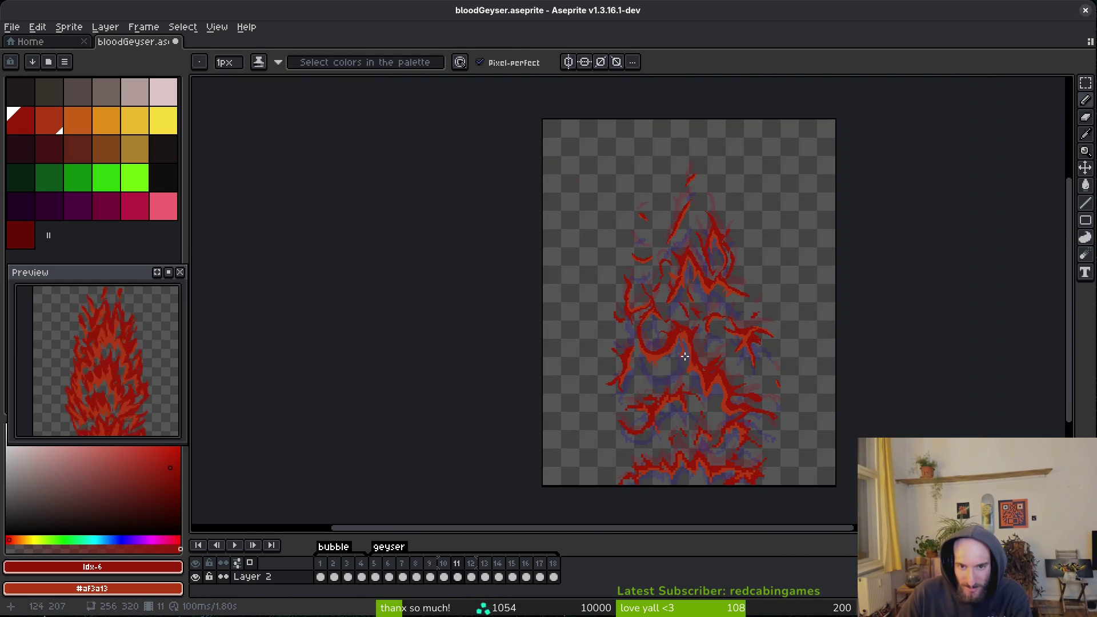
# Zoom in and out around frame 11's red streaks, switching between Eraser and Pencil.
pyautogui.scroll(3, 751, 329)
pyautogui.scroll(-3, 751, 329)
pyautogui.scroll(3, 654, 340)
pyautogui.scroll(4, 684, 421)
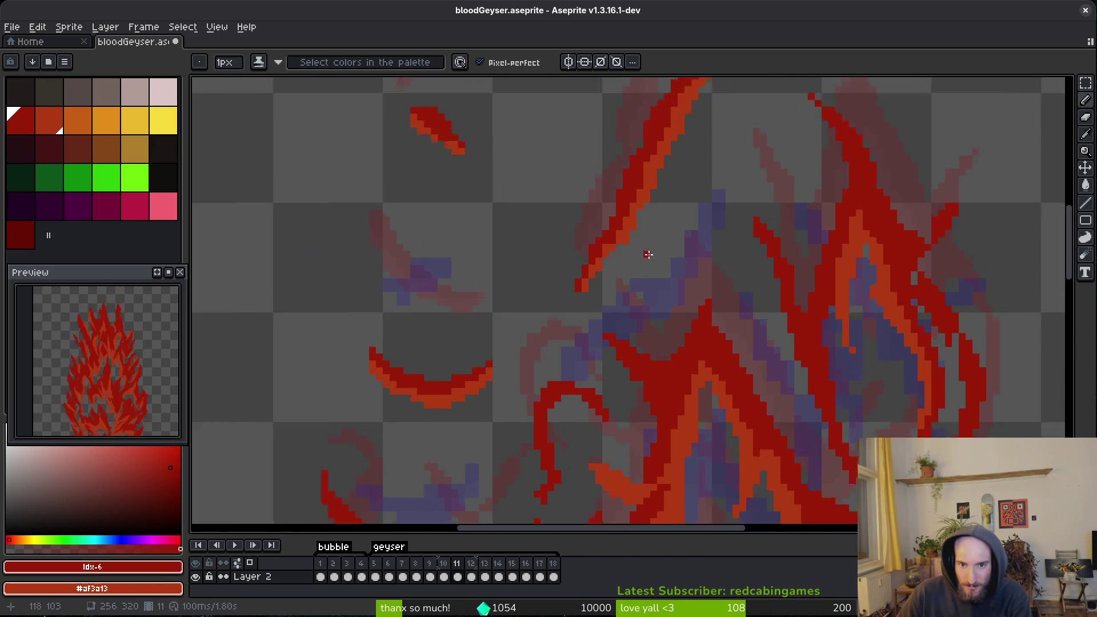
pyautogui.press('e')
pyautogui.press('b')
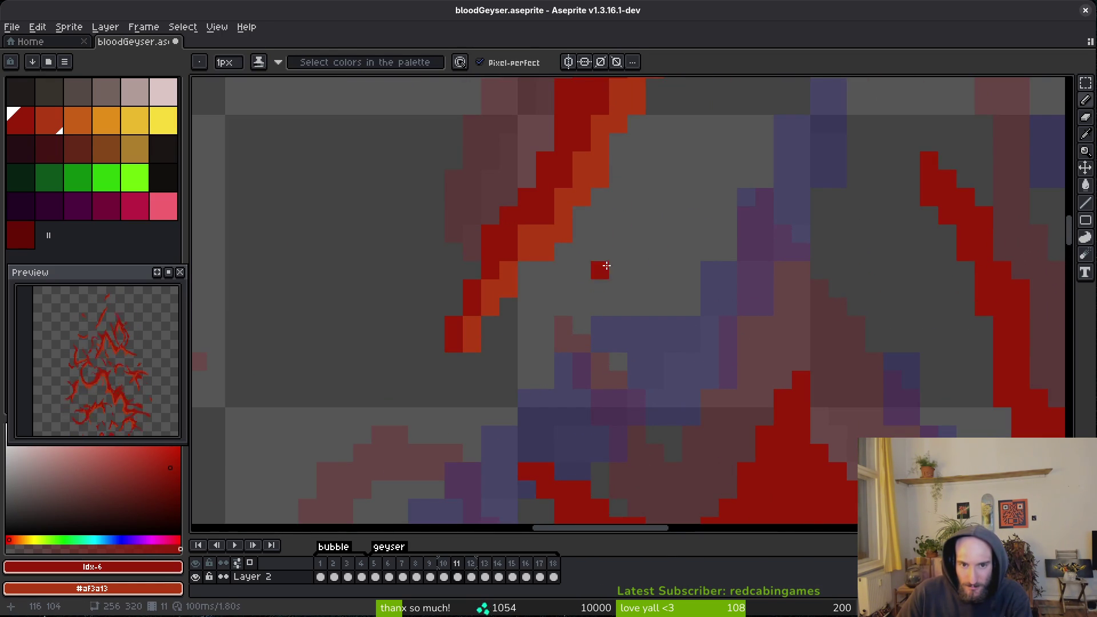
pyautogui.scroll(-5, 671, 306)
pyautogui.scroll(4, 605, 302)
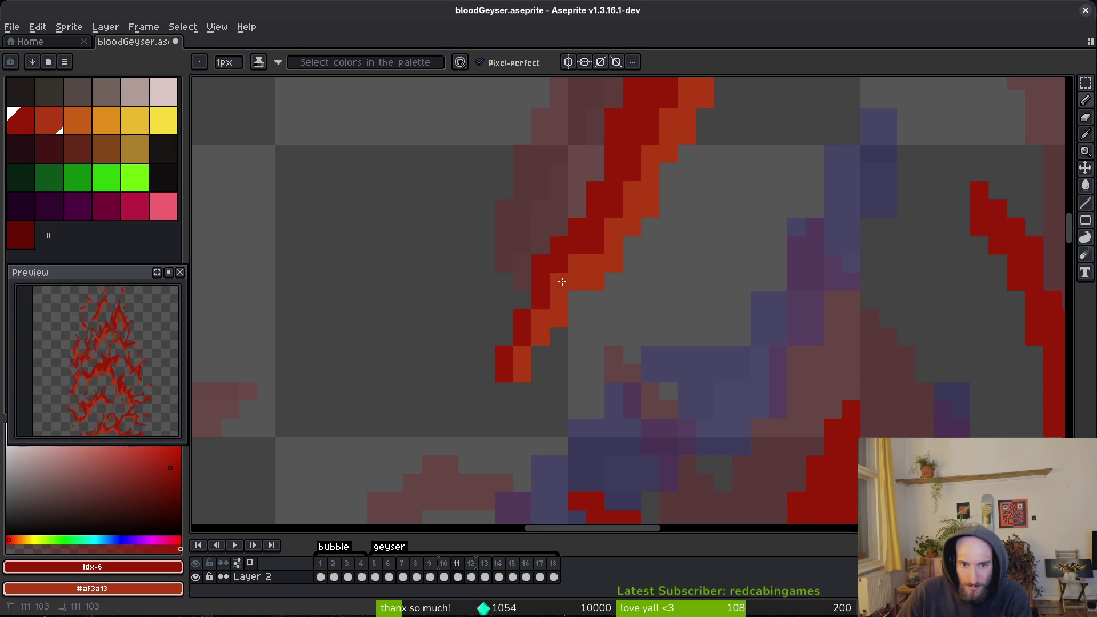
pyautogui.scroll(-4, 629, 245)
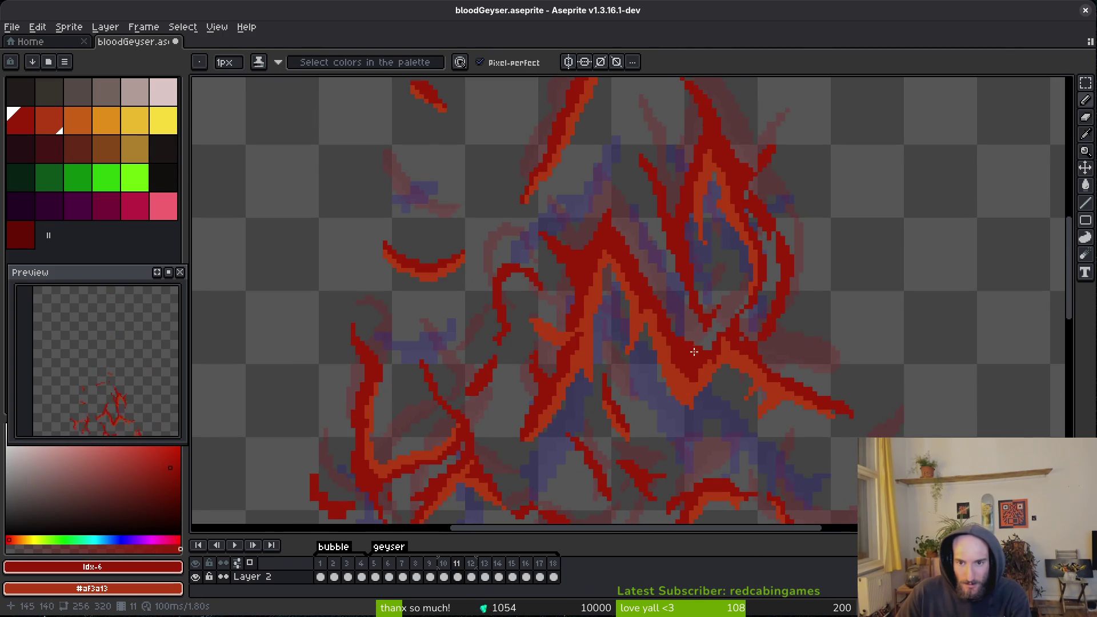
pyautogui.scroll(2, 688, 353)
pyautogui.scroll(-2, 651, 343)
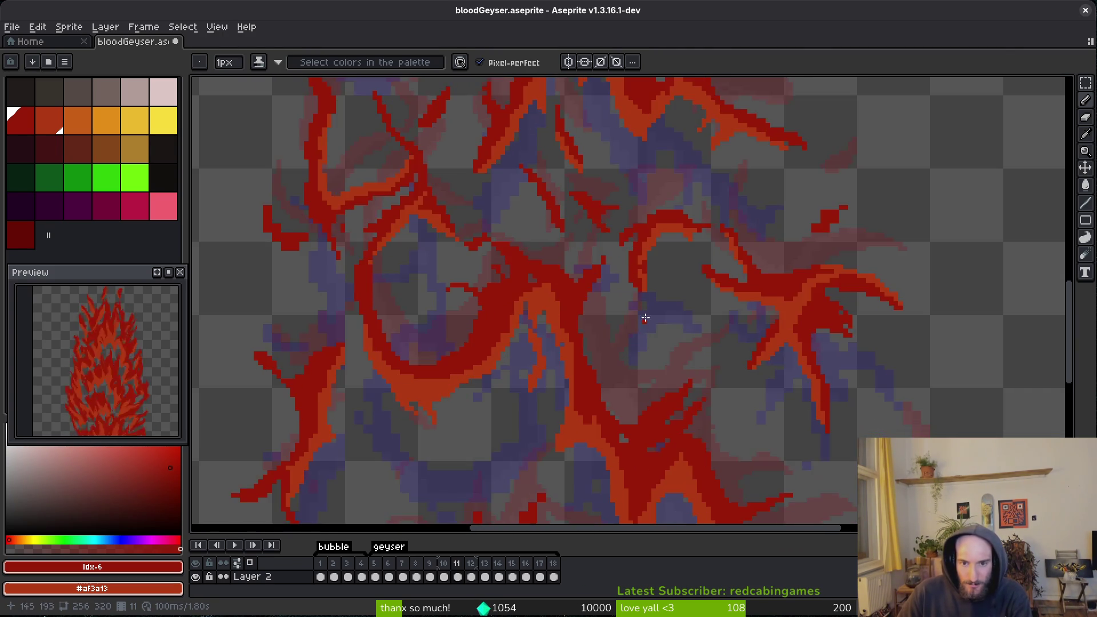
pyautogui.scroll(3, 649, 266)
# Undo the last change, return to the shading pencil, and add a red pixel to the streak edge.
pyautogui.hotkey('ctrl', 'z')
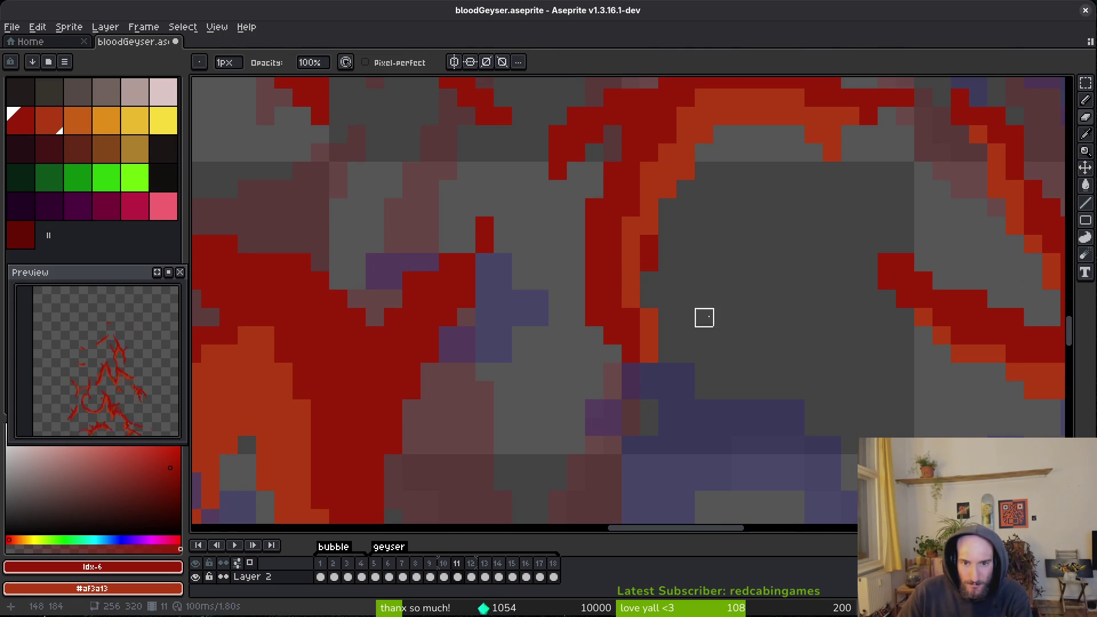
pyautogui.scroll(-3, 629, 333)
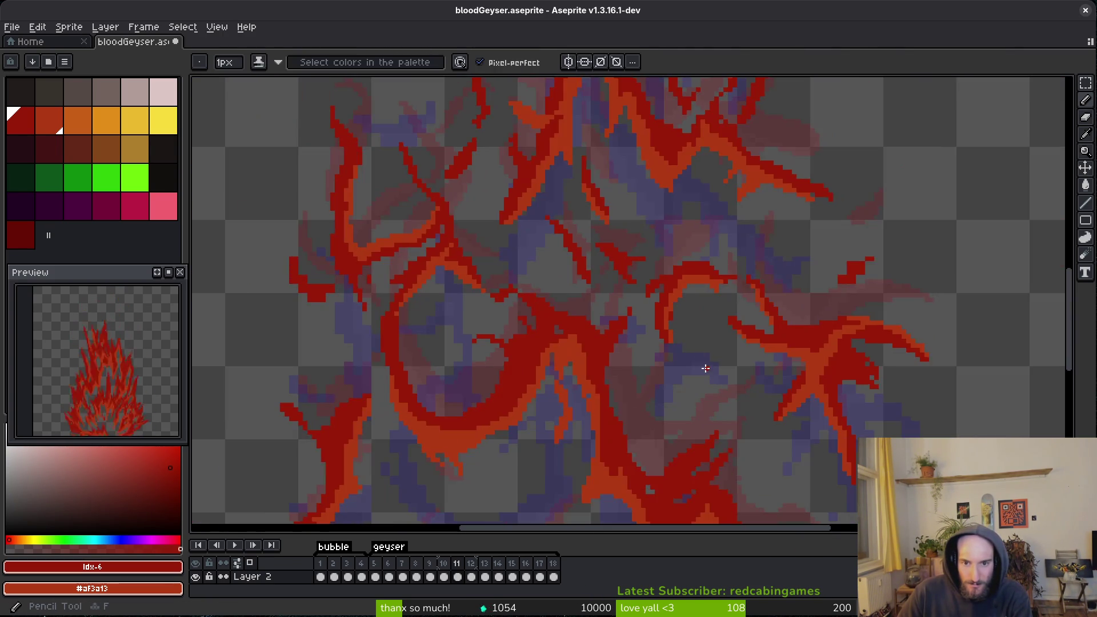
pyautogui.scroll(2, 698, 335)
pyautogui.press('b')
pyautogui.scroll(-2, 769, 382)
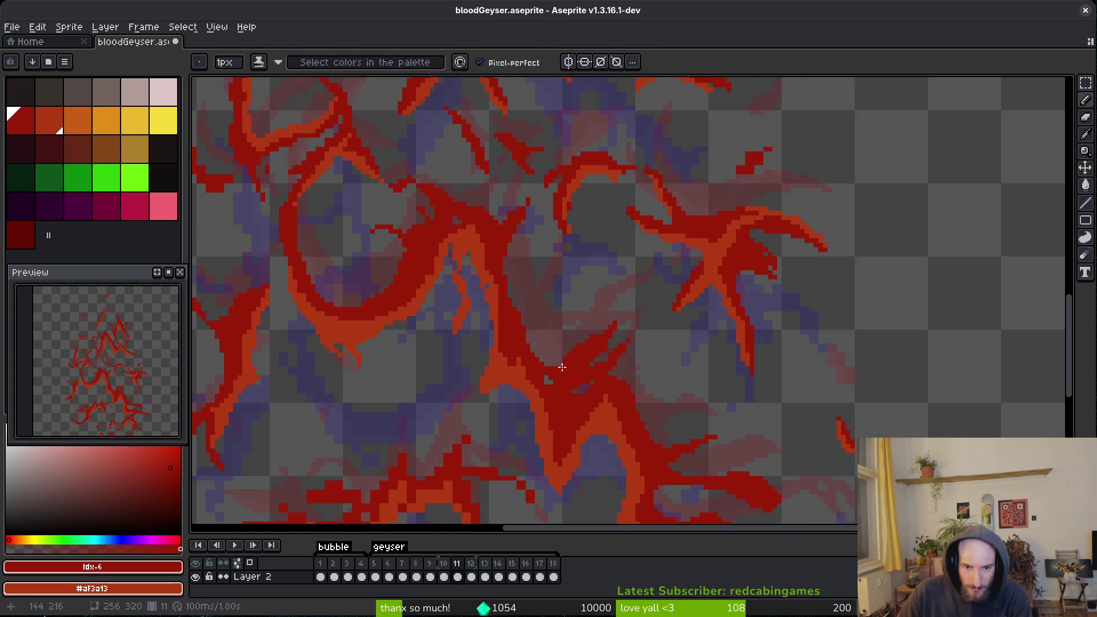
pyautogui.scroll(2, 604, 356)
pyautogui.scroll(-2, 524, 338)
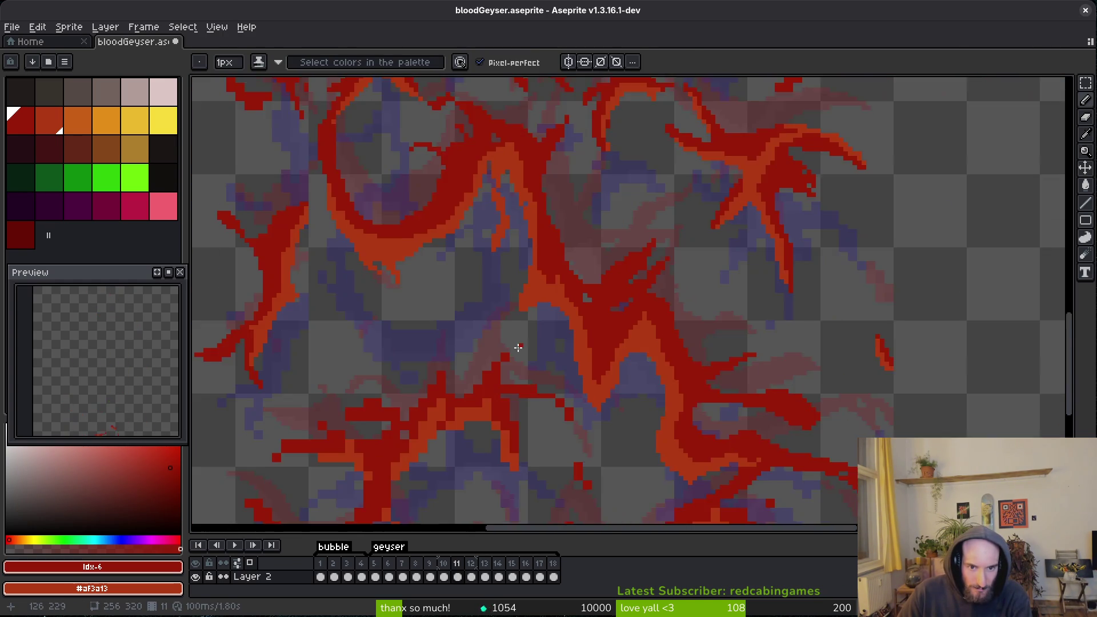
pyautogui.scroll(4, 587, 311)
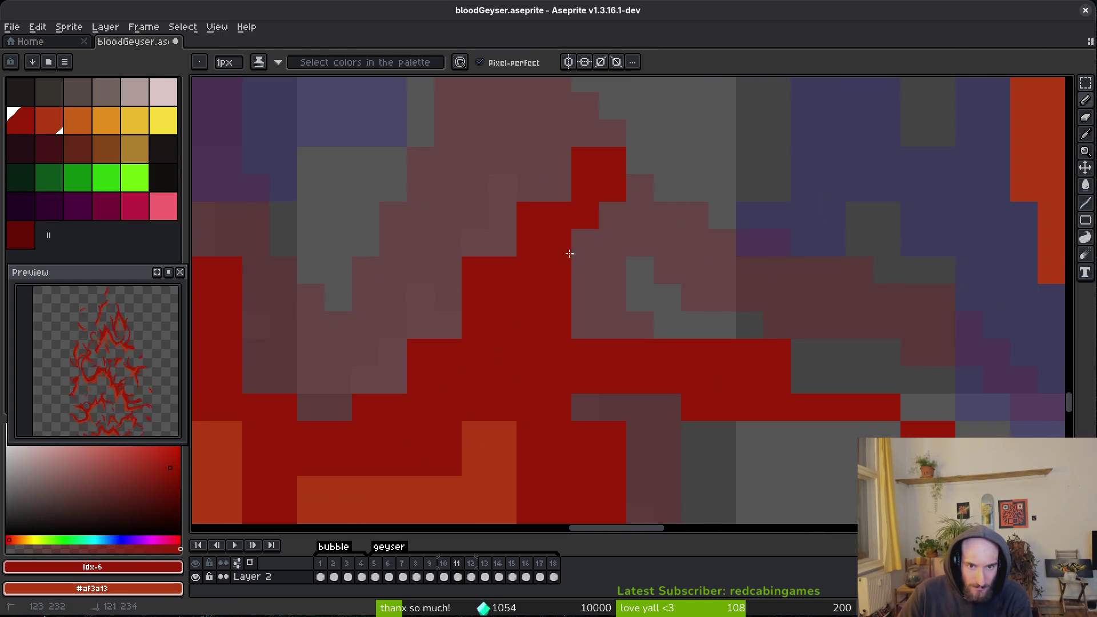
pyautogui.click(568, 186)
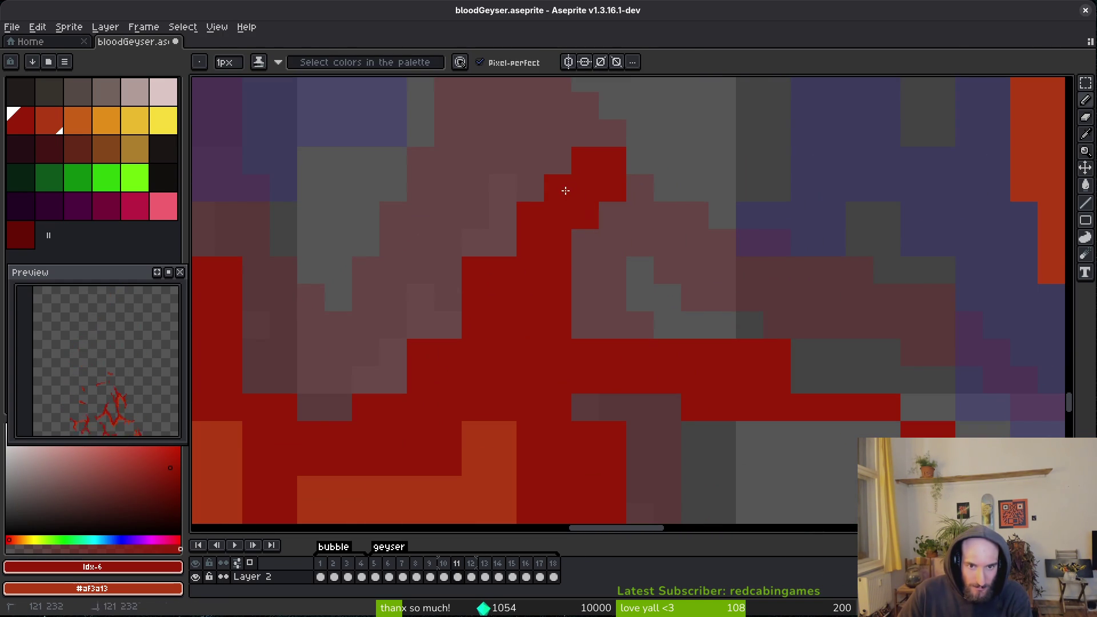
# Erase a stray red pixel, then draw red pixels extending the streak edge.
pyautogui.press('e')
pyautogui.click(583, 159)
pyautogui.moveTo(509, 241); pyautogui.dragTo(286, 375)
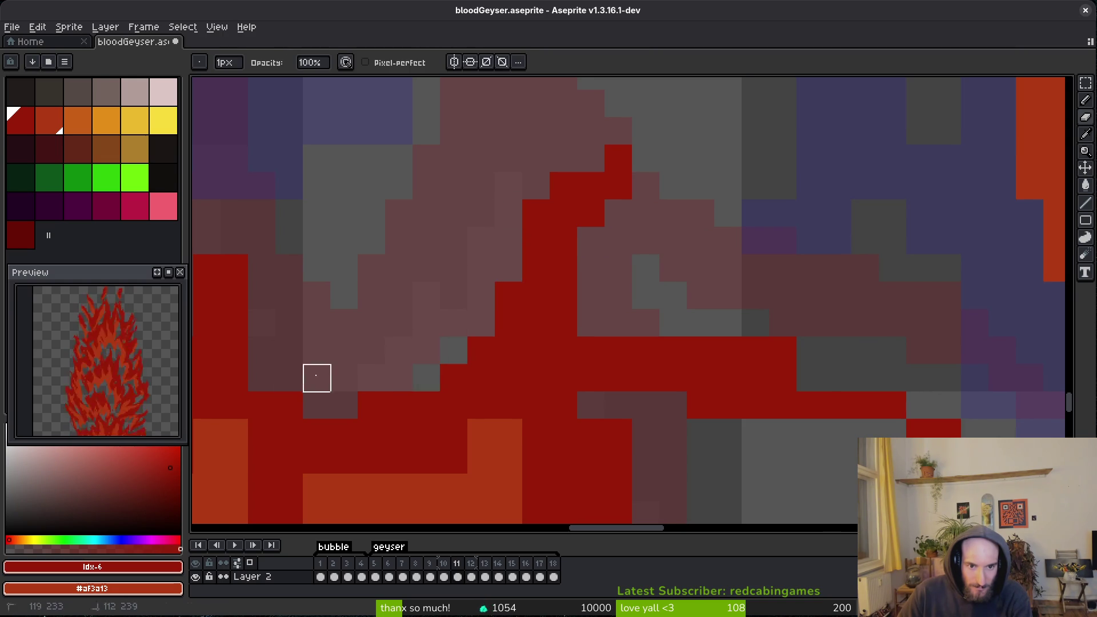
pyautogui.hscroll(3, 473, 321)
pyautogui.press('b')
pyautogui.click(475, 324)
pyautogui.click(454, 327)
pyautogui.hscroll(4, 434, 354)
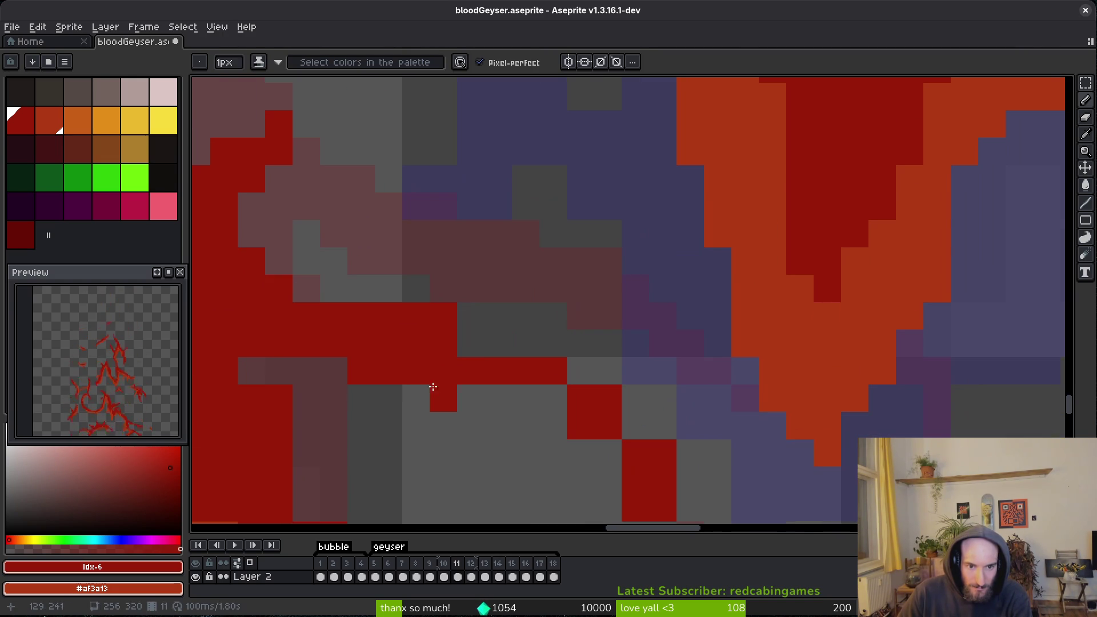
pyautogui.hscroll(2, 465, 284)
pyautogui.scroll(-2, 465, 284)
pyautogui.click(518, 355)
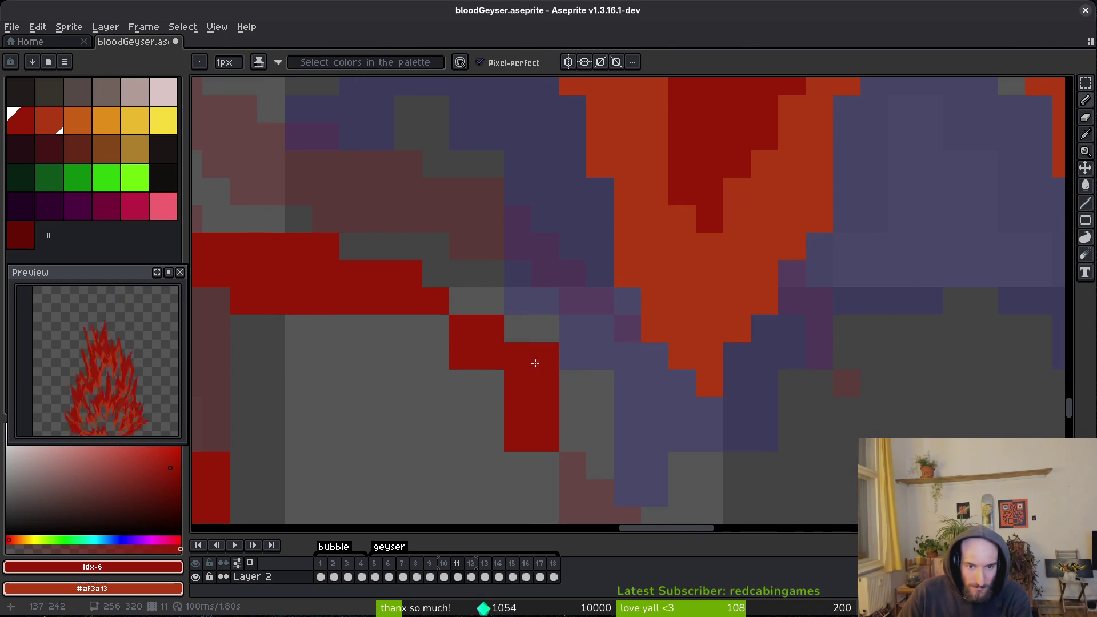
# Place and remove single red pixels so the streak forms a clean diagonal.
pyautogui.press('e')
pyautogui.click(546, 383)
pyautogui.press('b')
pyautogui.click(490, 384)
pyautogui.click(518, 356)
pyautogui.press('e')
pyautogui.click(511, 357)
pyautogui.press('b')
pyautogui.click(545, 466)
pyautogui.hscroll(-2, 572, 366)
pyautogui.scroll(-2, 572, 366)
# Erase another stray red pixel and save bloodGeyser.aseprite.
pyautogui.press('e')
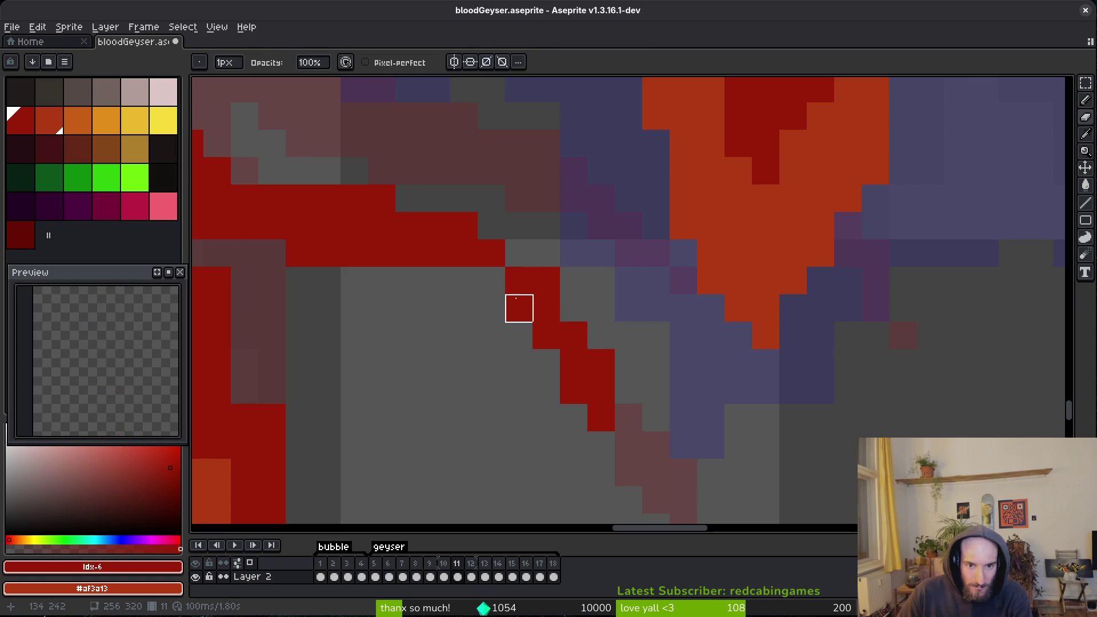
pyautogui.click(546, 280)
pyautogui.hscroll(-5, 537, 309)
pyautogui.scroll(1, 571, 309)
pyautogui.press('b')
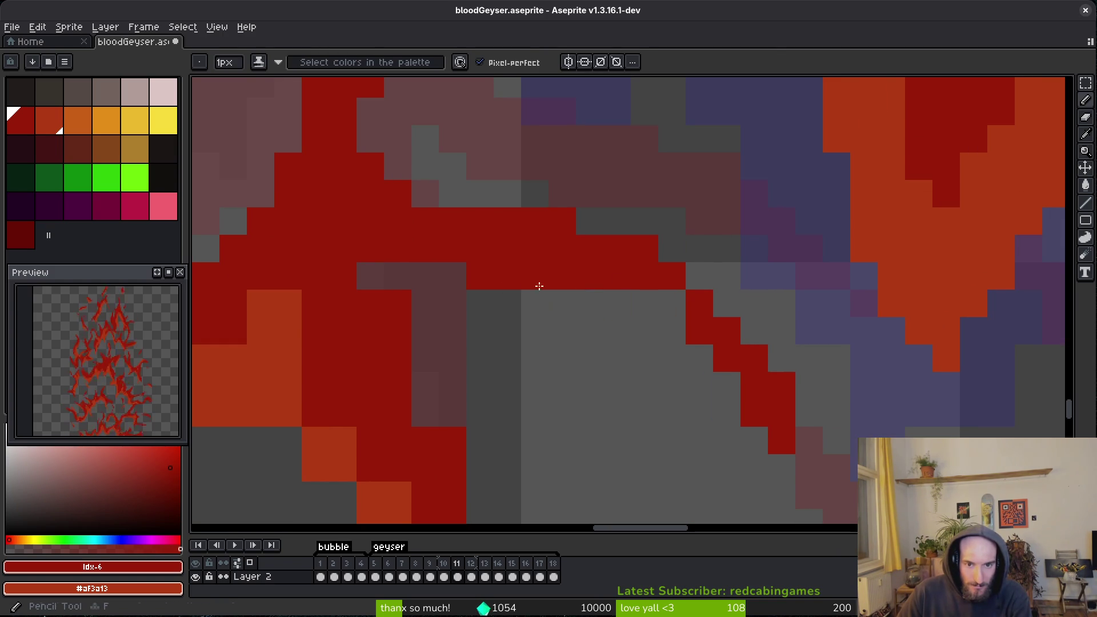
pyautogui.hotkey('ctrl', 's')
pyautogui.hscroll(-5, 581, 294)
pyautogui.scroll(-1, 581, 294)
# Erase a red edge pixel, then shade orange flame-edge pixels down to red.
pyautogui.press('e')
pyautogui.click(490, 288)
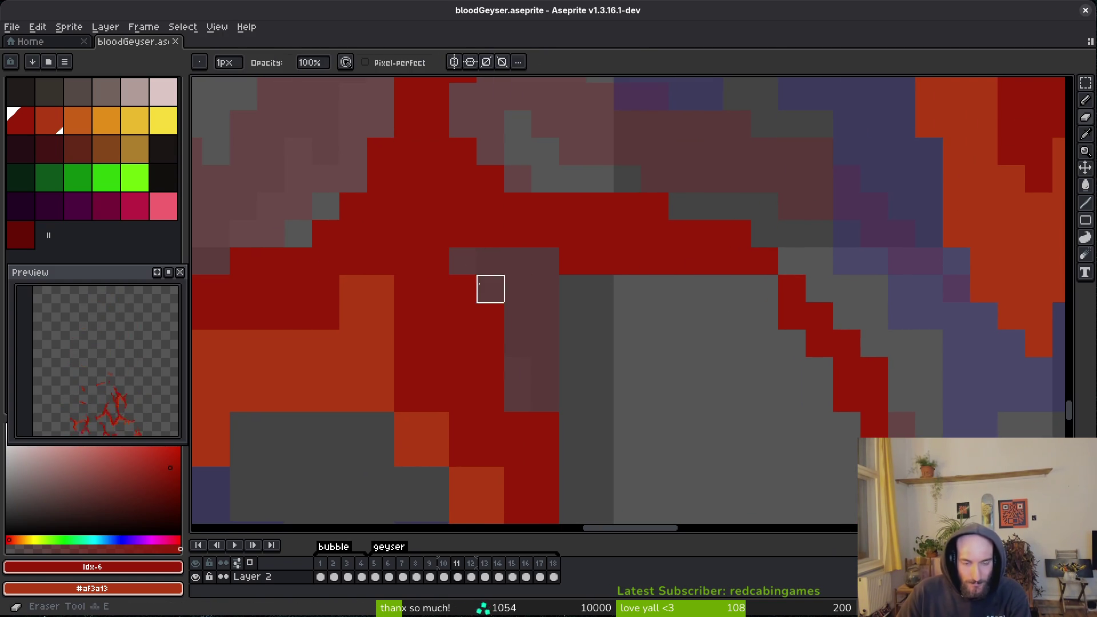
pyautogui.hscroll(3, 541, 346)
pyautogui.scroll(-4, 541, 345)
pyautogui.hscroll(-2, 606, 284)
pyautogui.scroll(-2, 606, 284)
pyautogui.press('b')
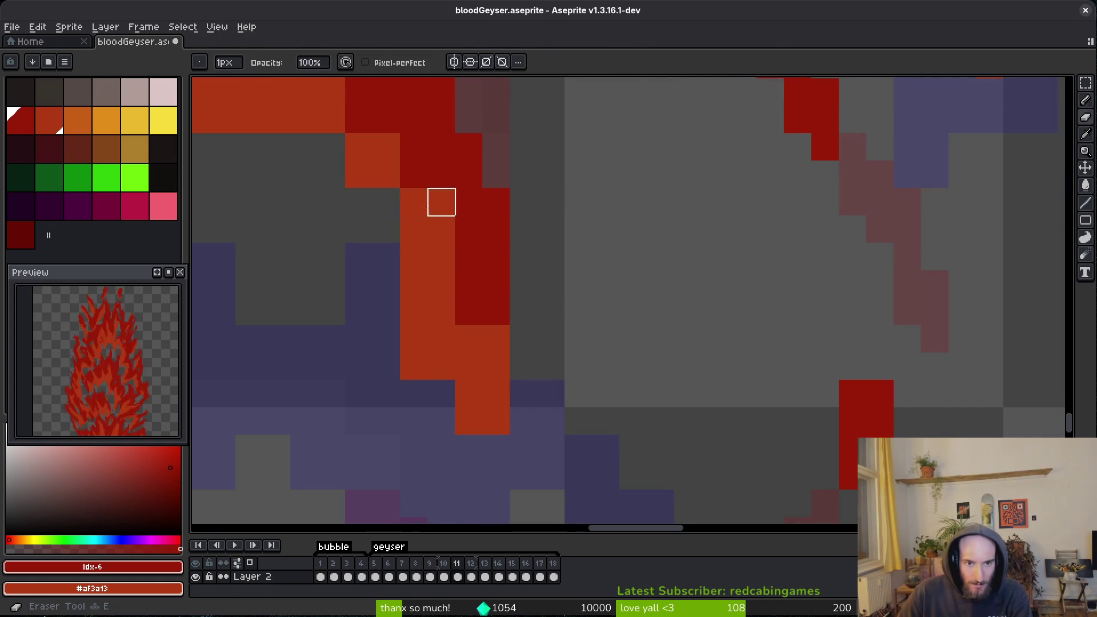
pyautogui.moveTo(385, 147); pyautogui.dragTo(441, 229)
pyautogui.moveTo(491, 338); pyautogui.dragTo(491, 366)
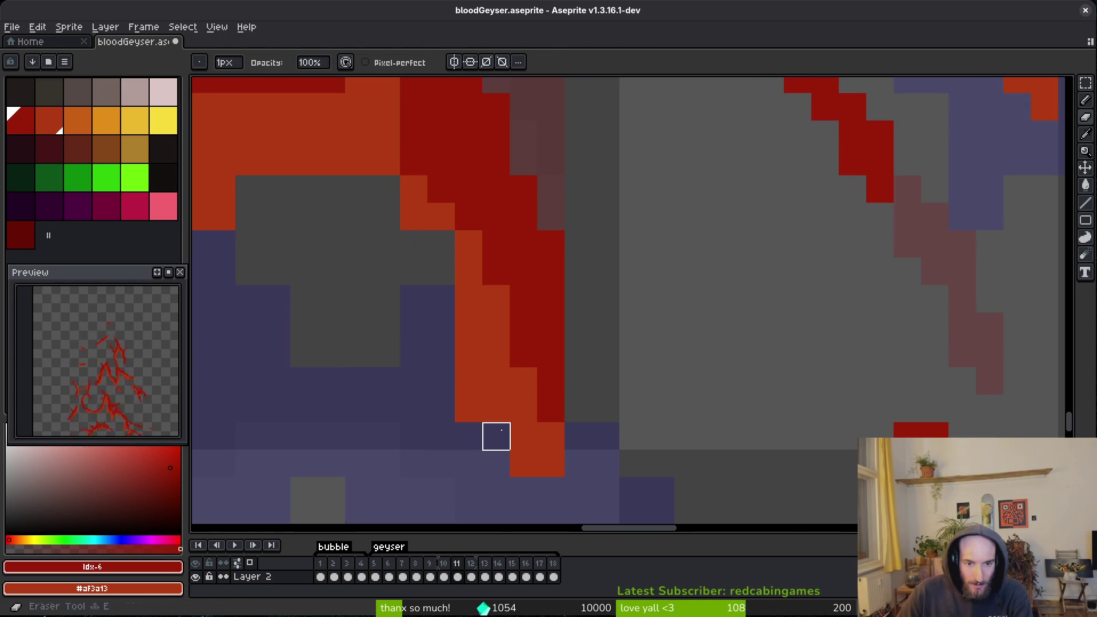
pyautogui.hscroll(-2, 491, 354)
pyautogui.hscroll(-1, 495, 380)
pyautogui.scroll(-1, 560, 446)
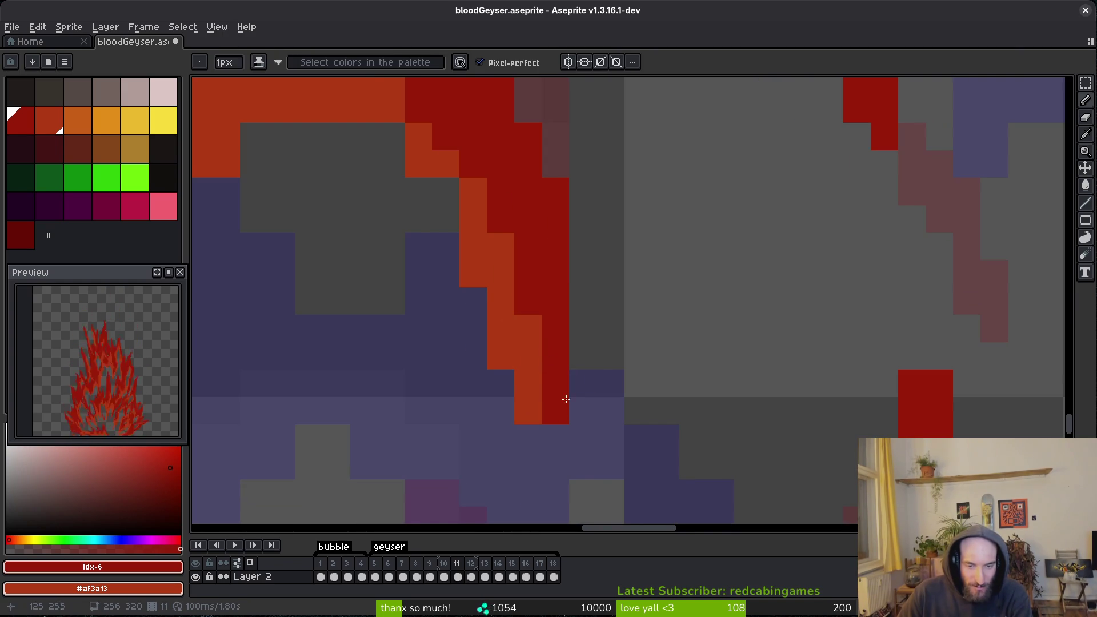
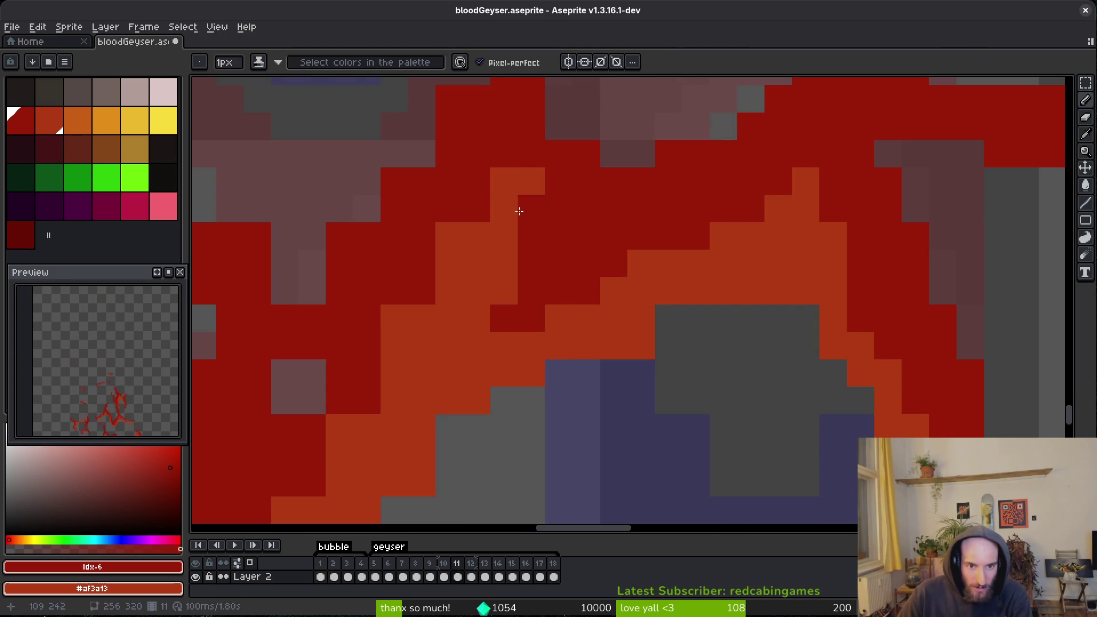
# Paint two stray pixels dark red where the orange and dark red strands meet.
pyautogui.hscroll(-2, 452, 249)
pyautogui.scroll(-1, 467, 269)
pyautogui.scroll(-1, 562, 331)
pyautogui.hscroll(-1, 562, 331)
pyautogui.scroll(-2, 543, 383)
pyautogui.hscroll(-1, 542, 383)
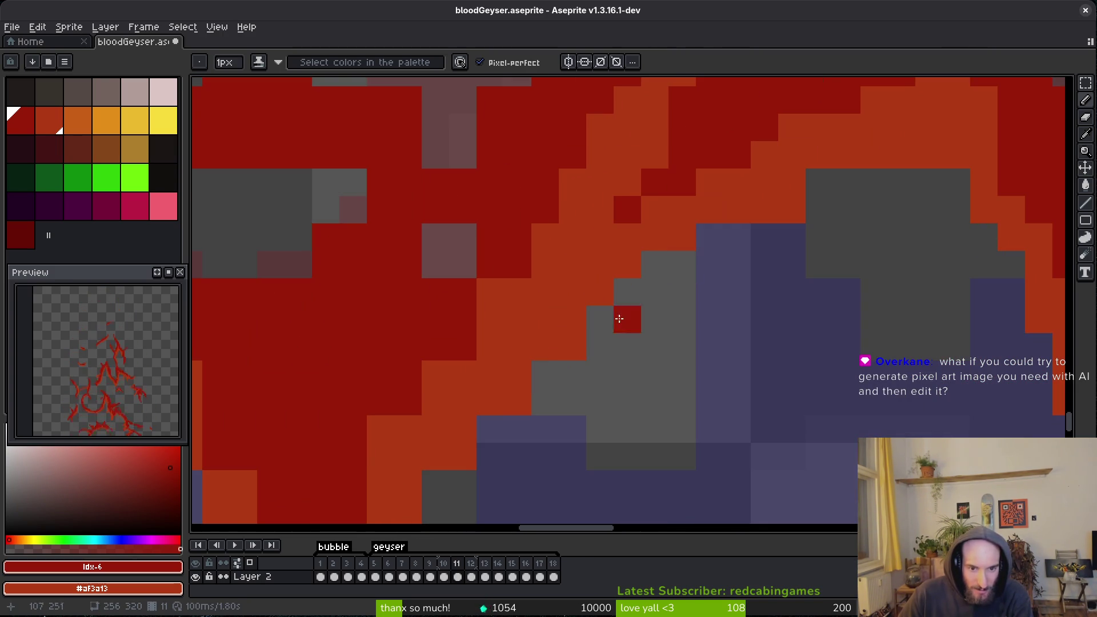
pyautogui.scroll(-2, 514, 399)
pyautogui.hscroll(-2, 514, 399)
pyautogui.scroll(-1, 541, 297)
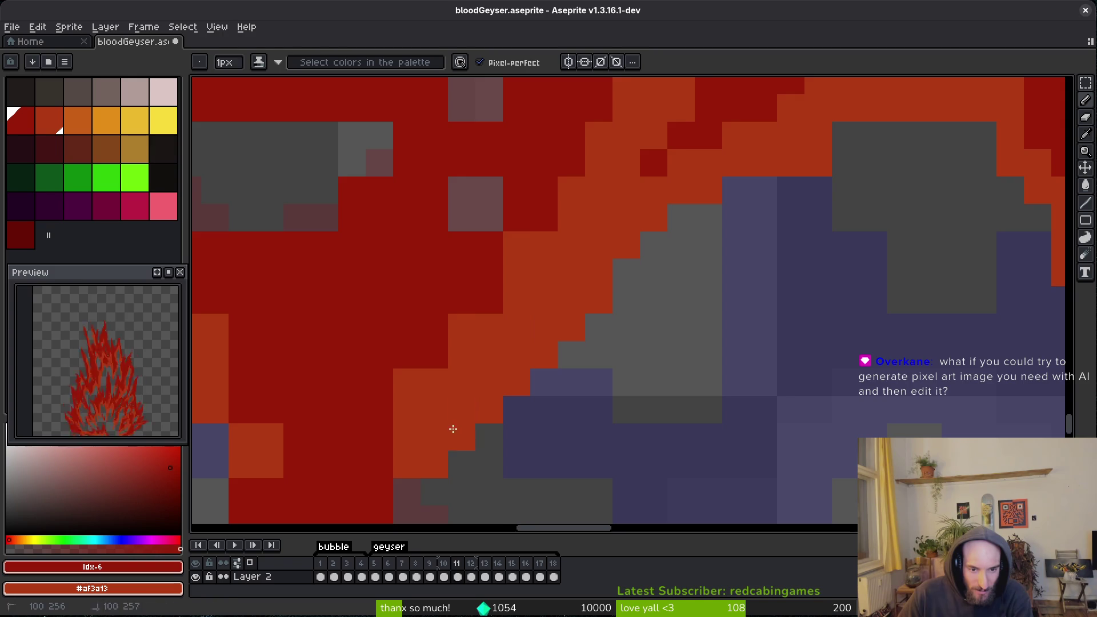
pyautogui.scroll(-2, 522, 360)
pyautogui.hscroll(-2, 522, 361)
pyautogui.click(576, 180)
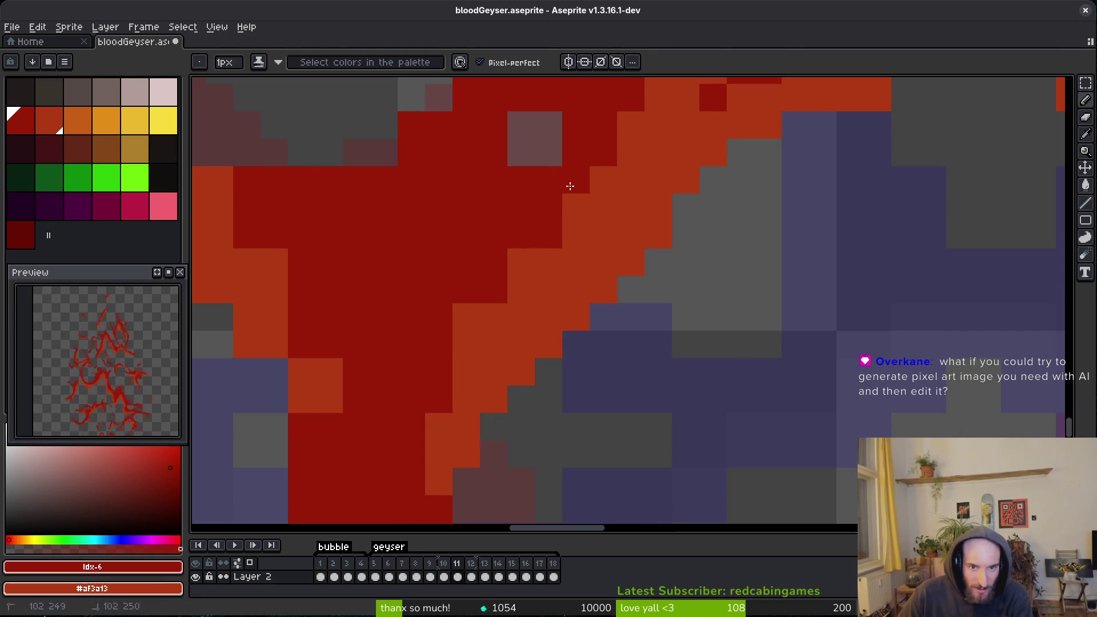
pyautogui.click(467, 317)
# Undo the last pixel, paint one lower on the strand dark red, and save.
pyautogui.hotkey('ctrl', 'z')
pyautogui.click(547, 317)
pyautogui.hotkey('ctrl', 's')
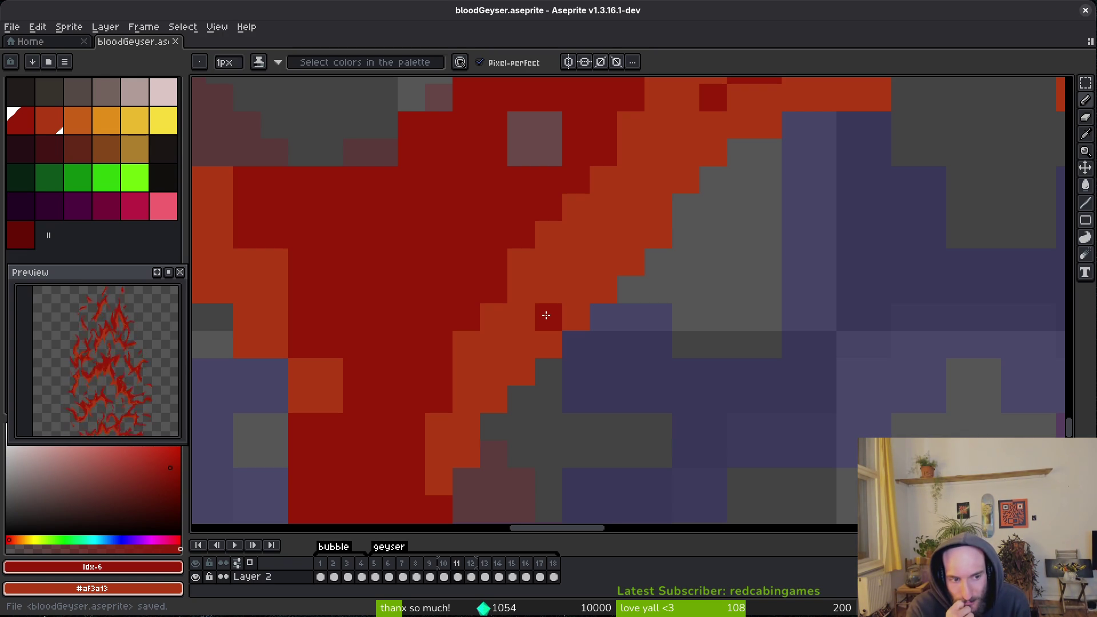
# Tidy stray cells: revert one to orange, recolor pinkish cells dark red, clear misplaced red cells.
pyautogui.rightClick(547, 315)
pyautogui.scroll(3, 509, 252)
pyautogui.click(584, 259)
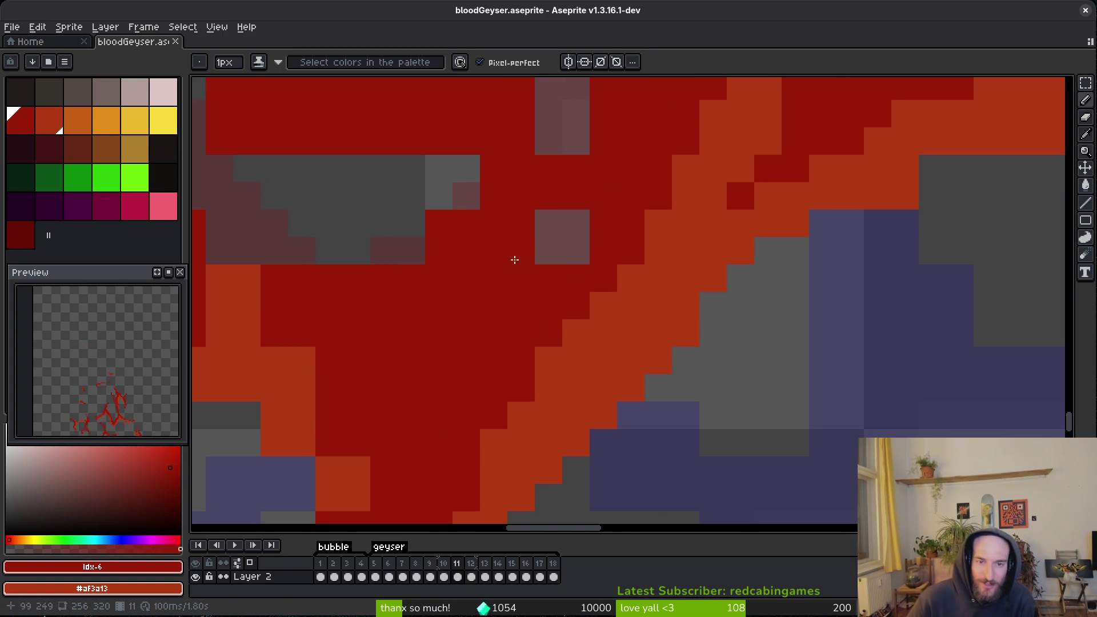
pyautogui.moveTo(384, 250)
pyautogui.mouseDown()
pyautogui.moveTo(372, 248)
pyautogui.moveTo(412, 250)
pyautogui.mouseUp()
pyautogui.scroll(3, 511, 306)
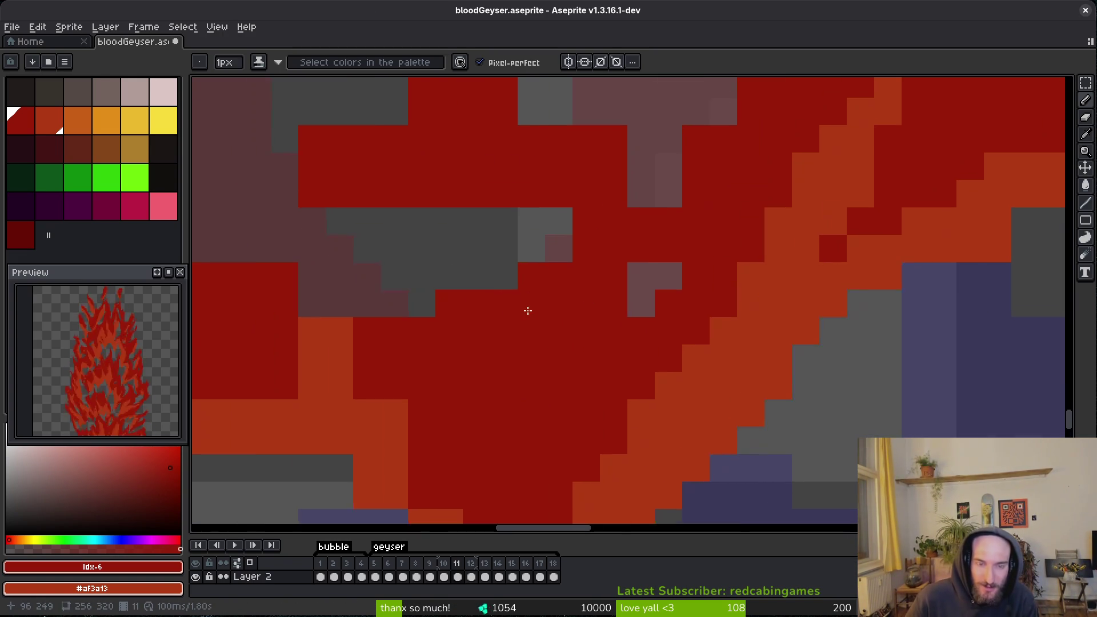
pyautogui.click(559, 249)
pyautogui.click(676, 284)
pyautogui.scroll(4, 676, 284)
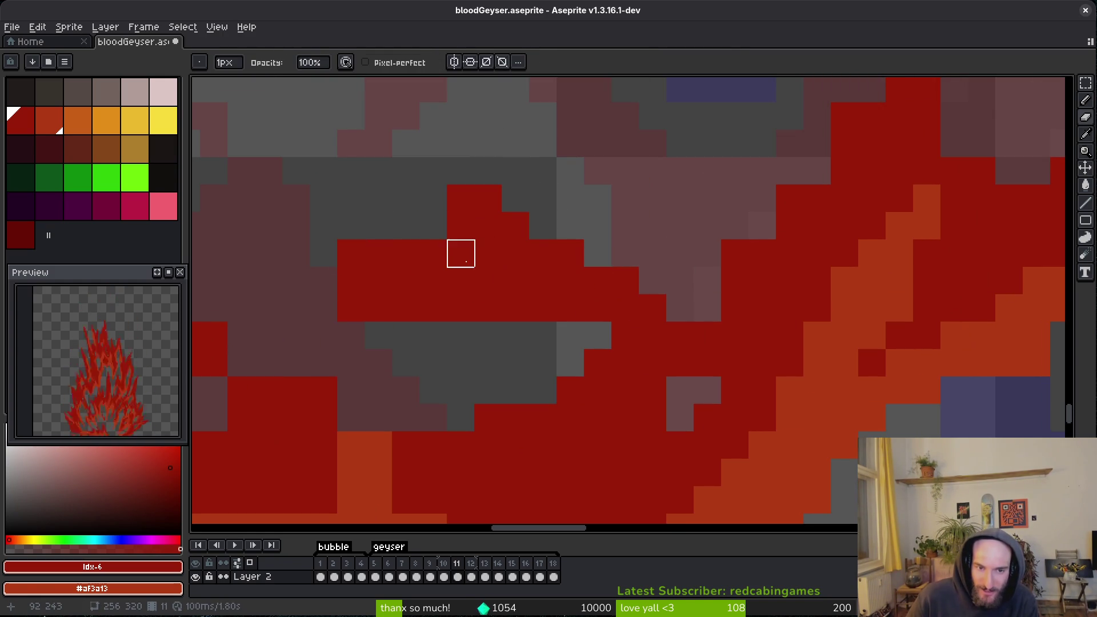
pyautogui.moveTo(460, 252); pyautogui.dragTo(400, 252)
pyautogui.moveTo(378, 308); pyautogui.dragTo(351, 280)
pyautogui.click(429, 218)
# Fill a light cell dark red, then paint a diagonal red run and an upward red spike.
pyautogui.hscroll(1, 532, 296)
pyautogui.click(686, 312)
pyautogui.scroll(3, 744, 276)
pyautogui.hscroll(3, 744, 276)
pyautogui.moveTo(706, 328); pyautogui.dragTo(657, 397)
pyautogui.moveTo(811, 137); pyautogui.dragTo(755, 245)
# Erase a stray orange pixel with the Eraser and save the sprite.
pyautogui.hscroll(6, 708, 299)
pyautogui.scroll(2, 708, 299)
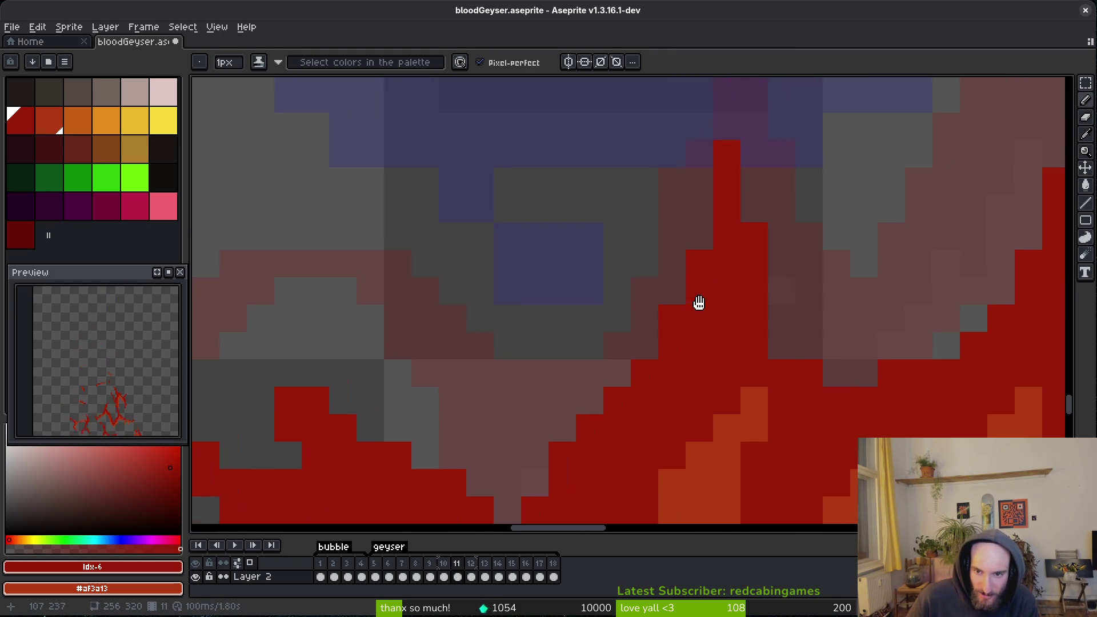
pyautogui.hscroll(3, 736, 387)
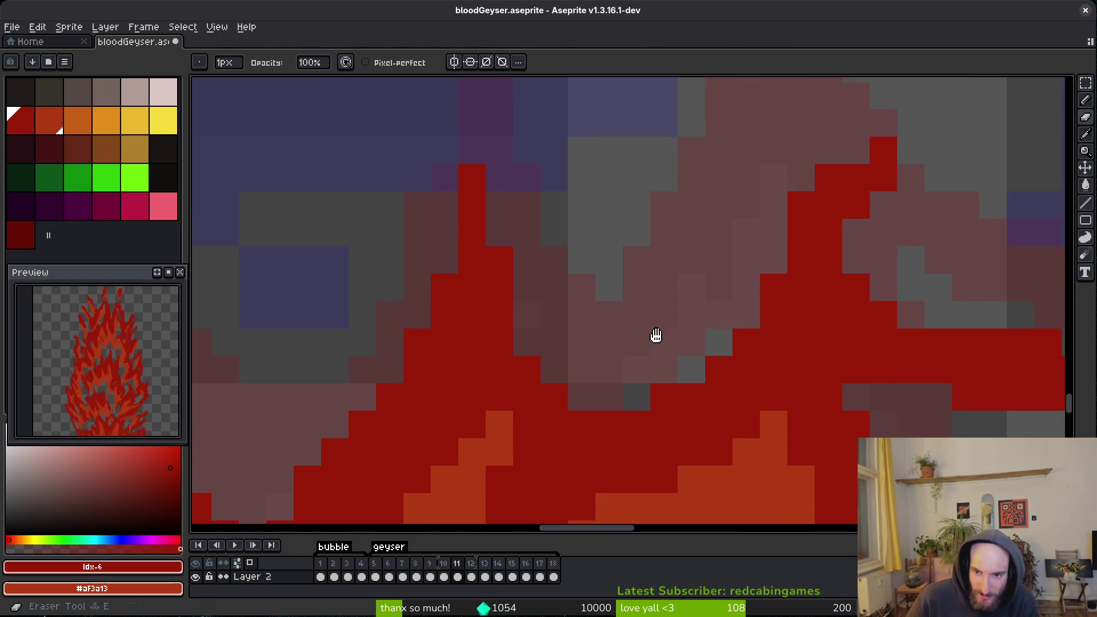
pyautogui.scroll(-2, 647, 324)
pyautogui.hscroll(-2, 665, 386)
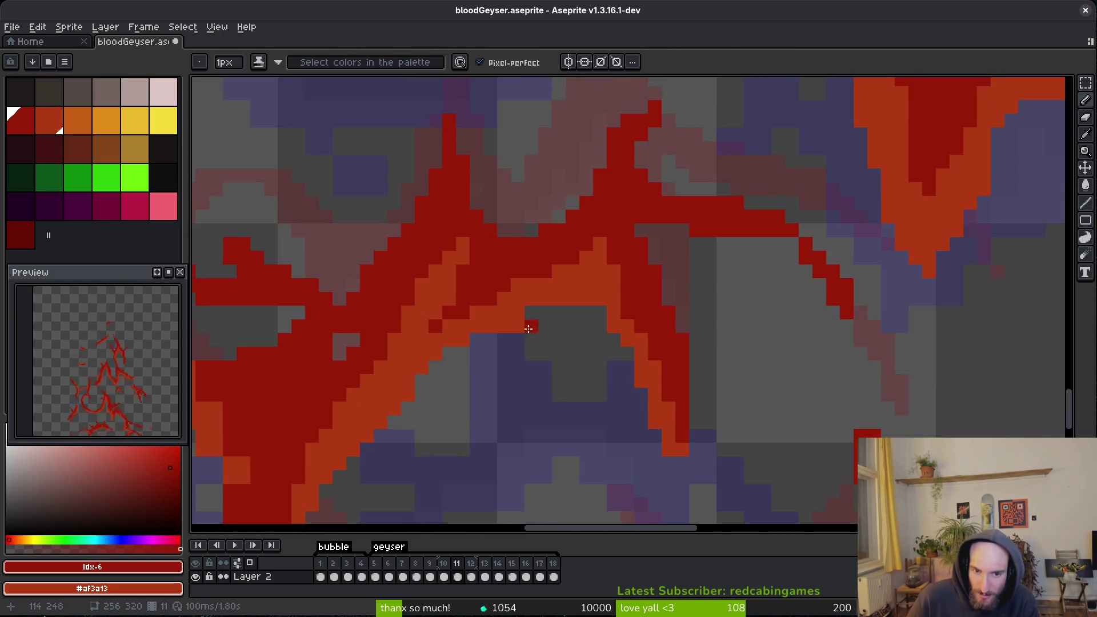
pyautogui.scroll(2, 542, 351)
pyautogui.hscroll(-3, 589, 320)
pyautogui.press('e')
pyautogui.click(693, 309)
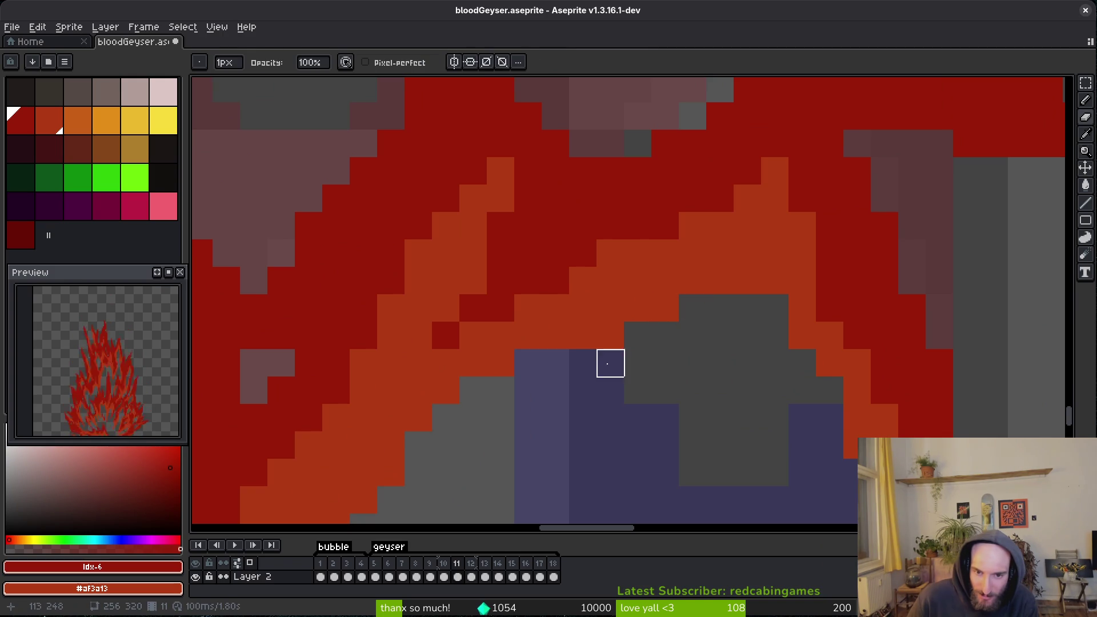
pyautogui.scroll(-2, 528, 364)
pyautogui.hotkey('ctrl', 's')
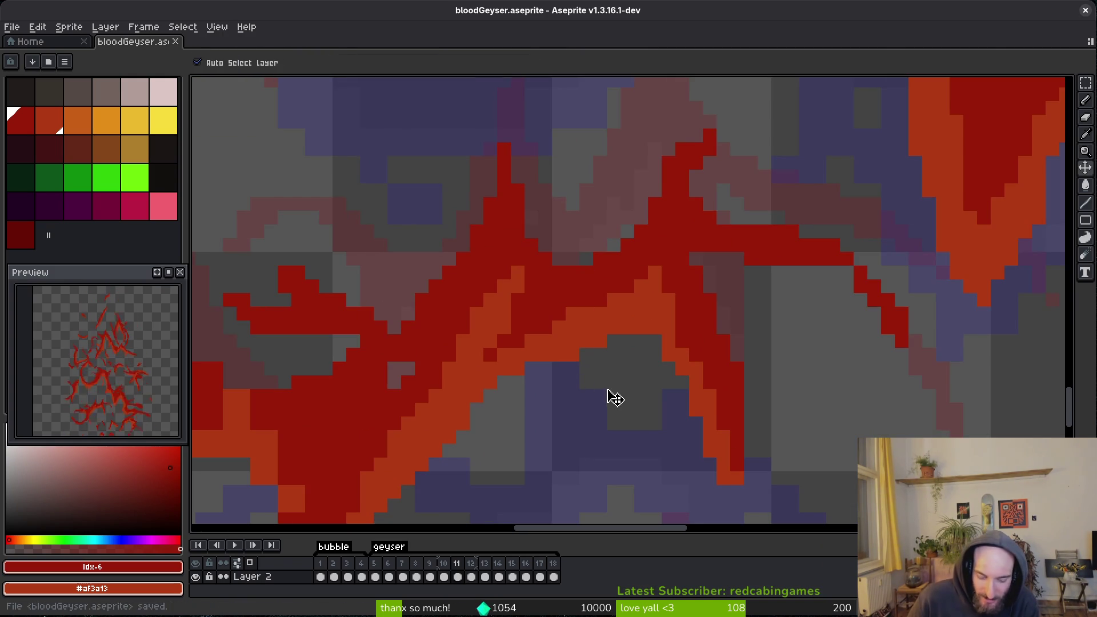
# Darken pixels along the strand edges with the Pencil, then erase the red bar's top strip.
pyautogui.scroll(-2, 524, 387)
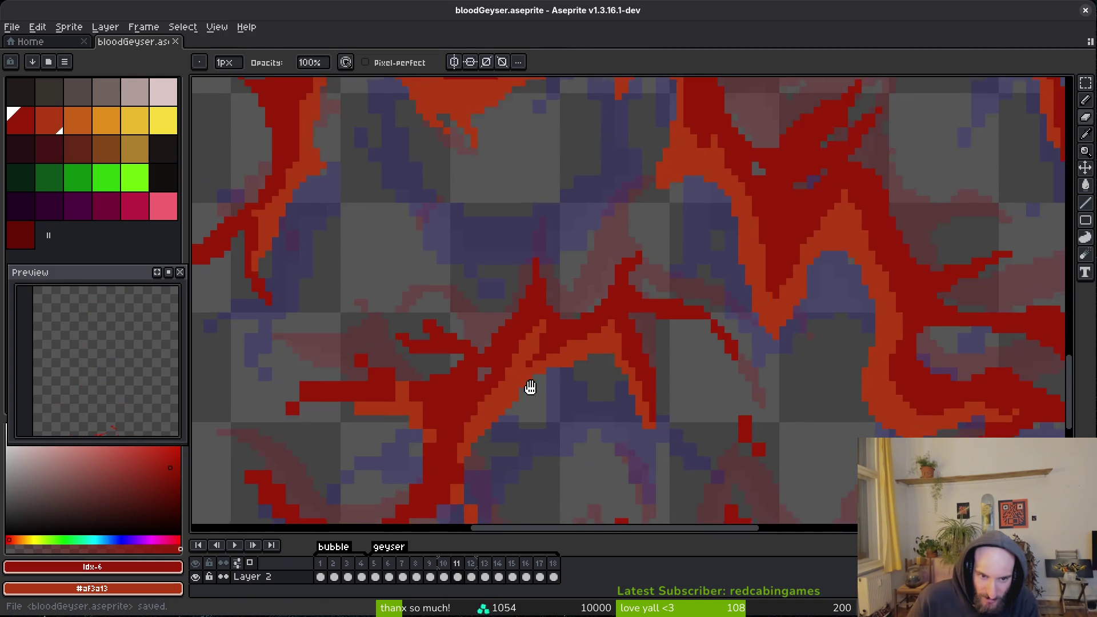
pyautogui.scroll(2, 505, 372)
pyautogui.scroll(-1, 572, 377)
pyautogui.scroll(1, 577, 382)
pyautogui.press('b')
pyautogui.scroll(1, 563, 375)
pyautogui.moveTo(537, 352); pyautogui.dragTo(611, 456)
pyautogui.scroll(-1, 546, 360)
pyautogui.scroll(1, 527, 380)
pyautogui.scroll(-1, 526, 380)
pyautogui.scroll(1, 571, 355)
pyautogui.scroll(-1, 611, 456)
pyautogui.scroll(1, 560, 409)
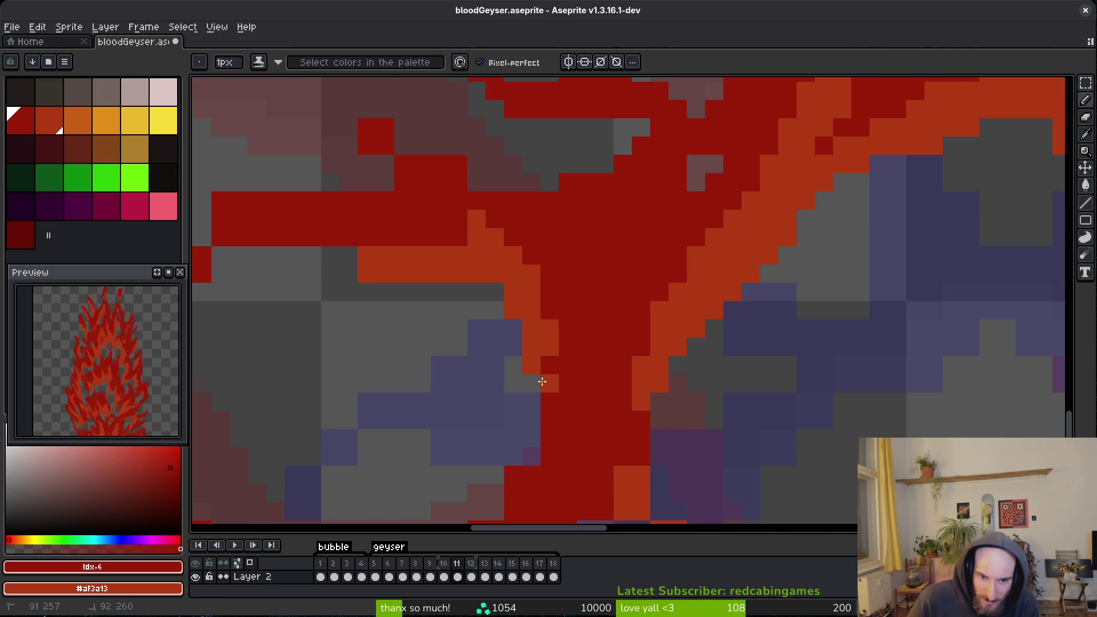
pyautogui.scroll(-1, 583, 380)
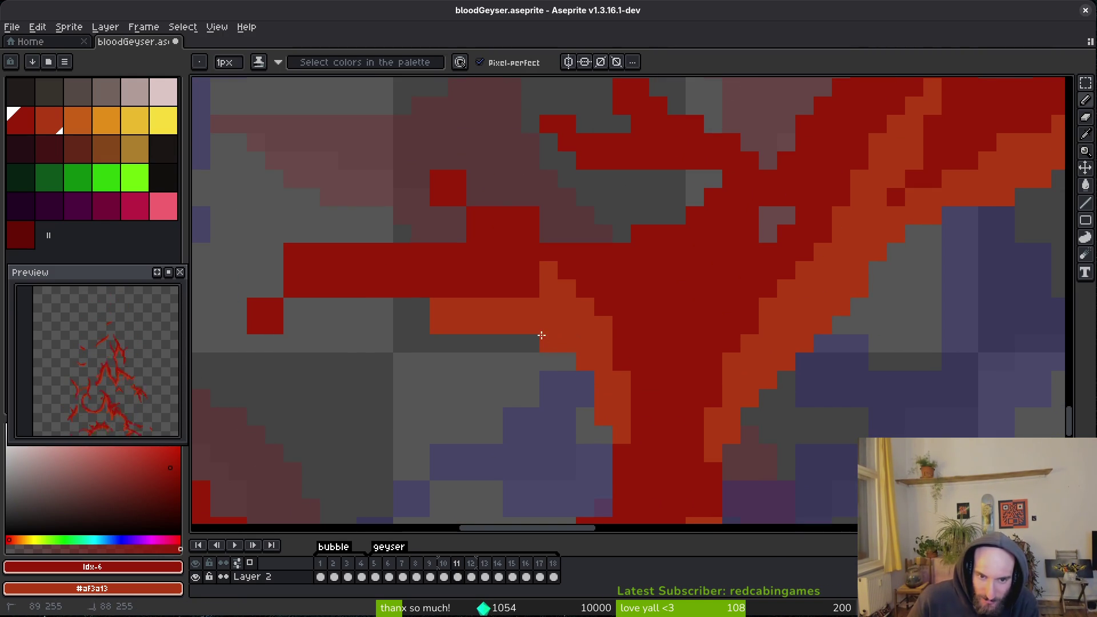
pyautogui.scroll(1, 630, 375)
pyautogui.scroll(-1, 632, 355)
pyautogui.scroll(1, 607, 368)
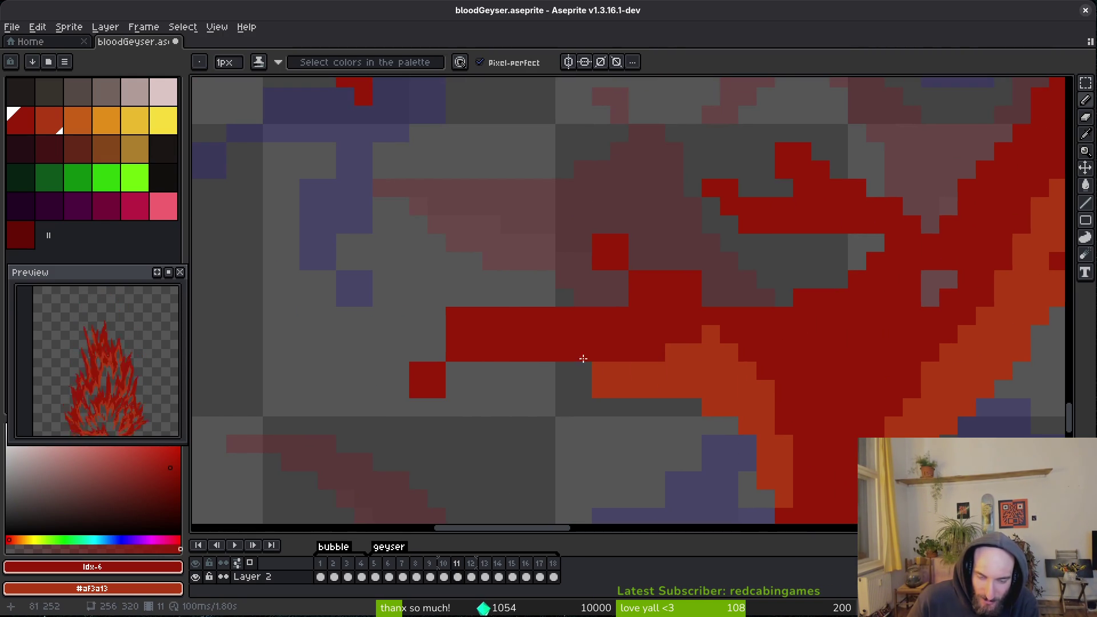
pyautogui.press('e')
pyautogui.moveTo(455, 316); pyautogui.dragTo(509, 297)
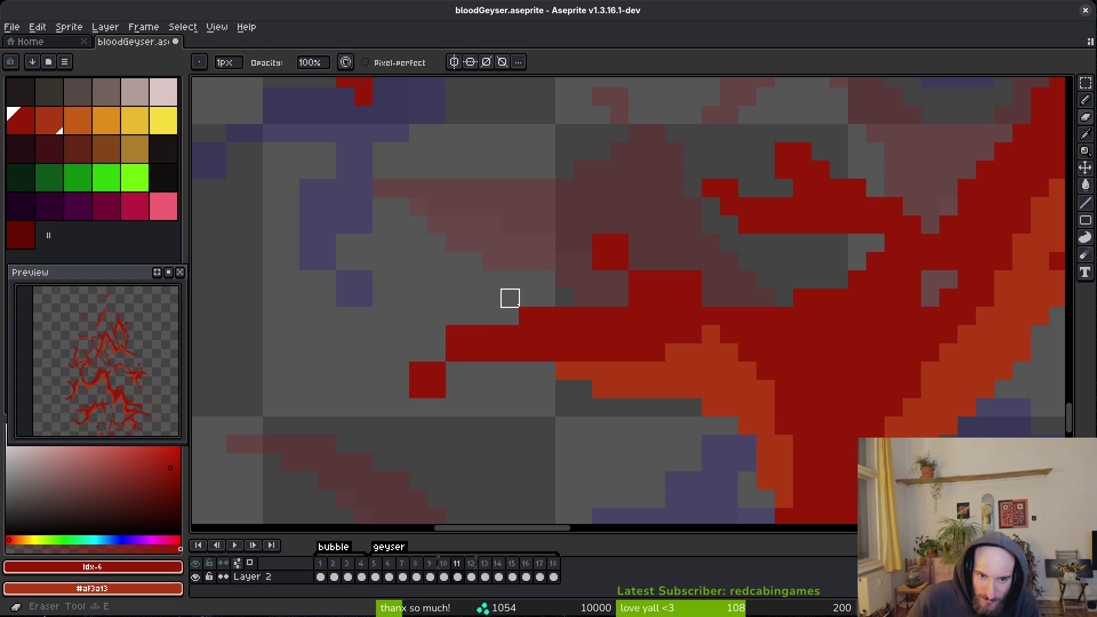
# Extend the red bar's tip downward with several red pixels beside the stroke, and save.
pyautogui.press('b')
pyautogui.click(455, 370)
pyautogui.press('e')
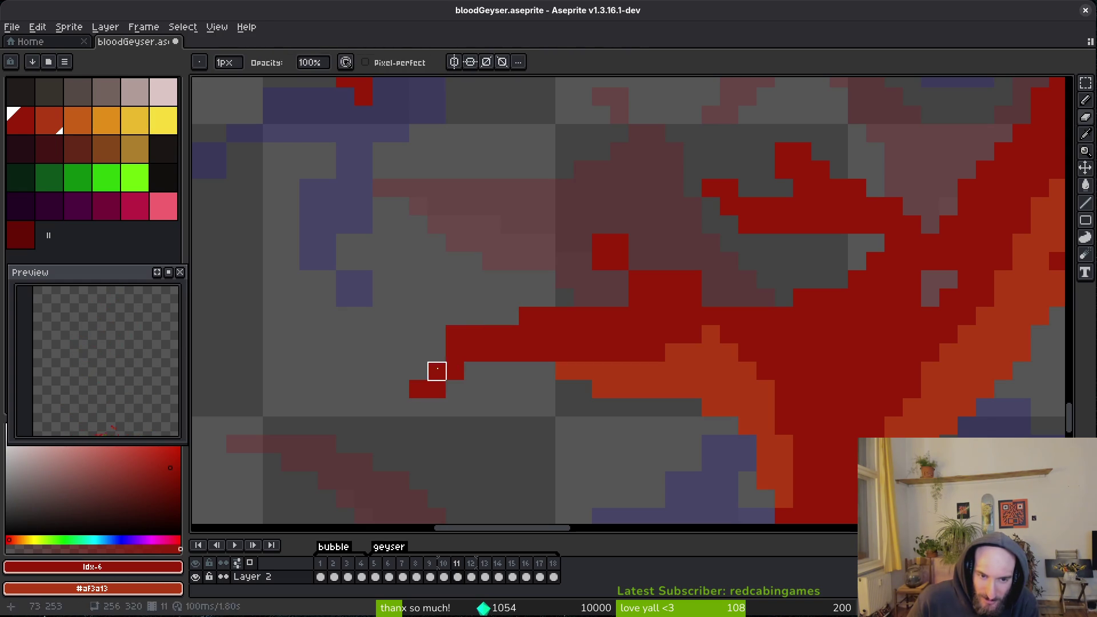
pyautogui.press('b')
pyautogui.click(436, 353)
pyautogui.click(418, 371)
pyautogui.click(404, 403)
pyautogui.click(419, 407)
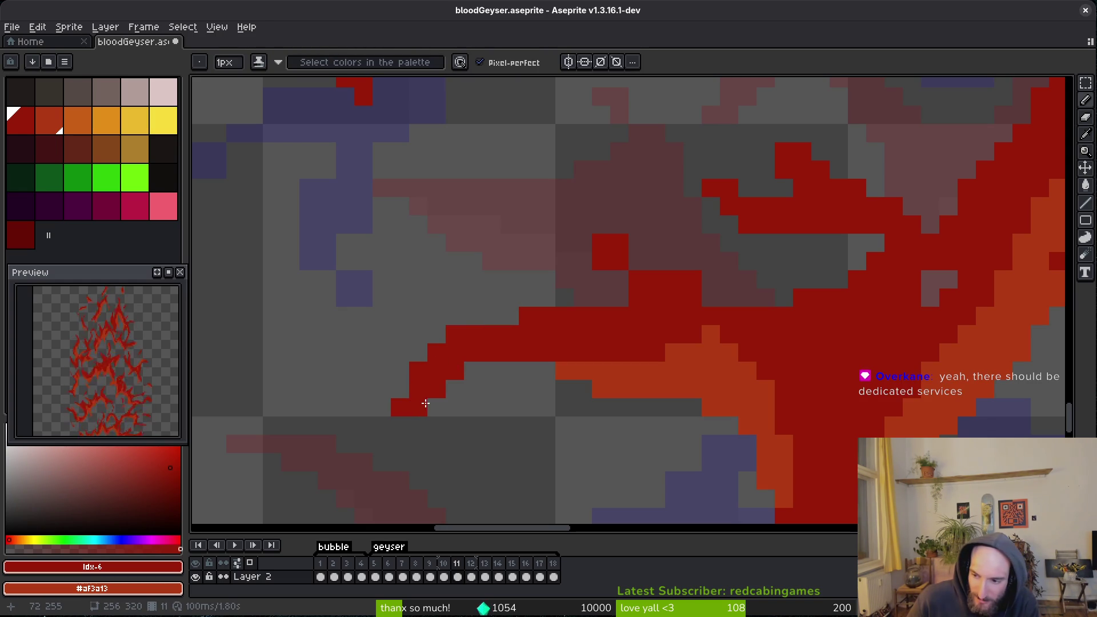
pyautogui.click(394, 421)
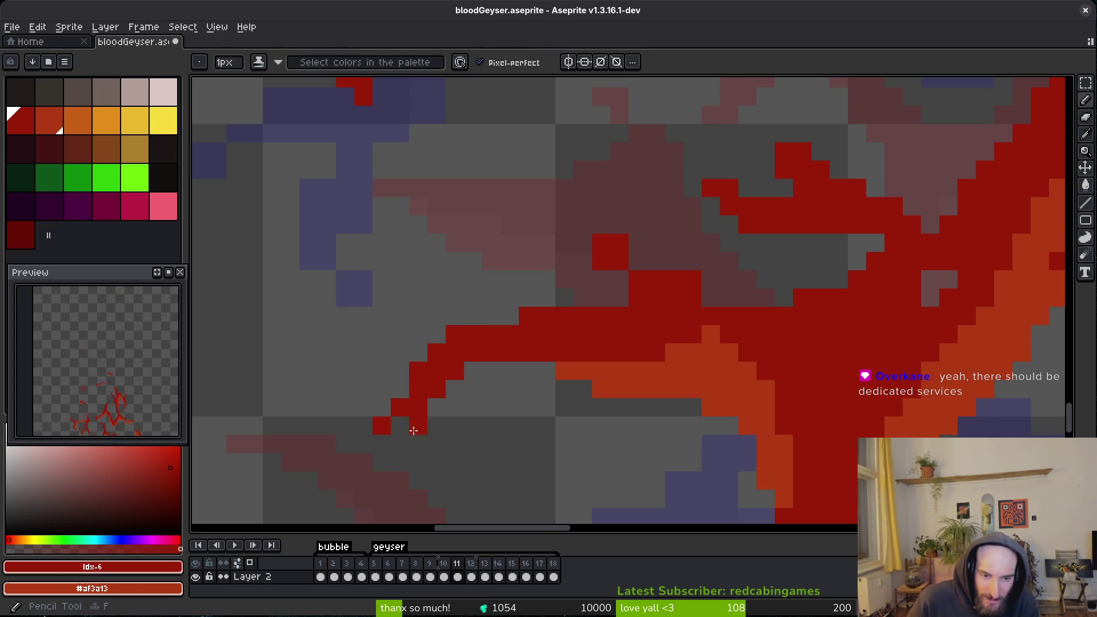
pyautogui.hotkey('ctrl', 's')
# Erase the red block's top row, add a red pixel beneath it, and save with the Pencil active.
pyautogui.scroll(-1, 522, 387)
pyautogui.scroll(1, 577, 321)
pyautogui.press('e')
pyautogui.moveTo(595, 306); pyautogui.dragTo(559, 289)
pyautogui.press('b')
pyautogui.click(570, 320)
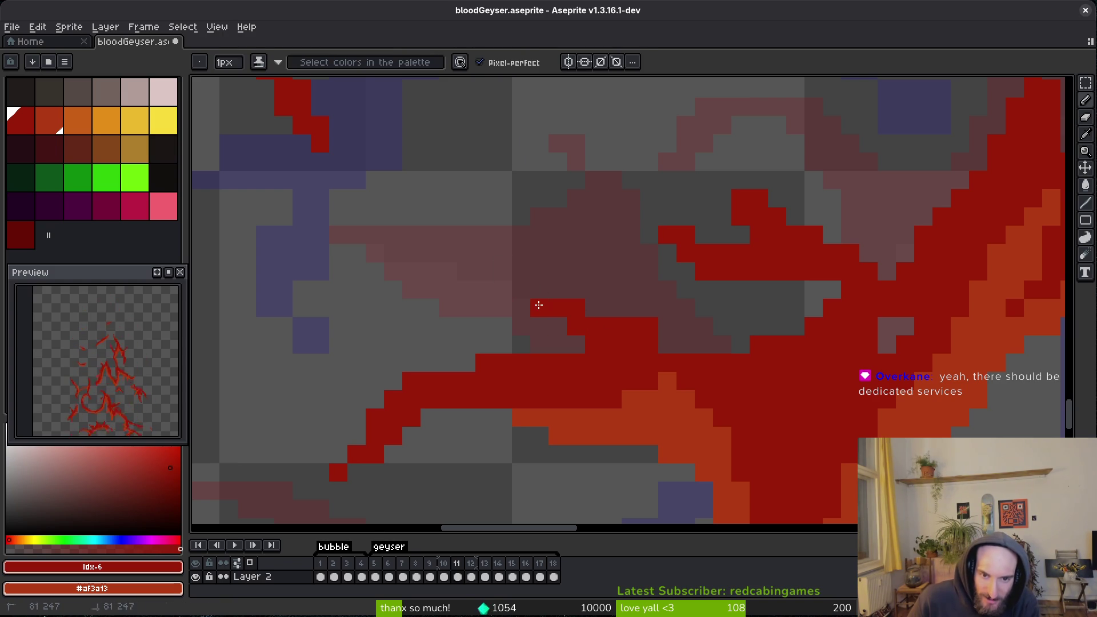
pyautogui.hscroll(3, 633, 363)
pyautogui.press('e')
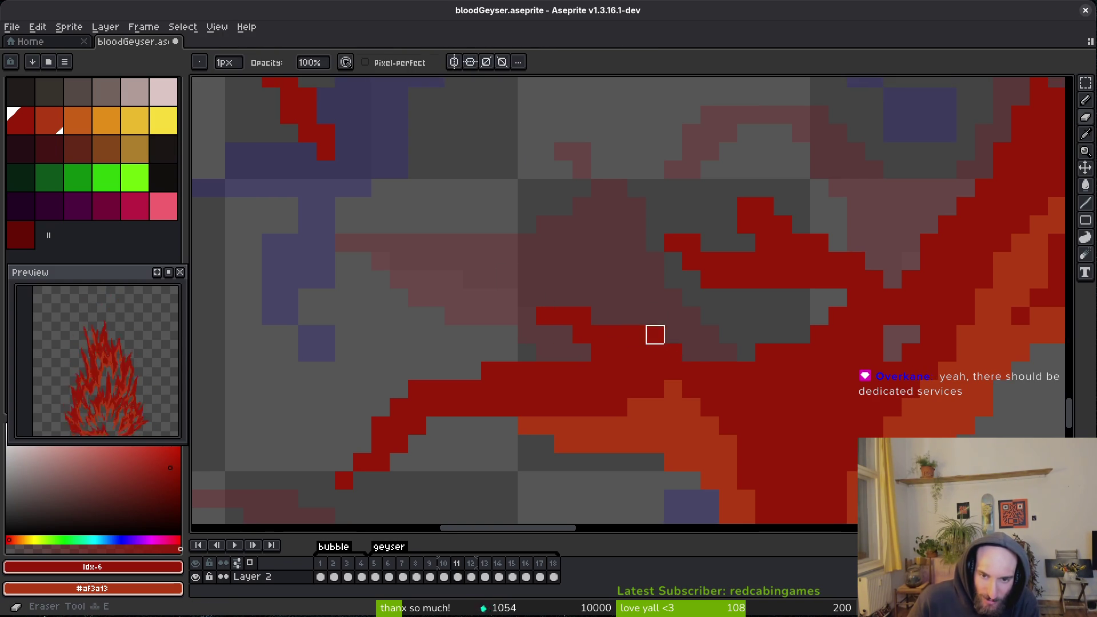
pyautogui.hscroll(3, 685, 358)
pyautogui.press('b')
pyautogui.hscroll(-5, 505, 357)
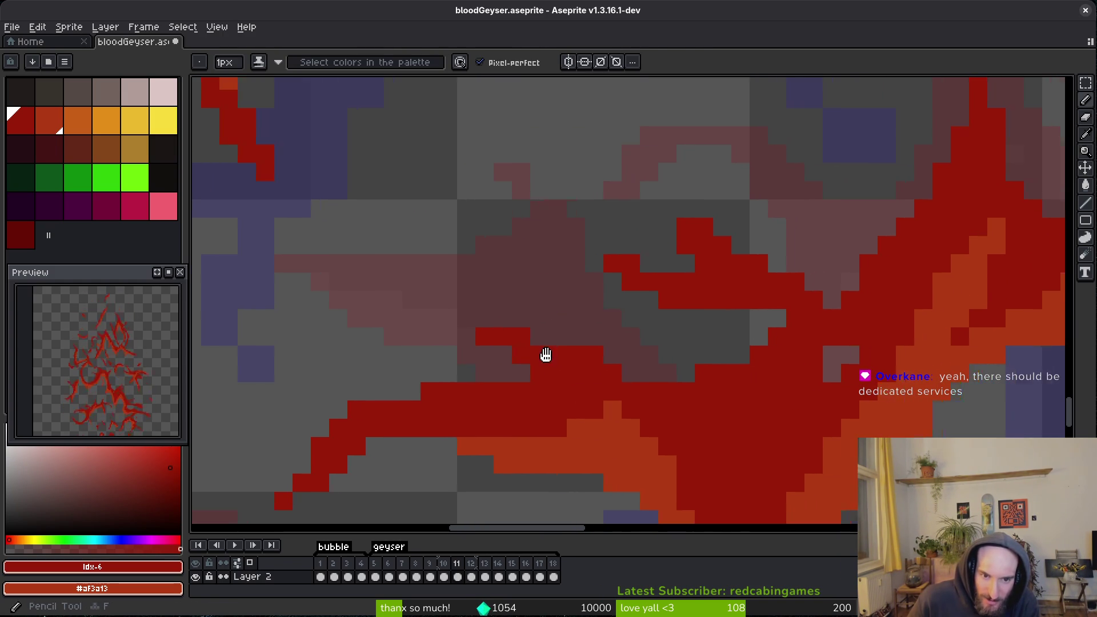
pyautogui.hotkey('ctrl', 's')
pyautogui.press('b')
pyautogui.scroll(-4, 573, 343)
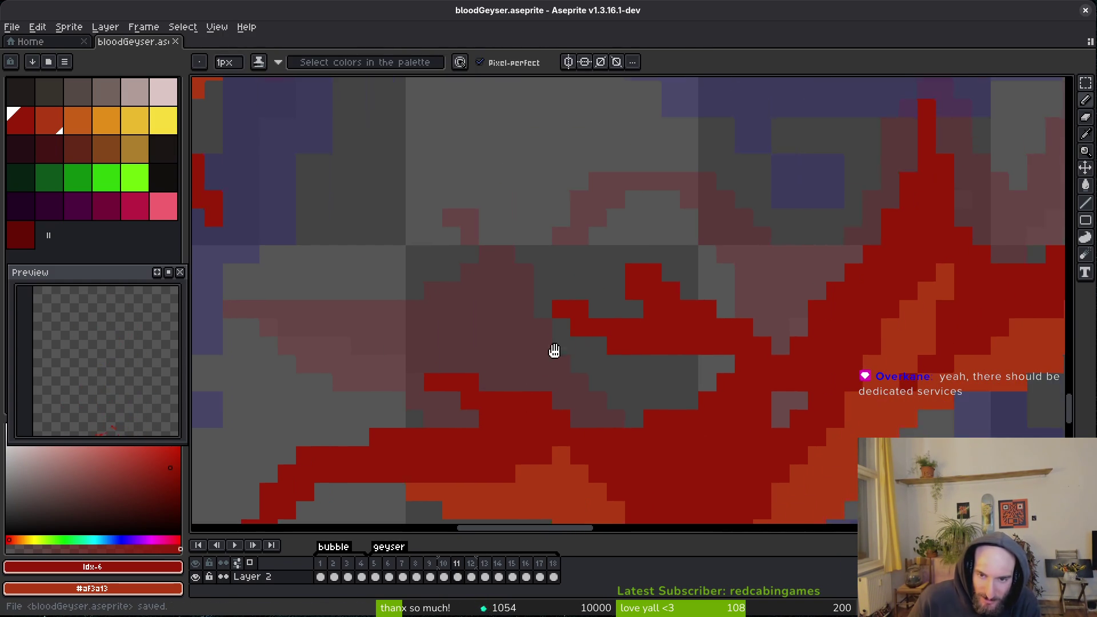
pyautogui.scroll(3, 636, 341)
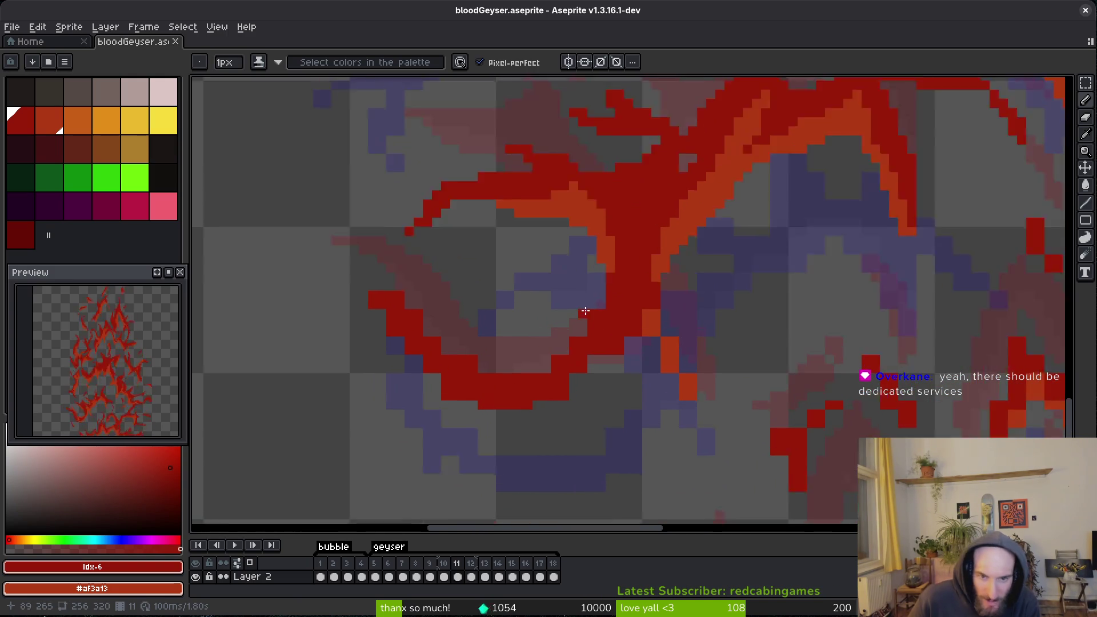
# Erase one red pixel and paint two red strokes down-left along the strand.
pyautogui.press('e')
pyautogui.click(594, 309)
pyautogui.press('b')
pyautogui.moveTo(618, 330); pyautogui.dragTo(519, 393)
pyautogui.moveTo(649, 377); pyautogui.dragTo(498, 446)
# Erase excess red pixels along the strand's left edge, lower part and lower-left curve.
pyautogui.press('e')
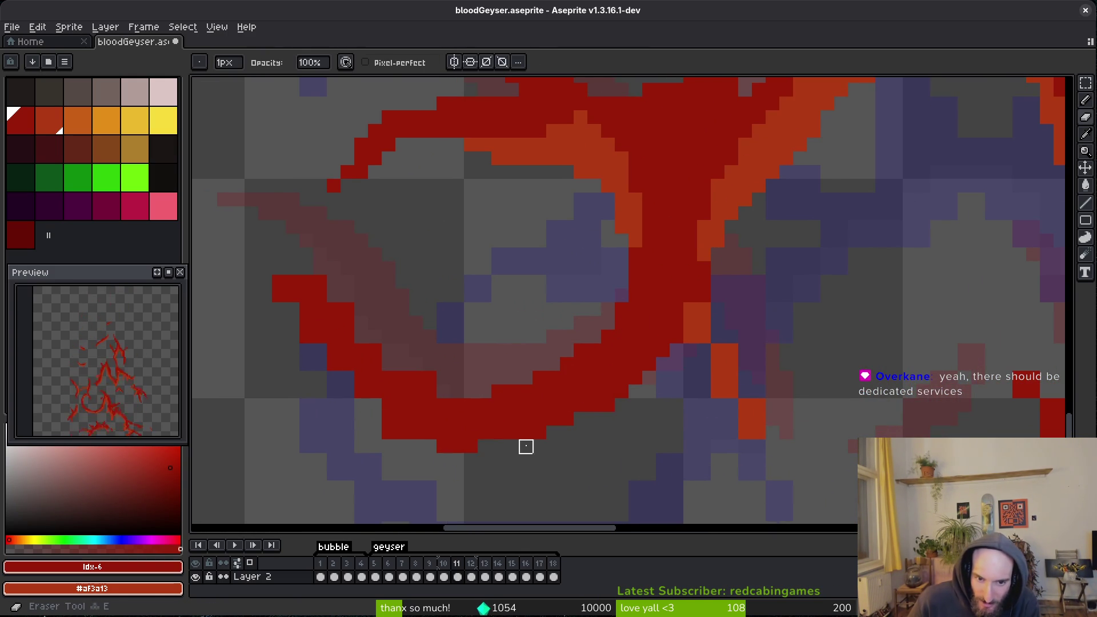
pyautogui.hscroll(-4, 497, 446)
pyautogui.moveTo(402, 271); pyautogui.dragTo(451, 326)
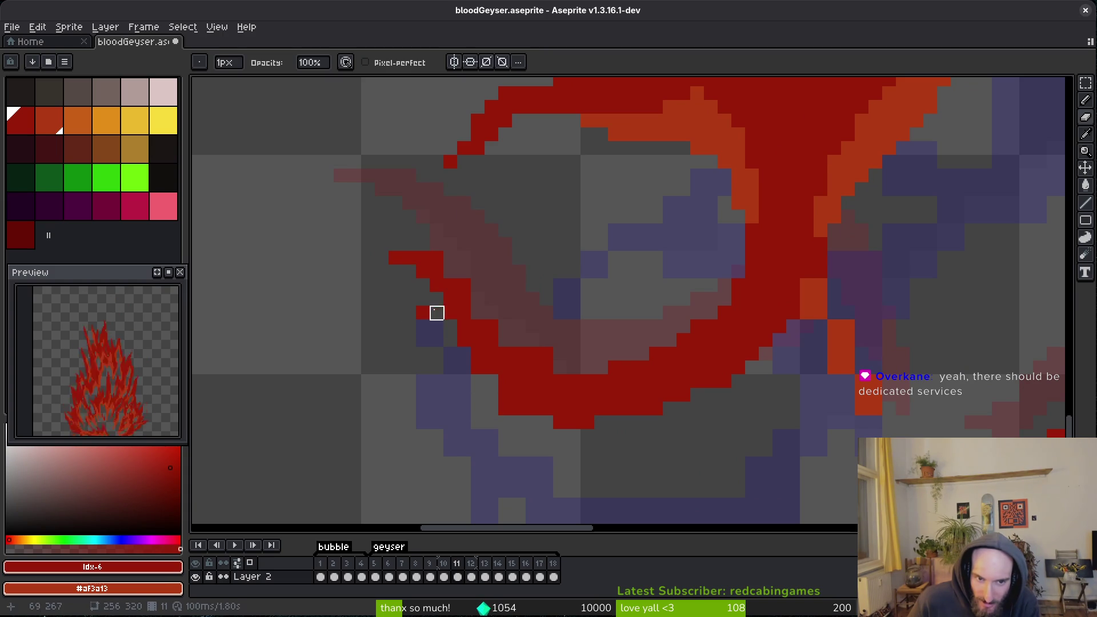
pyautogui.moveTo(517, 310)
pyautogui.mouseDown()
pyautogui.moveTo(573, 368)
pyautogui.moveTo(544, 352)
pyautogui.mouseUp()
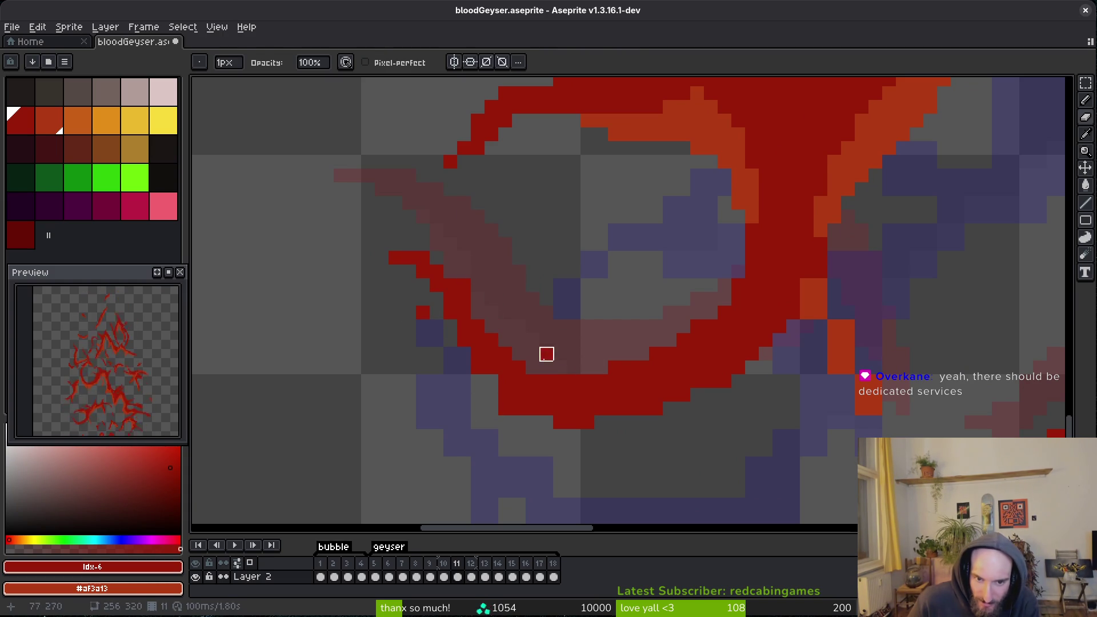
pyautogui.press('b')
pyautogui.press('e')
pyautogui.click(546, 353)
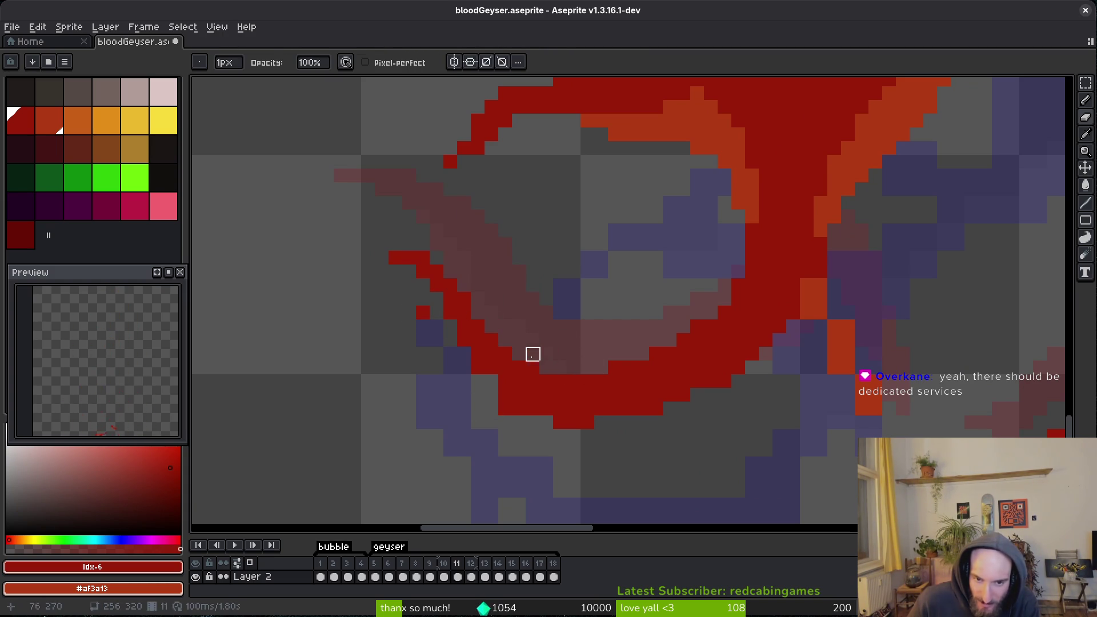
pyautogui.moveTo(423, 340)
pyautogui.mouseDown()
pyautogui.moveTo(490, 392)
pyautogui.moveTo(574, 421)
pyautogui.mouseUp()
pyautogui.press('b')
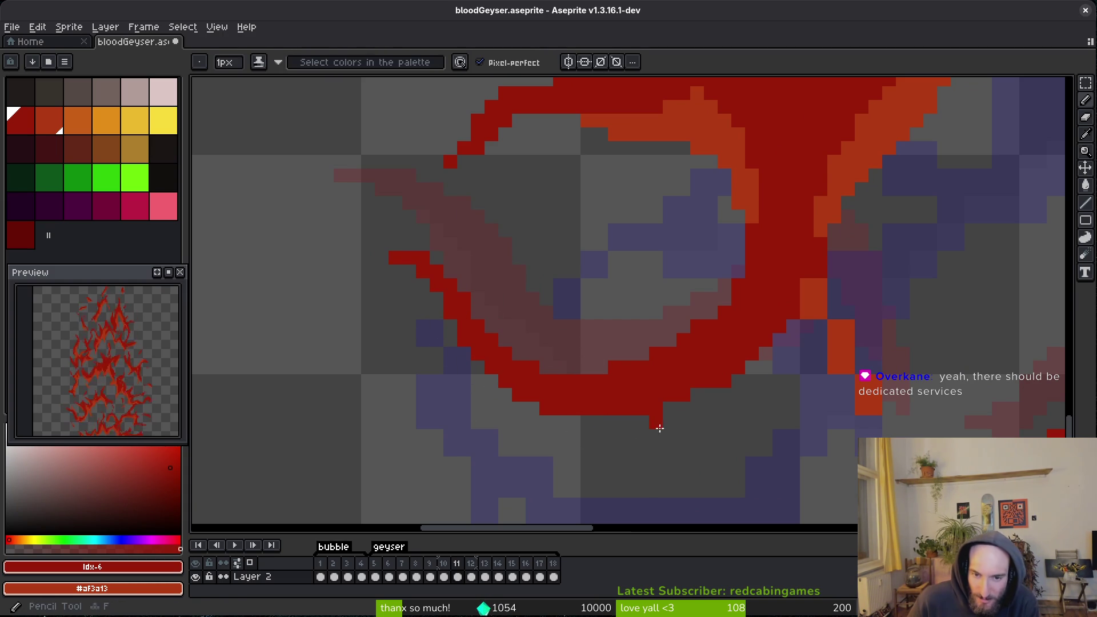
pyautogui.scroll(-2, 655, 422)
pyautogui.scroll(3, 654, 421)
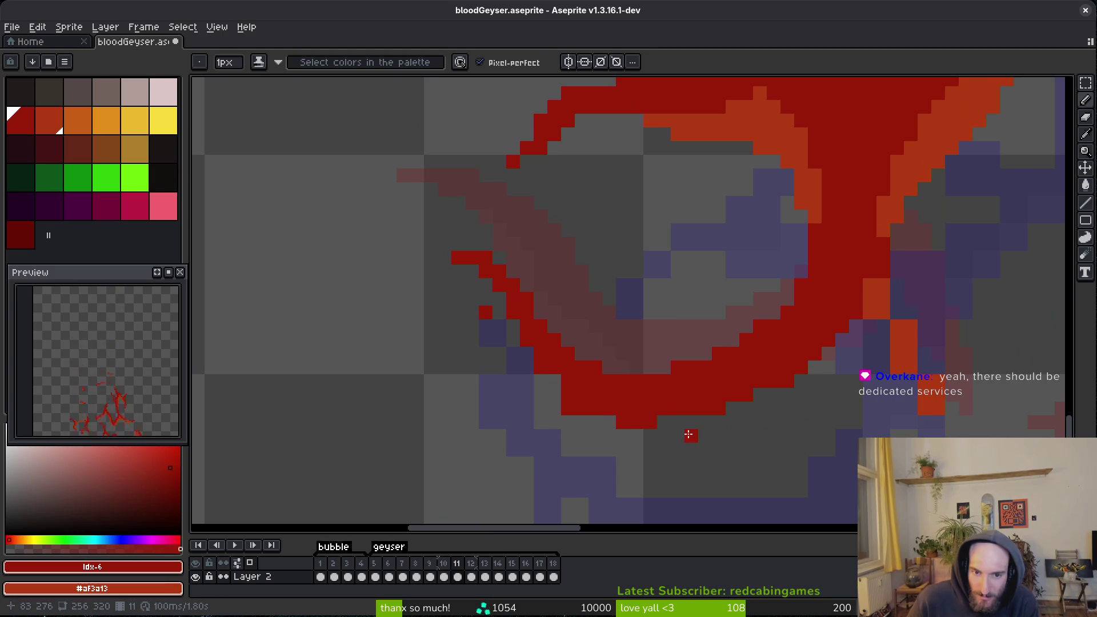
pyautogui.hotkey('ctrl', 'z')
pyautogui.hotkey('ctrl', 'z')
pyautogui.hotkey('ctrl', 'z')
pyautogui.hotkey('ctrl', 'y')
pyautogui.hotkey('ctrl', 'y')
pyautogui.hotkey('ctrl', 'y')
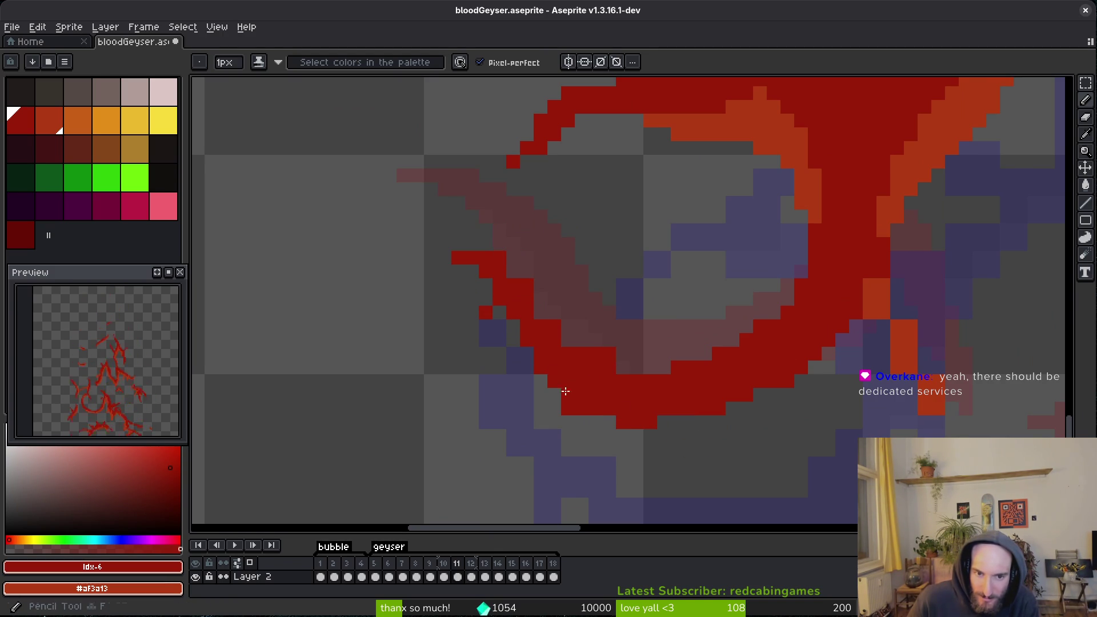
# Thicken the lower curve with six red pixels, remove the lone pixel below, and save.
pyautogui.click(513, 333)
pyautogui.click(533, 299)
pyautogui.click(629, 367)
pyautogui.click(571, 341)
pyautogui.click(544, 316)
pyautogui.click(564, 352)
pyautogui.press('e')
pyautogui.click(486, 313)
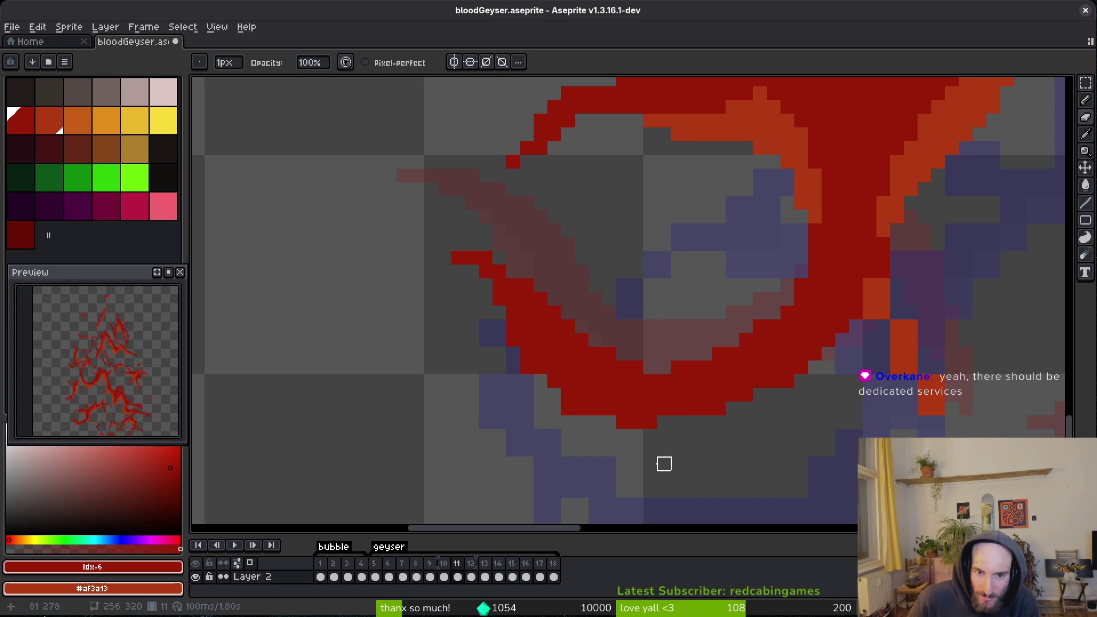
pyautogui.press('b')
pyautogui.hotkey('ctrl', 's')
# Place dark-red pixels in the orange area, undoing the second one.
pyautogui.scroll(-4, 755, 424)
pyautogui.scroll(3, 744, 429)
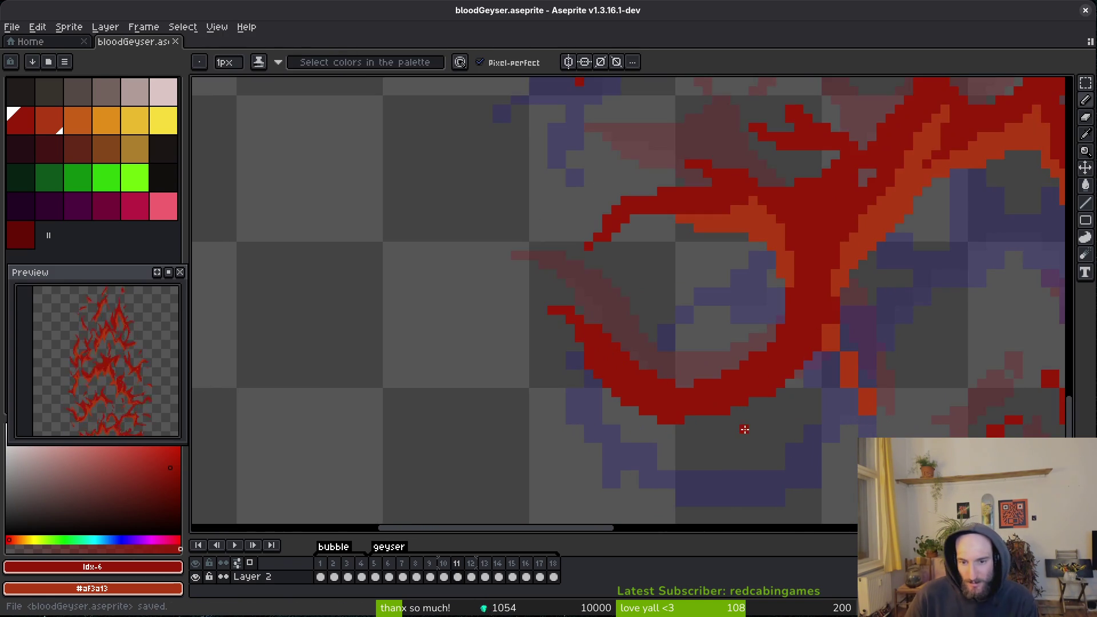
pyautogui.scroll(-3, 744, 429)
pyautogui.scroll(4, 613, 357)
pyautogui.click(613, 357)
pyautogui.scroll(2, 608, 360)
pyautogui.click(597, 331)
pyautogui.hotkey('ctrl', 'z')
# Try erasing the orange lower tip and adding a dark-red pixel below, undoing both.
pyautogui.press('e')
pyautogui.press('b')
pyautogui.press('e')
pyautogui.moveTo(644, 446); pyautogui.dragTo(671, 473)
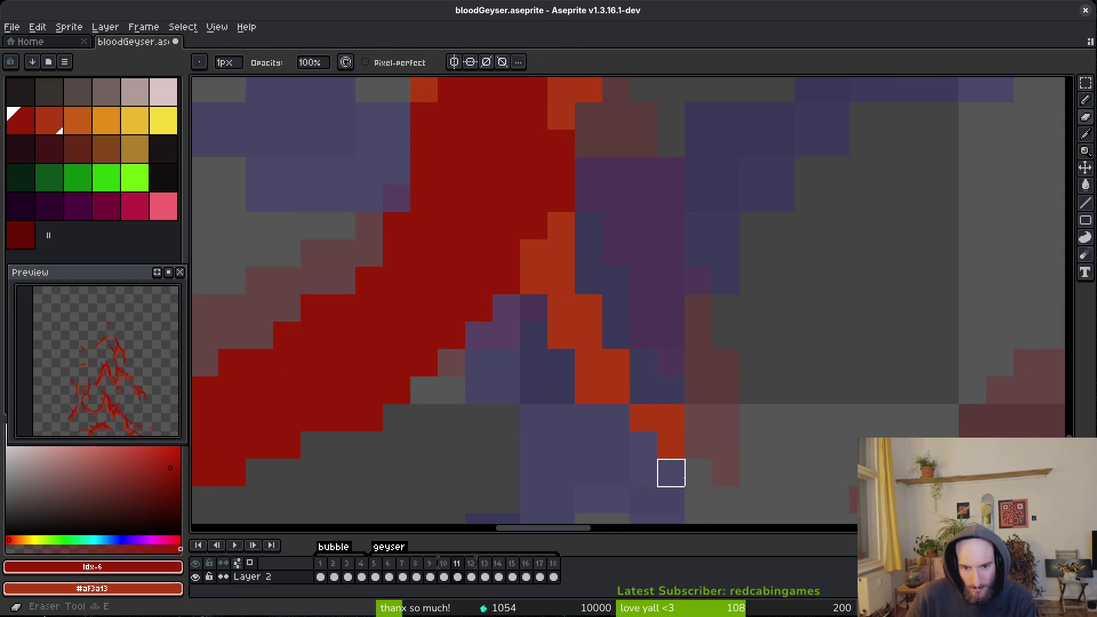
pyautogui.hotkey('ctrl', 'z')
pyautogui.press('b')
pyautogui.click(616, 445)
pyautogui.hotkey('ctrl', 'z')
# Darken the orange diagonal to dark red, restoring some pixels to orange.
pyautogui.moveTo(607, 400)
pyautogui.mouseDown()
pyautogui.moveTo(549, 336)
pyautogui.moveTo(642, 421)
pyautogui.moveTo(543, 315)
pyautogui.mouseUp()
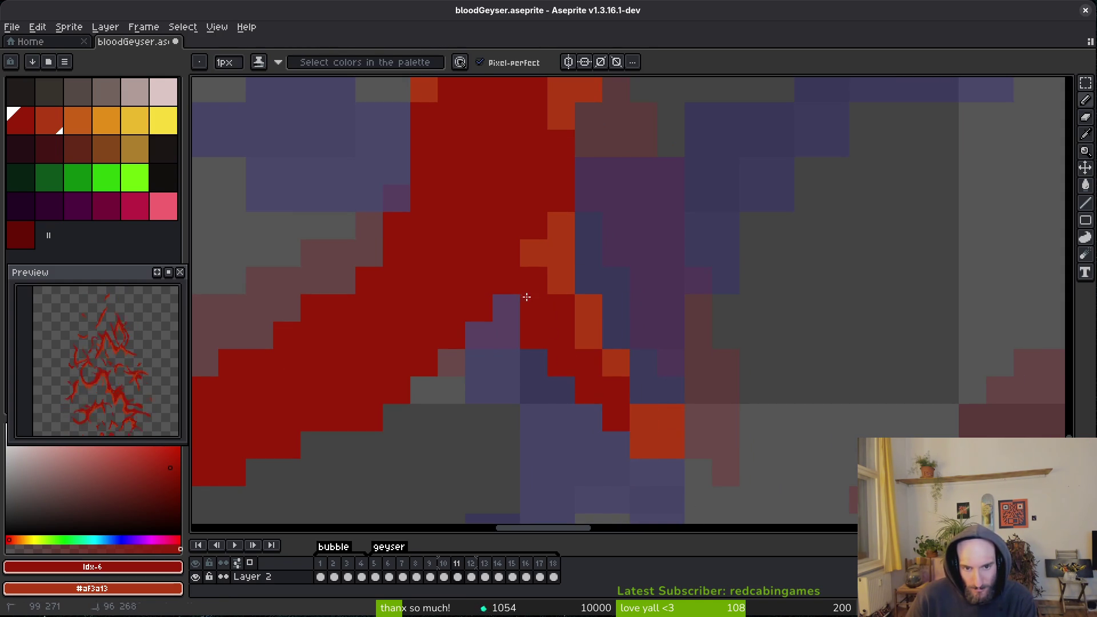
pyautogui.click(643, 445)
pyautogui.click(642, 417)
pyautogui.rightClick(629, 400)
pyautogui.click(561, 400)
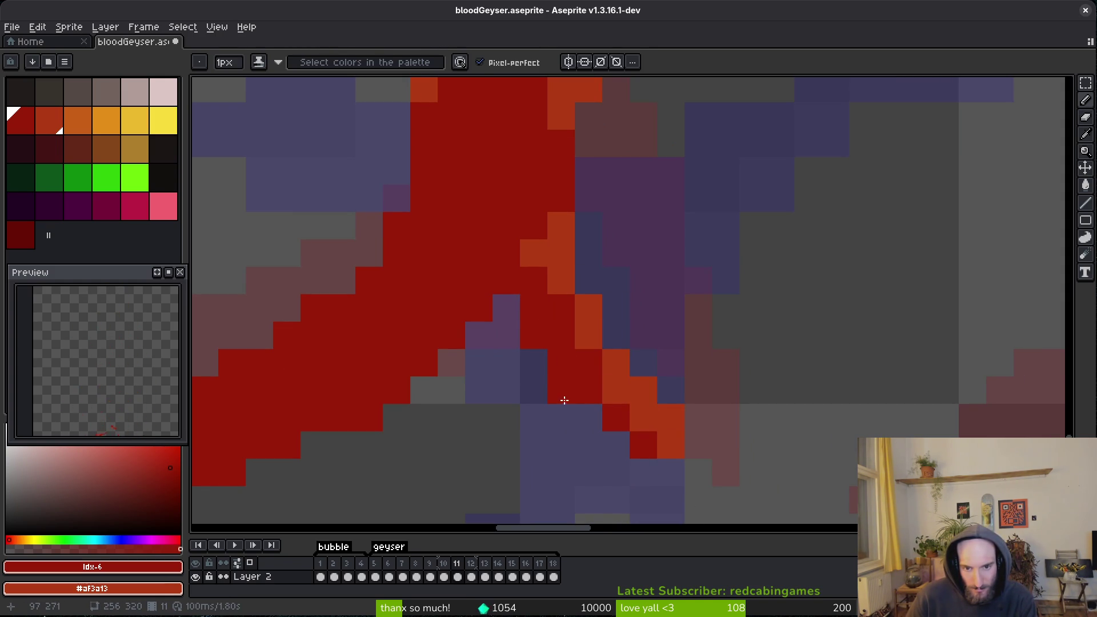
pyautogui.scroll(-3, 560, 402)
pyautogui.scroll(1, 630, 413)
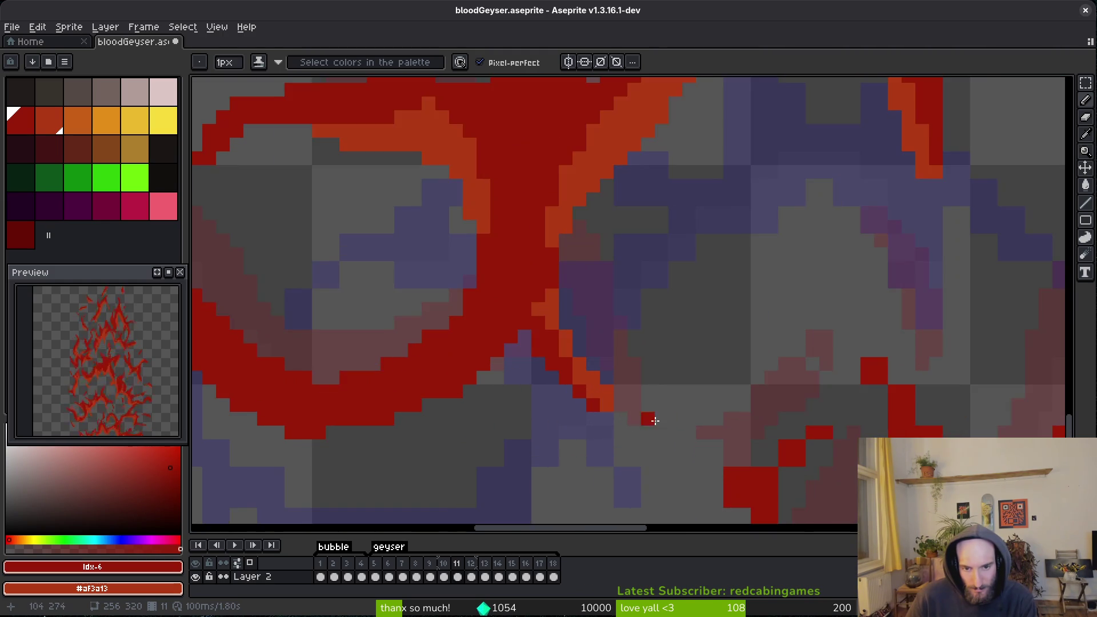
pyautogui.scroll(1, 575, 355)
pyautogui.scroll(-2, 558, 363)
pyautogui.scroll(2, 608, 326)
# Sample the canvas red and add red pixels to the small strand with shading ink.
pyautogui.click(597, 334)
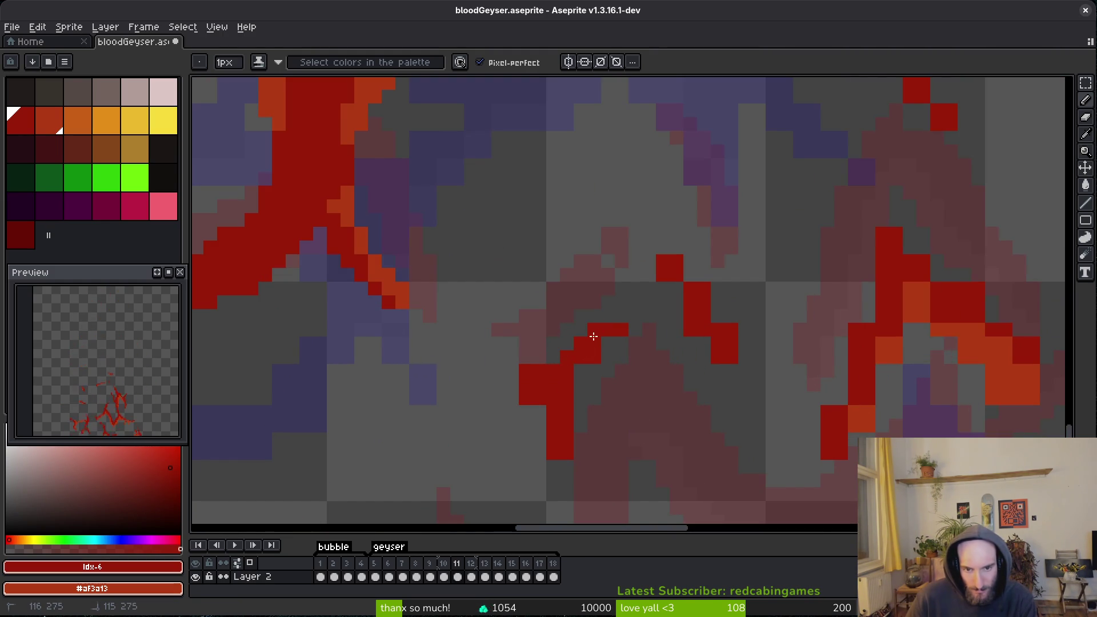
pyautogui.press('b')
pyautogui.scroll(2, 554, 385)
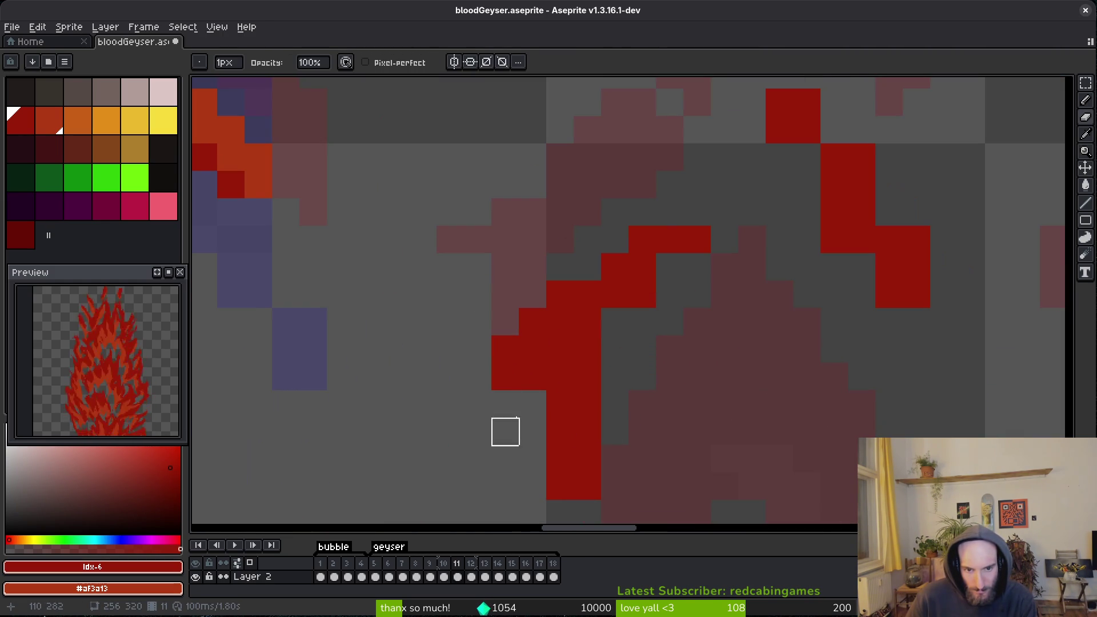
pyautogui.hotkey('shift', 'b')
pyautogui.moveTo(615, 322); pyautogui.dragTo(615, 350)
pyautogui.click(669, 268)
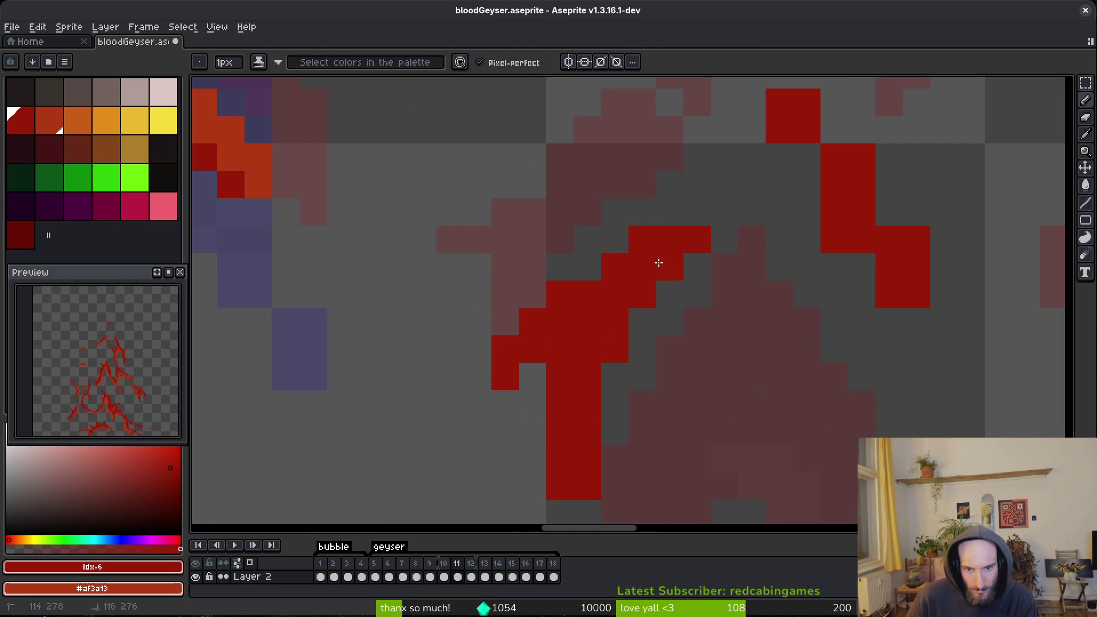
pyautogui.press('b')
pyautogui.scroll(3, 688, 343)
pyautogui.hscroll(3, 688, 343)
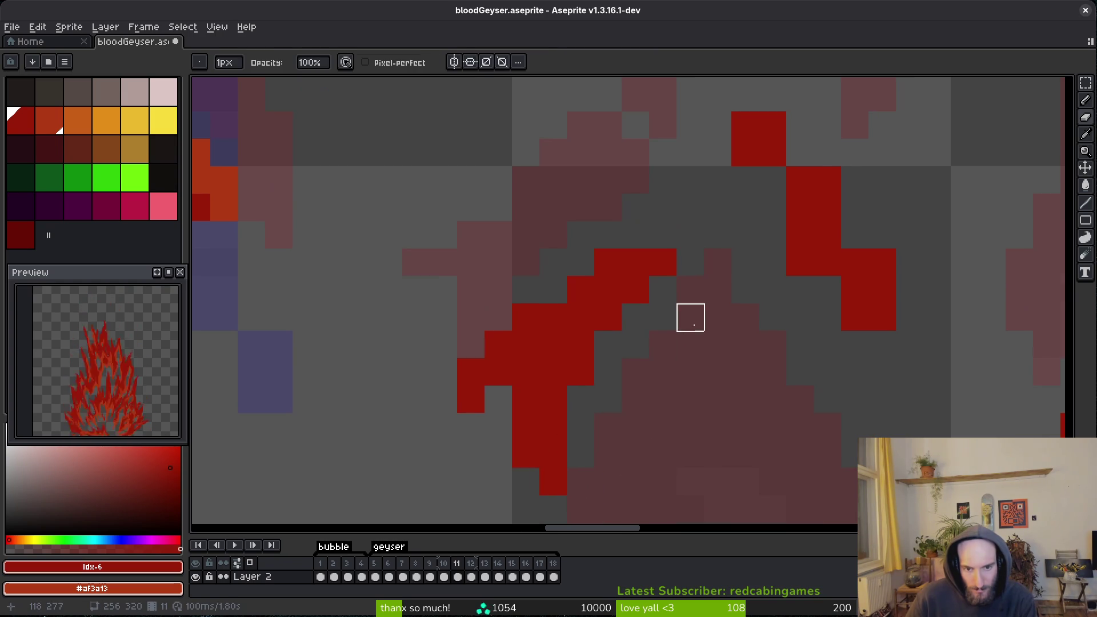
# Add red pixels near the top red block and on the right-hand strand, then save.
pyautogui.hotkey('shift', 'b')
pyautogui.moveTo(699, 236); pyautogui.dragTo(726, 264)
pyautogui.scroll(2, 762, 358)
pyautogui.hscroll(1, 762, 357)
pyautogui.click(729, 250)
pyautogui.moveTo(784, 305); pyautogui.dragTo(784, 333)
pyautogui.click(756, 387)
pyautogui.press('b')
pyautogui.hotkey('shift', 'b')
pyautogui.hotkey('ctrl', 's')
pyautogui.scroll(-3, 800, 343)
pyautogui.scroll(2, 686, 309)
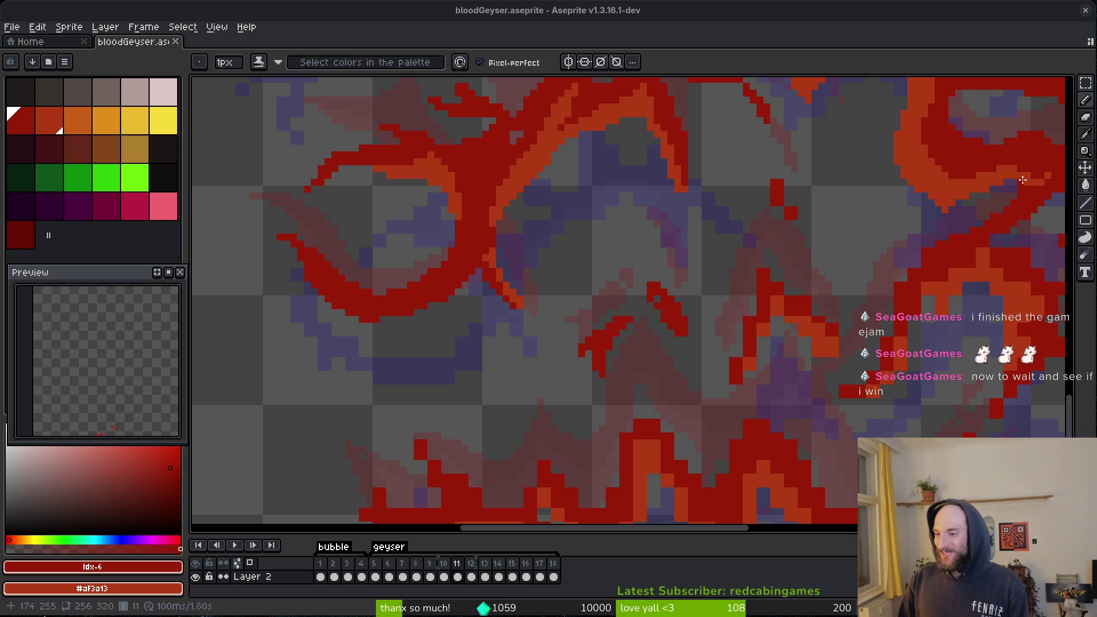
# Paint dark-red pixels and an orange column, reshaping the orange band inside the red strand.
pyautogui.scroll(-1, 631, 431)
pyautogui.hscroll(-1, 631, 430)
pyautogui.scroll(-2, 631, 430)
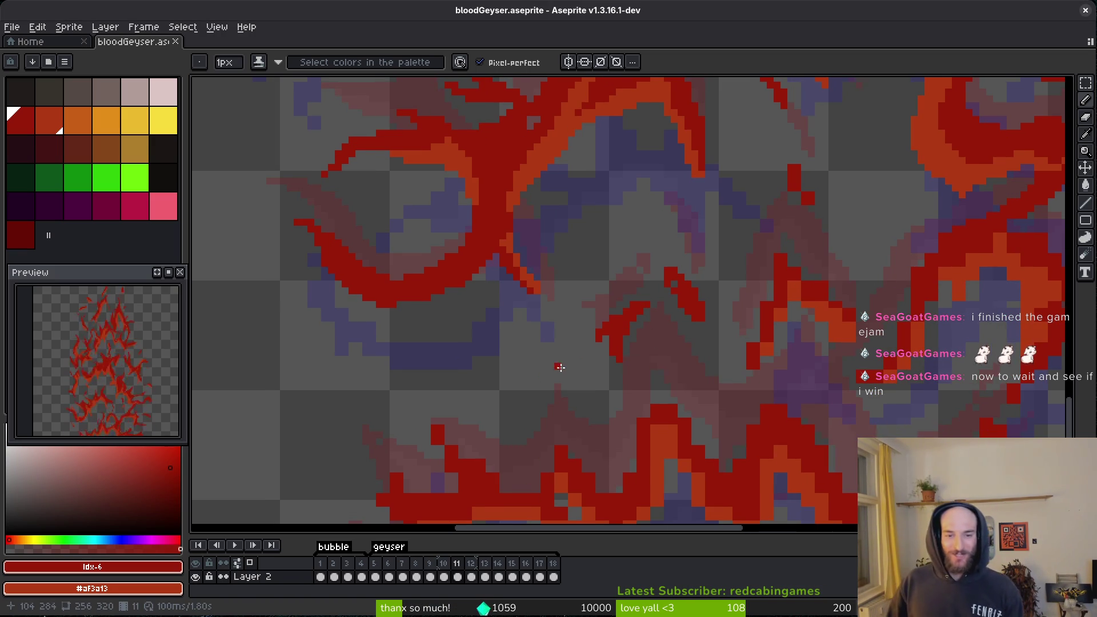
pyautogui.scroll(5, 558, 368)
pyautogui.moveTo(605, 194); pyautogui.dragTo(605, 236)
pyautogui.moveTo(568, 323); pyautogui.dragTo(568, 344)
pyautogui.moveTo(638, 220)
pyautogui.mouseDown()
pyautogui.moveTo(629, 294)
pyautogui.moveTo(575, 412)
pyautogui.mouseUp()
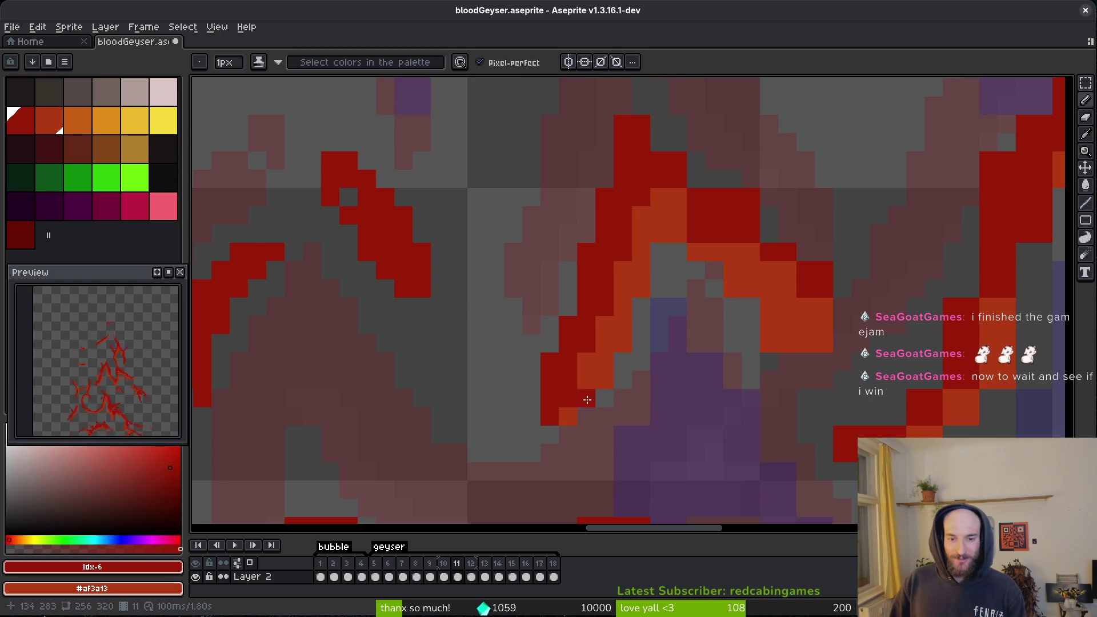
pyautogui.hscroll(3, 623, 291)
pyautogui.moveTo(669, 355)
pyautogui.mouseDown()
pyautogui.moveTo(659, 353)
pyautogui.moveTo(698, 369)
pyautogui.moveTo(718, 348)
pyautogui.moveTo(627, 245)
pyautogui.moveTo(573, 216)
pyautogui.moveTo(578, 183)
pyautogui.moveTo(681, 243)
pyautogui.mouseUp()
# Erase a stray pixel at the strand's tip, then add and remove a red pixel below its end.
pyautogui.press('e')
pyautogui.click(735, 298)
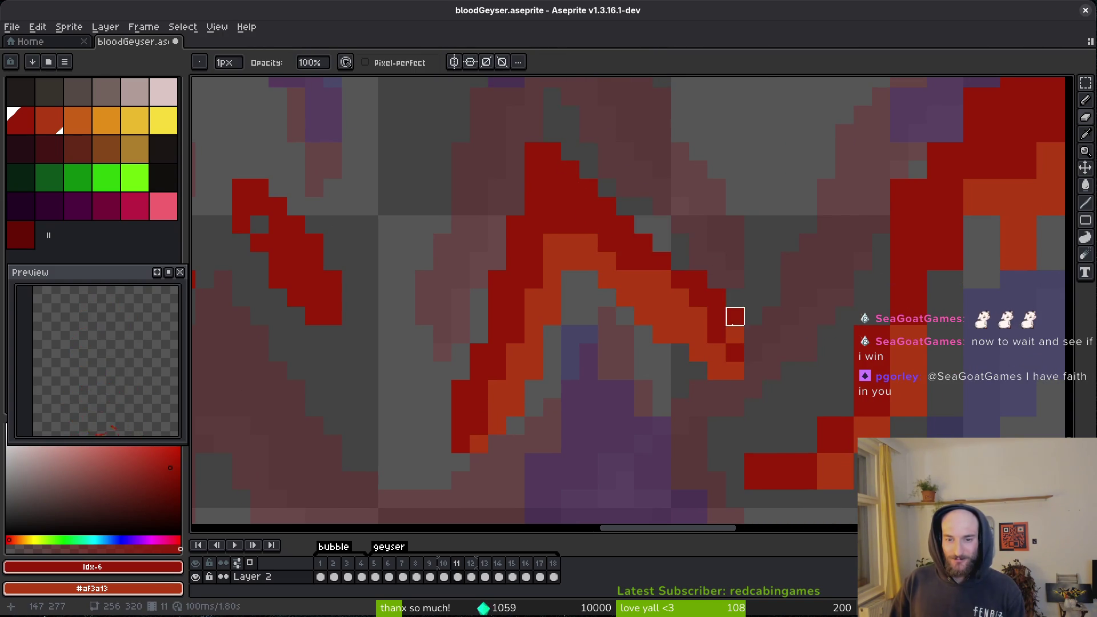
pyautogui.press('b')
pyautogui.click(750, 345)
pyautogui.press('e')
pyautogui.click(753, 353)
pyautogui.press('b')
# Darken three orange pixels to red, erase a stray pixel, and save the sprite.
pyautogui.click(736, 335)
pyautogui.press('e')
pyautogui.click(735, 316)
pyautogui.press('b')
pyautogui.click(662, 280)
pyautogui.click(552, 243)
pyautogui.hotkey('ctrl', 's')
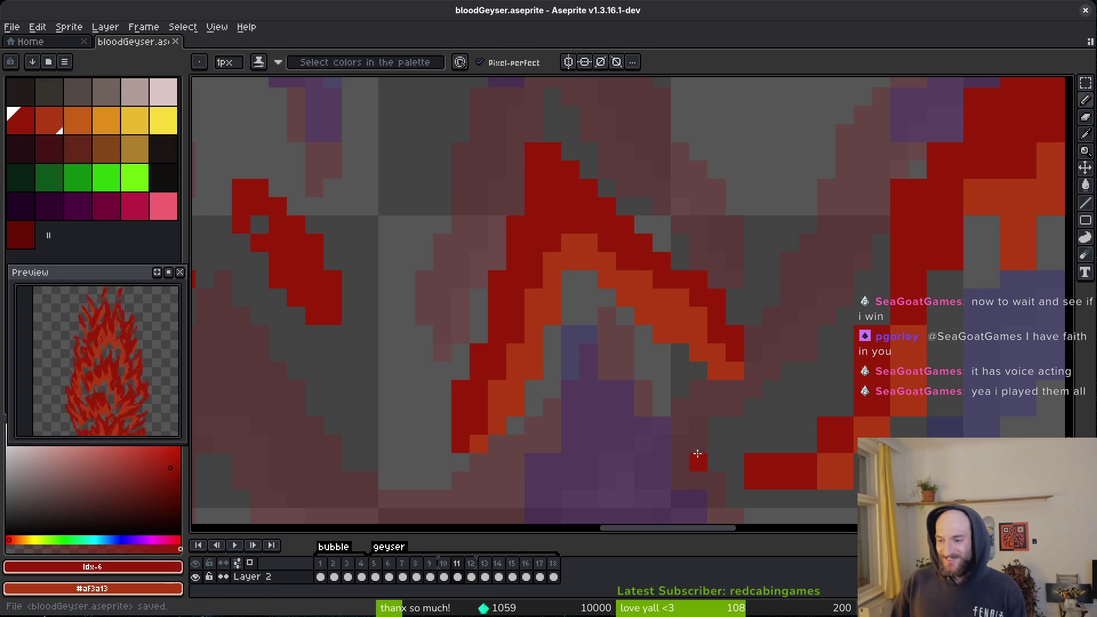
# Erase a stray orange pixel and two red pixels at the peak's left edge.
pyautogui.press('e')
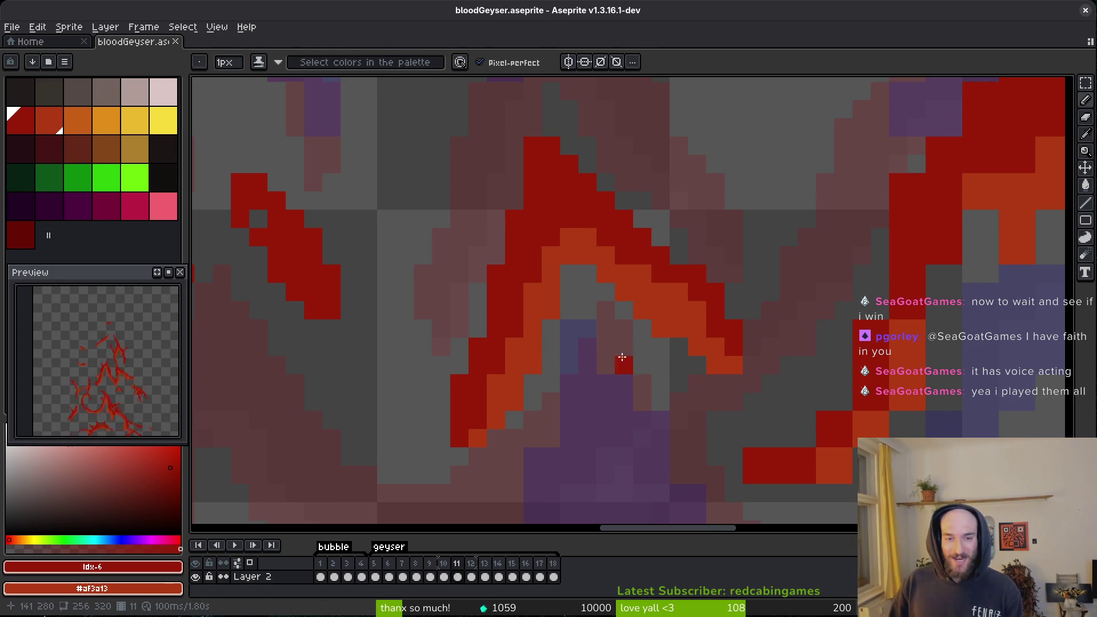
pyautogui.click(570, 256)
pyautogui.scroll(1, 659, 375)
pyautogui.click(533, 175)
pyautogui.click(533, 193)
pyautogui.press('b')
pyautogui.scroll(1, 661, 248)
pyautogui.scroll(-3, 735, 331)
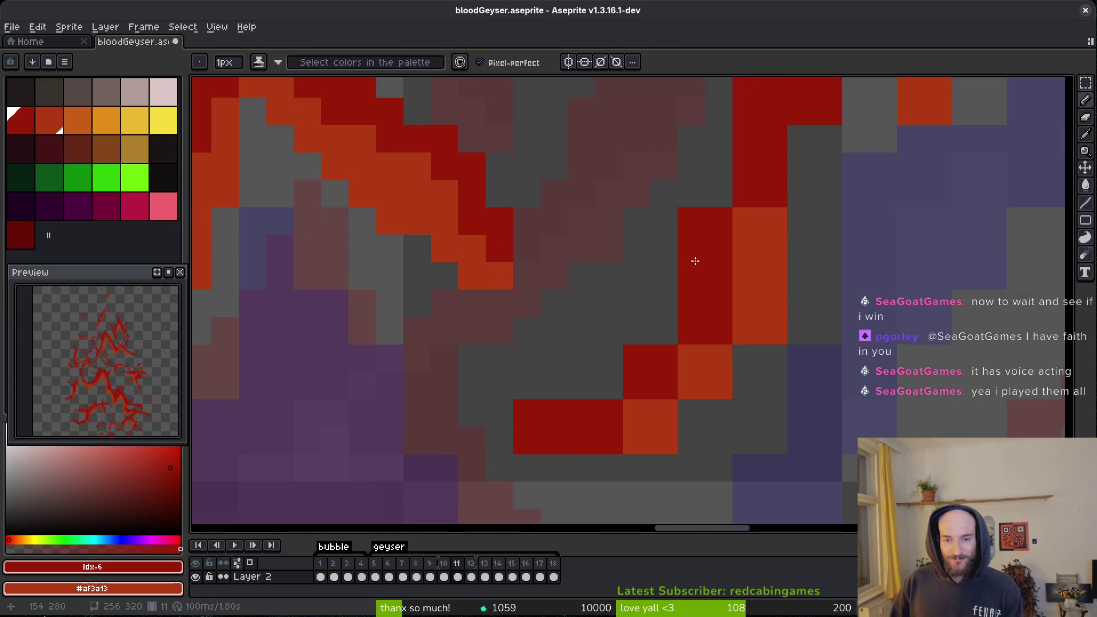
# Shade along the strand's lower curve, erase a dark-red end pixel, recolour two orange pixels dark red, save.
pyautogui.moveTo(746, 222)
pyautogui.mouseDown()
pyautogui.moveTo(723, 311)
pyautogui.moveTo(627, 431)
pyautogui.moveTo(695, 392)
pyautogui.moveTo(593, 444)
pyautogui.mouseUp()
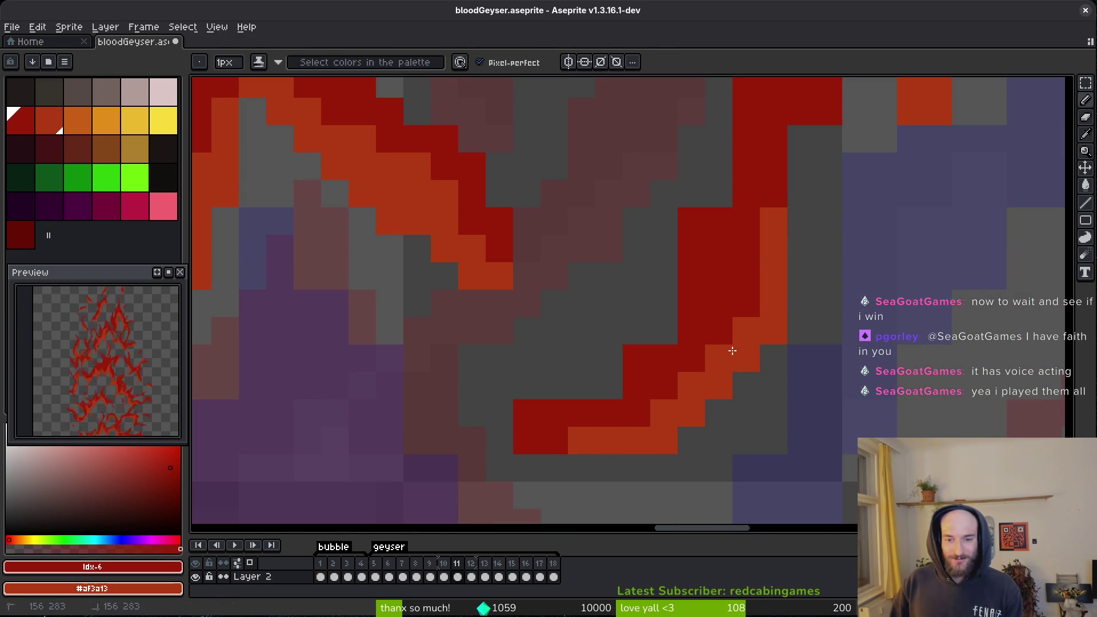
pyautogui.press('e')
pyautogui.hotkey('ctrl', 'z')
pyautogui.click(527, 411)
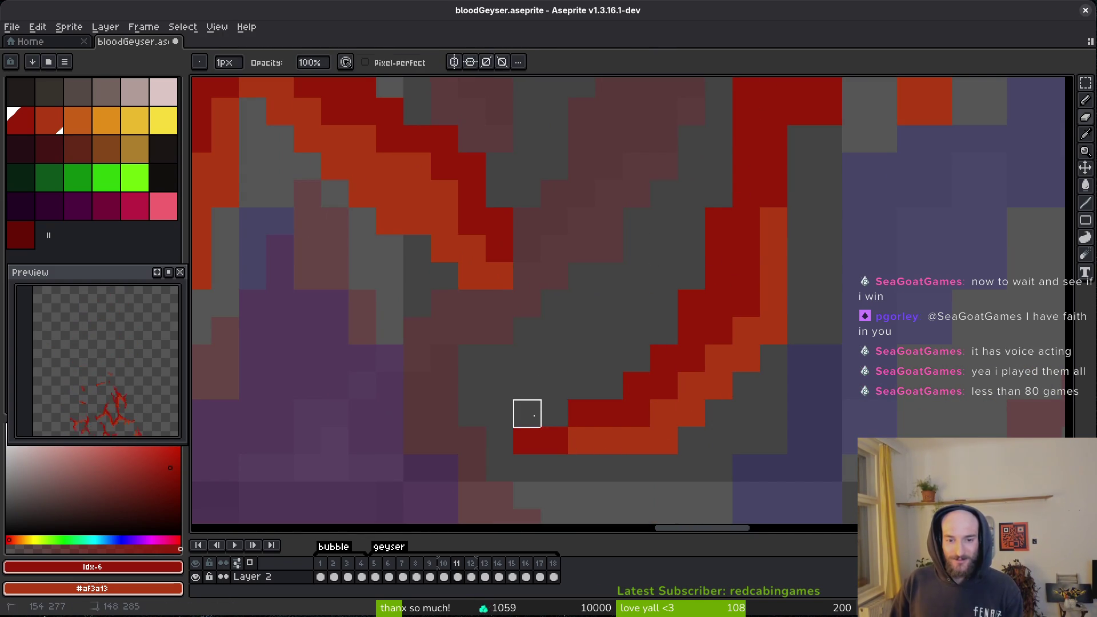
pyautogui.press('b')
pyautogui.click(609, 441)
pyautogui.click(583, 445)
pyautogui.hotkey('ctrl', 's')
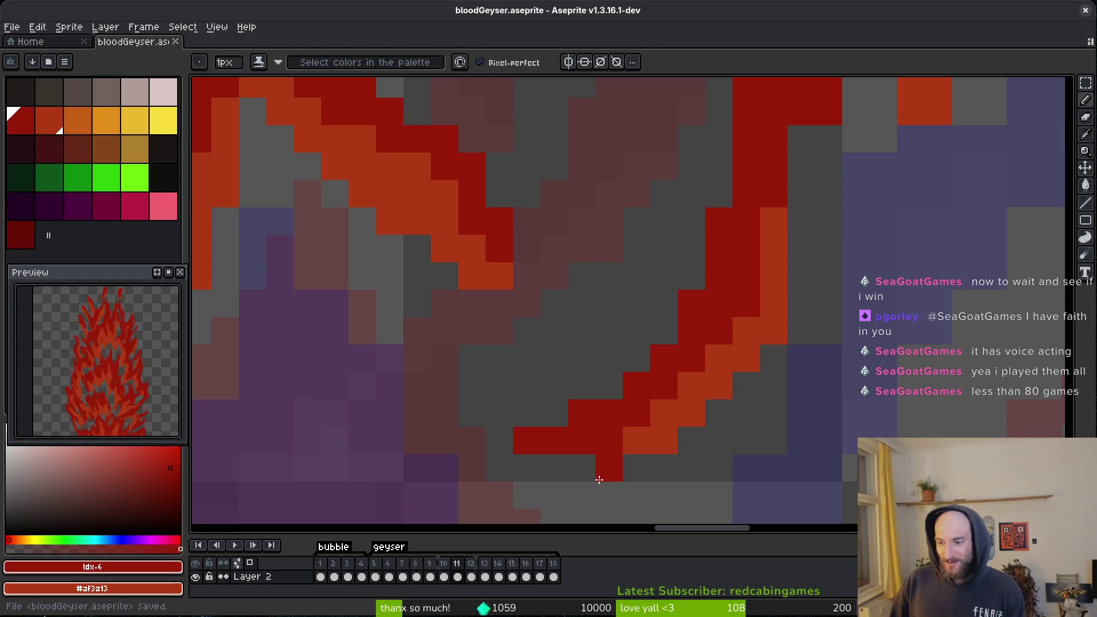
# Darken a pixel, add an orange diagonal along the right edge, and erase a stray dark-red pixel.
pyautogui.press('e')
pyautogui.press('b')
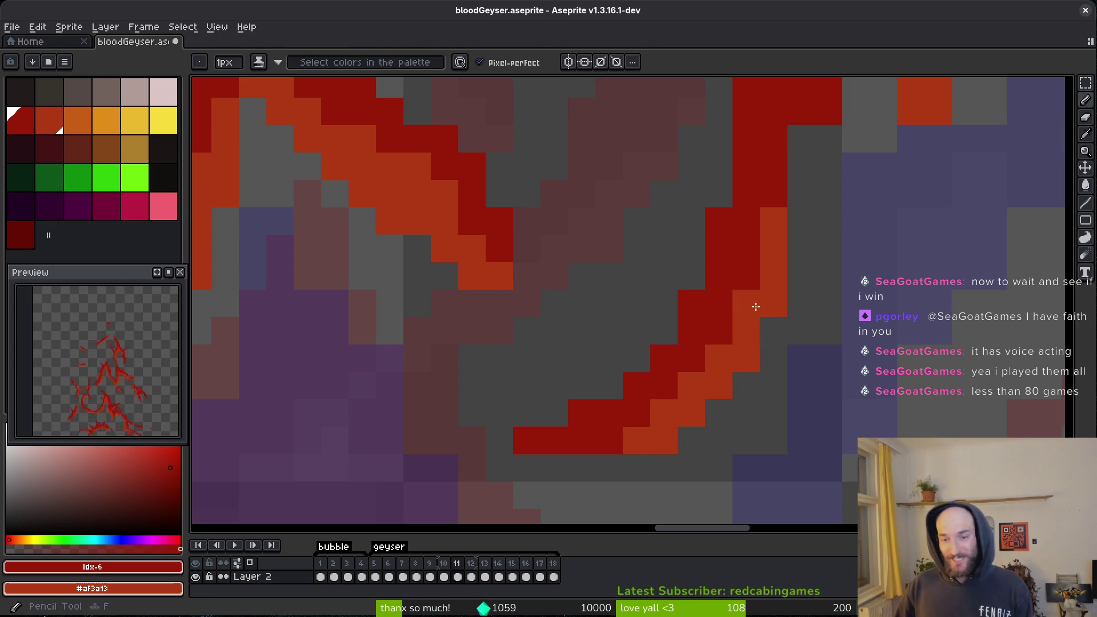
pyautogui.click(747, 331)
pyautogui.scroll(3, 760, 326)
pyautogui.moveTo(819, 156); pyautogui.dragTo(755, 288)
pyautogui.click(784, 235)
pyautogui.hotkey('ctrl', 'z')
pyautogui.press('e')
pyautogui.click(811, 235)
pyautogui.press('b')
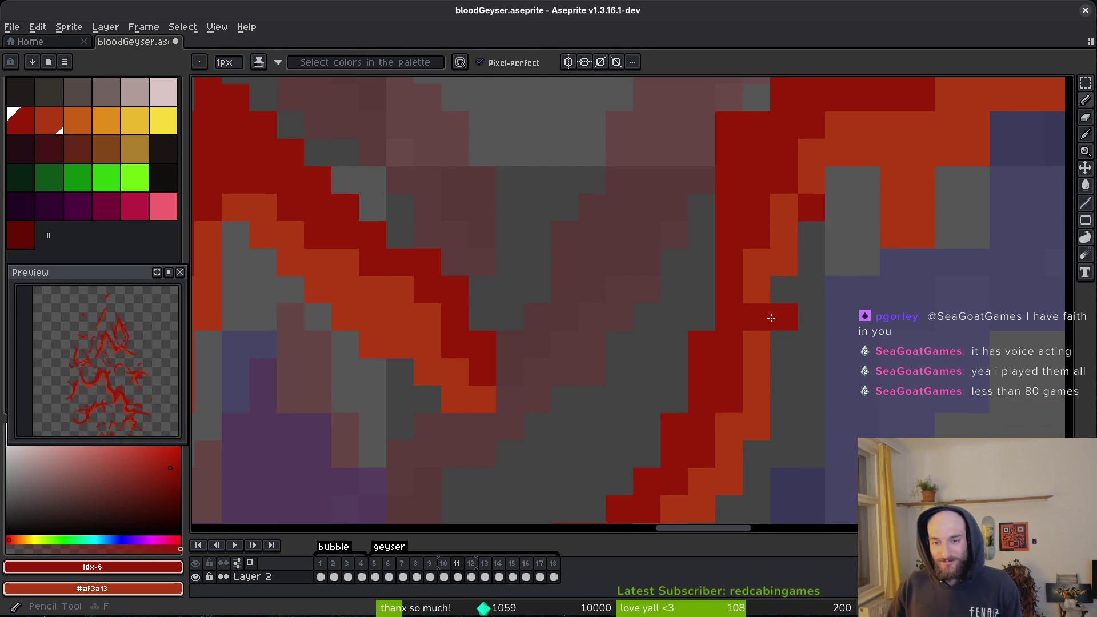
# Shade two purple pixels darker, erase stray pixels near the red edge, and save.
pyautogui.scroll(3, 722, 240)
pyautogui.scroll(3, 735, 179)
pyautogui.moveTo(686, 238); pyautogui.dragTo(713, 238)
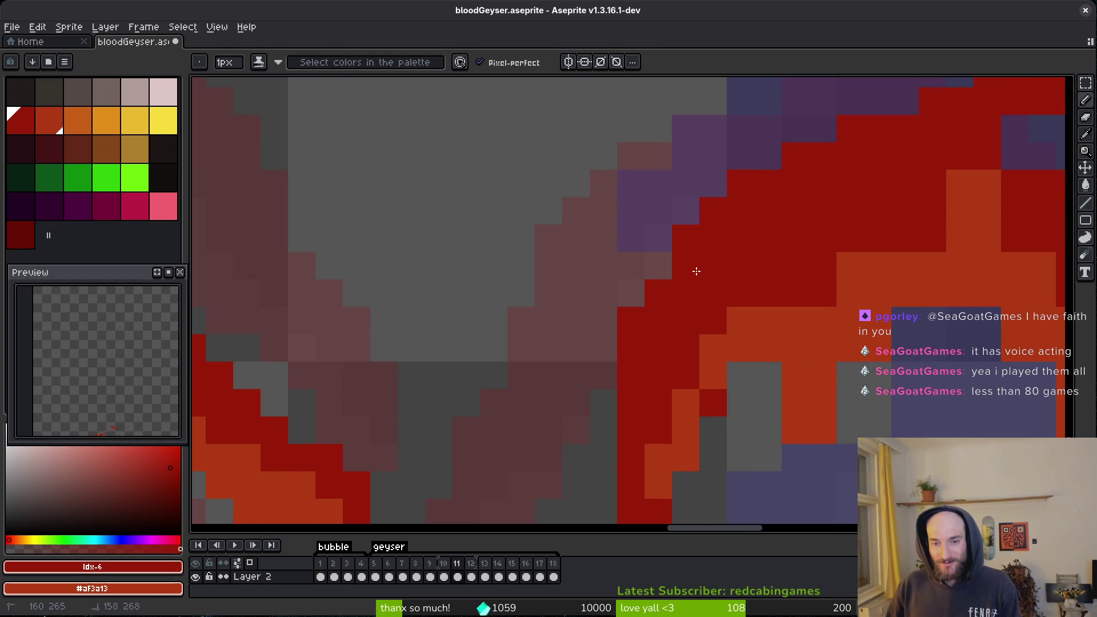
pyautogui.press('e')
pyautogui.moveTo(631, 347); pyautogui.dragTo(629, 265)
pyautogui.press('b')
pyautogui.hotkey('ctrl', 's')
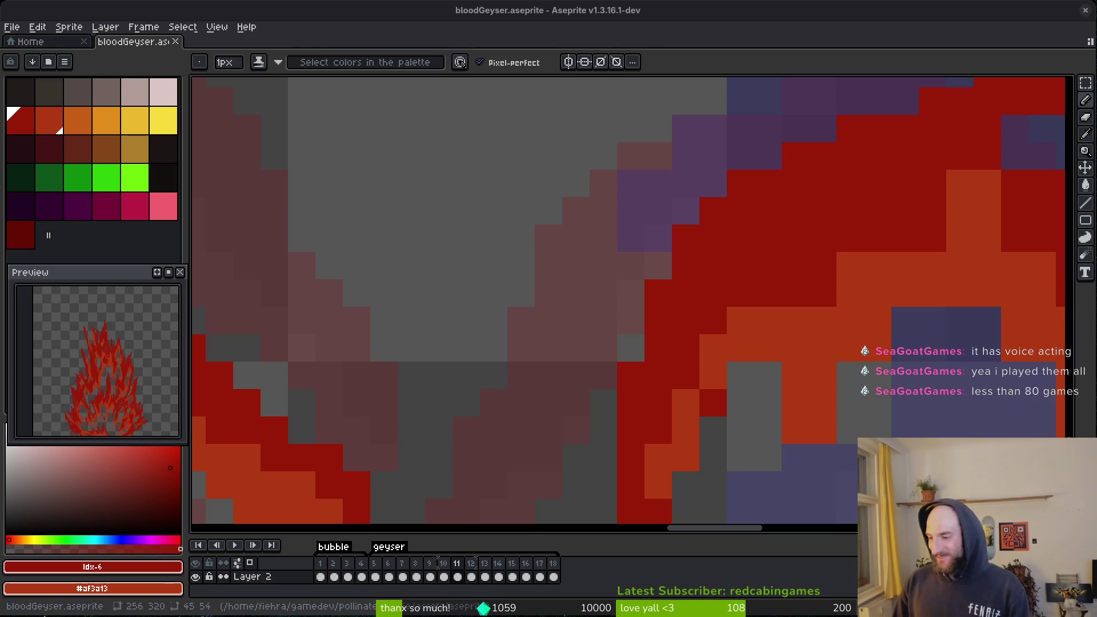
# Erase a stray dark-red pixel, dot dark red into the orange band, fill grey gaps orange, and save.
pyautogui.moveTo(720, 406)
pyautogui.mouseDown()
pyautogui.moveTo(691, 393)
pyautogui.moveTo(673, 356)
pyautogui.mouseUp()
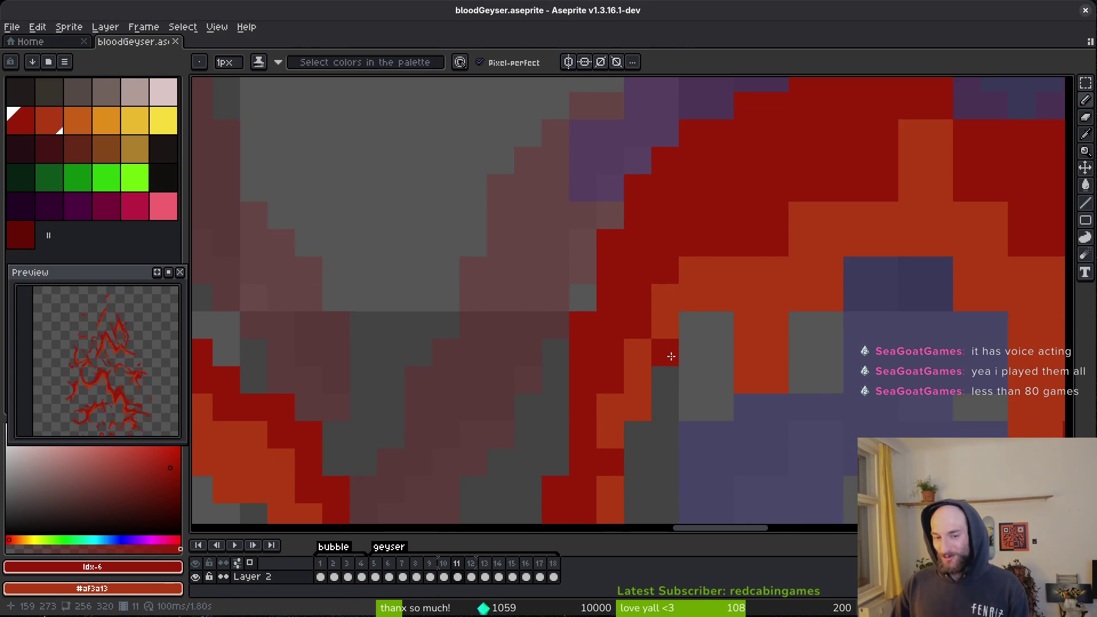
pyautogui.press('e')
pyautogui.click(667, 354)
pyautogui.press('b')
pyautogui.click(721, 325)
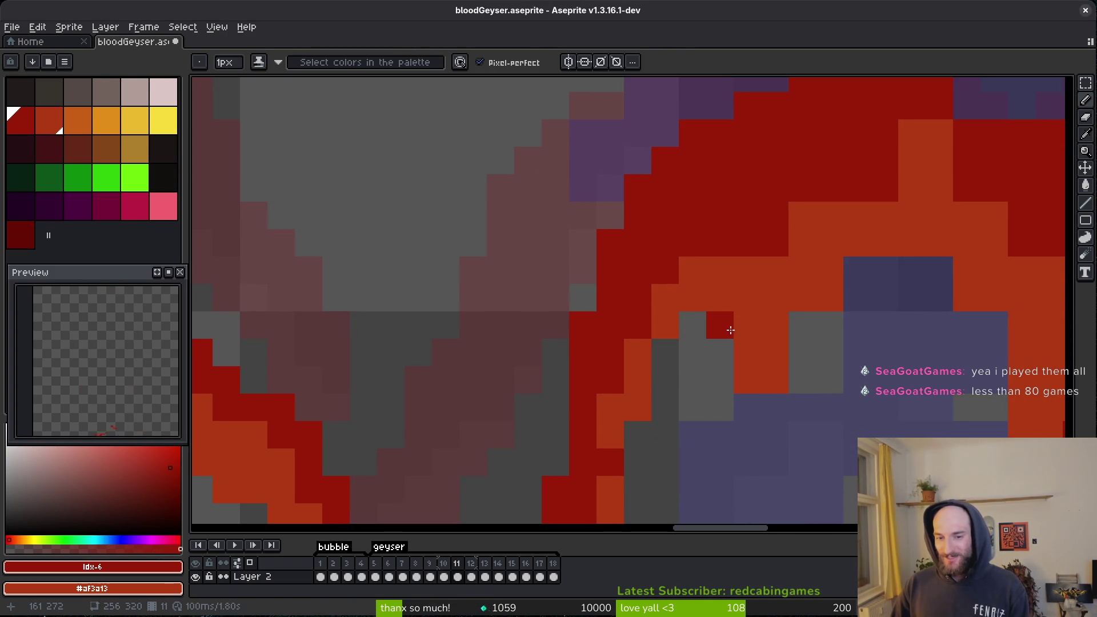
pyautogui.moveTo(808, 318); pyautogui.dragTo(774, 409)
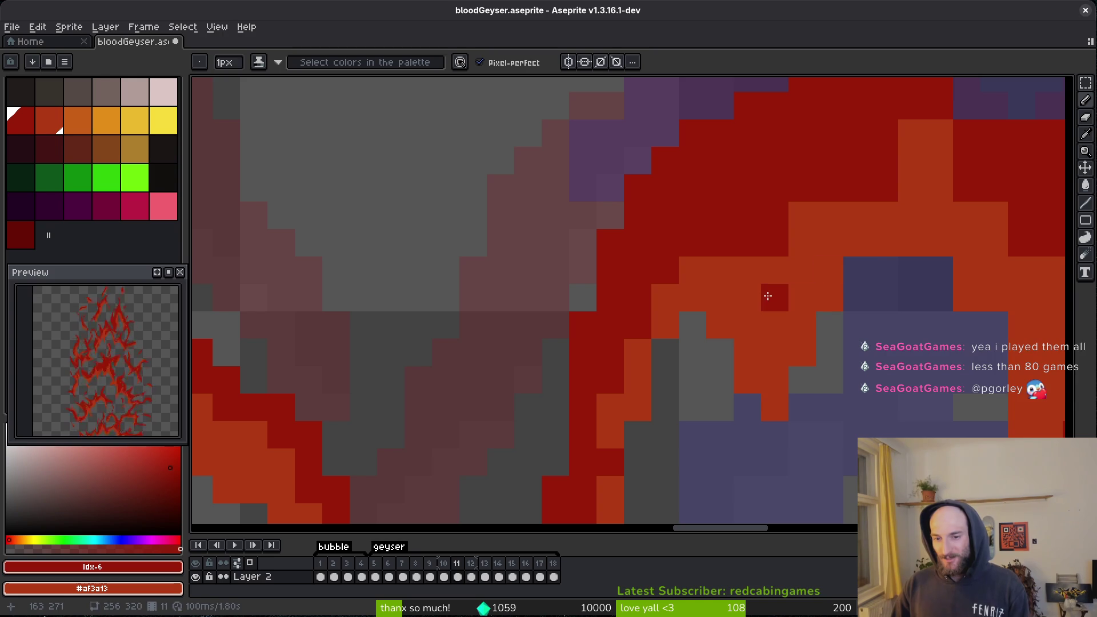
pyautogui.hotkey('ctrl', 's')
# Repaint more orange cells across the band in dark red.
pyautogui.moveTo(820, 289); pyautogui.dragTo(783, 336)
pyautogui.moveTo(817, 201); pyautogui.dragTo(735, 284)
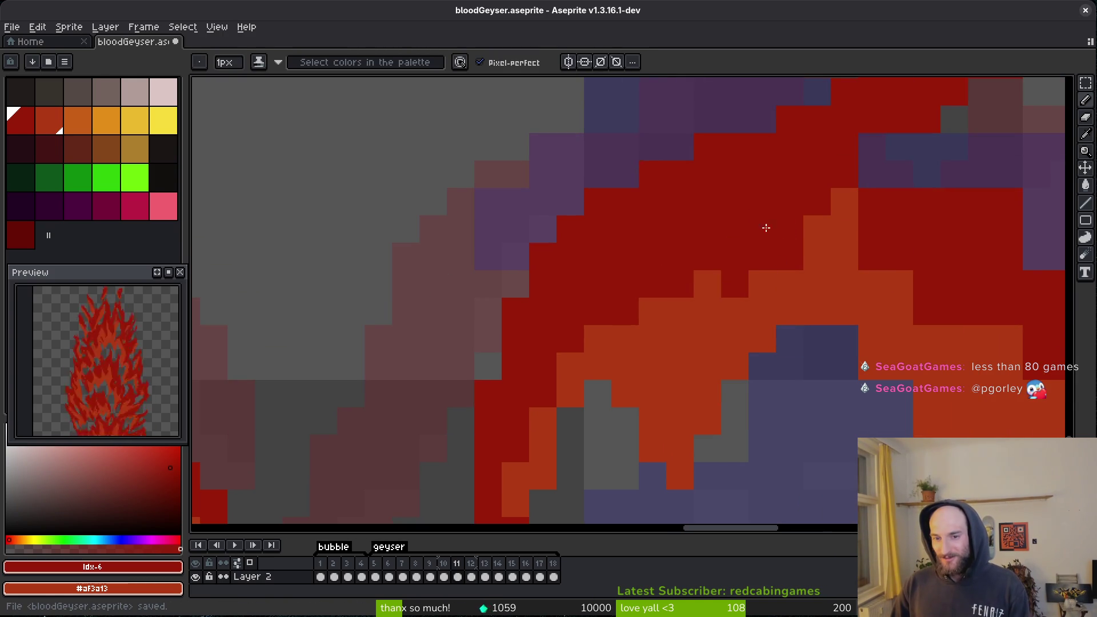
pyautogui.moveTo(816, 304); pyautogui.dragTo(671, 238)
pyautogui.moveTo(595, 284)
pyautogui.mouseDown()
pyautogui.moveTo(566, 288)
pyautogui.moveTo(617, 245)
pyautogui.moveTo(678, 348)
pyautogui.mouseUp()
pyautogui.moveTo(583, 321)
pyautogui.mouseDown()
pyautogui.moveTo(621, 296)
pyautogui.moveTo(595, 345)
pyautogui.mouseUp()
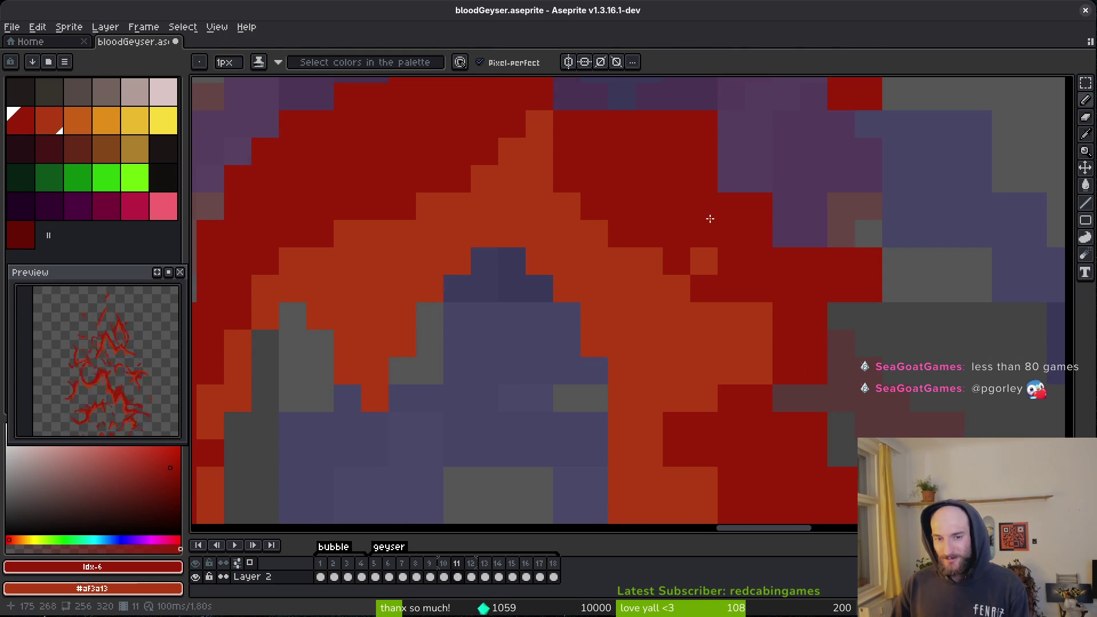
# Add dark-red pixels along the lower strand's edge.
pyautogui.moveTo(706, 230); pyautogui.dragTo(732, 404)
pyautogui.press('e')
pyautogui.press('b')
pyautogui.press('e')
pyautogui.press('b')
pyautogui.moveTo(882, 343); pyautogui.dragTo(747, 294)
pyautogui.click(705, 222)
pyautogui.click(697, 249)
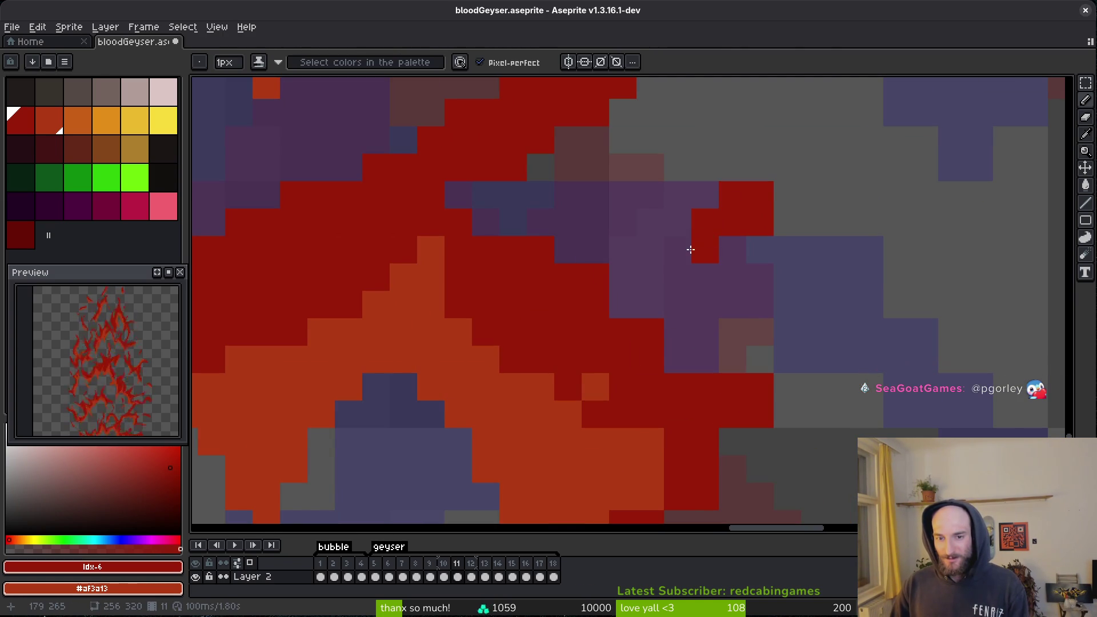
pyautogui.scroll(-3, 694, 307)
pyautogui.scroll(2, 734, 321)
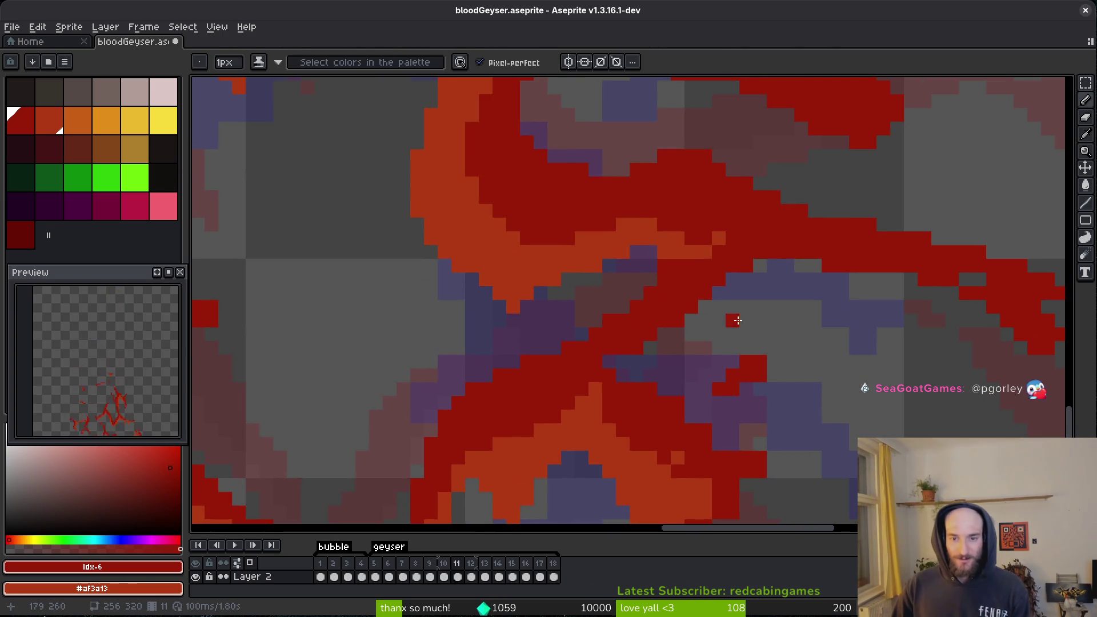
pyautogui.scroll(-3, 735, 321)
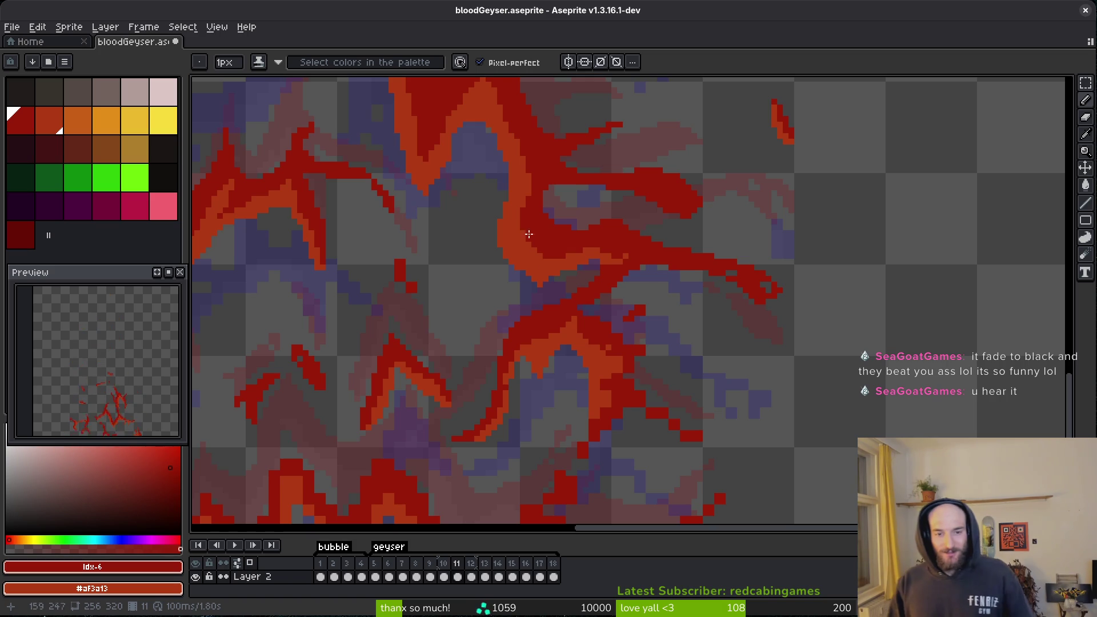
# Save bloodGeyser.aseprite with frame 11's latest strand touch-ups.
pyautogui.moveTo(637, 286); pyautogui.dragTo(717, 315)
pyautogui.scroll(5, 645, 290)
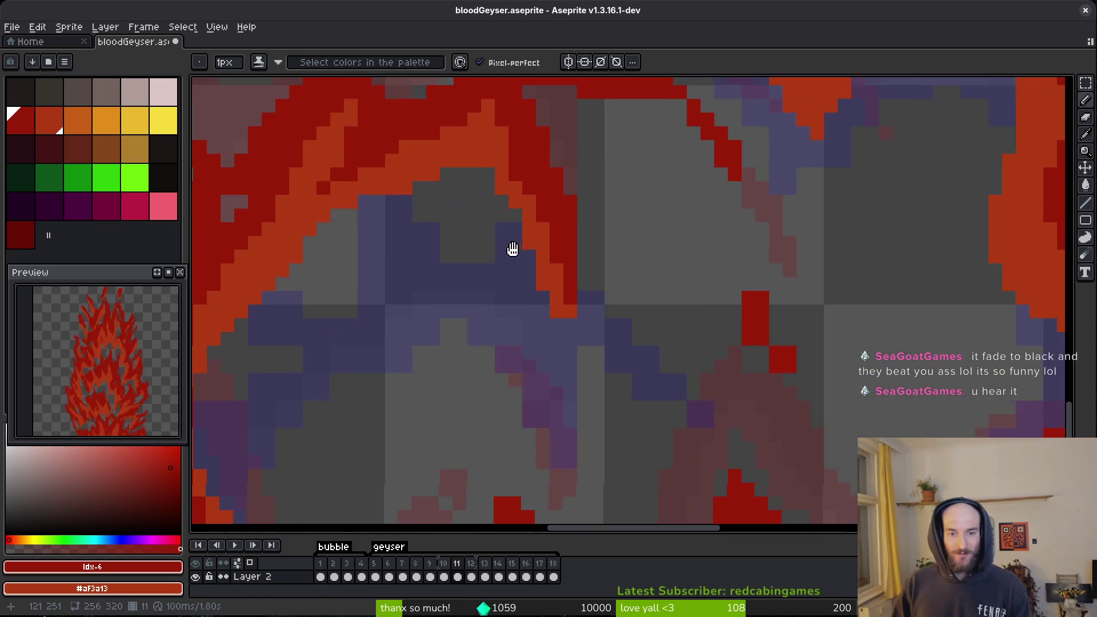
pyautogui.hotkey('ctrl', 's')
# Zoom in and out to inspect frame 11's other strands up close.
pyautogui.scroll(-5, 663, 348)
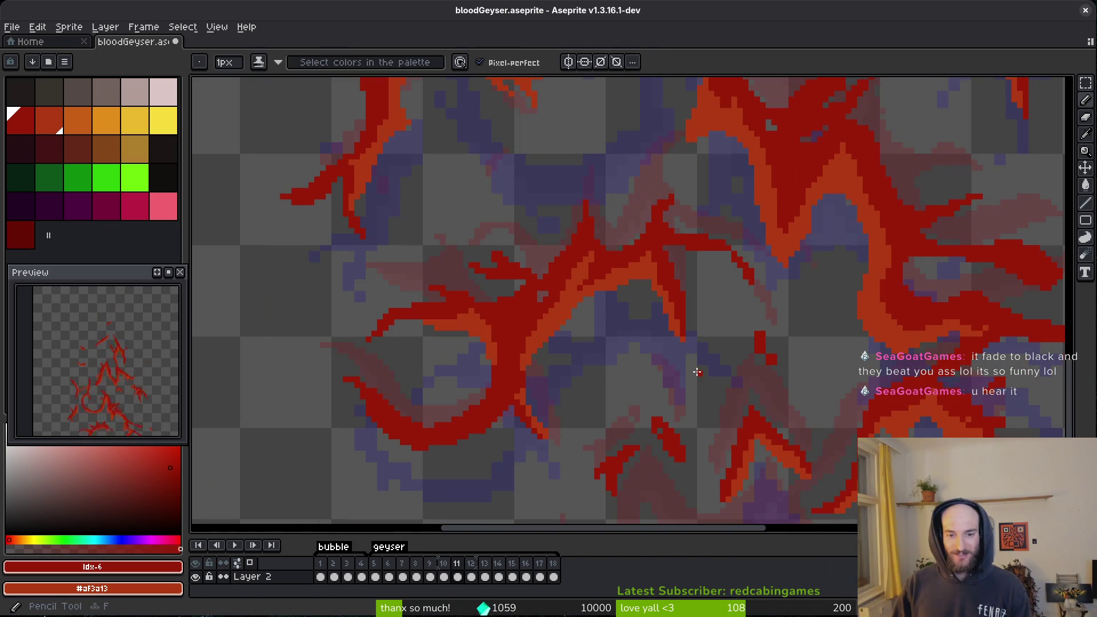
pyautogui.scroll(2, 657, 366)
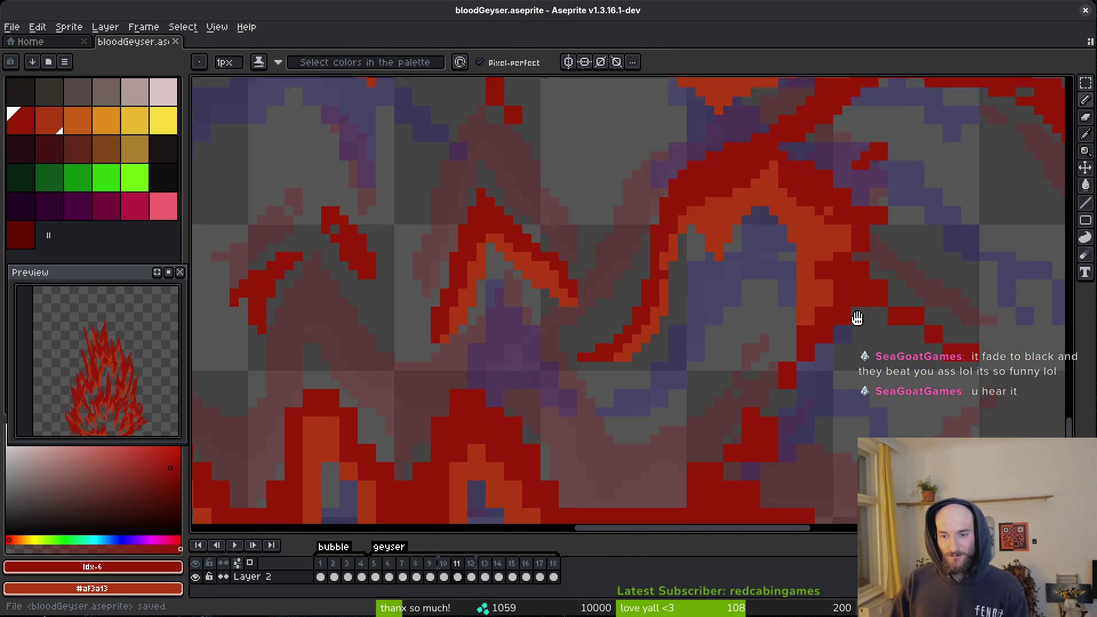
pyautogui.scroll(3, 807, 303)
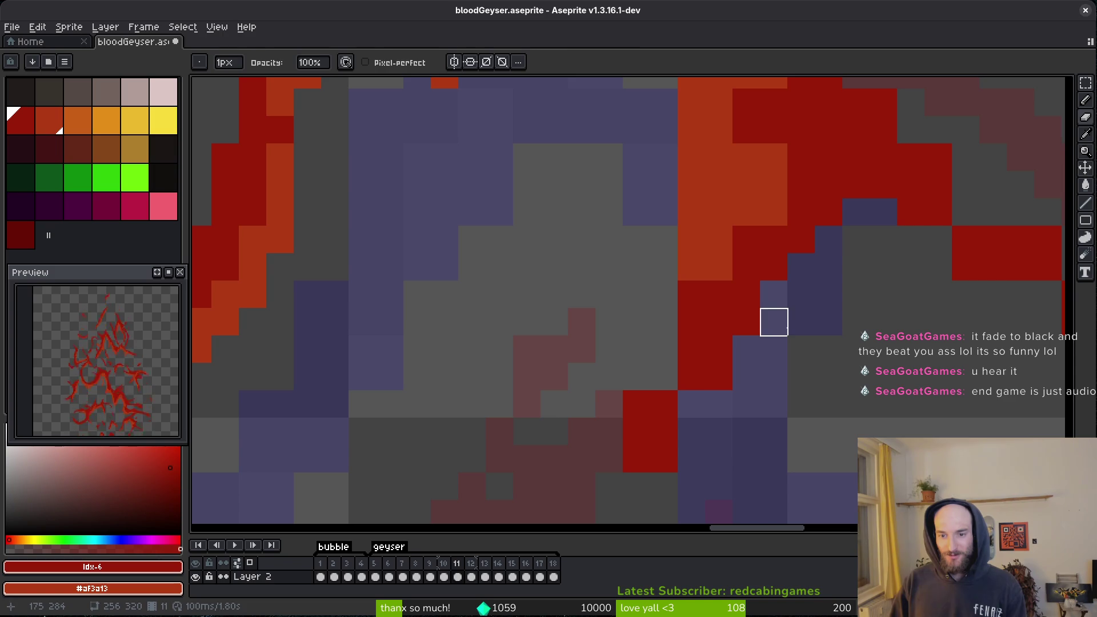
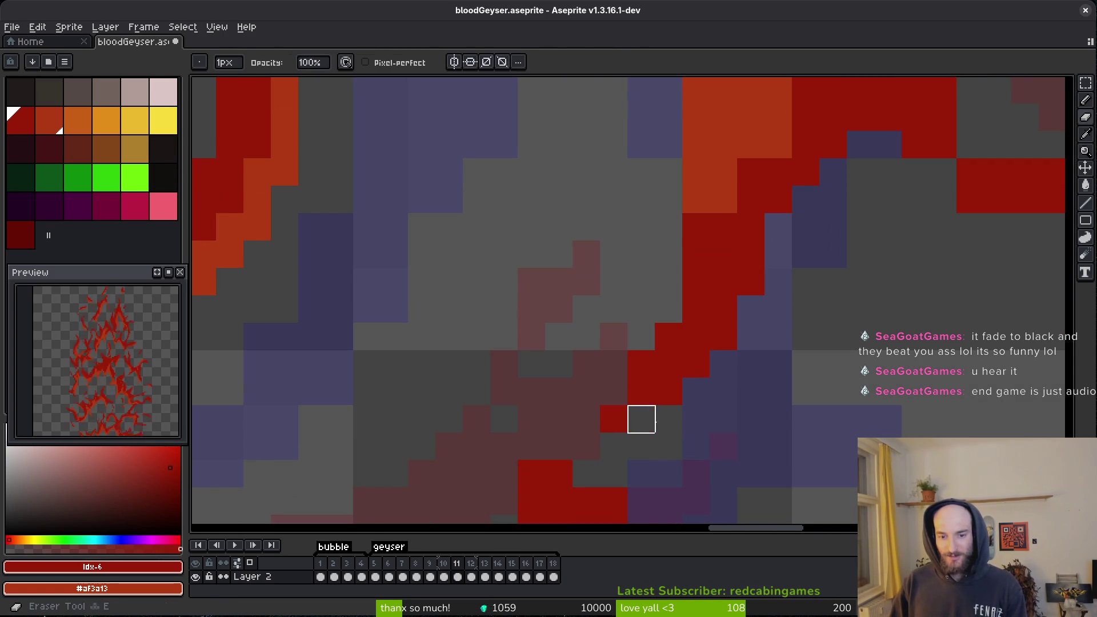
# Lighten scattered red pixels on frame 11's splash to orange.
pyautogui.click(640, 314)
pyautogui.moveTo(640, 314); pyautogui.dragTo(611, 354)
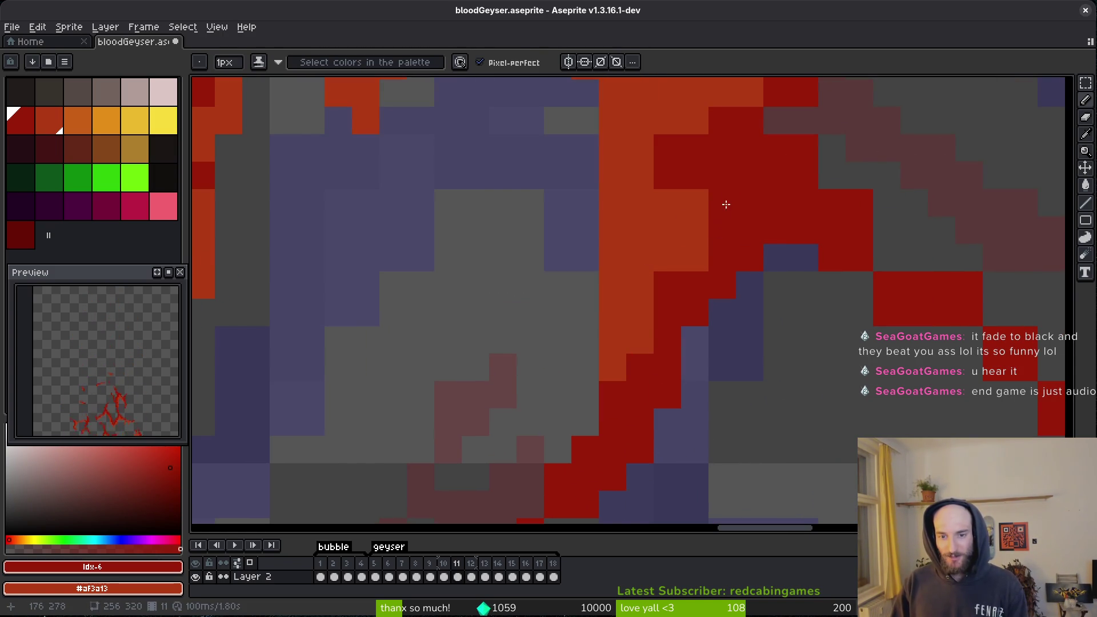
pyautogui.click(722, 176)
pyautogui.click(668, 286)
# Darken short runs of red pixels and add red pixels along the lower-right splash edge.
pyautogui.moveTo(707, 239); pyautogui.dragTo(676, 265)
pyautogui.hscroll(3, 677, 265)
pyautogui.moveTo(704, 204); pyautogui.dragTo(841, 368)
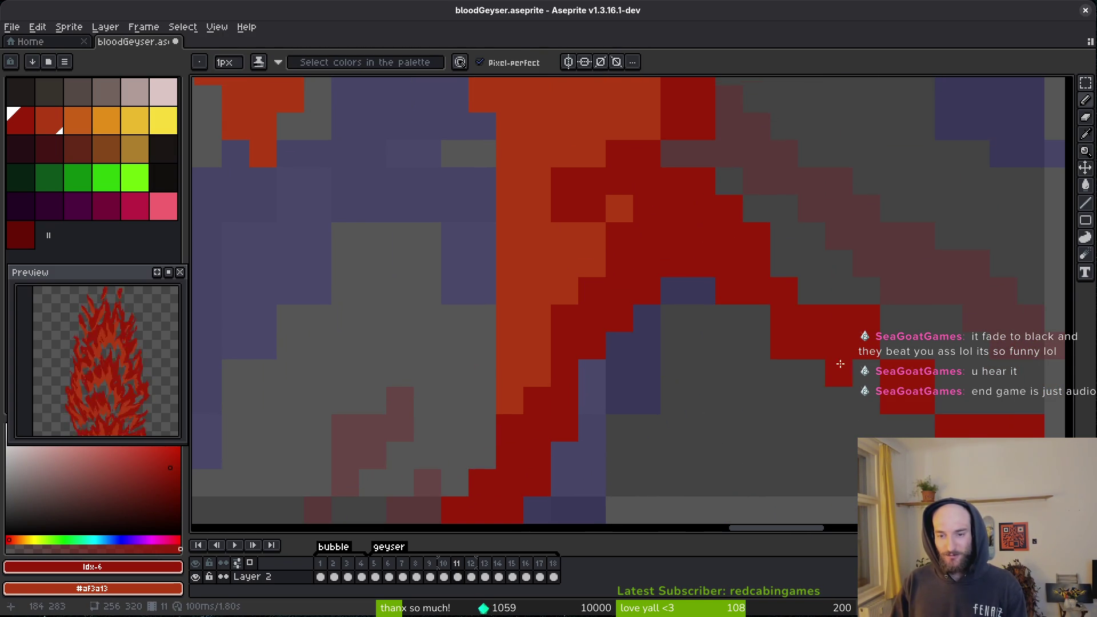
pyautogui.hscroll(3, 840, 368)
pyautogui.moveTo(733, 323)
pyautogui.mouseDown()
pyautogui.moveTo(739, 289)
pyautogui.moveTo(795, 371)
pyautogui.mouseUp()
# Darken several single pixels and a short stretch along the splash edge.
pyautogui.press('e')
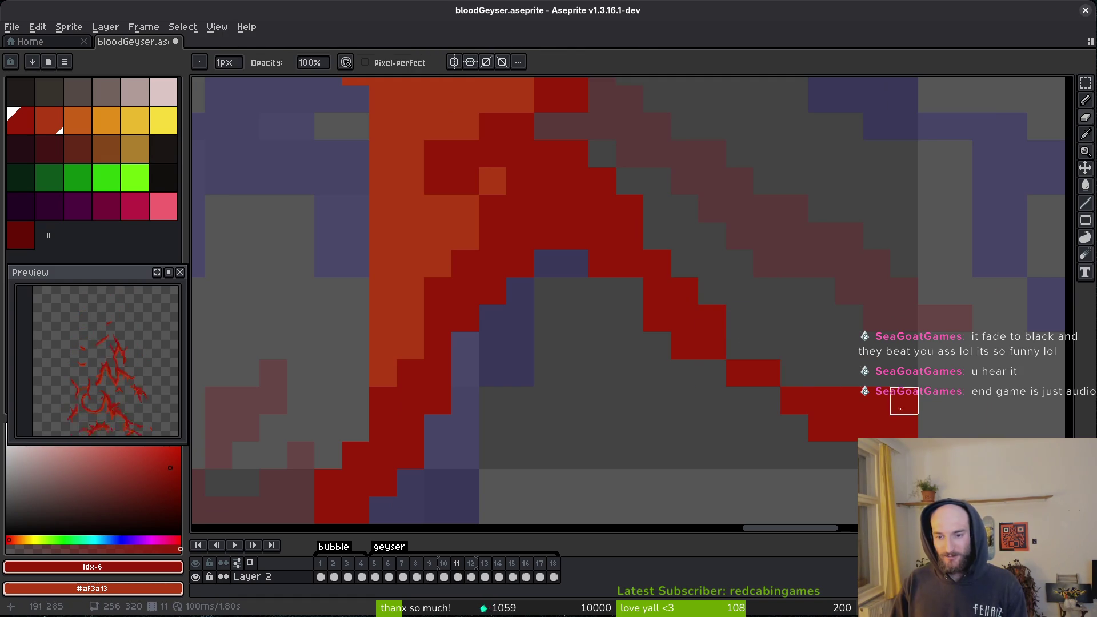
pyautogui.press('b')
pyautogui.scroll(2, 649, 323)
pyautogui.hscroll(-1, 649, 323)
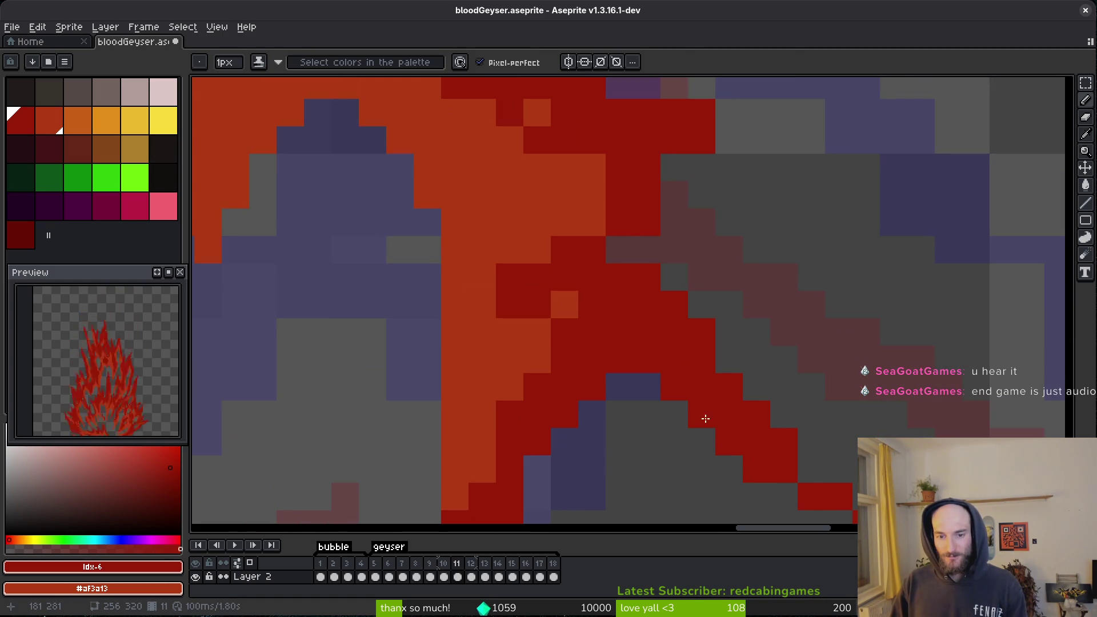
pyautogui.click(622, 250)
pyautogui.click(591, 223)
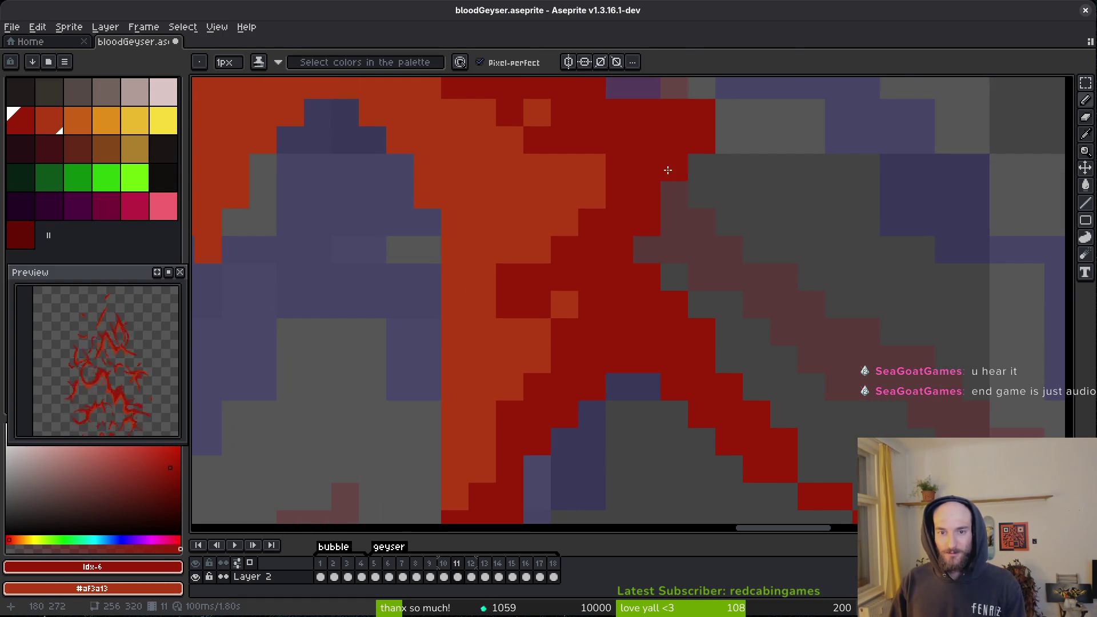
pyautogui.click(671, 167)
pyautogui.scroll(3, 657, 339)
pyautogui.moveTo(698, 220); pyautogui.dragTo(671, 254)
pyautogui.click(689, 269)
# Swap two edge pixels between red and orange.
pyautogui.scroll(-4, 695, 309)
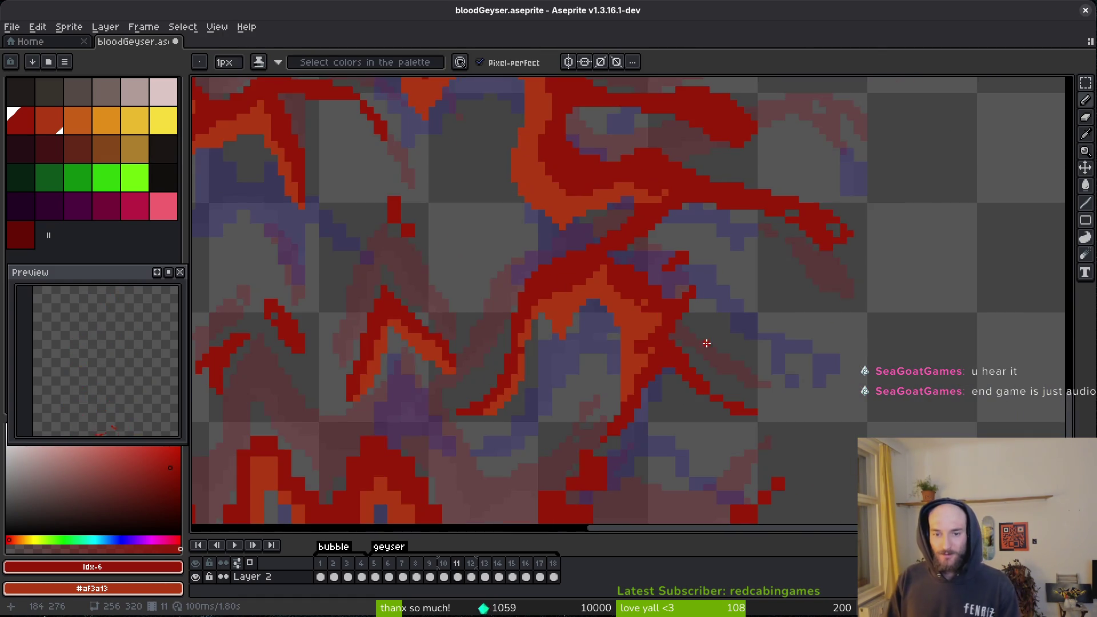
pyautogui.scroll(3, 698, 337)
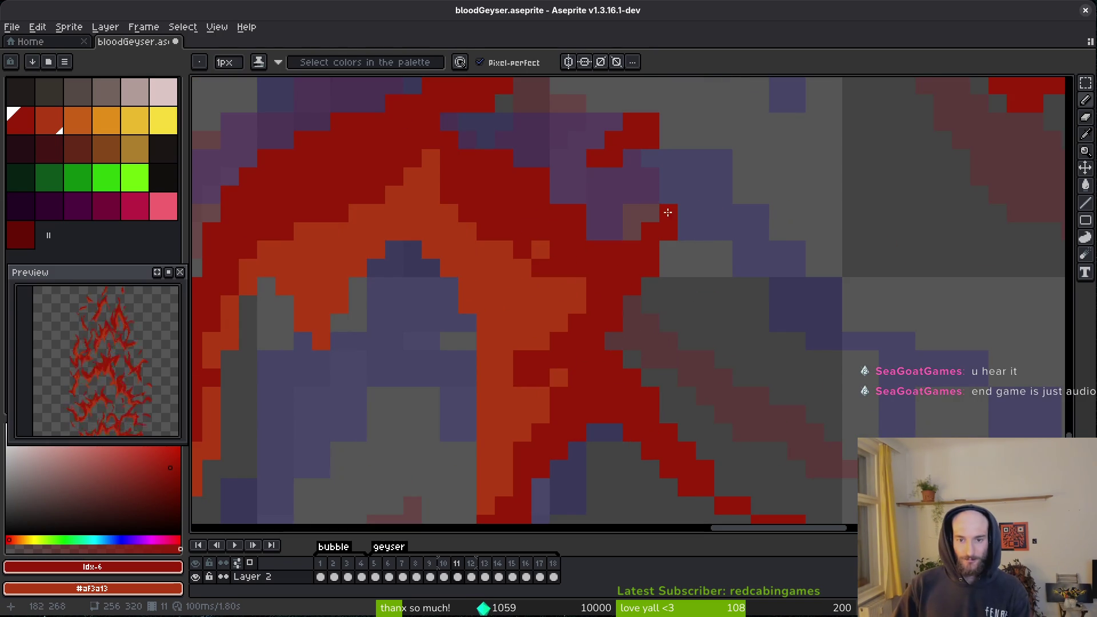
pyautogui.press('e')
pyautogui.scroll(-4, 669, 214)
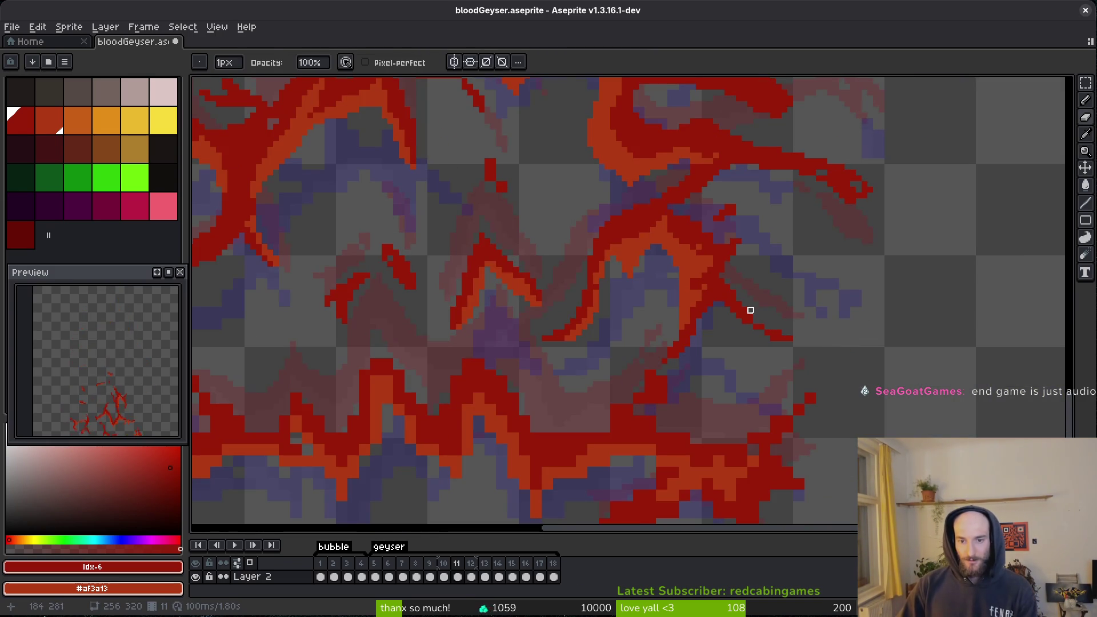
pyautogui.scroll(3, 716, 273)
pyautogui.press('b')
pyautogui.moveTo(734, 229); pyautogui.dragTo(714, 263)
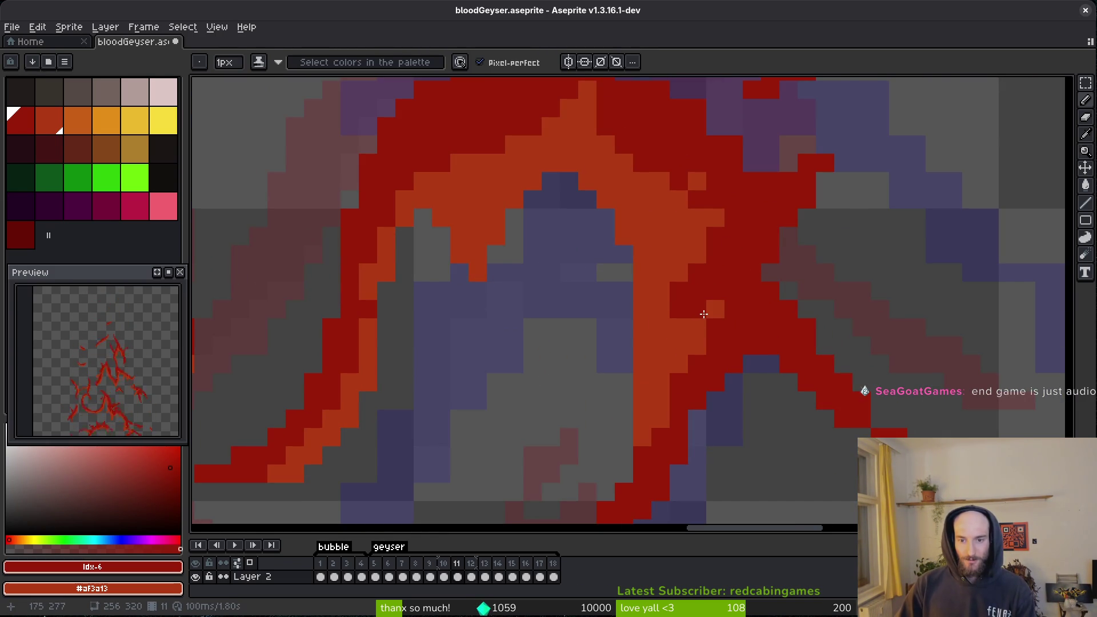
# Save the bloodGeyser.aseprite file with Ctrl+S.
pyautogui.hotkey('ctrl', 's')
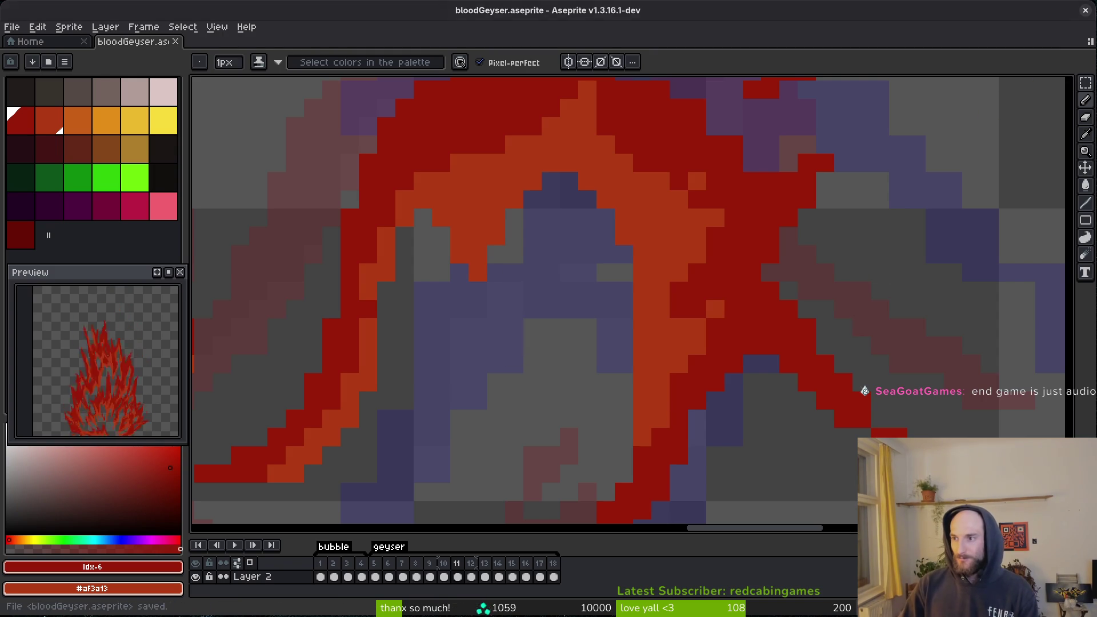
pyautogui.scroll(-3, 911, 221)
pyautogui.hscroll(3, 490, 343)
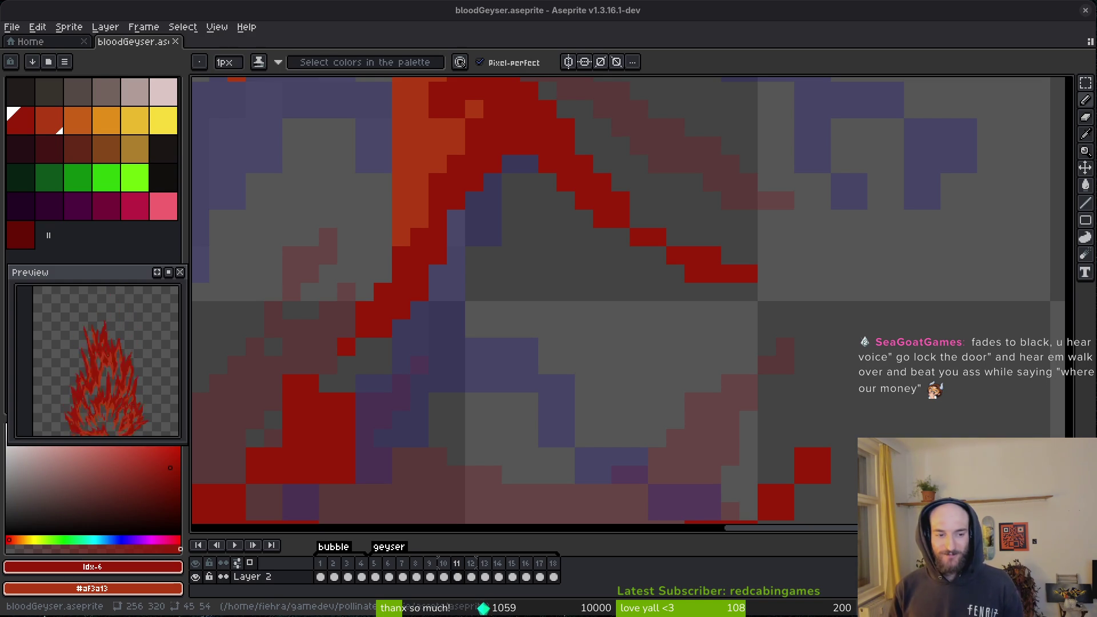
# Add two red pixels to the frame 11 splash and compare it against frame 12.
pyautogui.scroll(2, 681, 318)
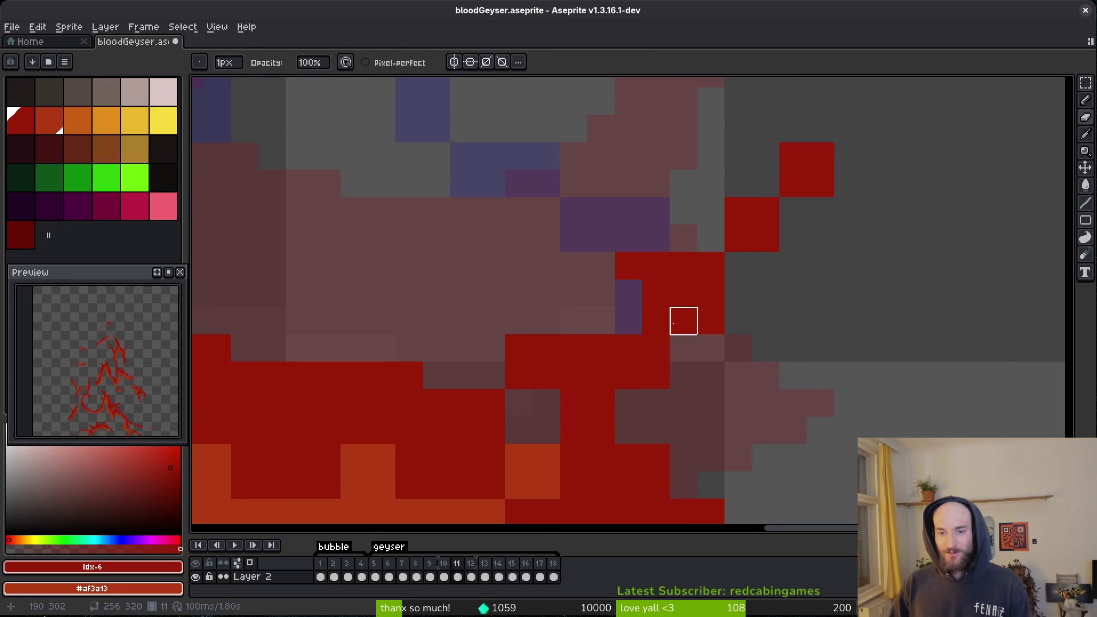
pyautogui.click(627, 309)
pyautogui.click(680, 262)
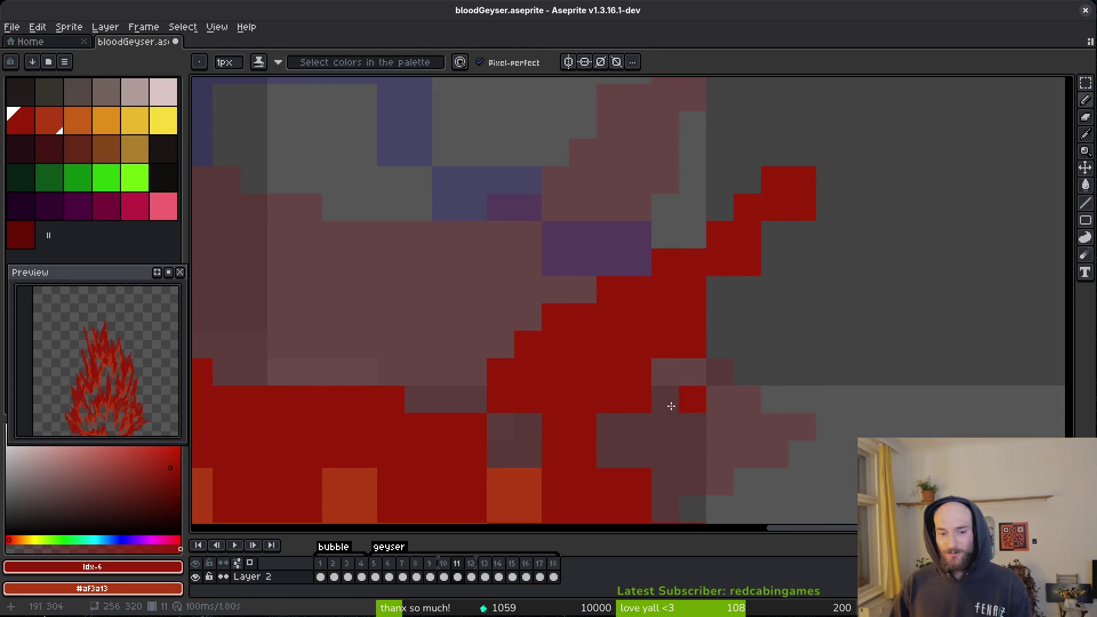
pyautogui.press('.')
pyautogui.press('i')
pyautogui.scroll(-1, 639, 358)
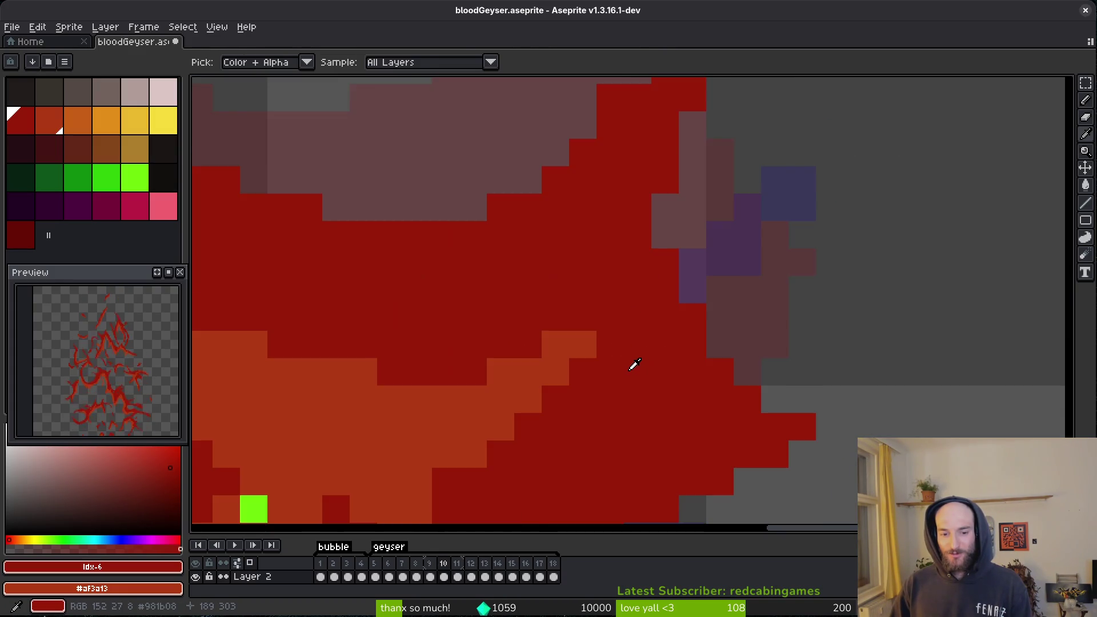
pyautogui.press('b')
pyautogui.press(',')
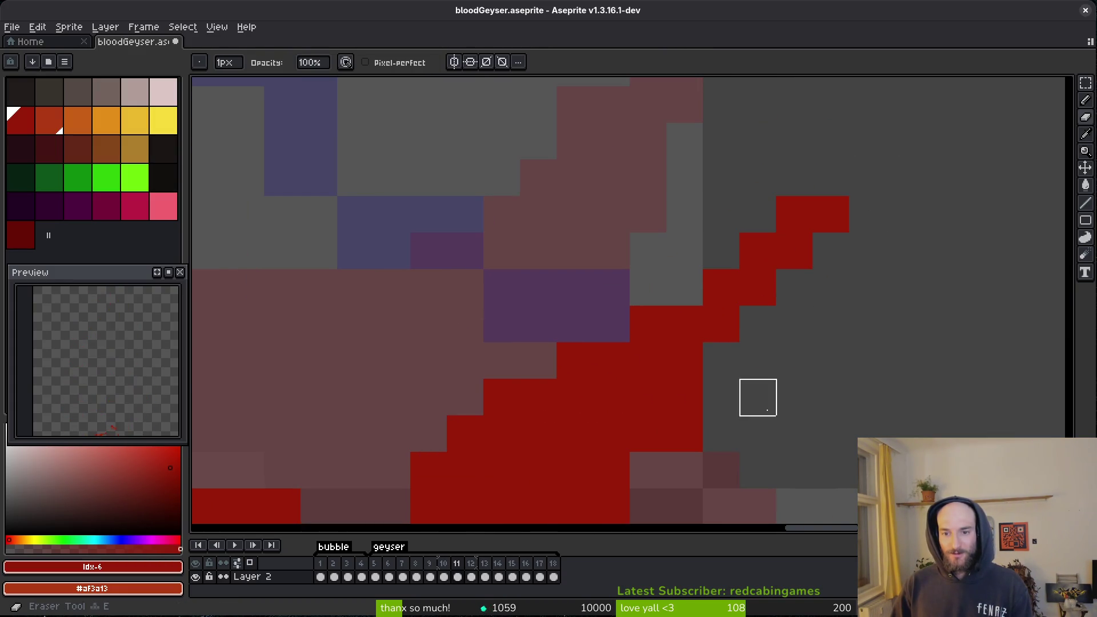
# Add three red pixels along the geyser diagonal and remove two stray red pixels.
pyautogui.click(795, 288)
pyautogui.click(722, 360)
pyautogui.click(758, 397)
pyautogui.scroll(-2, 780, 297)
pyautogui.rightClick(781, 297)
pyautogui.scroll(-3, 783, 246)
pyautogui.rightClick(786, 187)
# Paint three more red pixels on the splash edge and remove another stray pixel.
pyautogui.click(686, 292)
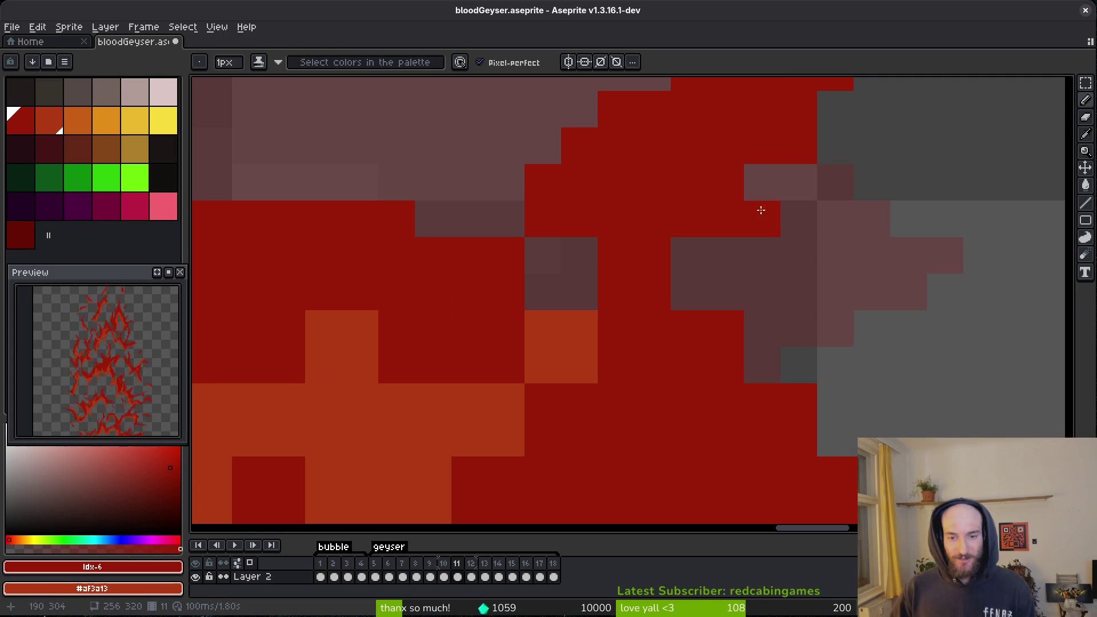
pyautogui.click(680, 259)
pyautogui.rightClick(748, 192)
pyautogui.scroll(-3, 749, 388)
pyautogui.hscroll(5, 749, 389)
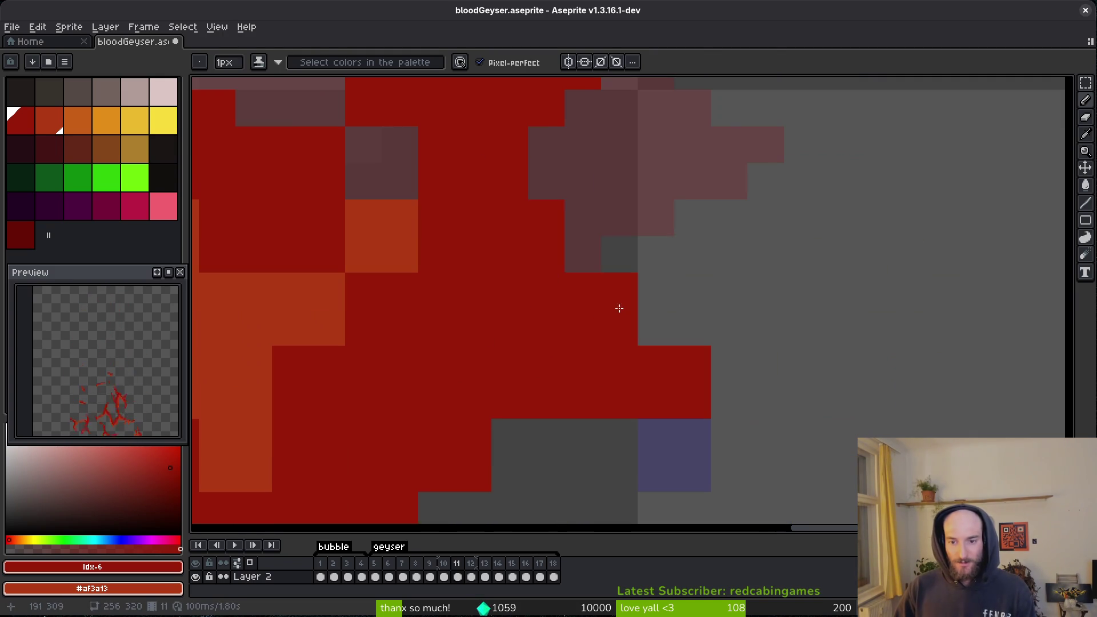
pyautogui.press('e')
pyautogui.press('b')
pyautogui.scroll(-3, 698, 244)
pyautogui.hscroll(-5, 697, 245)
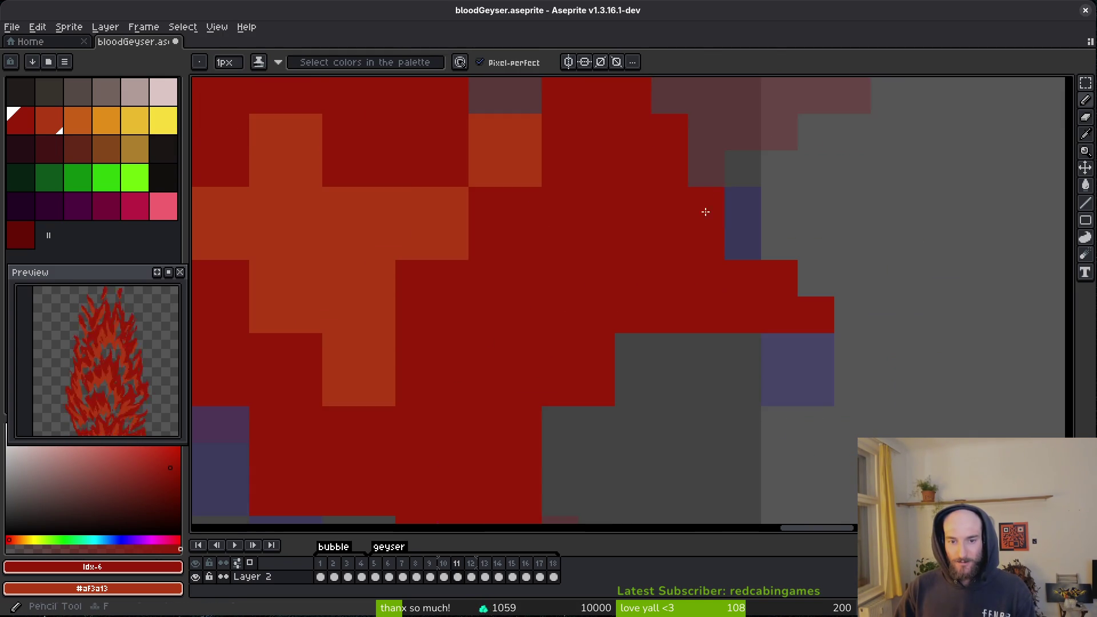
pyautogui.click(639, 381)
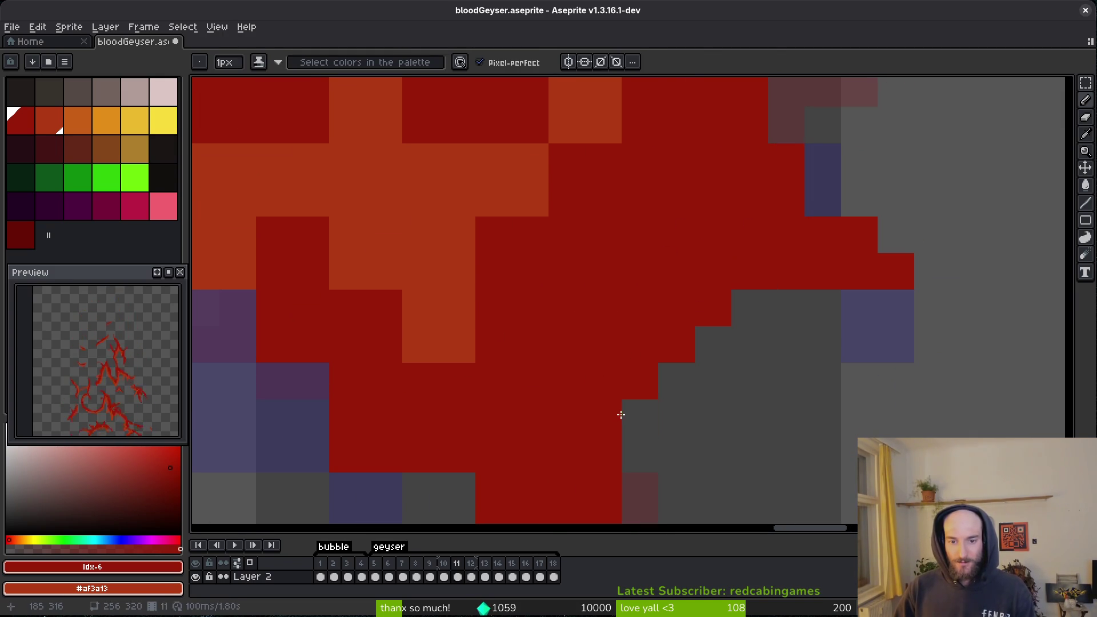
# Fill one splash cell dark red.
pyautogui.scroll(-1, 618, 414)
pyautogui.scroll(-1, 558, 451)
pyautogui.hscroll(-2, 558, 451)
pyautogui.press('e')
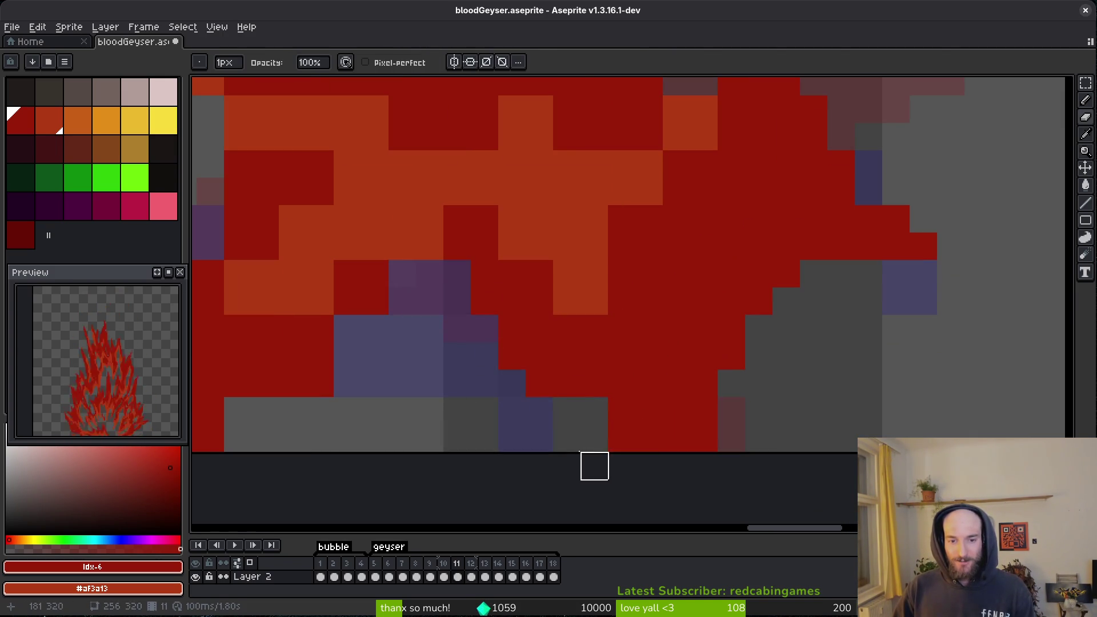
pyautogui.press('b')
pyautogui.scroll(2, 715, 400)
pyautogui.hscroll(-4, 714, 401)
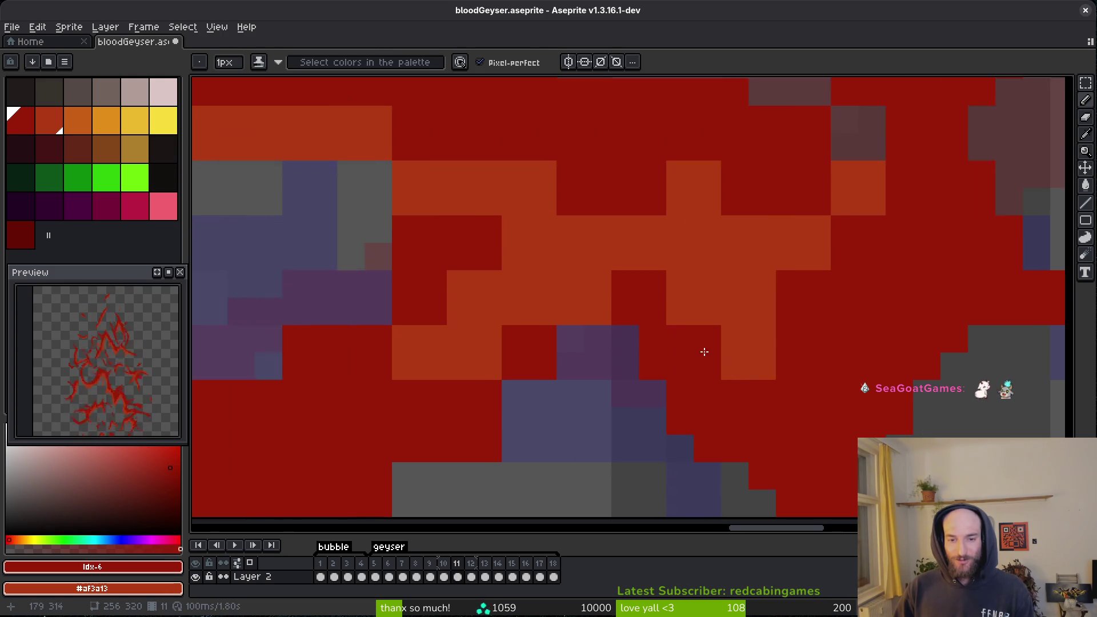
pyautogui.click(708, 348)
pyautogui.scroll(1, 707, 349)
pyautogui.scroll(-1, 637, 404)
# Turn an orange pixel dark red and erase a stray red pixel on the right.
pyautogui.scroll(1, 642, 387)
pyautogui.scroll(2, 725, 335)
pyautogui.hscroll(2, 725, 336)
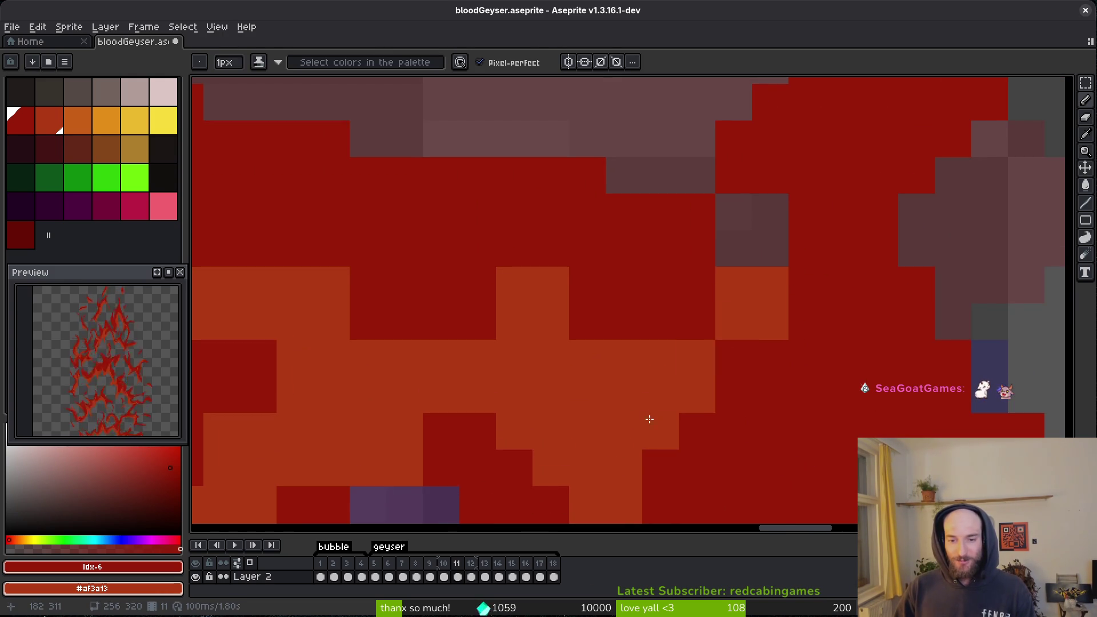
pyautogui.hscroll(-1, 636, 395)
pyautogui.scroll(1, 636, 394)
pyautogui.hscroll(1, 635, 395)
pyautogui.click(689, 322)
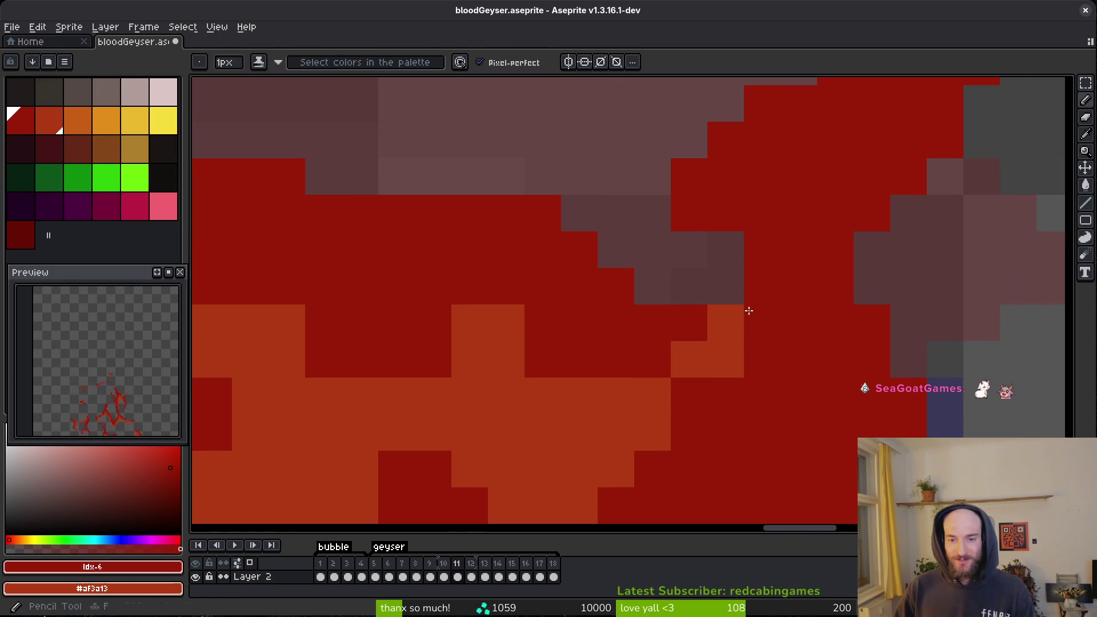
pyautogui.hscroll(-4, 804, 284)
pyautogui.scroll(1, 804, 284)
pyautogui.click(860, 271)
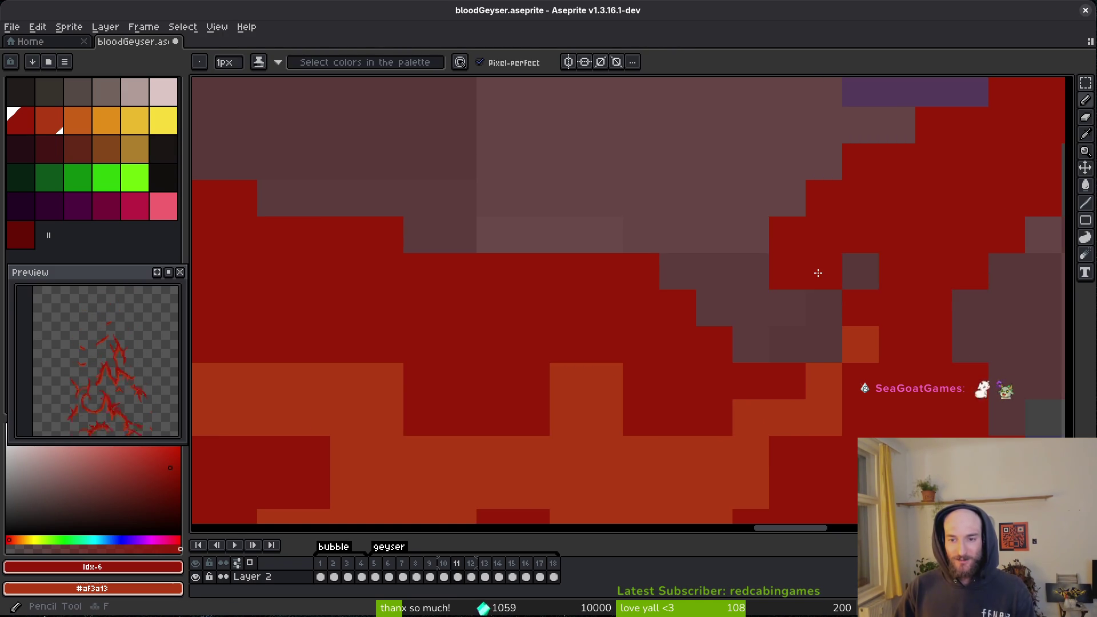
# Erase a patch of stray cells and paint a few nearby cells dark red.
pyautogui.hscroll(-1, 603, 344)
pyautogui.scroll(-1, 603, 344)
pyautogui.moveTo(549, 442); pyautogui.dragTo(756, 321)
pyautogui.moveTo(632, 240)
pyautogui.mouseDown()
pyautogui.moveTo(434, 158)
pyautogui.moveTo(378, 165)
pyautogui.mouseUp()
pyautogui.hscroll(-7, 673, 265)
pyautogui.scroll(1, 674, 264)
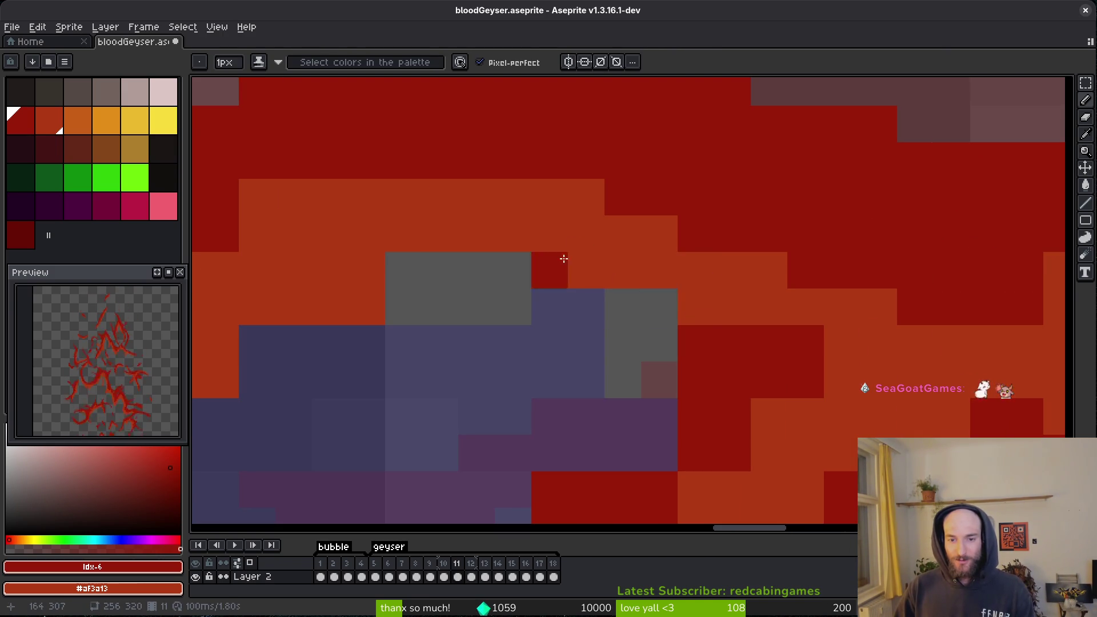
pyautogui.hscroll(6, 617, 313)
pyautogui.scroll(-2, 617, 314)
pyautogui.press('e')
pyautogui.moveTo(410, 309); pyautogui.dragTo(483, 311)
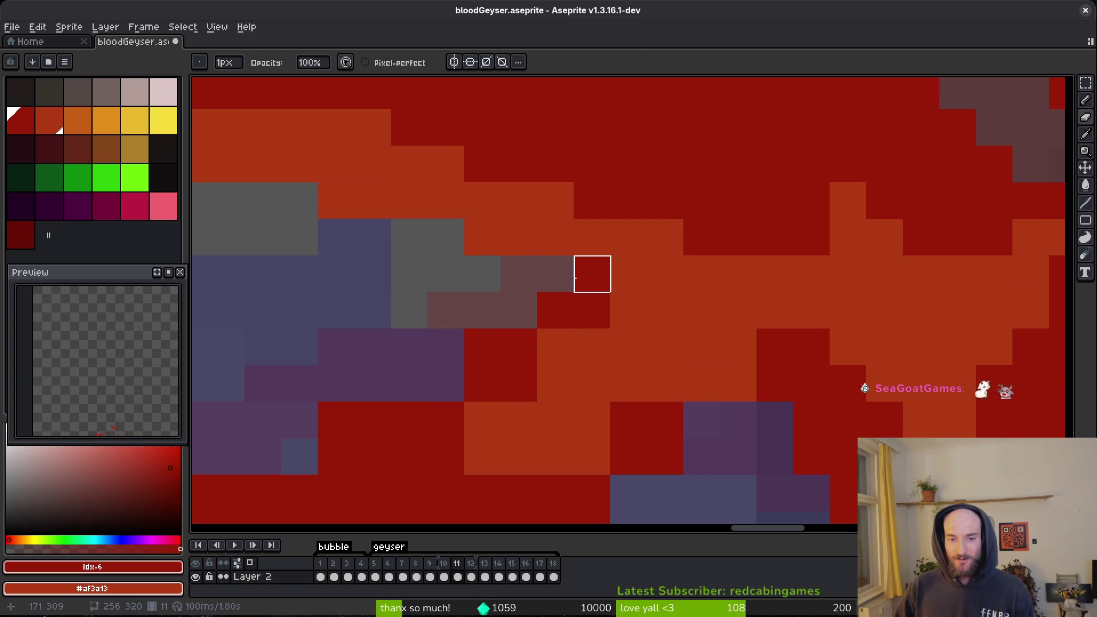
pyautogui.press('b')
pyautogui.moveTo(506, 358); pyautogui.dragTo(463, 392)
# Paint more cells and a horizontal block of cells dark red.
pyautogui.hscroll(-5, 463, 392)
pyautogui.scroll(-3, 463, 392)
pyautogui.moveTo(728, 233)
pyautogui.mouseDown()
pyautogui.moveTo(697, 279)
pyautogui.moveTo(586, 368)
pyautogui.mouseUp()
pyautogui.moveTo(766, 321); pyautogui.dragTo(894, 314)
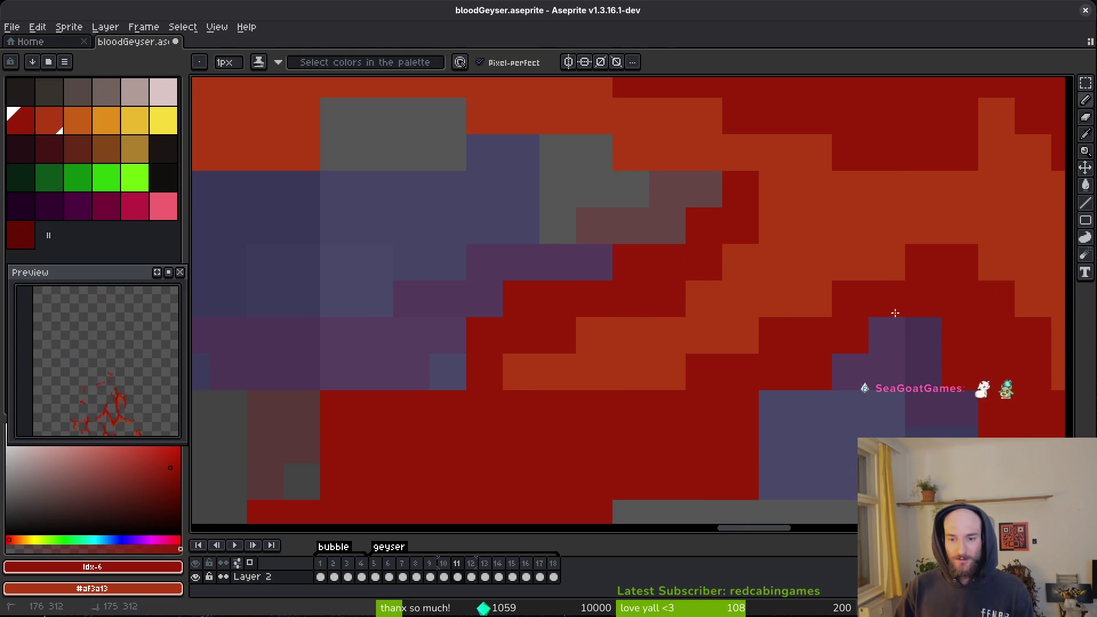
pyautogui.hscroll(5, 369, 273)
pyautogui.scroll(-3, 368, 273)
pyautogui.hscroll(-10, 656, 364)
pyautogui.scroll(-2, 681, 248)
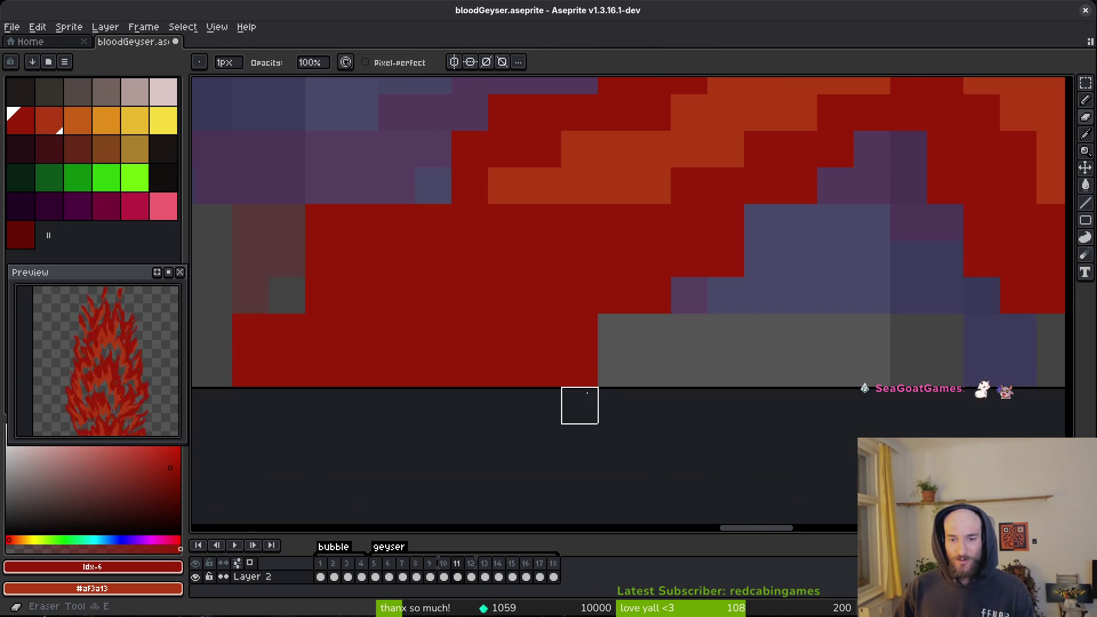
pyautogui.hscroll(-5, 637, 179)
# Erase red cells from the splash edge, repaint three red cells, and save.
pyautogui.press('e')
pyautogui.moveTo(637, 179)
pyautogui.mouseDown()
pyautogui.moveTo(595, 229)
pyautogui.moveTo(674, 269)
pyautogui.moveTo(625, 275)
pyautogui.moveTo(520, 337)
pyautogui.mouseUp()
pyautogui.press('b')
pyautogui.click(519, 311)
pyautogui.click(554, 303)
pyautogui.press('e')
pyautogui.press('b')
pyautogui.click(529, 346)
pyautogui.hotkey('ctrl', 's')
# Repaint orange pixels dark red and redraw the orange staircase edge along the diagonal.
pyautogui.scroll(-2, 713, 295)
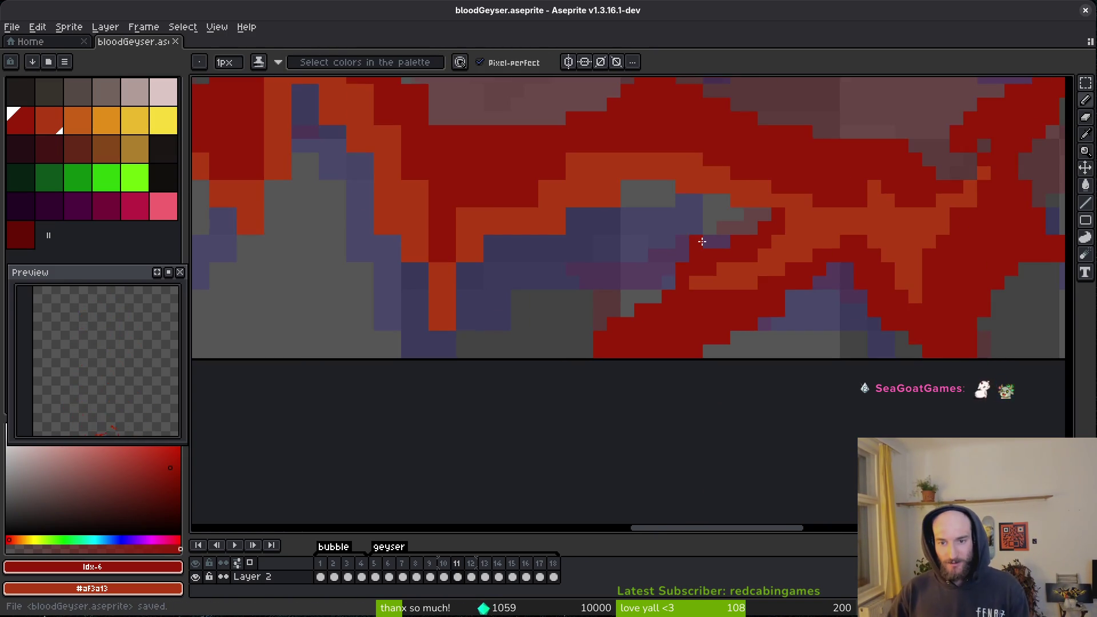
pyautogui.scroll(4, 702, 242)
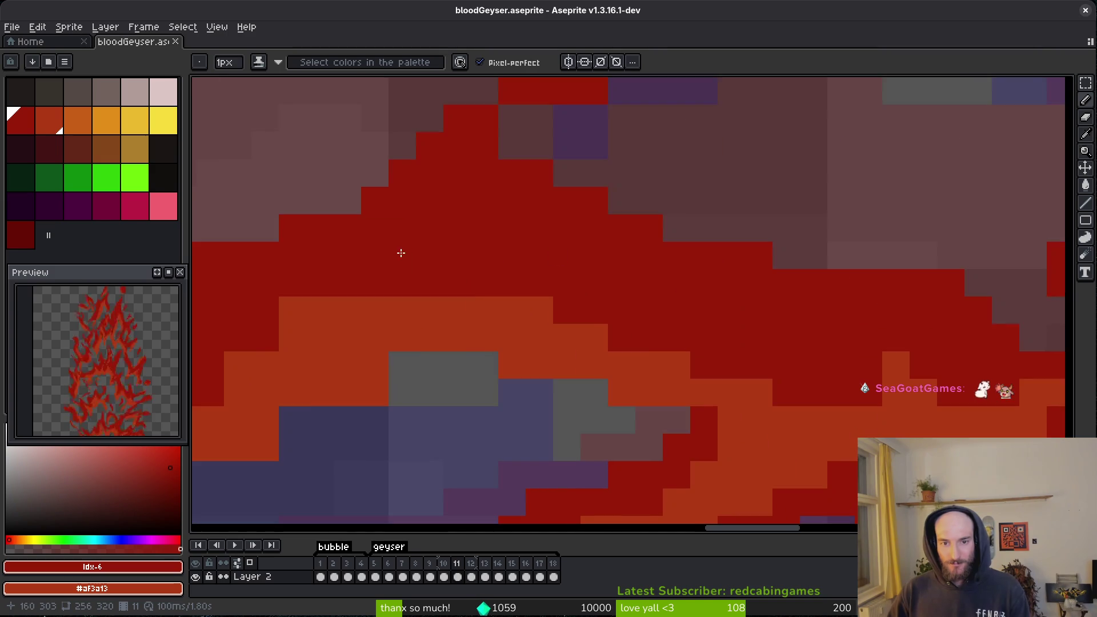
pyautogui.moveTo(401, 252)
pyautogui.mouseDown()
pyautogui.moveTo(855, 225)
pyautogui.moveTo(688, 313)
pyautogui.mouseUp()
pyautogui.moveTo(1003, 165); pyautogui.dragTo(915, 172)
pyautogui.moveTo(683, 354)
pyautogui.mouseDown()
pyautogui.moveTo(710, 397)
pyautogui.moveTo(659, 503)
pyautogui.moveTo(535, 256)
pyautogui.mouseUp()
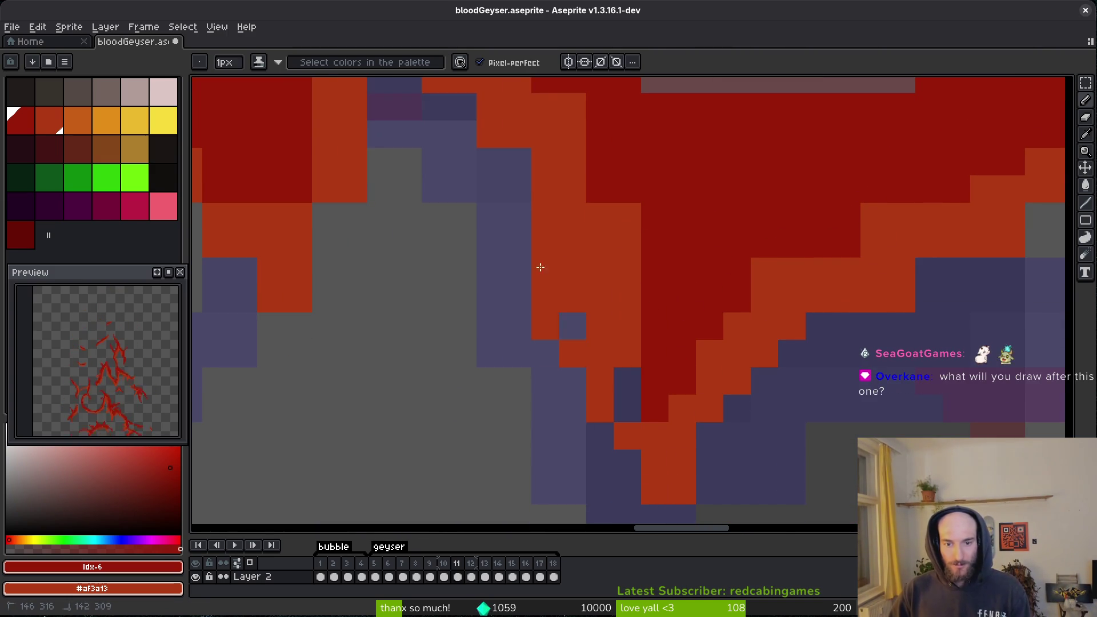
# Erase orange cells to reveal dark red, then touch up a few orange and dark red cells.
pyautogui.press('e')
pyautogui.moveTo(654, 297); pyautogui.dragTo(605, 211)
pyautogui.hscroll(3, 600, 253)
pyautogui.press('e')
pyautogui.moveTo(702, 324); pyautogui.dragTo(890, 269)
pyautogui.press('b')
pyautogui.moveTo(754, 214); pyautogui.dragTo(747, 229)
pyautogui.click(841, 207)
# Paint two dark red pixels into the splash and save the sprite.
pyautogui.hscroll(5, 457, 223)
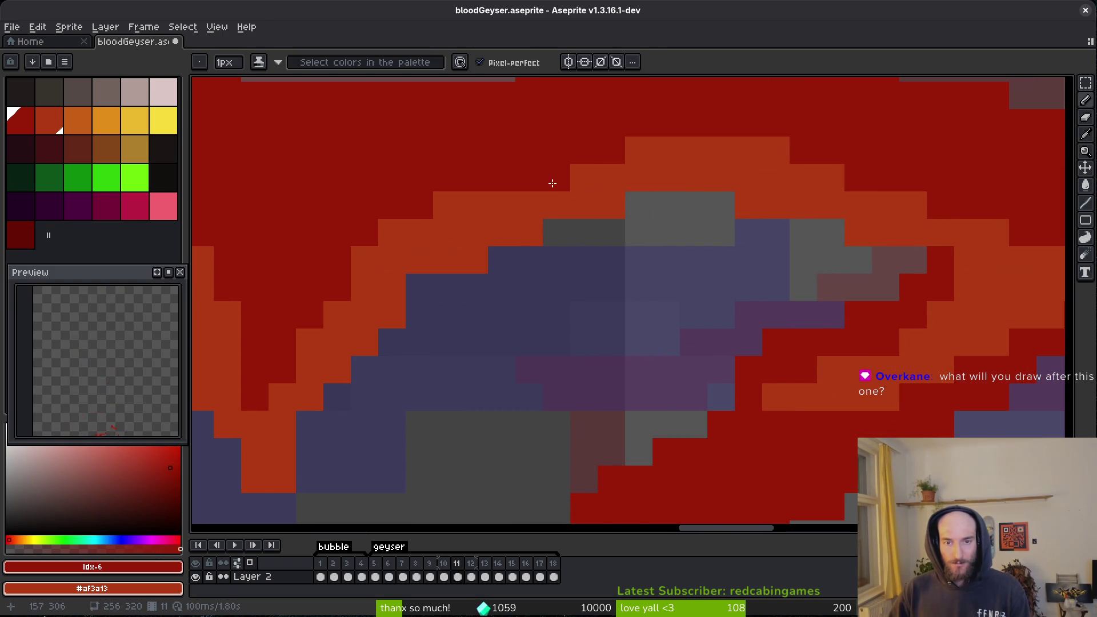
pyautogui.press('v')
pyautogui.press('b')
pyautogui.click(493, 368)
pyautogui.scroll(3, 632, 343)
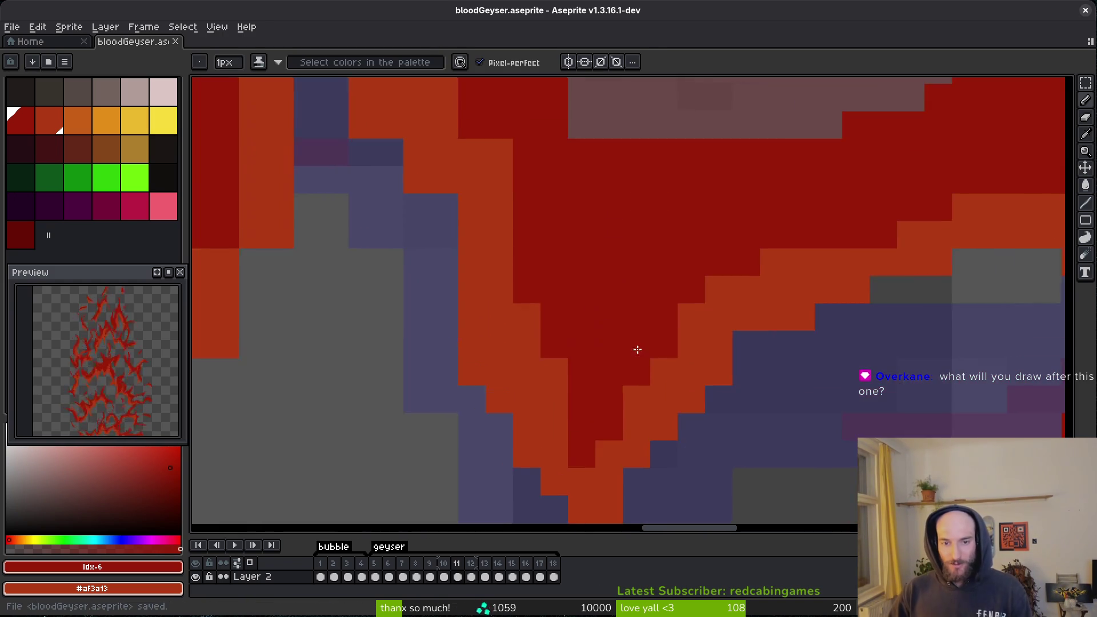
pyautogui.click(659, 419)
pyautogui.hotkey('ctrl', 's')
# Paint orange over stray purple and red cells and extend a short orange column downward.
pyautogui.moveTo(636, 413); pyautogui.dragTo(637, 439)
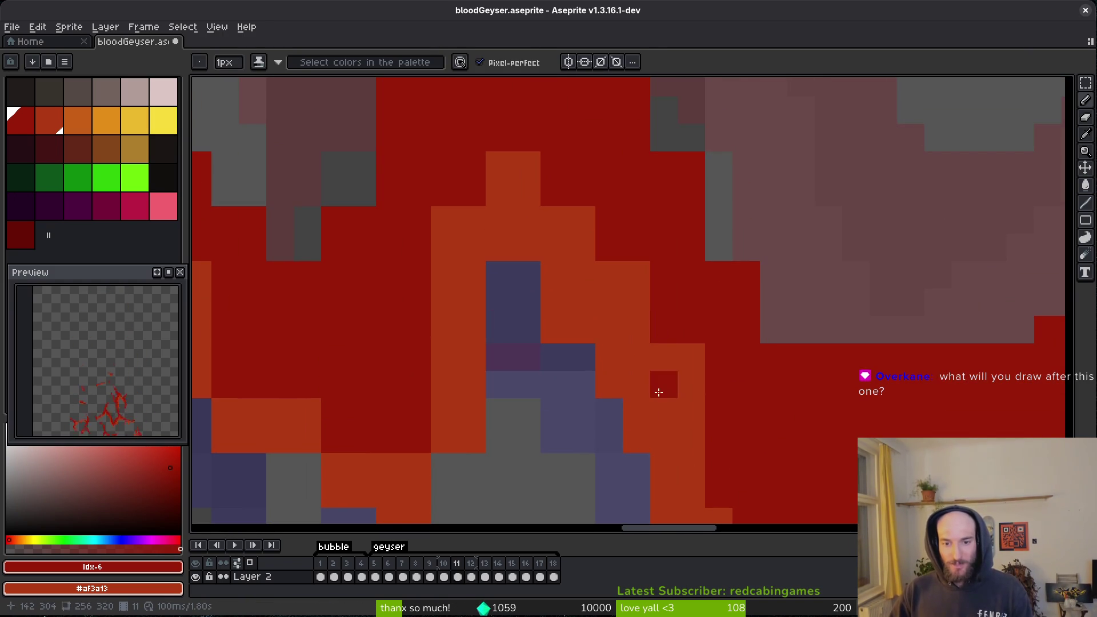
pyautogui.moveTo(554, 194); pyautogui.dragTo(555, 166)
pyautogui.moveTo(663, 294); pyautogui.dragTo(663, 338)
pyautogui.scroll(4, 663, 386)
pyautogui.hscroll(-2, 663, 386)
pyautogui.moveTo(560, 180)
pyautogui.mouseDown()
pyautogui.moveTo(587, 242)
pyautogui.moveTo(533, 297)
pyautogui.mouseUp()
pyautogui.scroll(-3, 518, 244)
pyautogui.hscroll(-1, 519, 245)
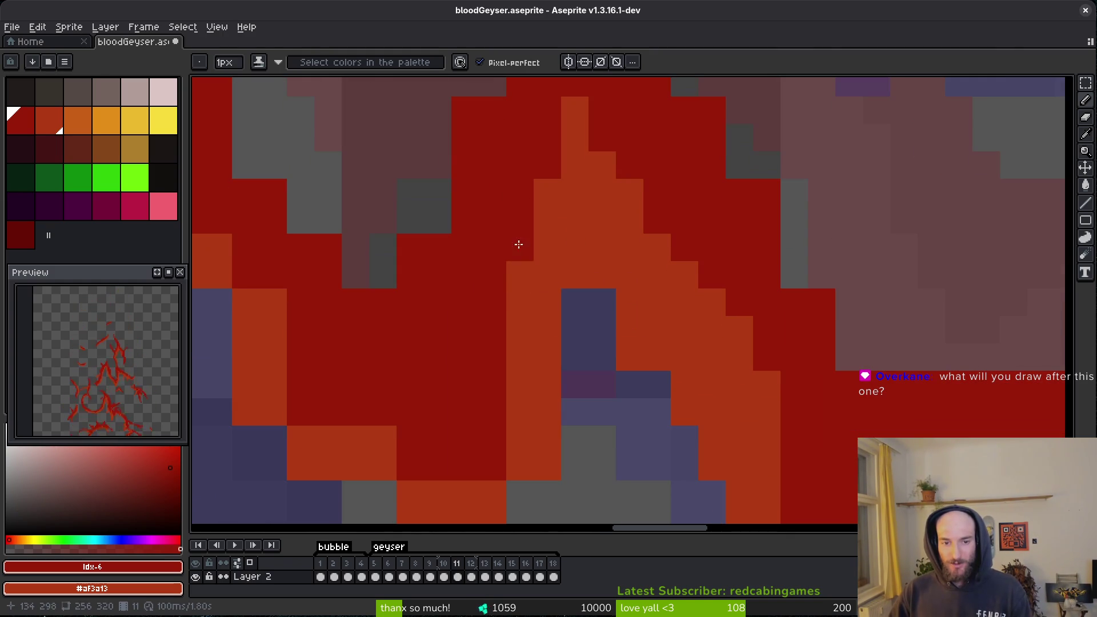
pyautogui.moveTo(555, 257); pyautogui.dragTo(575, 329)
# Erase two stray orange cells and recolour a dark red row and column orange.
pyautogui.scroll(-3, 681, 355)
pyautogui.hscroll(1, 681, 355)
pyautogui.press('e')
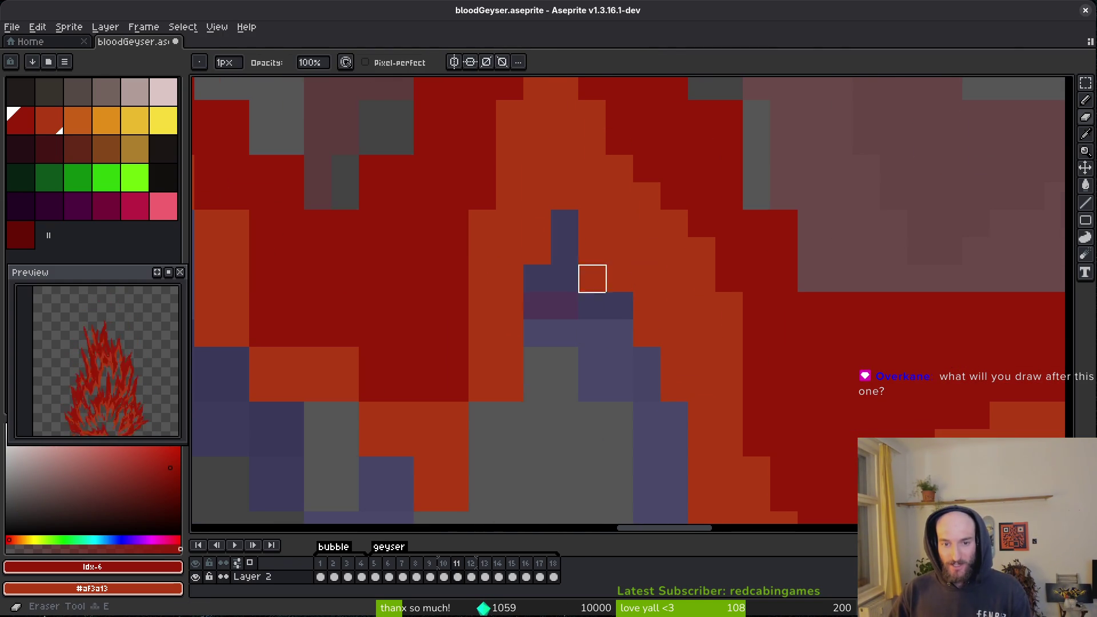
pyautogui.moveTo(591, 277); pyautogui.dragTo(593, 333)
pyautogui.press('b')
pyautogui.scroll(1, 592, 333)
pyautogui.scroll(-1, 566, 377)
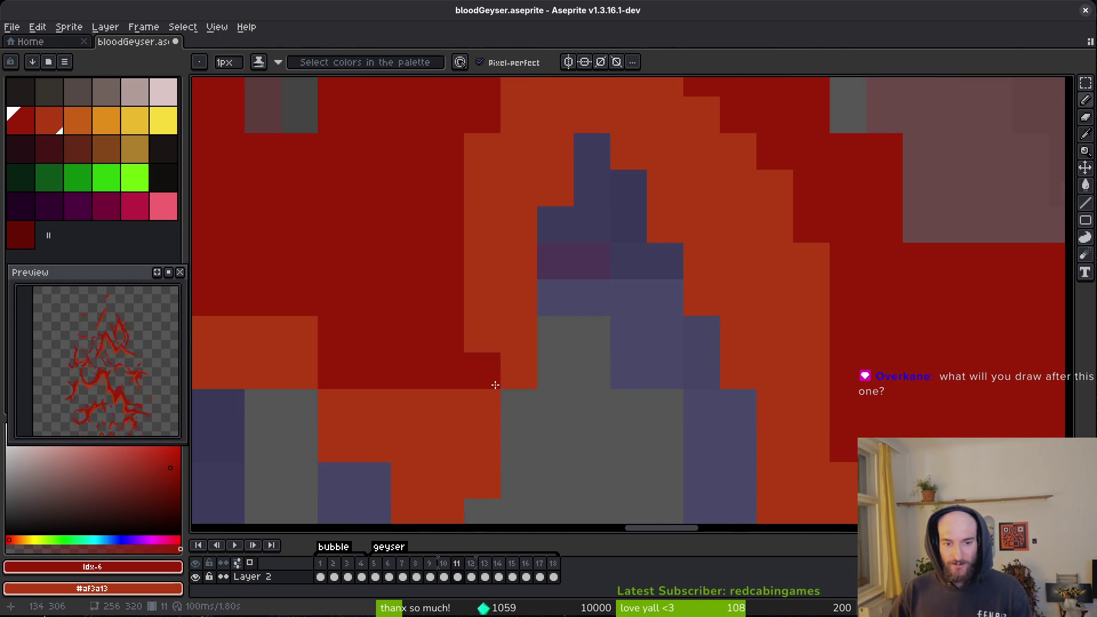
pyautogui.hscroll(-2, 508, 369)
pyautogui.scroll(-3, 573, 335)
pyautogui.hscroll(-3, 574, 335)
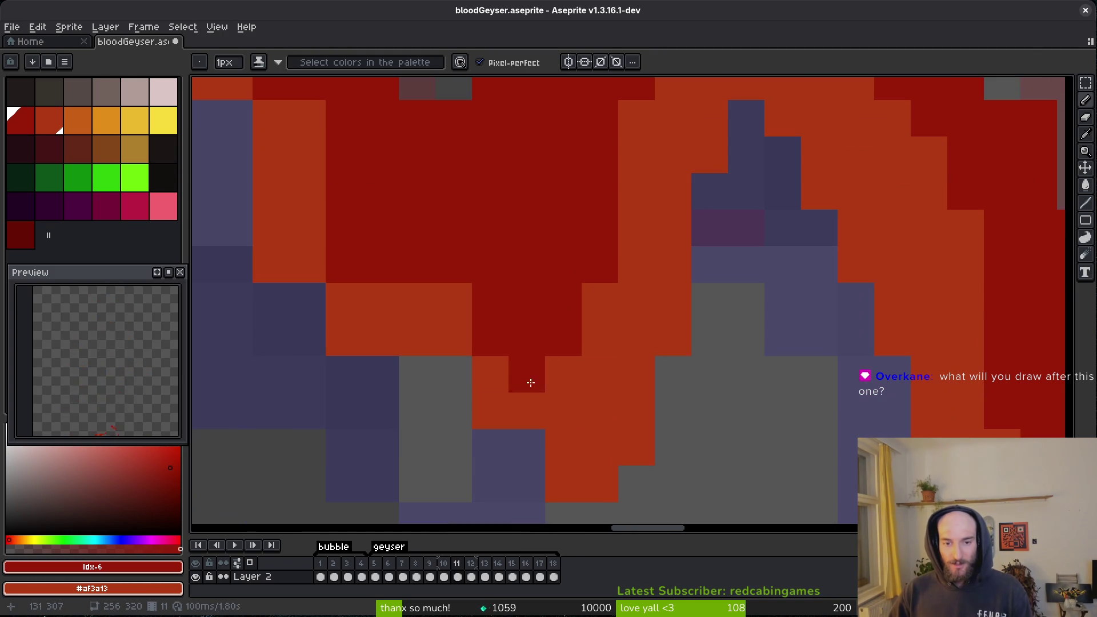
pyautogui.moveTo(497, 340); pyautogui.dragTo(343, 264)
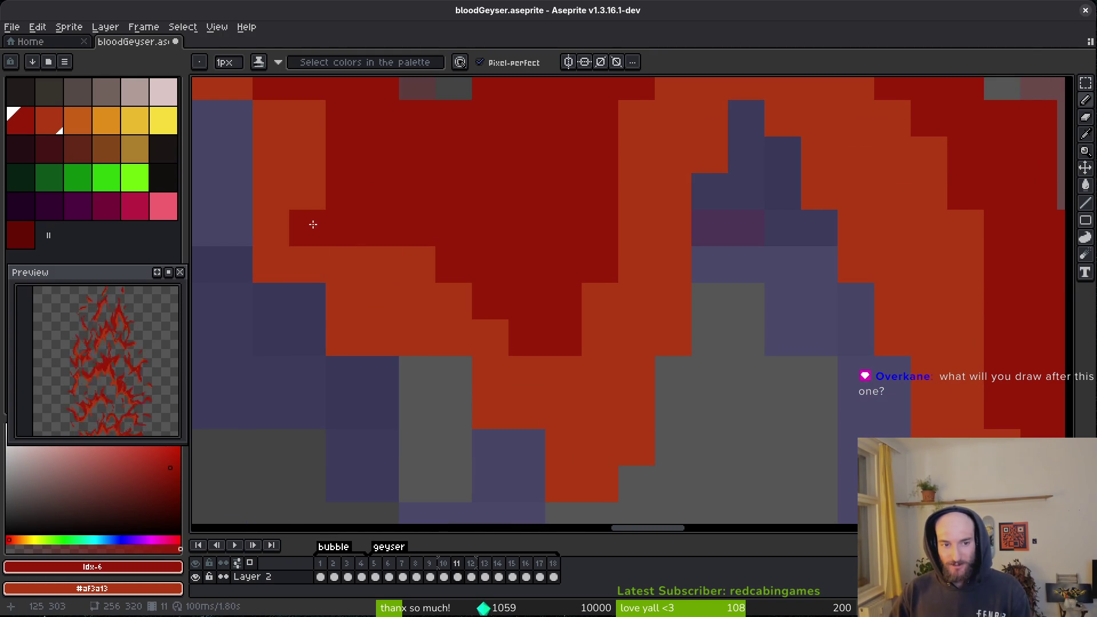
# Erase two more stray orange cells, saving the sprite before and after.
pyautogui.hscroll(-6, 458, 326)
pyautogui.scroll(1, 457, 326)
pyautogui.press('e')
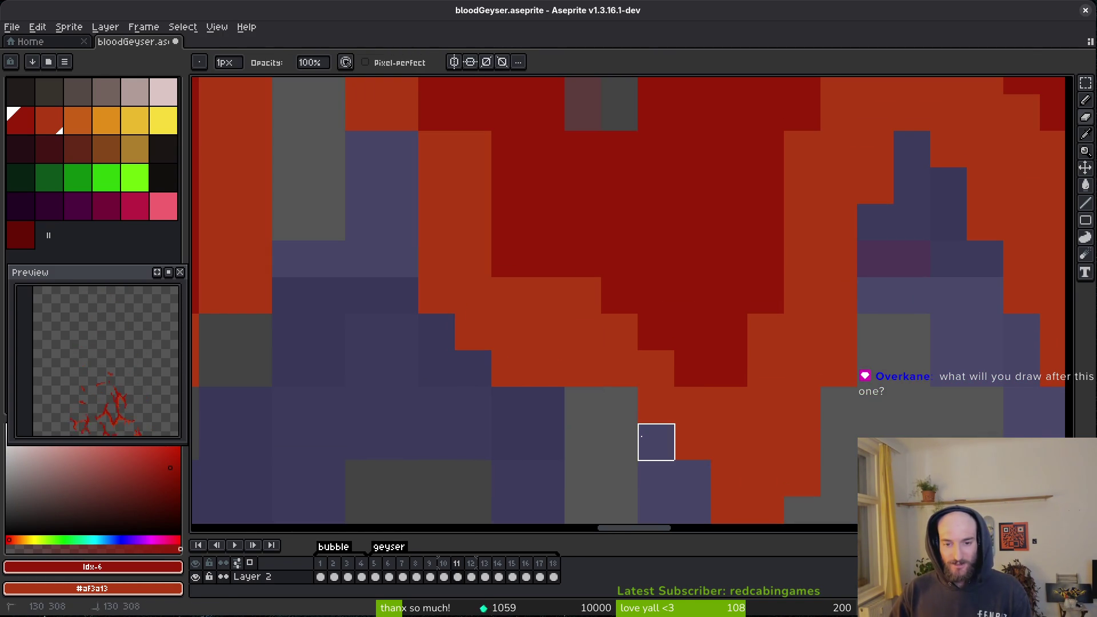
pyautogui.scroll(-3, 730, 442)
pyautogui.hscroll(4, 730, 442)
pyautogui.press('b')
pyautogui.hotkey('ctrl', 's')
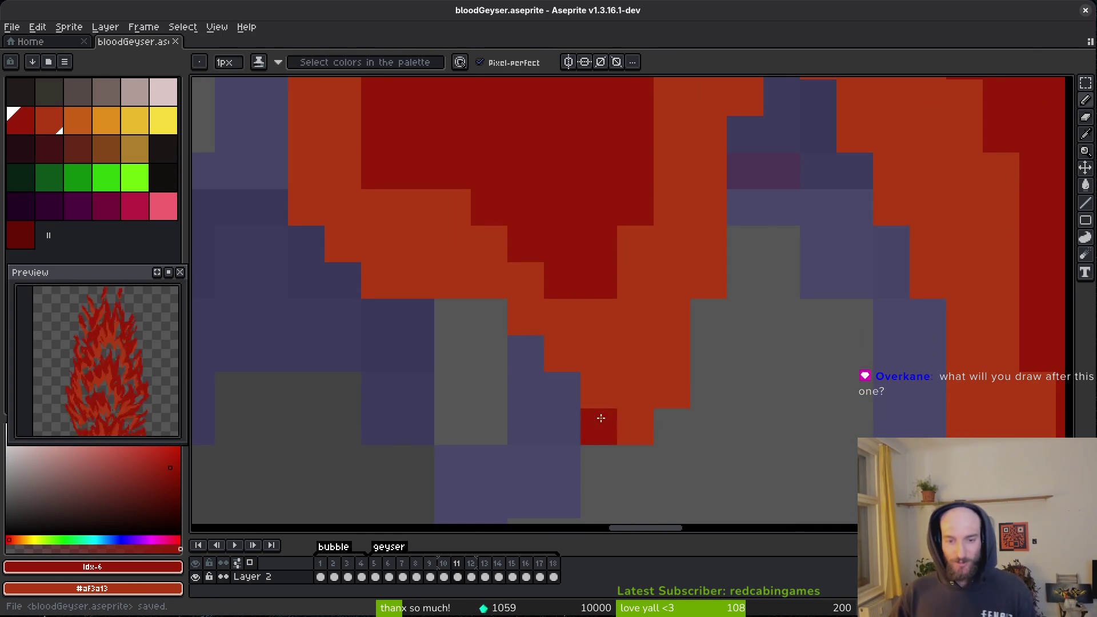
pyautogui.press('e')
pyautogui.moveTo(679, 387); pyautogui.dragTo(681, 424)
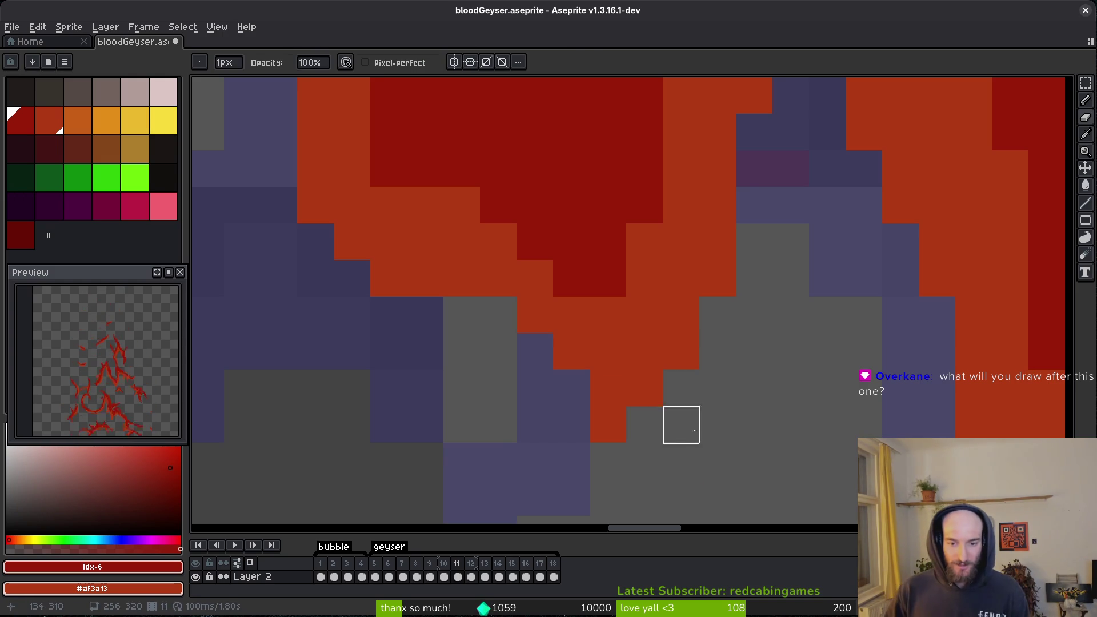
pyautogui.hotkey('ctrl', 's')
# Paint an orange streak over dark red and swap a few cells between orange and dark red.
pyautogui.press('b')
pyautogui.hscroll(-3, 605, 342)
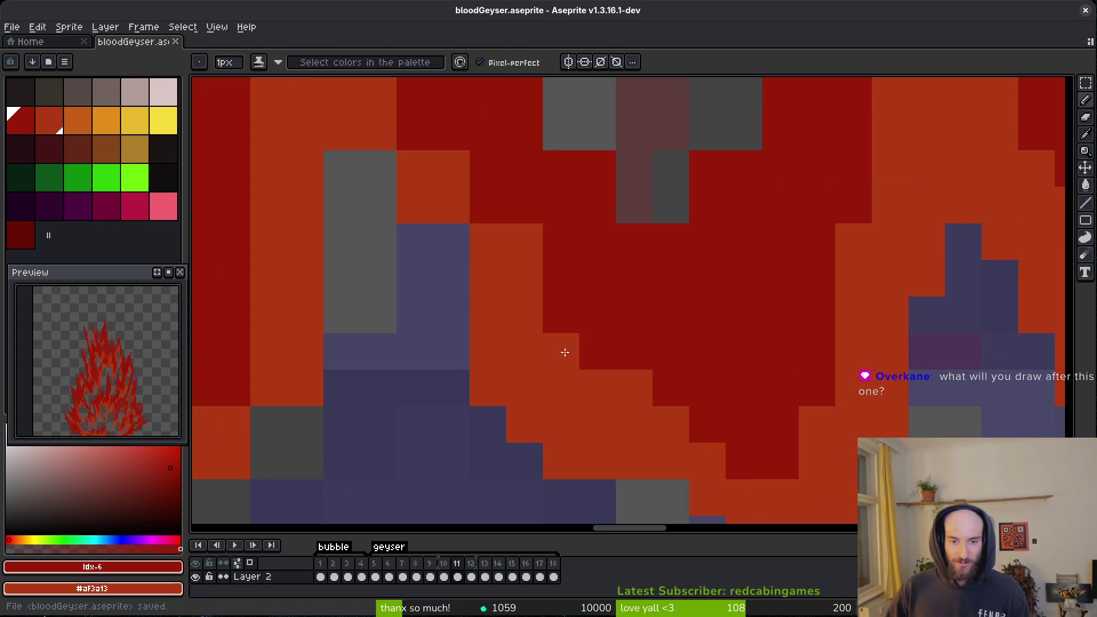
pyautogui.scroll(-2, 587, 365)
pyautogui.moveTo(557, 289)
pyautogui.mouseDown()
pyautogui.moveTo(549, 296)
pyautogui.moveTo(473, 135)
pyautogui.mouseUp()
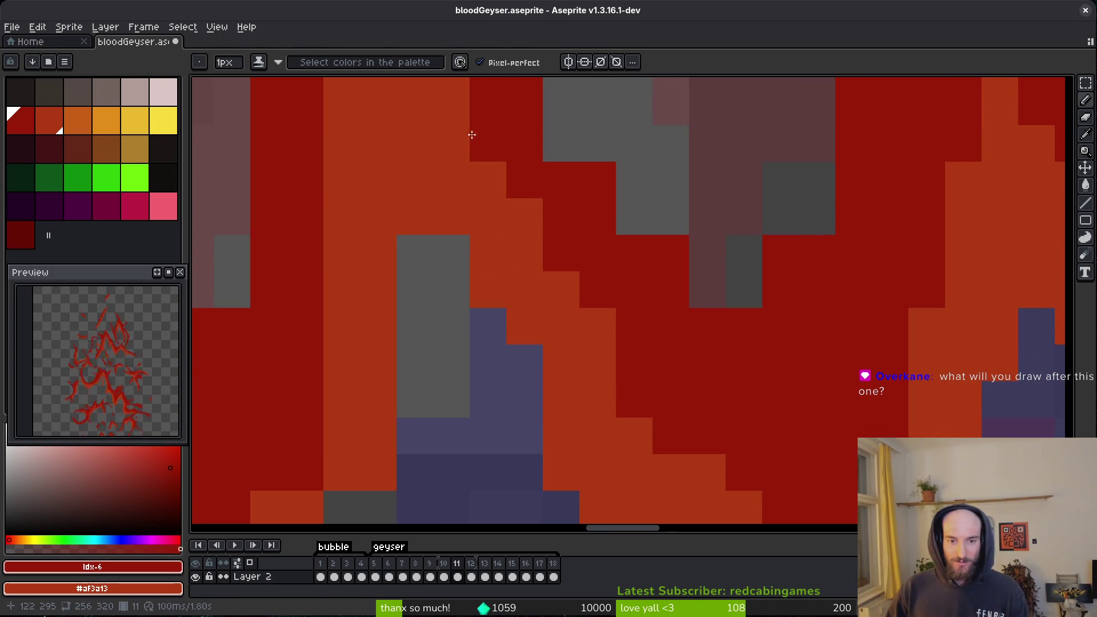
pyautogui.scroll(3, 380, 221)
pyautogui.hscroll(-3, 380, 221)
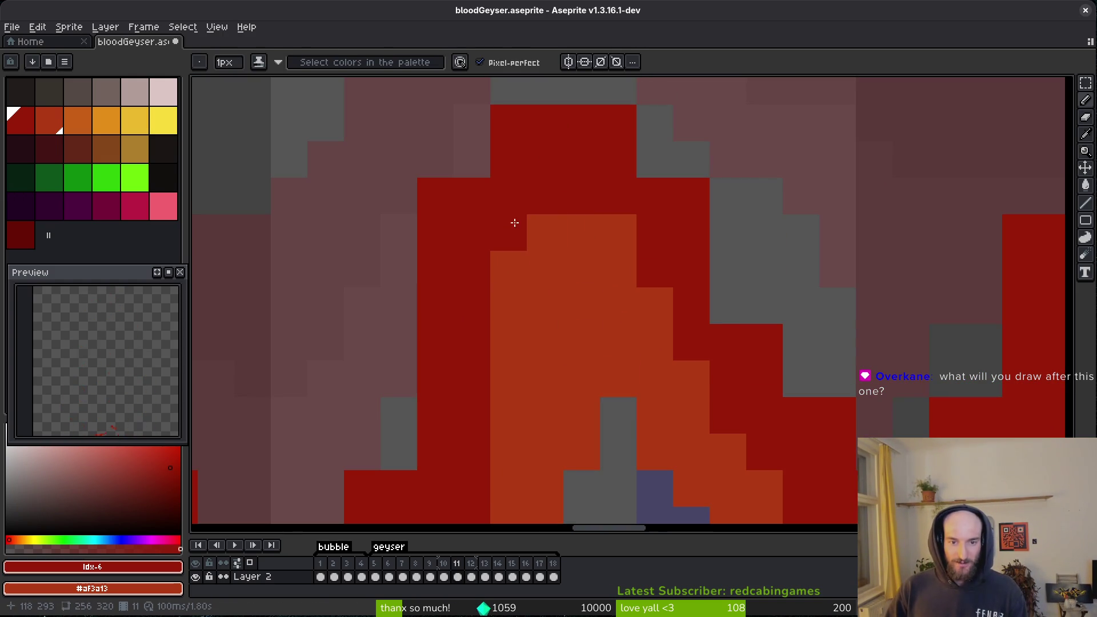
pyautogui.moveTo(507, 233); pyautogui.dragTo(551, 260)
pyautogui.scroll(-4, 581, 139)
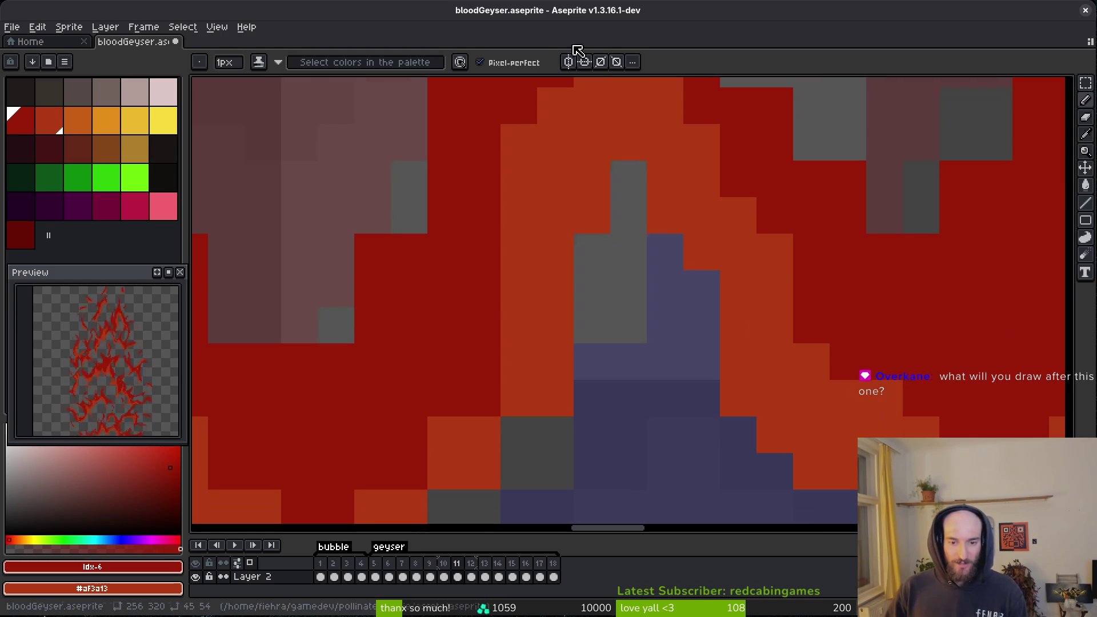
pyautogui.moveTo(483, 326); pyautogui.dragTo(483, 400)
# Paint a single orange pixel and fill the grey gaps with flame colour.
pyautogui.scroll(-4, 512, 276)
pyautogui.hscroll(-1, 512, 277)
pyautogui.click(582, 213)
pyautogui.moveTo(583, 213); pyautogui.dragTo(497, 299)
pyautogui.scroll(-3, 502, 299)
pyautogui.scroll(-2, 492, 320)
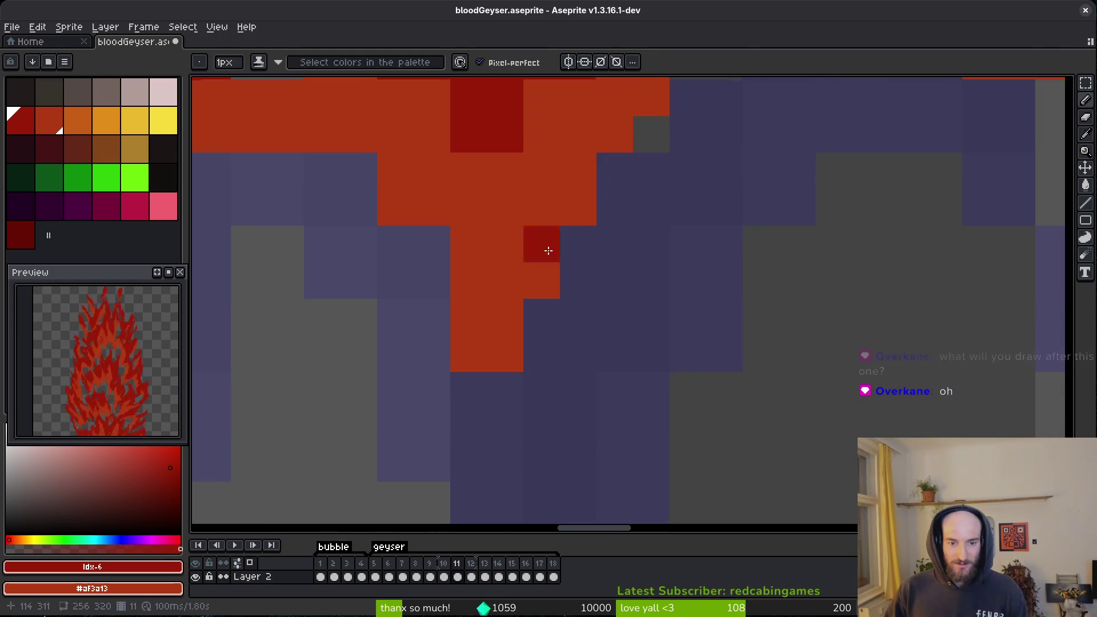
# Paint one dark red pixel and three orange pixels along the splash edge.
pyautogui.moveTo(432, 243); pyautogui.dragTo(549, 337)
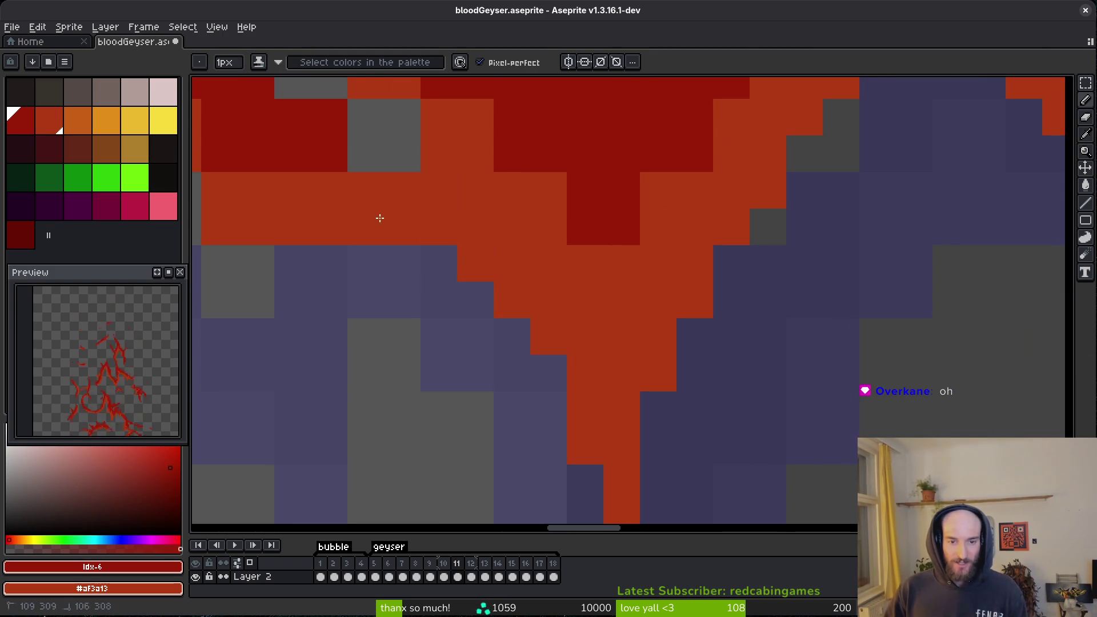
pyautogui.moveTo(409, 224); pyautogui.dragTo(674, 314)
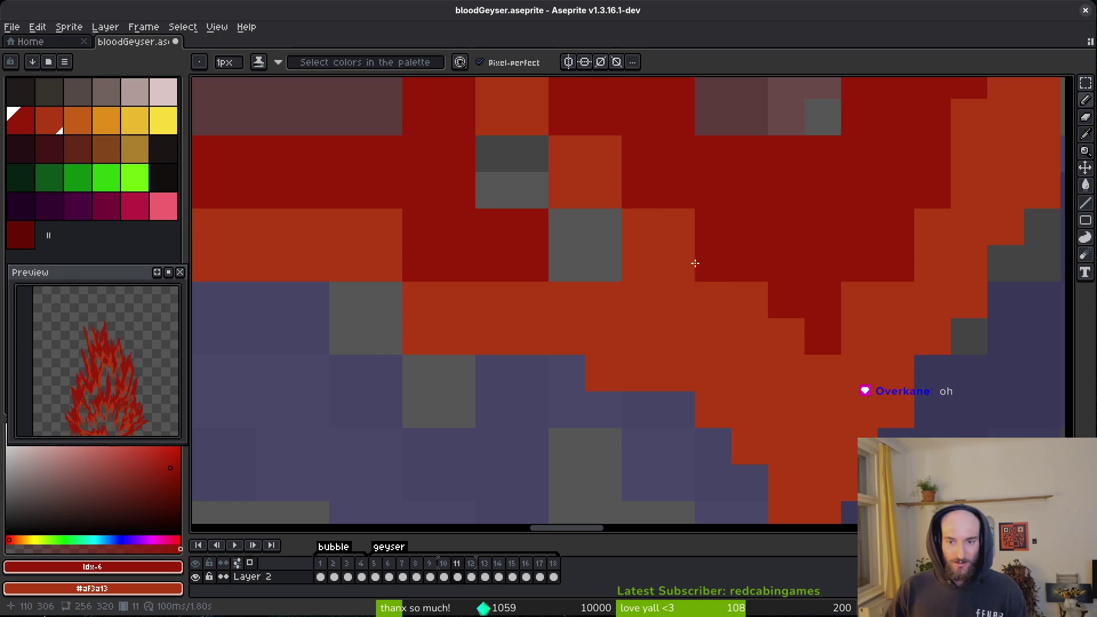
pyautogui.moveTo(696, 260); pyautogui.dragTo(827, 374)
pyautogui.click(826, 375)
pyautogui.rightClick(940, 318)
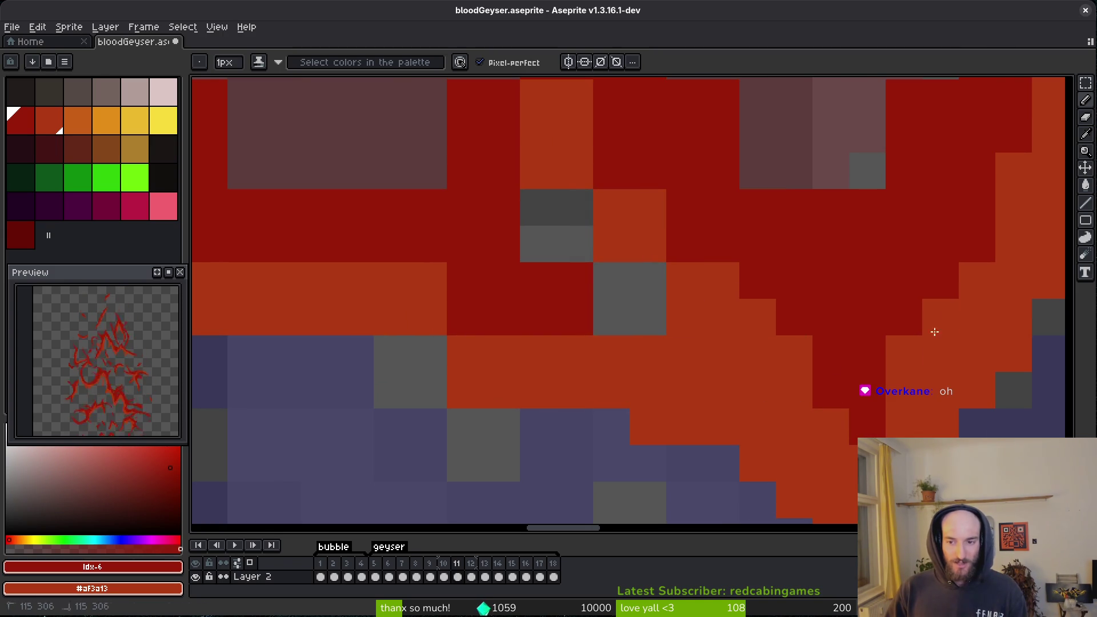
pyautogui.rightClick(978, 229)
pyautogui.moveTo(816, 330)
pyautogui.mouseDown()
pyautogui.moveTo(730, 343)
pyautogui.moveTo(779, 343)
pyautogui.moveTo(631, 205)
pyautogui.mouseUp()
pyautogui.rightClick(631, 205)
# Erase two stray pixels, add two dark red pixels, and turn three dark red pixels orange.
pyautogui.press('e')
pyautogui.click(601, 324)
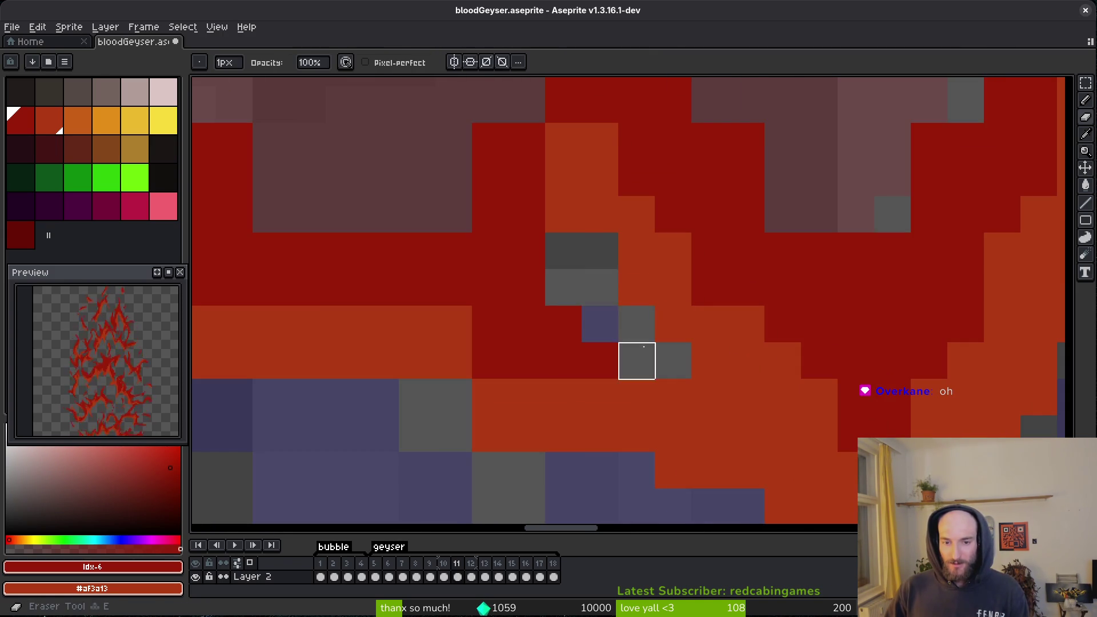
pyautogui.click(563, 214)
pyautogui.moveTo(563, 214); pyautogui.dragTo(592, 303)
pyautogui.press('b')
pyautogui.click(555, 193)
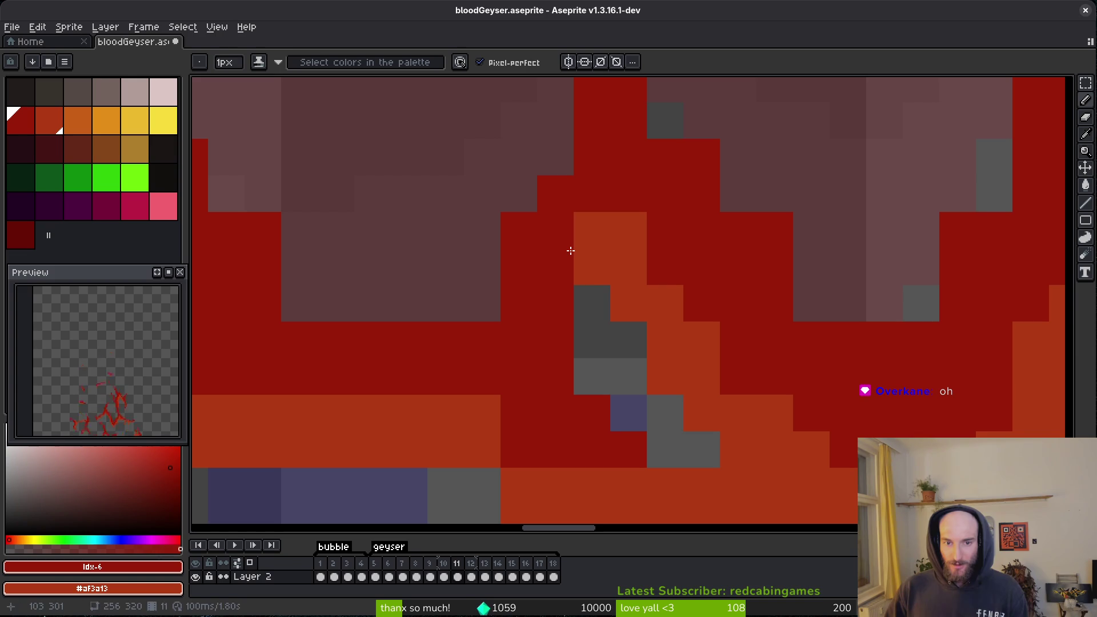
pyautogui.click(611, 225)
pyautogui.rightClick(592, 193)
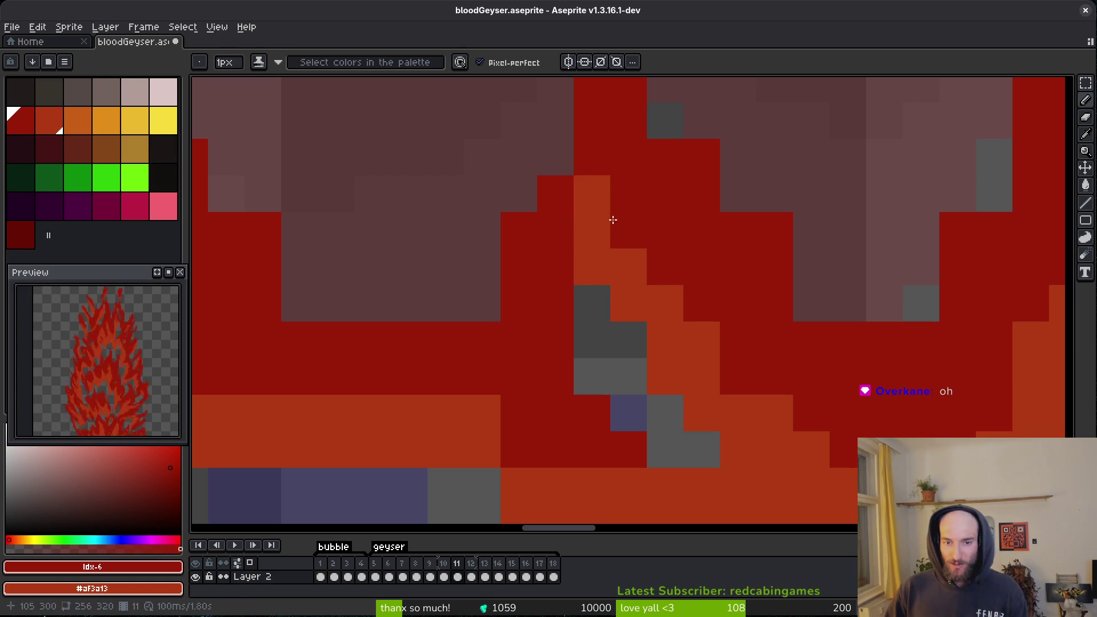
pyautogui.rightClick(639, 254)
pyautogui.moveTo(663, 240); pyautogui.dragTo(674, 325)
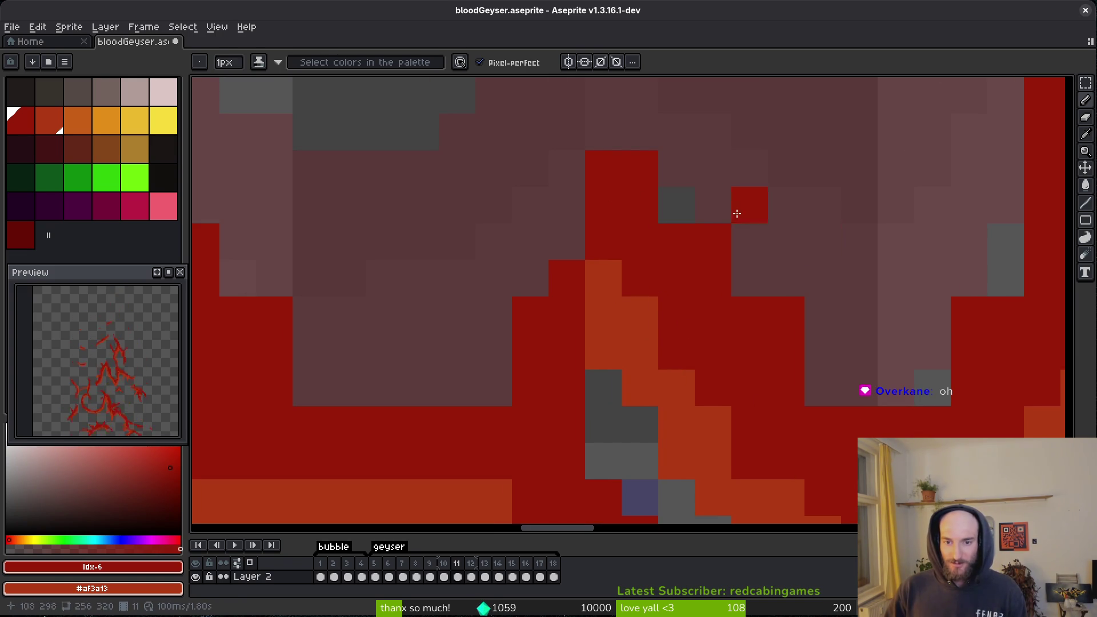
# Erase five stray red pixels and paint a red column downward.
pyautogui.press('e')
pyautogui.click(714, 242)
pyautogui.click(714, 279)
pyautogui.click(750, 313)
pyautogui.hscroll(3, 784, 277)
pyautogui.click(818, 278)
pyautogui.click(817, 314)
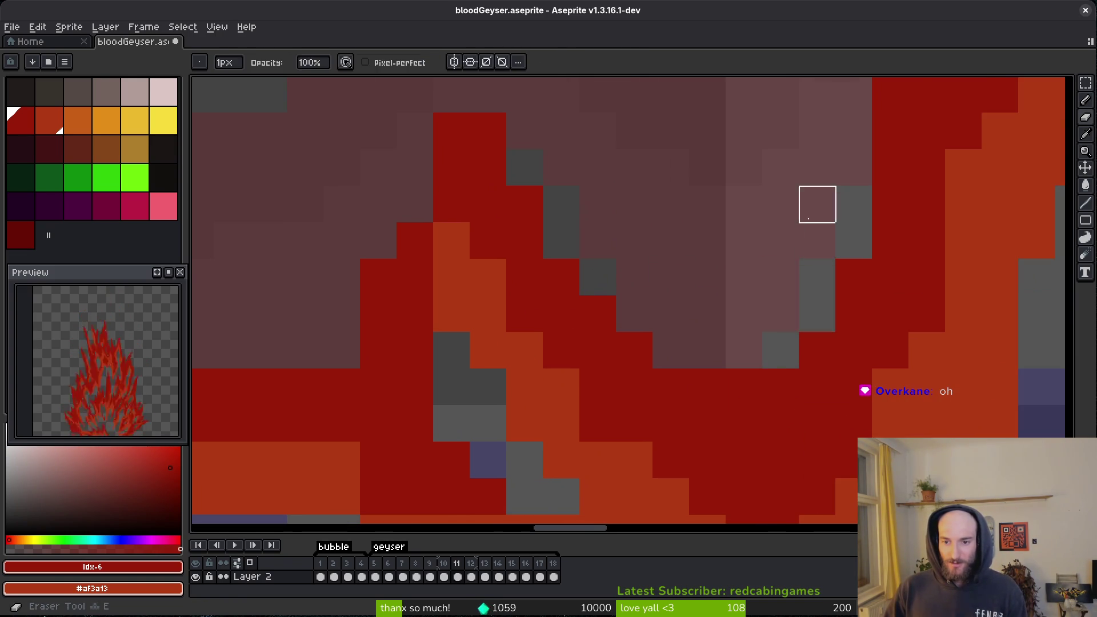
pyautogui.hscroll(-3, 583, 272)
pyautogui.scroll(3, 583, 272)
pyautogui.press('b')
pyautogui.moveTo(584, 201)
pyautogui.mouseDown()
pyautogui.moveTo(566, 316)
pyautogui.moveTo(551, 322)
pyautogui.mouseUp()
# Paint a row of red pixels, then reposition a misplaced red pixel lower down.
pyautogui.scroll(-5, 551, 322)
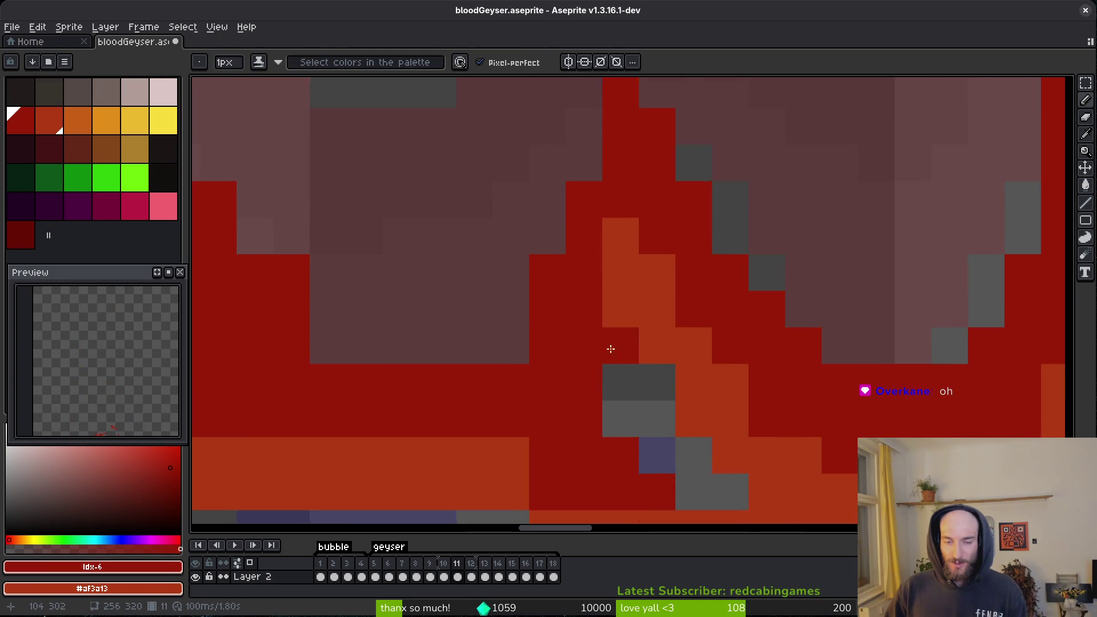
pyautogui.hscroll(-2, 572, 303)
pyautogui.hscroll(-3, 543, 319)
pyautogui.scroll(1, 543, 319)
pyautogui.moveTo(600, 354)
pyautogui.mouseDown()
pyautogui.moveTo(620, 345)
pyautogui.moveTo(697, 367)
pyautogui.mouseUp()
pyautogui.hotkey('ctrl', 'z')
pyautogui.click(721, 294)
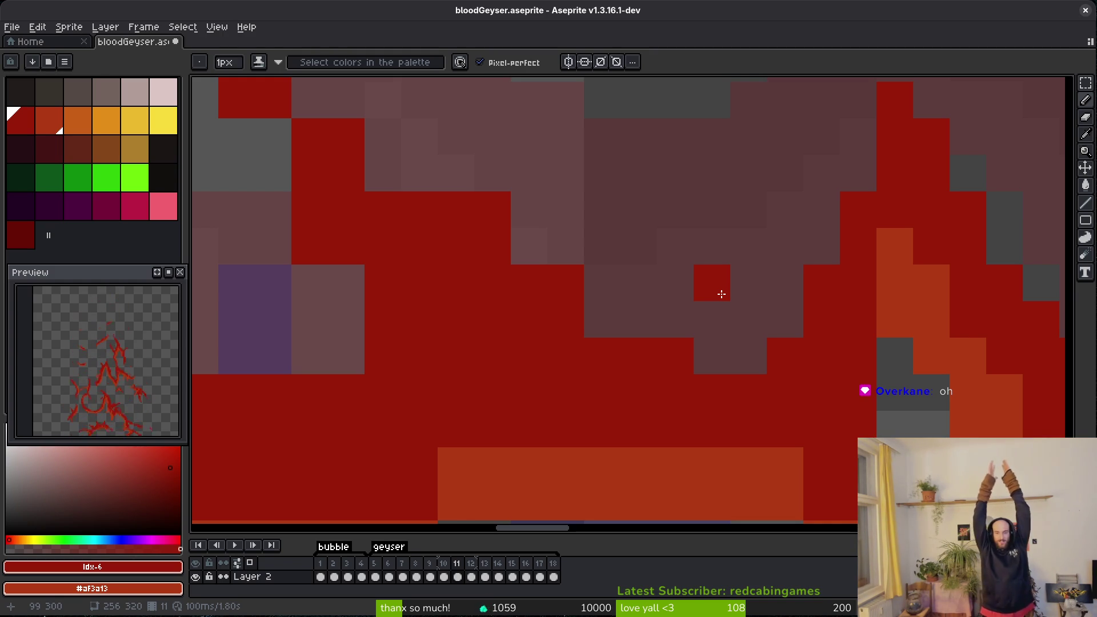
pyautogui.hotkey('ctrl', 'z')
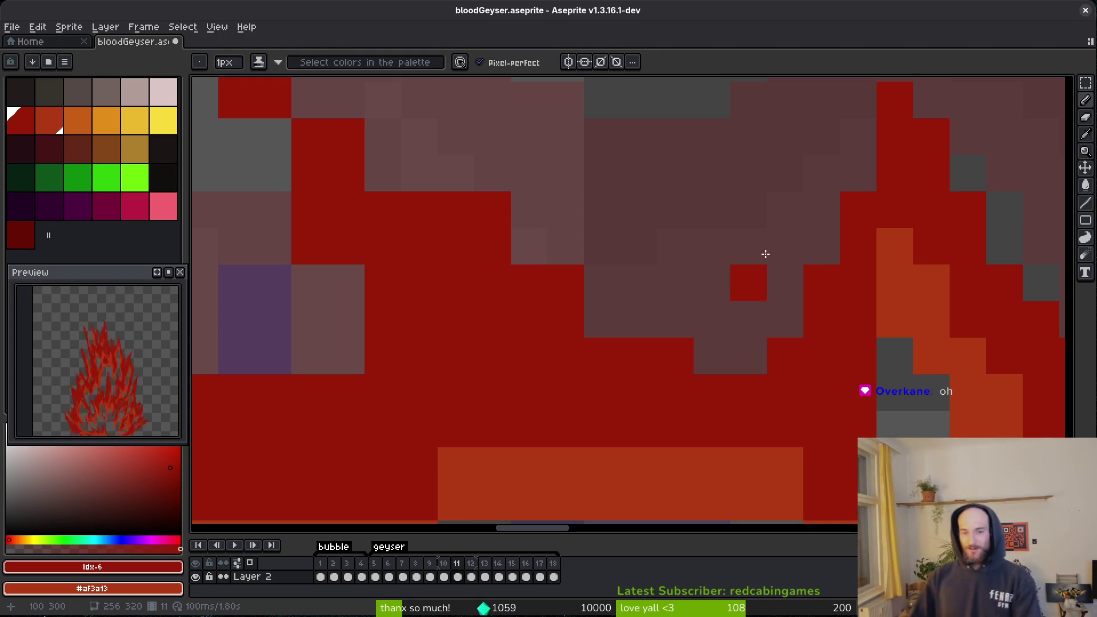
pyautogui.click(616, 319)
# Pencil a red staircase of pixels plus a few single red pixels up-left of the column.
pyautogui.moveTo(389, 197); pyautogui.dragTo(643, 316)
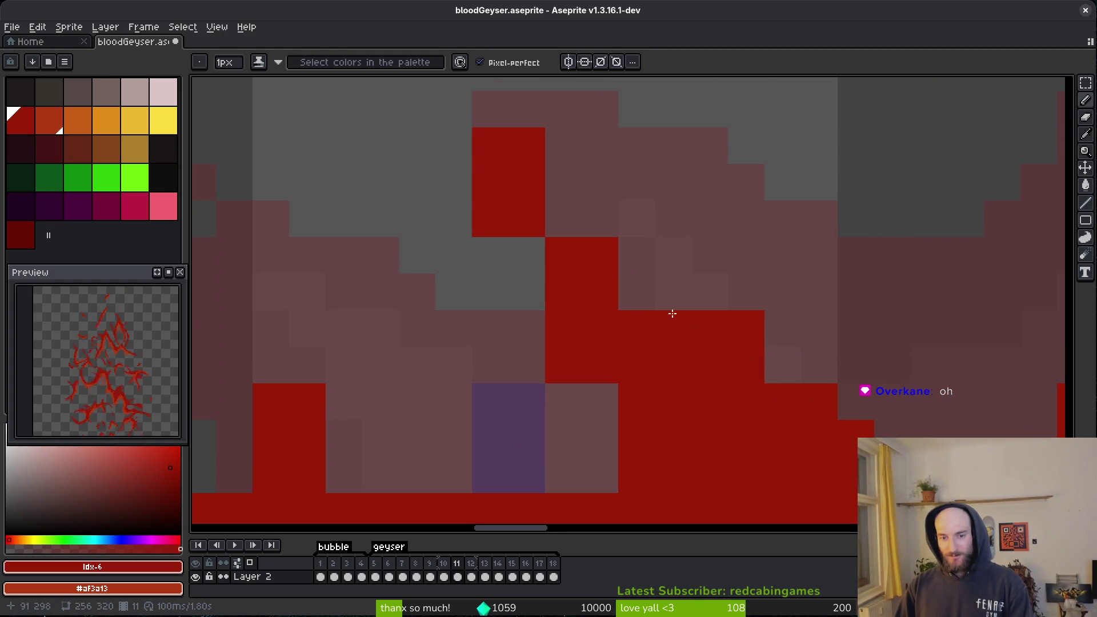
pyautogui.moveTo(563, 218); pyautogui.dragTo(676, 327)
pyautogui.moveTo(491, 154)
pyautogui.mouseDown()
pyautogui.moveTo(564, 190)
pyautogui.moveTo(522, 181)
pyautogui.moveTo(502, 136)
pyautogui.mouseUp()
pyautogui.click(528, 227)
pyautogui.click(589, 316)
pyautogui.hotkey('ctrl', 'z')
# Erase a stray red pixel and a row of red pixels, then paint red pixels at lower left.
pyautogui.moveTo(656, 397)
pyautogui.mouseDown()
pyautogui.moveTo(564, 323)
pyautogui.moveTo(583, 293)
pyautogui.mouseUp()
pyautogui.press('e')
pyautogui.click(559, 261)
pyautogui.moveTo(693, 403)
pyautogui.mouseDown()
pyautogui.moveTo(730, 399)
pyautogui.moveTo(658, 367)
pyautogui.moveTo(656, 399)
pyautogui.moveTo(689, 392)
pyautogui.mouseUp()
pyautogui.press('b')
pyautogui.moveTo(360, 213)
pyautogui.mouseDown()
pyautogui.moveTo(639, 392)
pyautogui.moveTo(451, 355)
pyautogui.mouseUp()
pyautogui.scroll(-2, 482, 368)
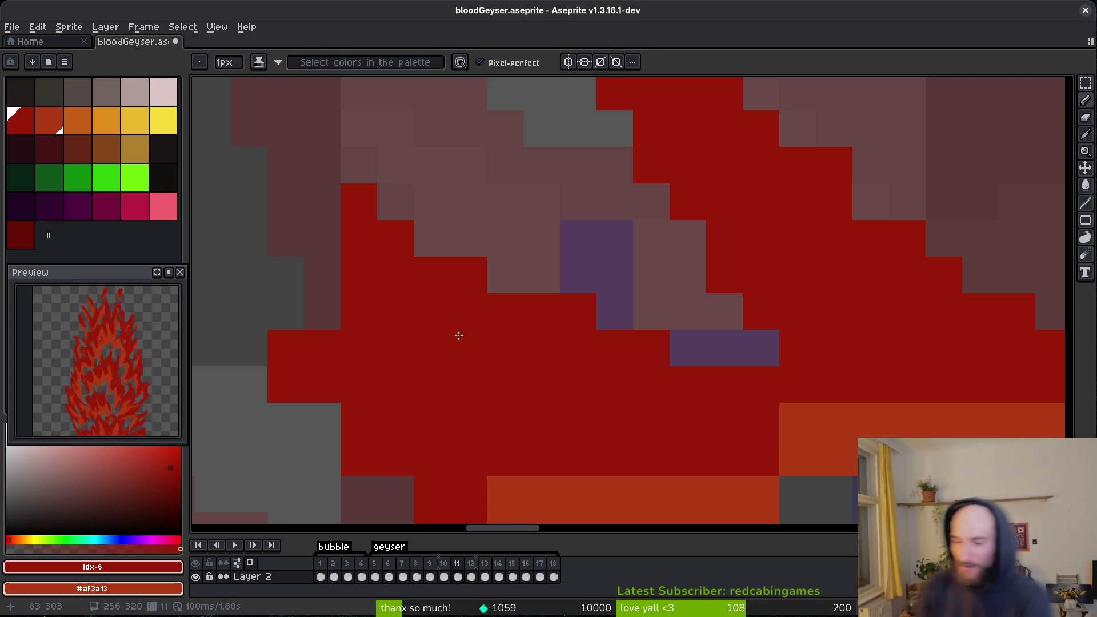
# Touch up the red pixels along frame 11's splash edge with the shading Pencil, checking the Eraser in between.
pyautogui.hscroll(-3, 459, 336)
pyautogui.scroll(-2, 459, 336)
pyautogui.moveTo(477, 212)
pyautogui.mouseDown()
pyautogui.moveTo(453, 245)
pyautogui.moveTo(403, 188)
pyautogui.mouseUp()
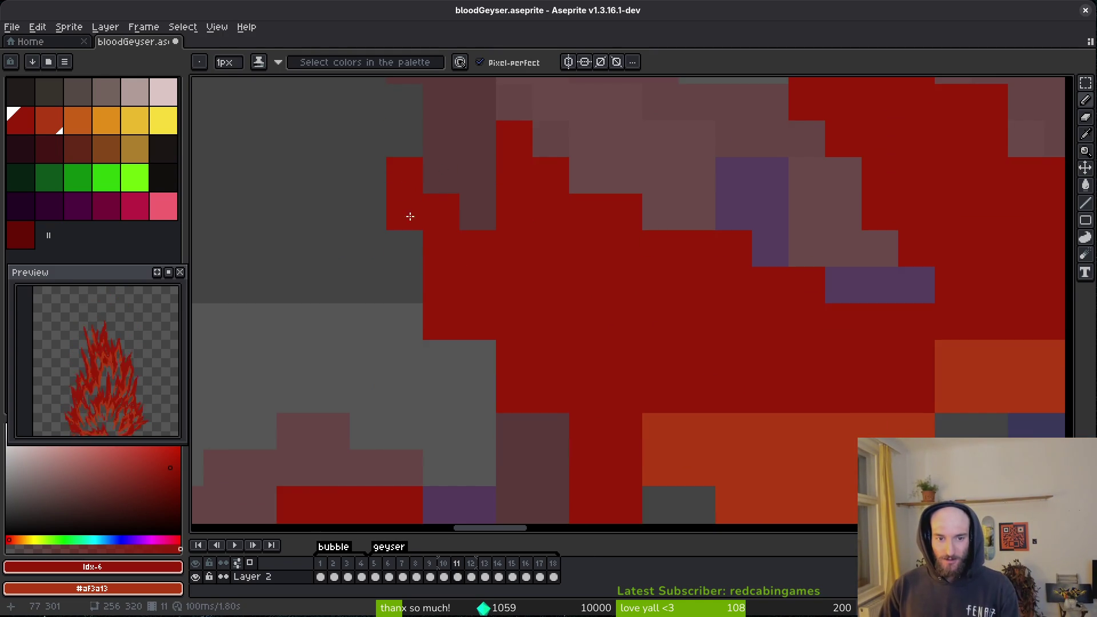
pyautogui.hscroll(-1, 457, 268)
pyautogui.press('e')
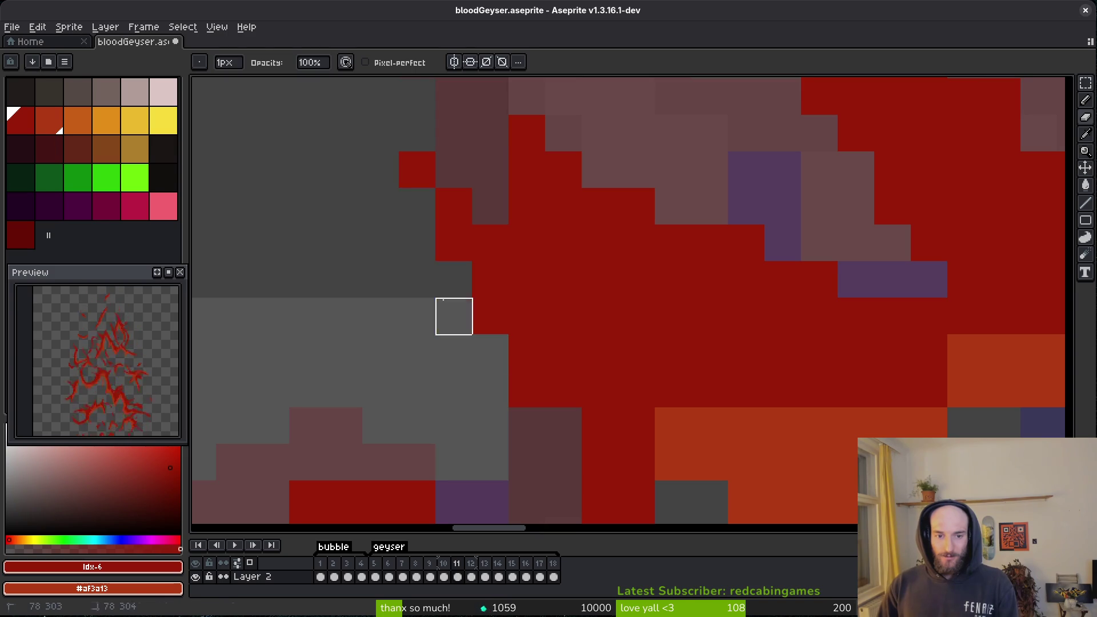
pyautogui.press('b')
pyautogui.scroll(-3, 547, 419)
pyautogui.scroll(-1, 700, 348)
# Cover the lower purple gaps in the splash with red and shade a few nearby cells red.
pyautogui.moveTo(700, 348)
pyautogui.mouseDown()
pyautogui.moveTo(709, 284)
pyautogui.moveTo(767, 326)
pyautogui.mouseUp()
pyautogui.scroll(-3, 743, 315)
pyautogui.moveTo(693, 297); pyautogui.dragTo(662, 290)
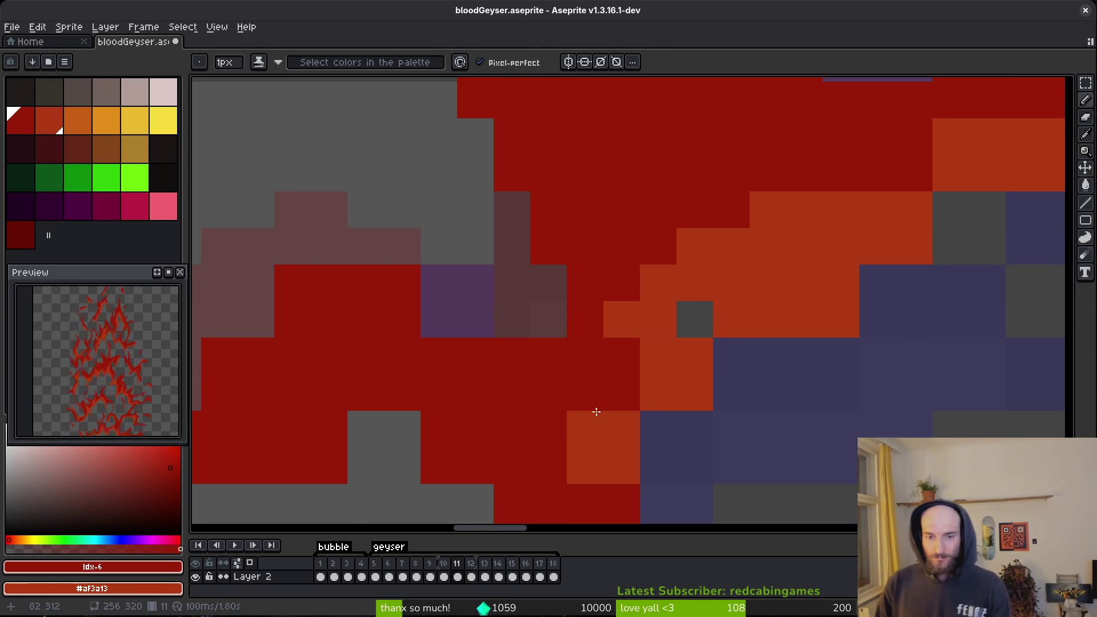
pyautogui.moveTo(455, 320); pyautogui.dragTo(446, 332)
pyautogui.moveTo(459, 336); pyautogui.dragTo(547, 368)
pyautogui.moveTo(415, 277)
pyautogui.mouseDown()
pyautogui.moveTo(328, 363)
pyautogui.moveTo(419, 242)
pyautogui.mouseUp()
pyautogui.scroll(-2, 566, 333)
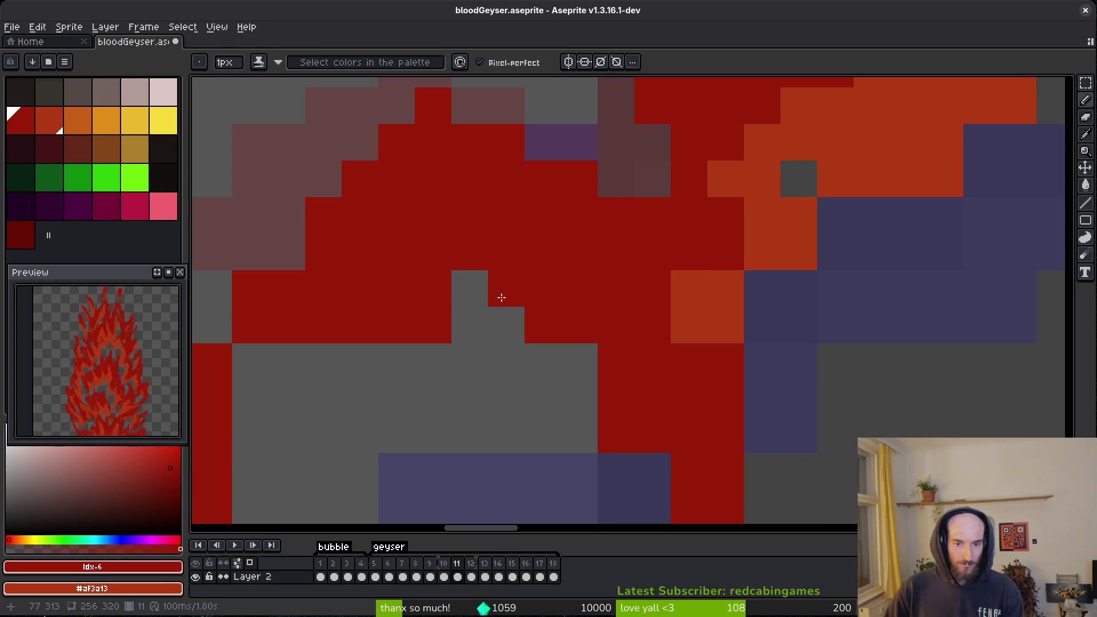
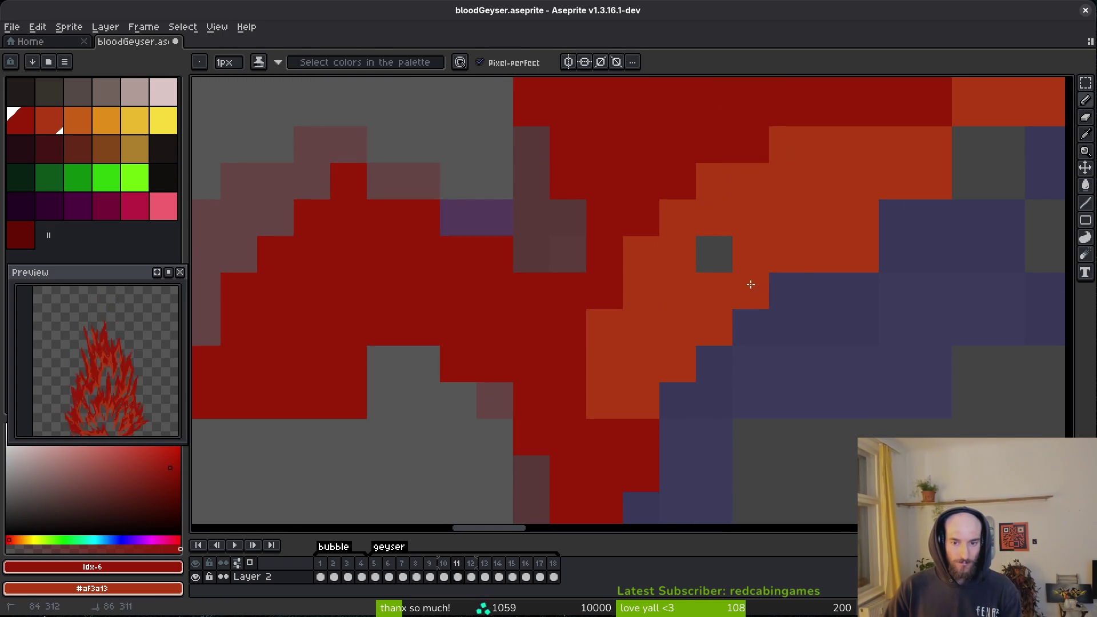
# Fix the blood geyser's red column edges, fill its grey hole pixels red, and save.
pyautogui.hscroll(-5, 577, 354)
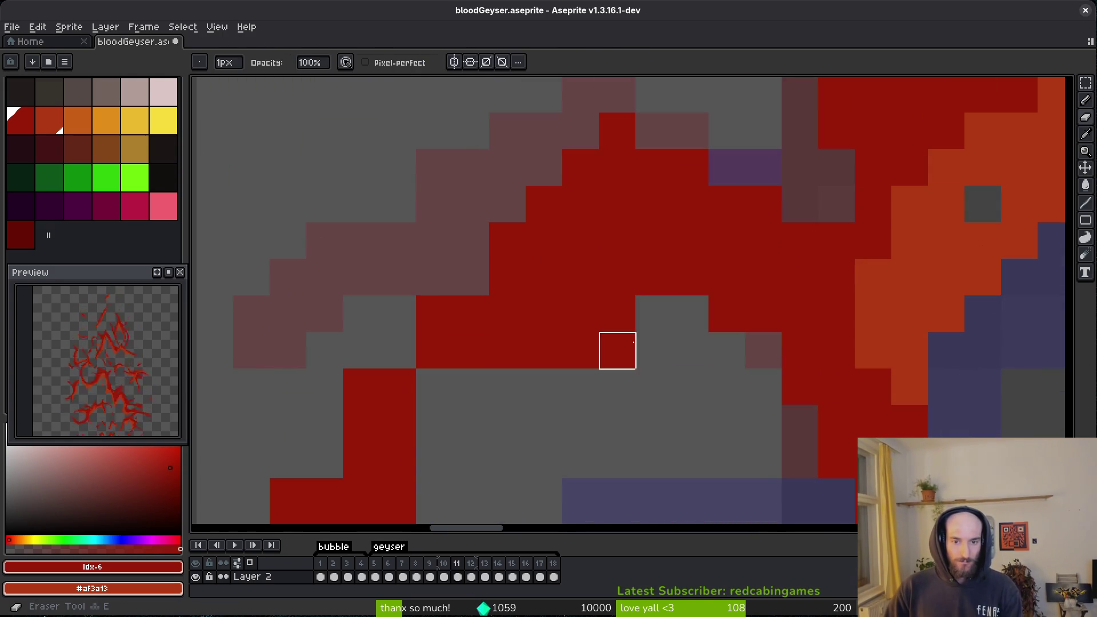
pyautogui.moveTo(615, 363); pyautogui.dragTo(795, 348)
pyautogui.rightClick(551, 444)
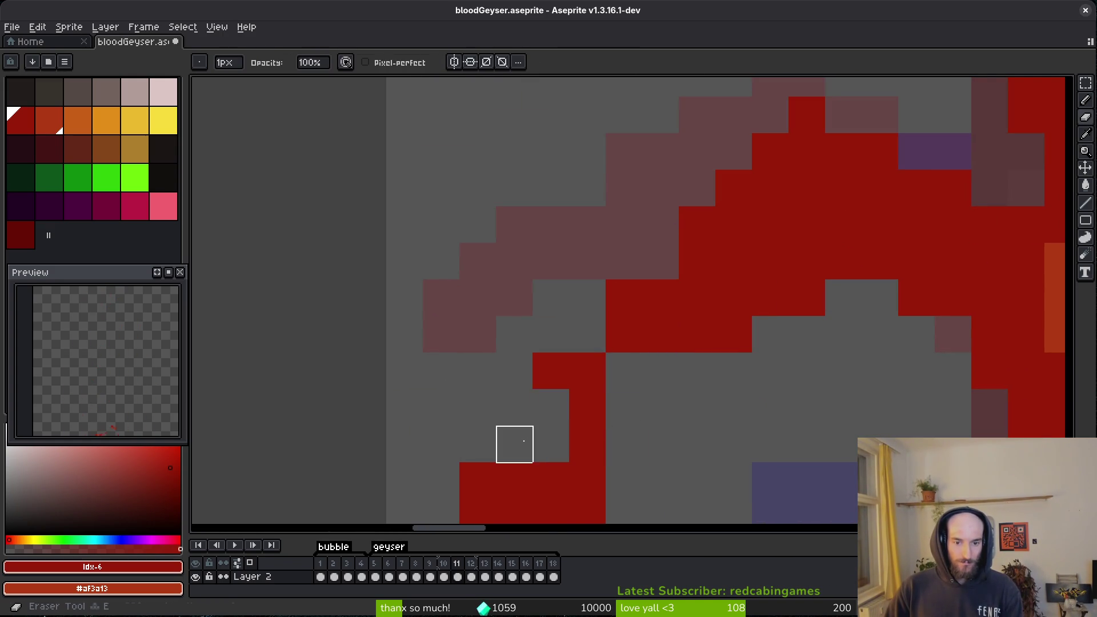
pyautogui.click(515, 445)
pyautogui.click(534, 427)
pyautogui.click(658, 440)
pyautogui.rightClick(657, 440)
pyautogui.click(625, 408)
pyautogui.click(661, 369)
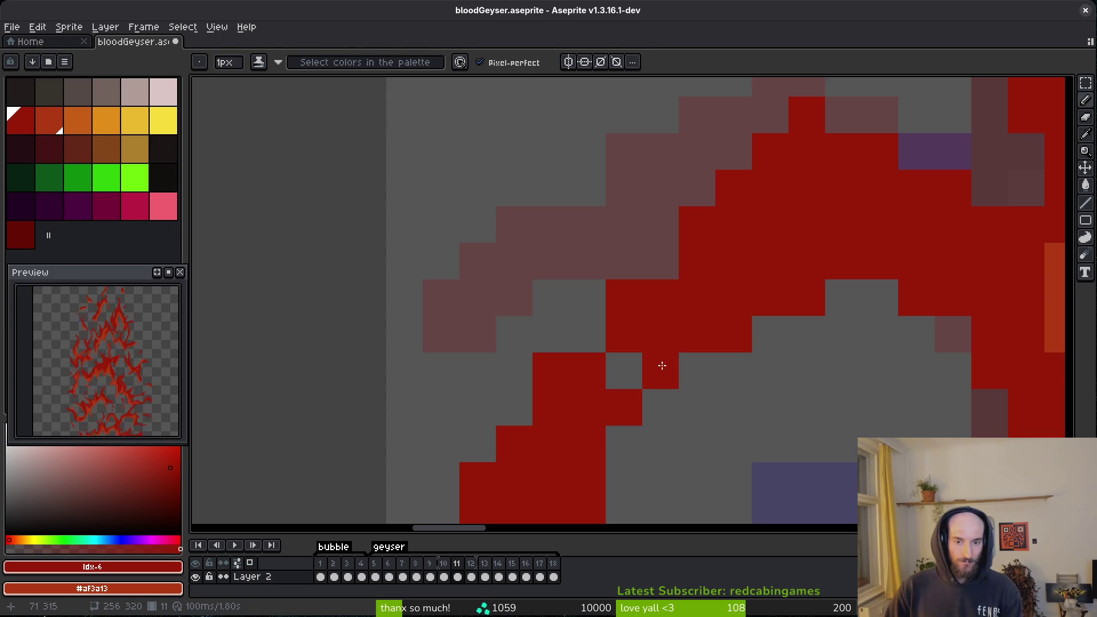
pyautogui.click(661, 261)
pyautogui.click(801, 371)
pyautogui.hotkey('ctrl', 's')
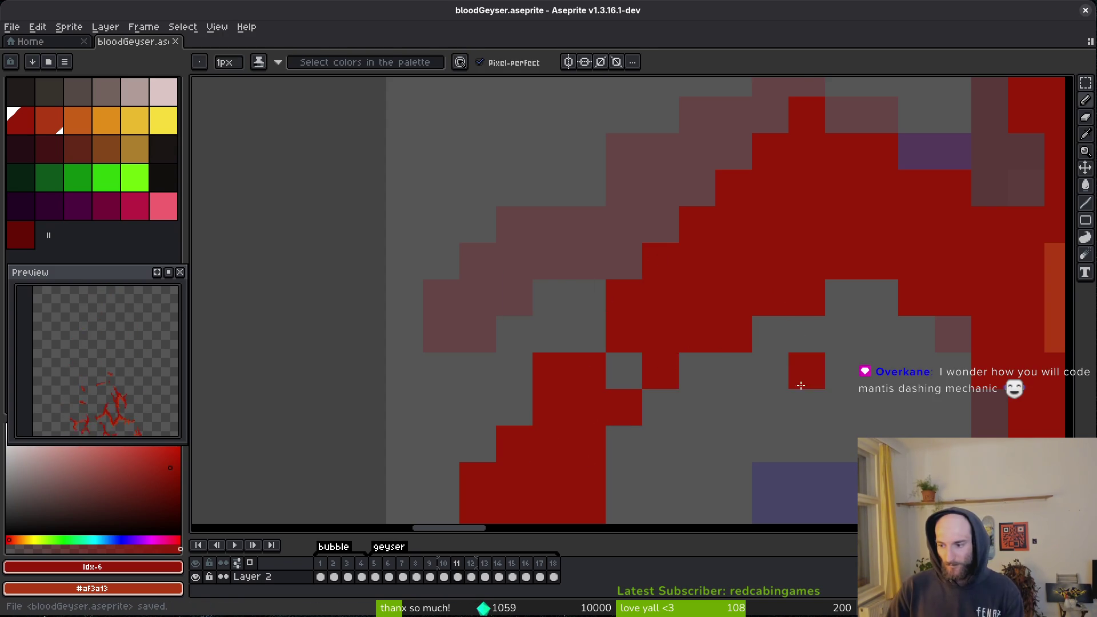
# Move a stray red flame pixel two cells right and save again.
pyautogui.moveTo(792, 372); pyautogui.dragTo(766, 338)
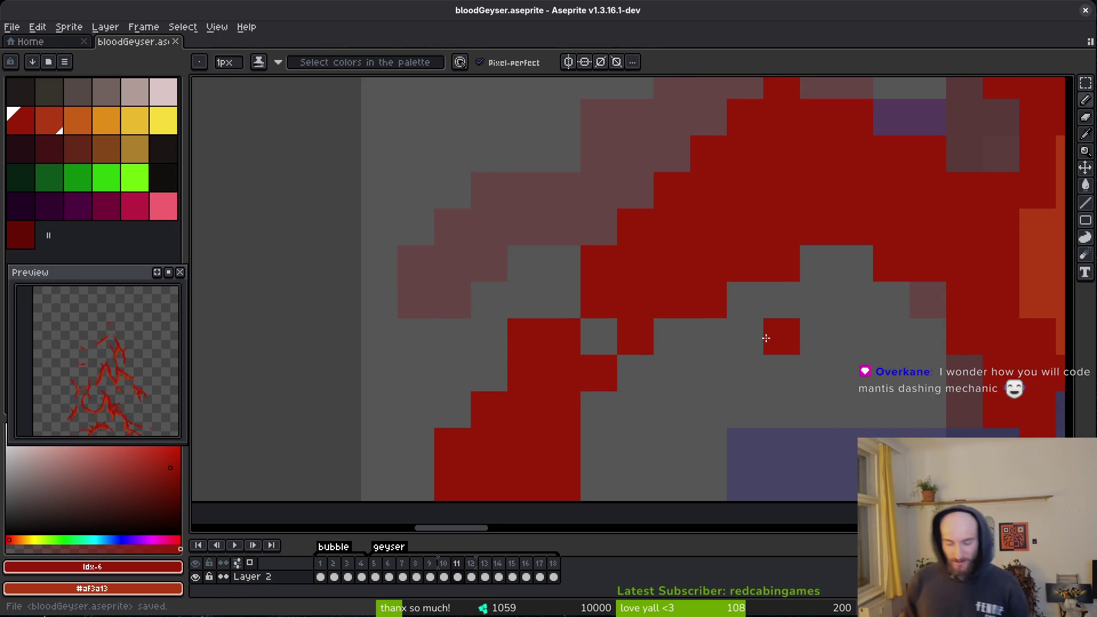
pyautogui.rightClick(766, 338)
pyautogui.click(850, 346)
pyautogui.hotkey('ctrl', 's')
# Zoom out of the flame and return to the Home page.
pyautogui.scroll(-3, 850, 346)
pyautogui.scroll(-2, 600, 265)
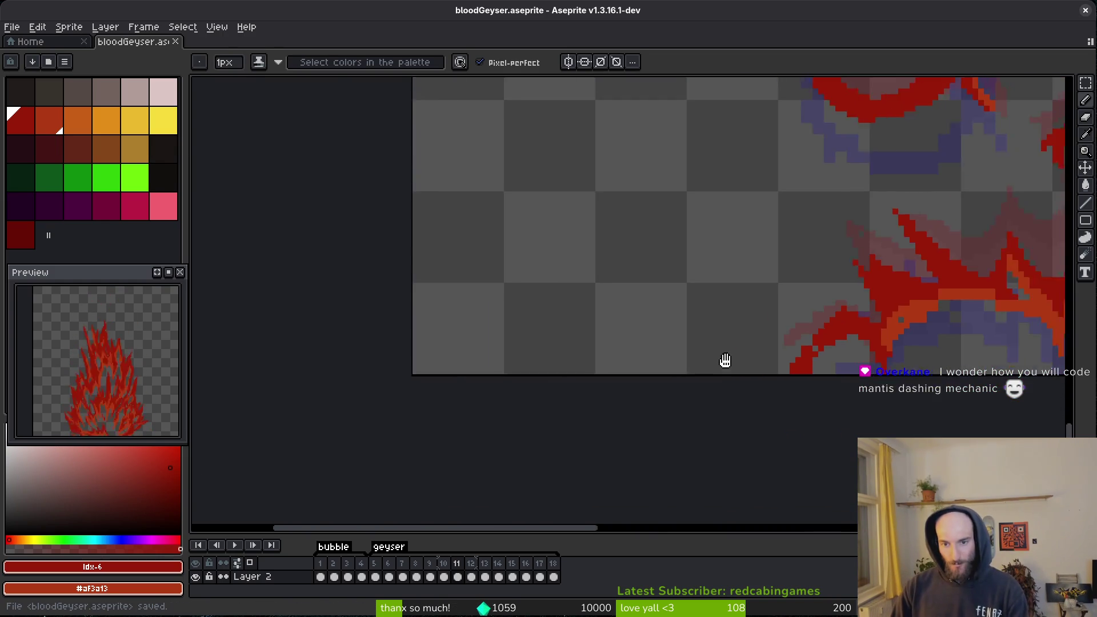
pyautogui.scroll(-3, 602, 355)
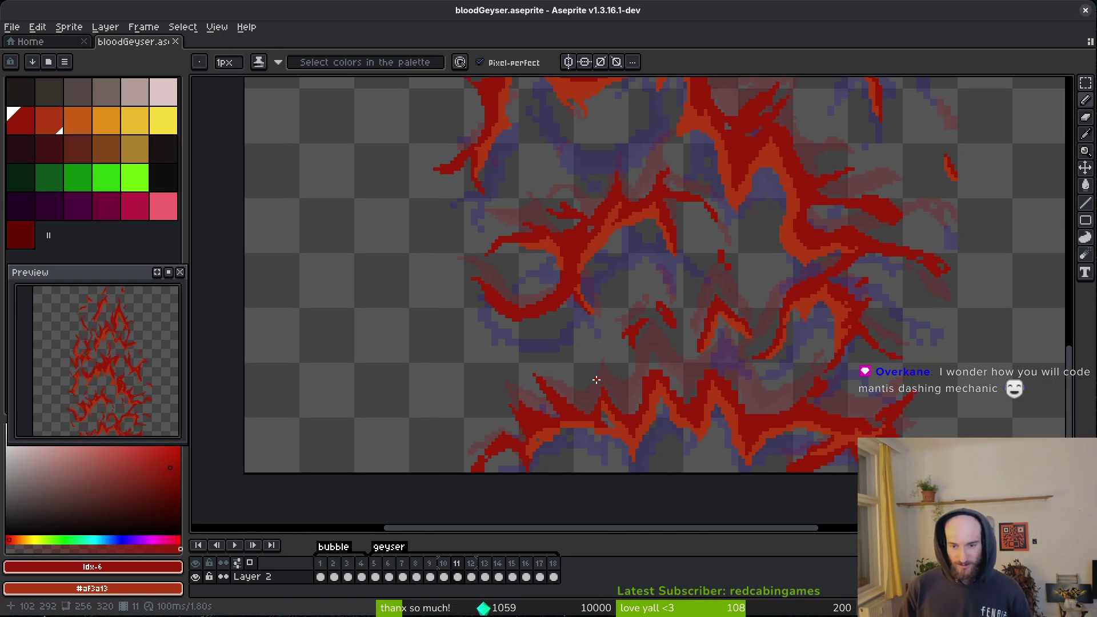
pyautogui.scroll(-4, 500, 293)
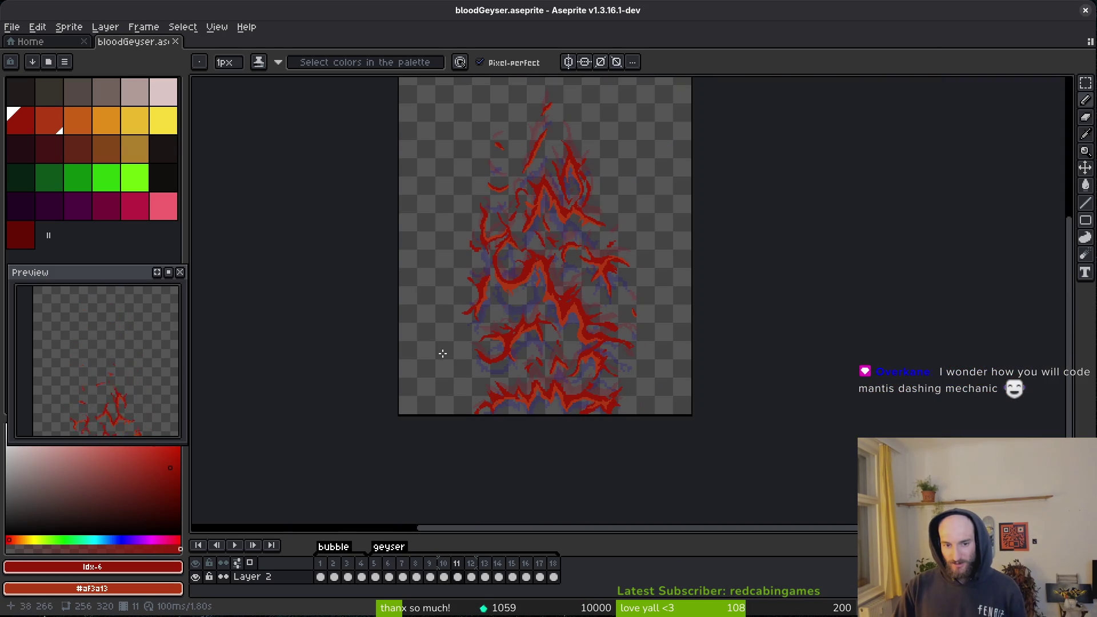
pyautogui.click(57, 42)
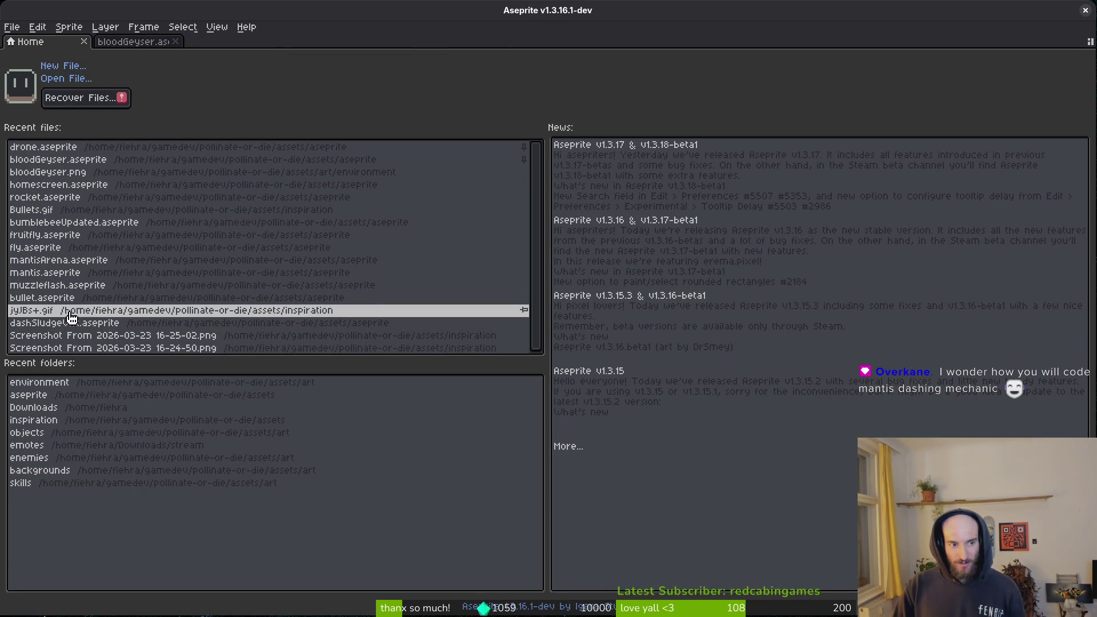
# Open mantisArena and draw a yellow line from the left flower toward the left wall.
pyautogui.click(89, 260)
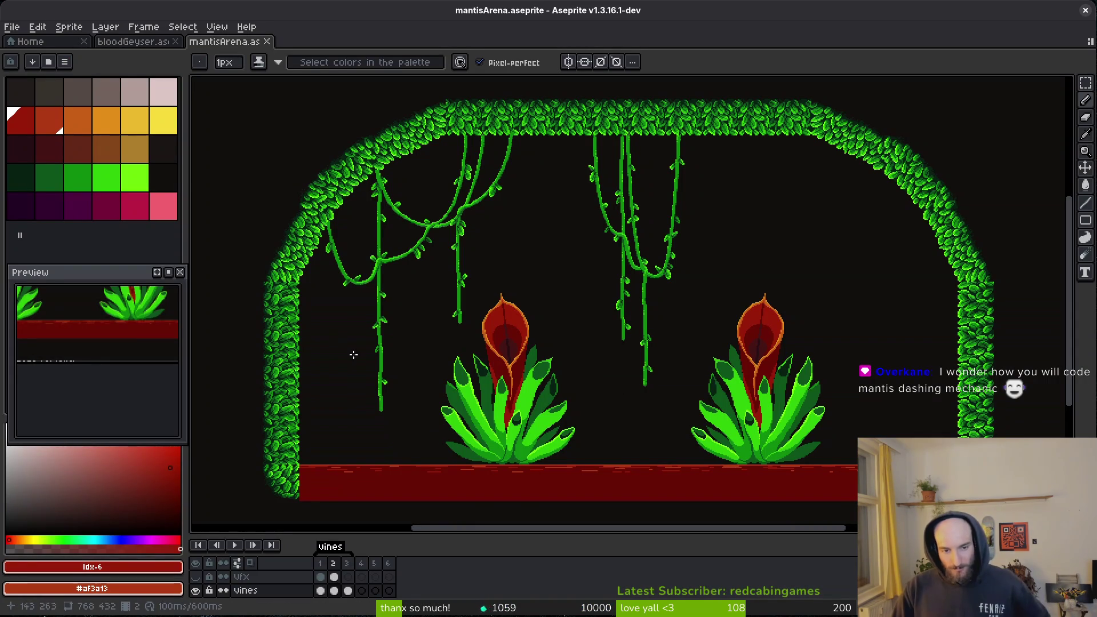
pyautogui.click(170, 127)
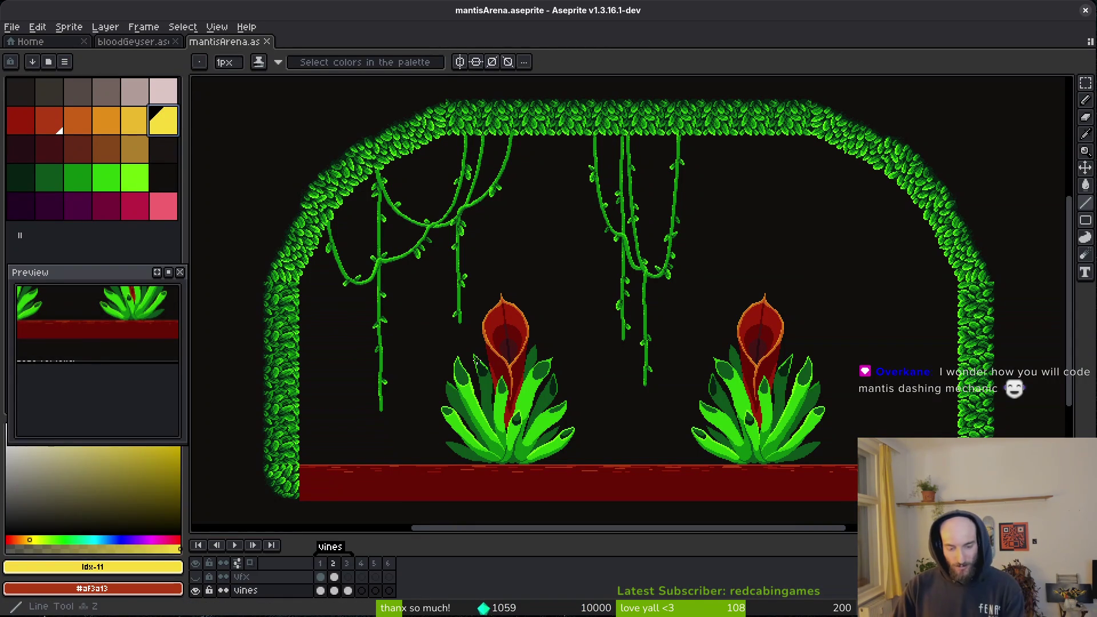
pyautogui.moveTo(490, 316)
pyautogui.mouseDown()
pyautogui.moveTo(314, 294)
pyautogui.moveTo(335, 290)
pyautogui.moveTo(336, 316)
pyautogui.mouseUp()
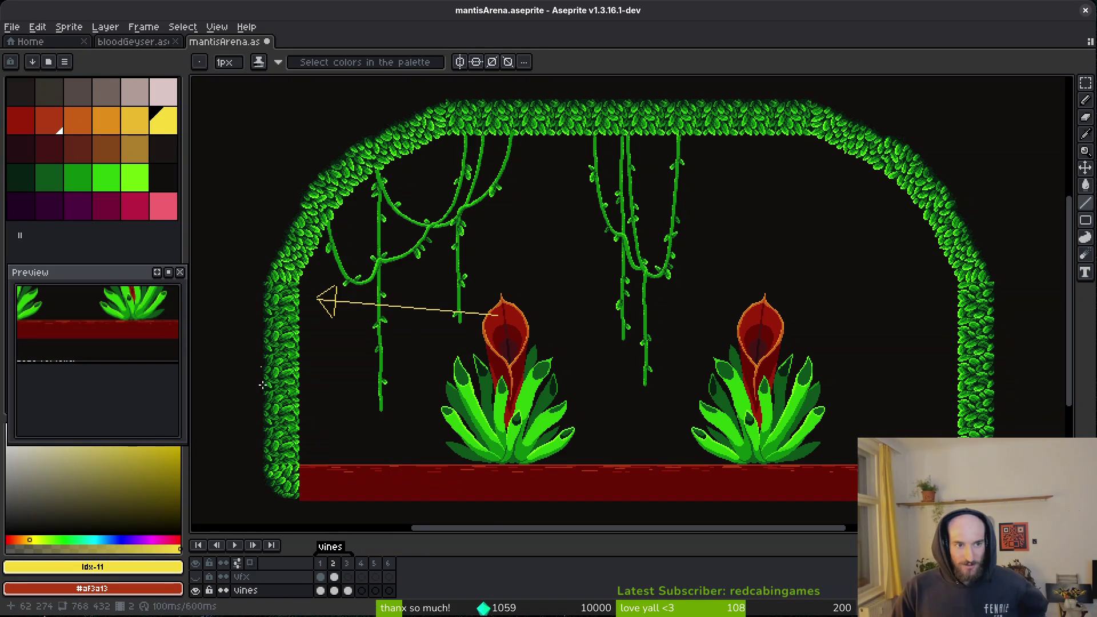
# Check frame 2 and the layers, save mantisArena, preview the animation, and go Home.
pyautogui.click(331, 570)
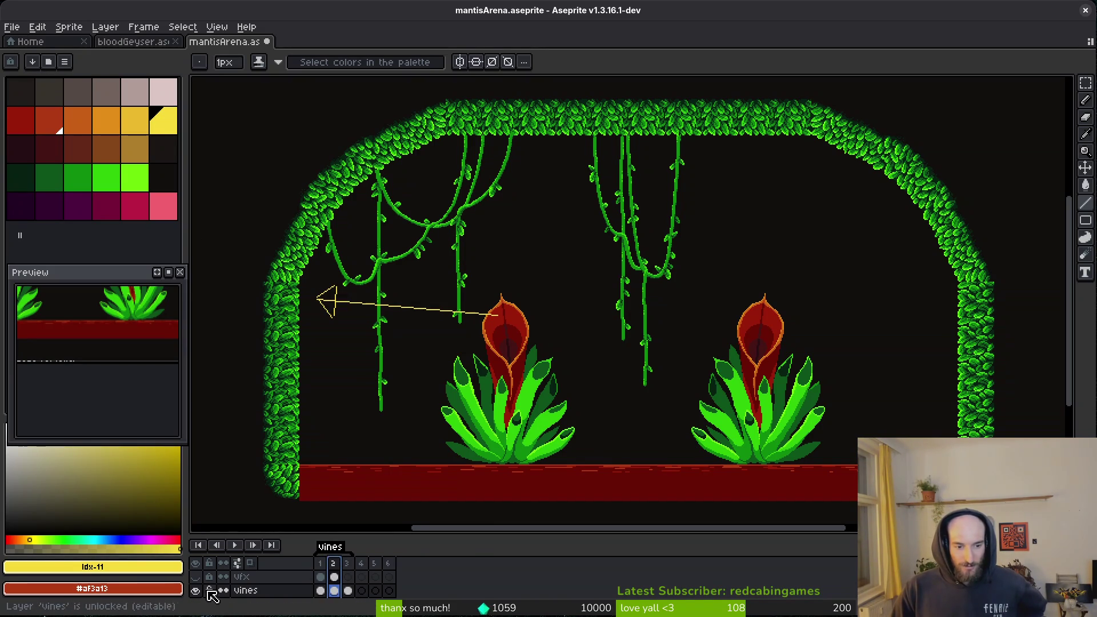
pyautogui.moveTo(422, 536); pyautogui.dragTo(411, 443)
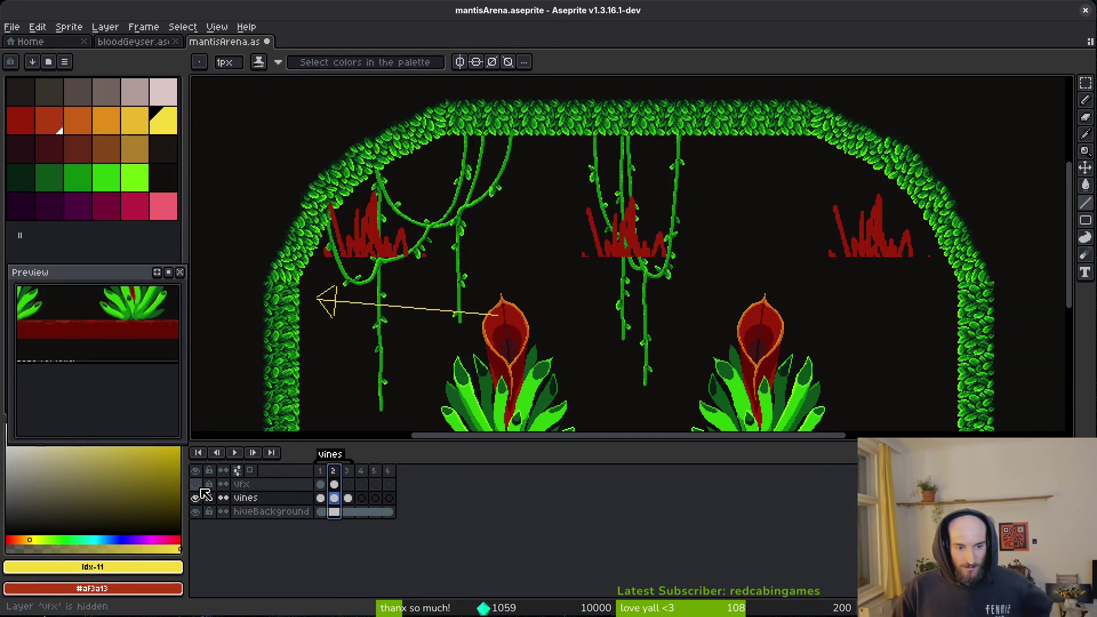
pyautogui.moveTo(514, 441); pyautogui.dragTo(518, 518)
pyautogui.hotkey('ctrl', 's')
pyautogui.press('Return')
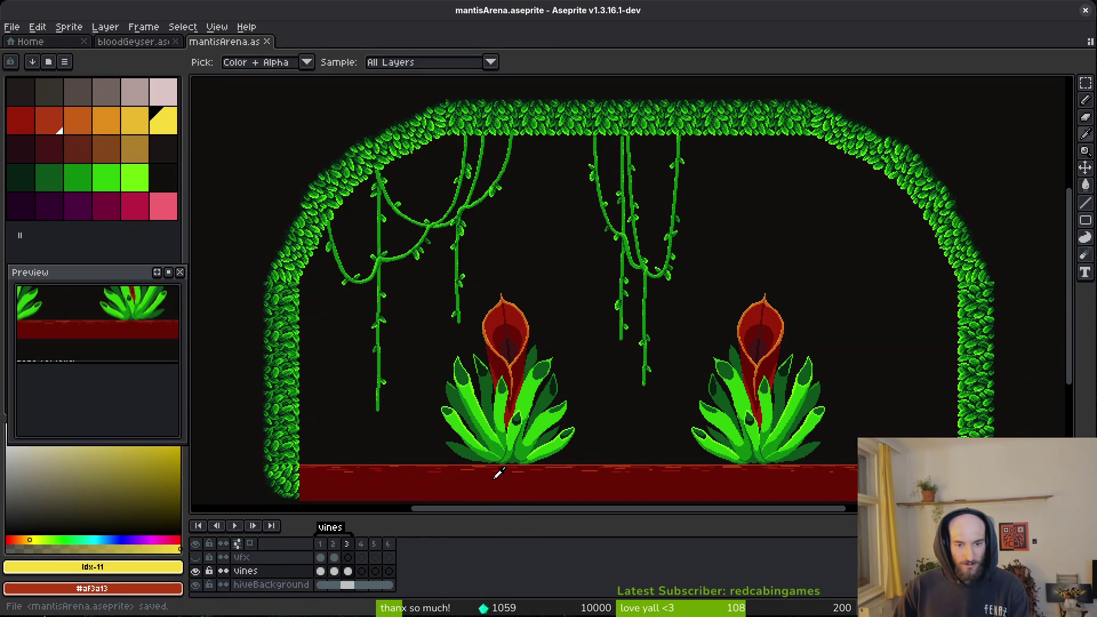
pyautogui.click(57, 42)
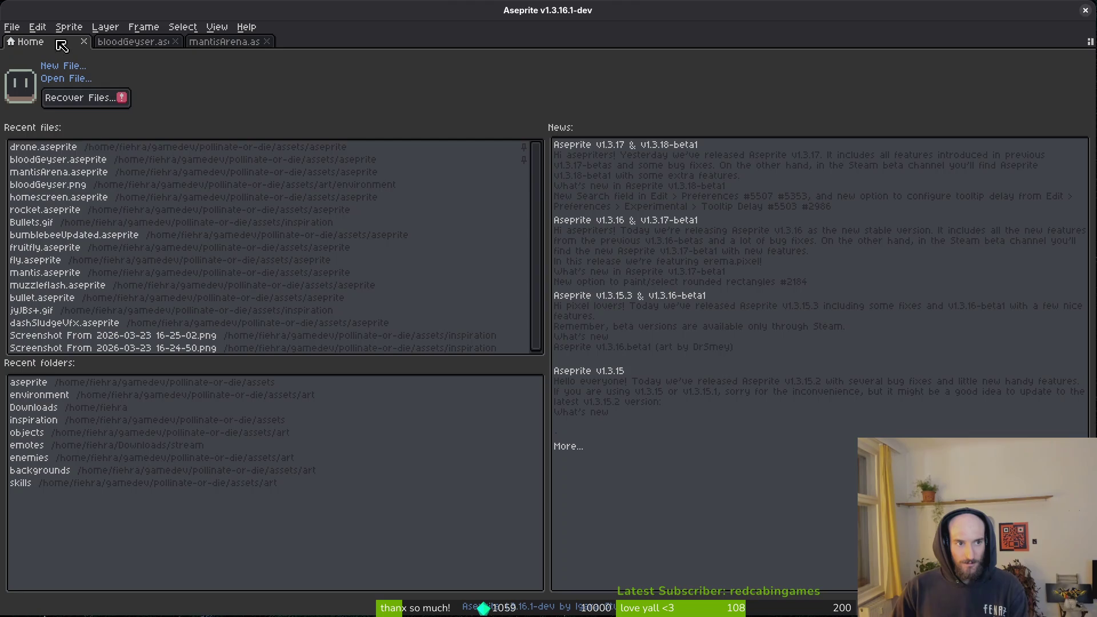
# Browse up from the art folder to assets and into the aseprite folder.
pyautogui.click(72, 80)
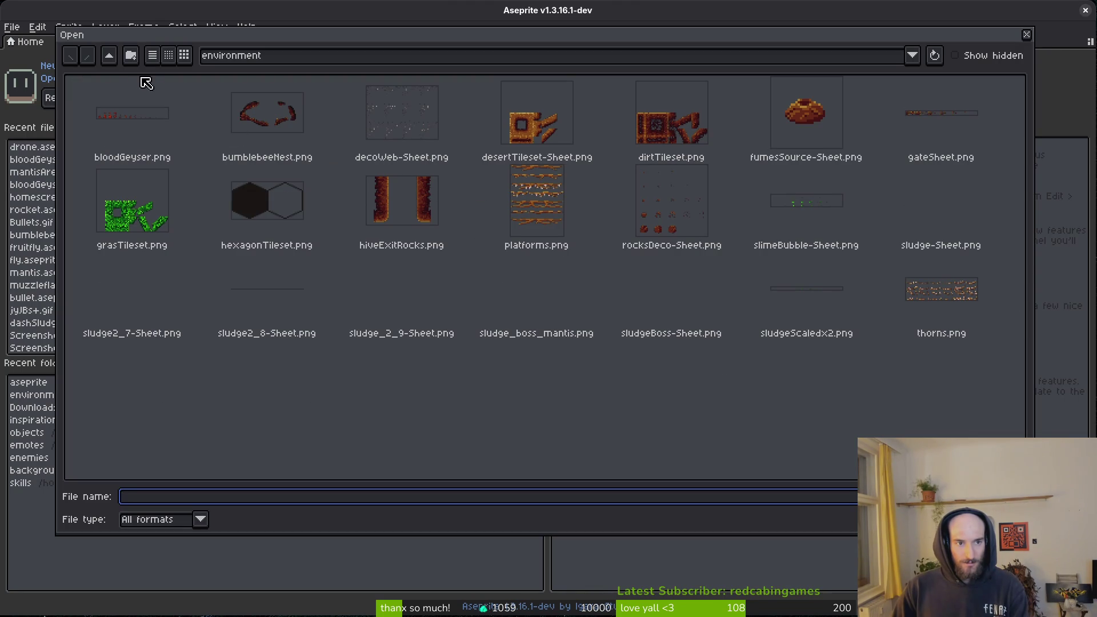
pyautogui.click(109, 55)
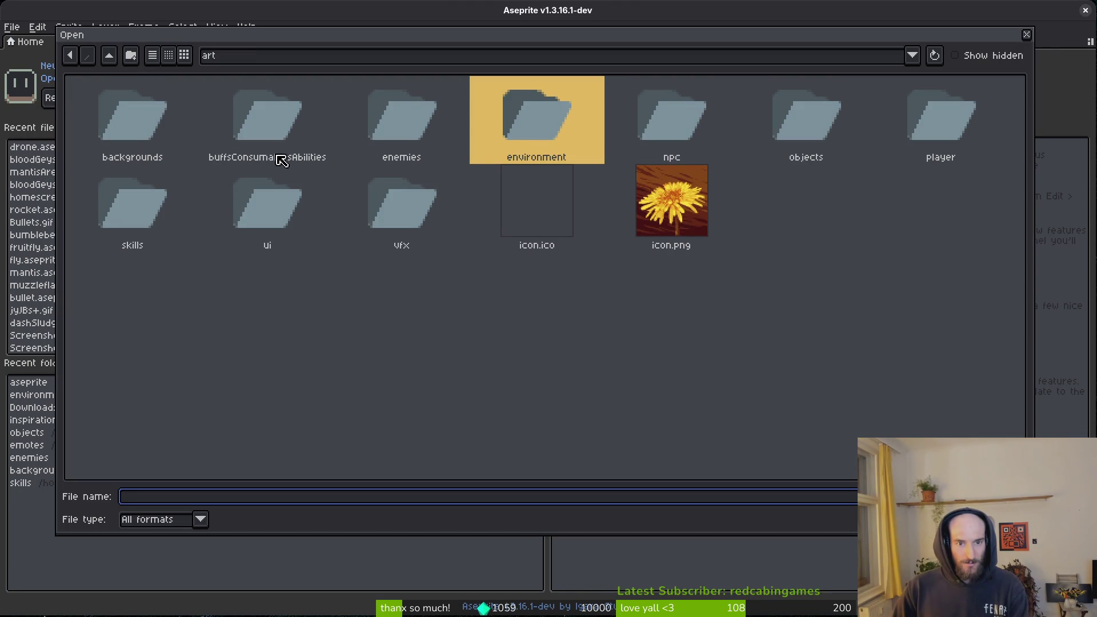
pyautogui.click(109, 56)
pyautogui.doubleClick(183, 111)
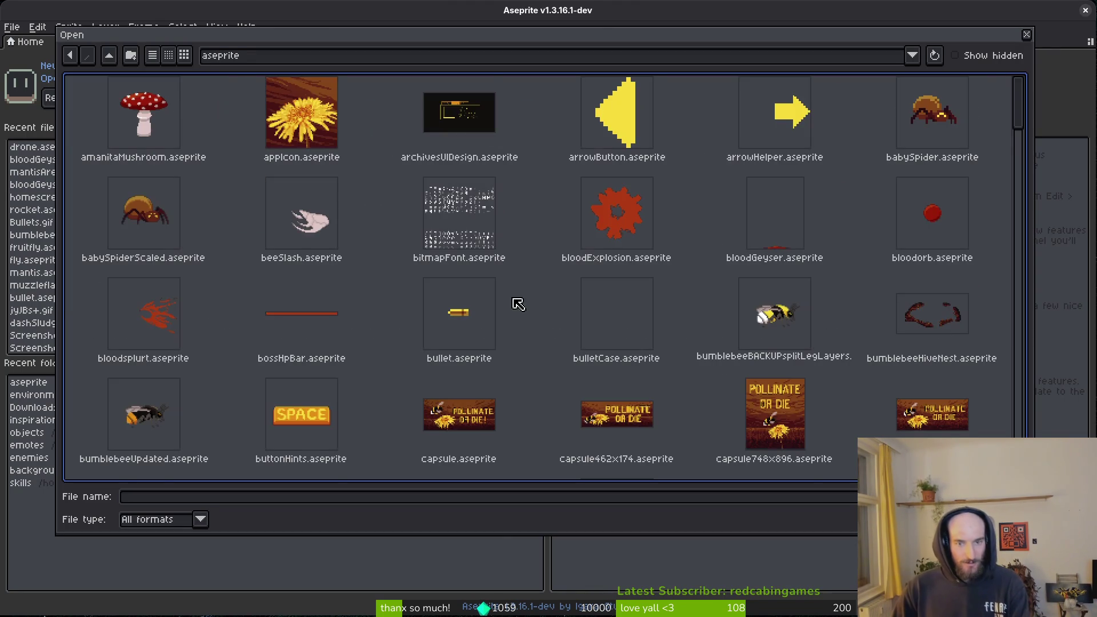
# Scroll the thumbnail grid and open mantisbossLevelDesik.aseprite.
pyautogui.scroll(-3, 380, 246)
pyautogui.scroll(3, 651, 289)
pyautogui.scroll(-3, 467, 229)
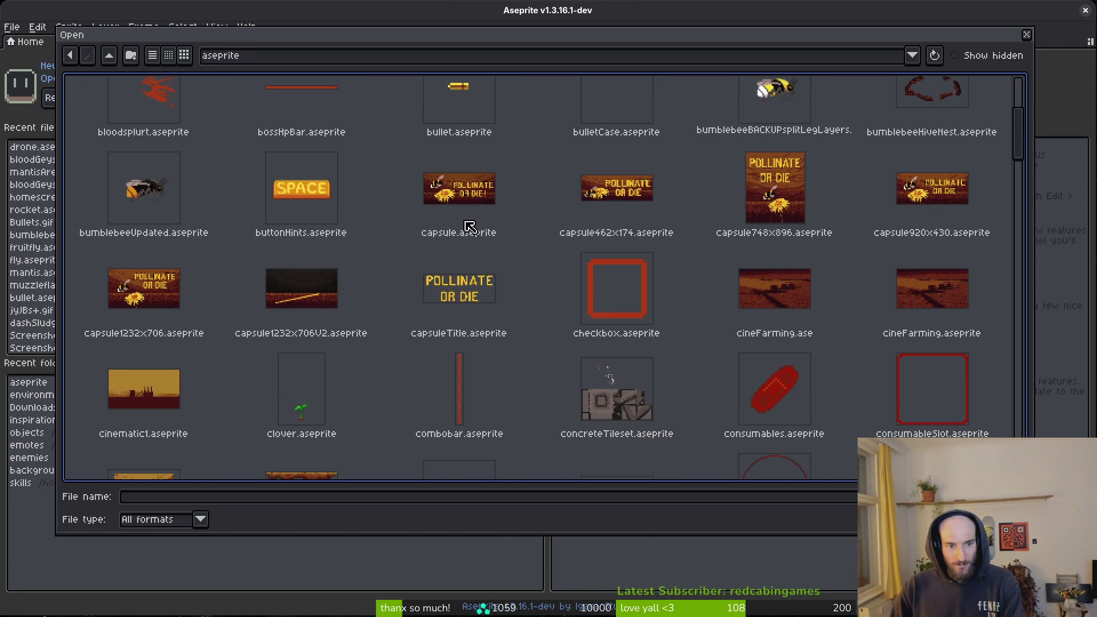
pyautogui.scroll(-6, 490, 284)
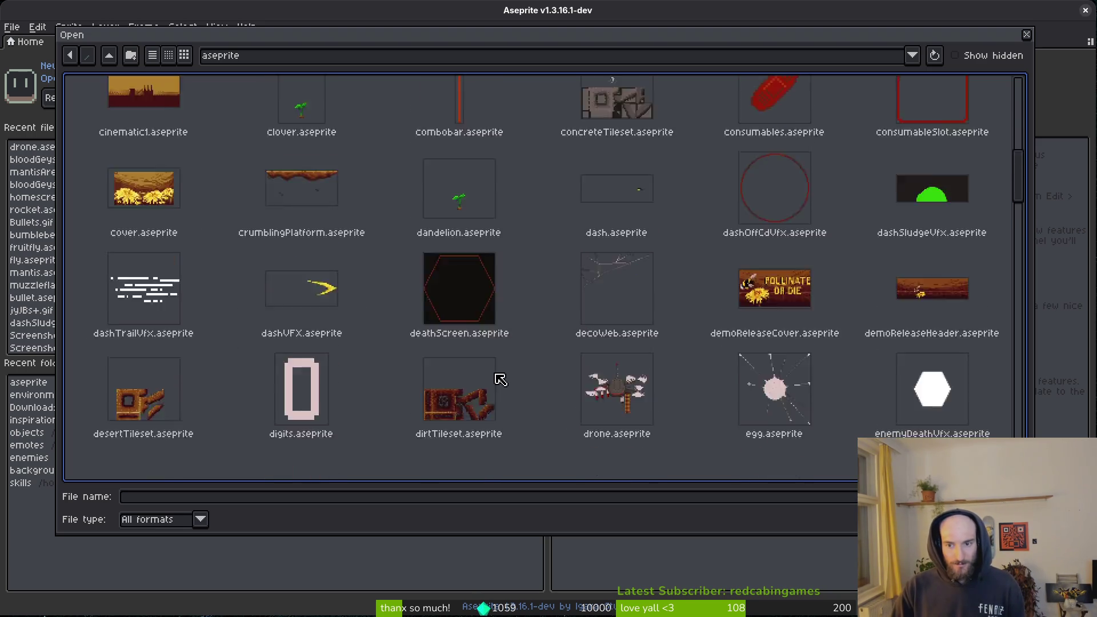
pyautogui.scroll(-3, 503, 374)
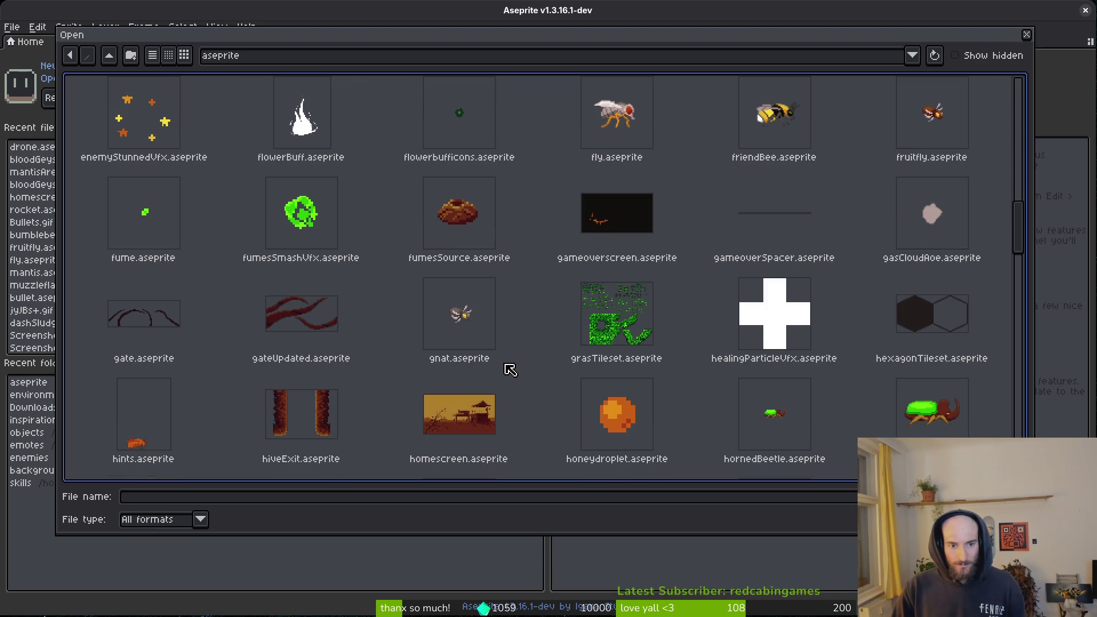
pyautogui.scroll(-3, 510, 372)
pyautogui.scroll(-2, 511, 374)
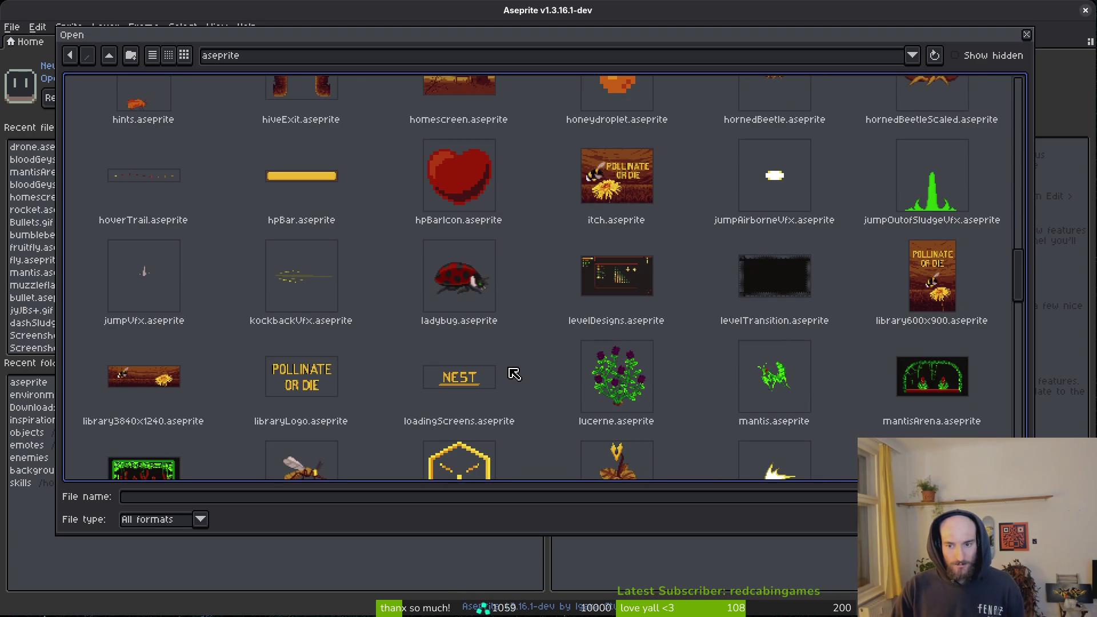
pyautogui.scroll(-2, 515, 372)
pyautogui.click(143, 414)
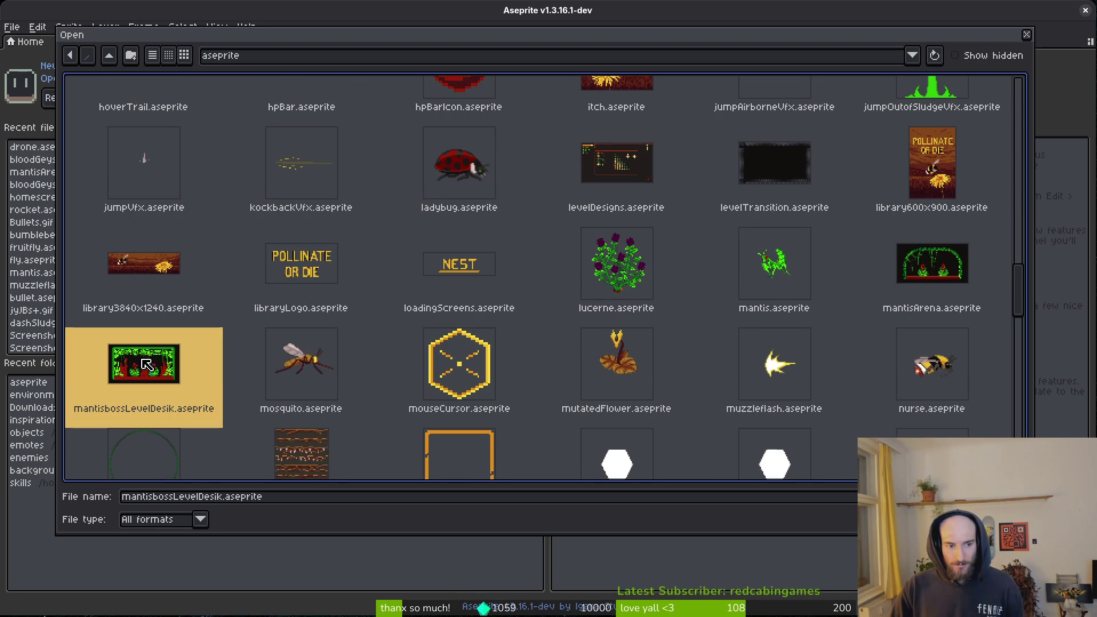
pyautogui.doubleClick(144, 366)
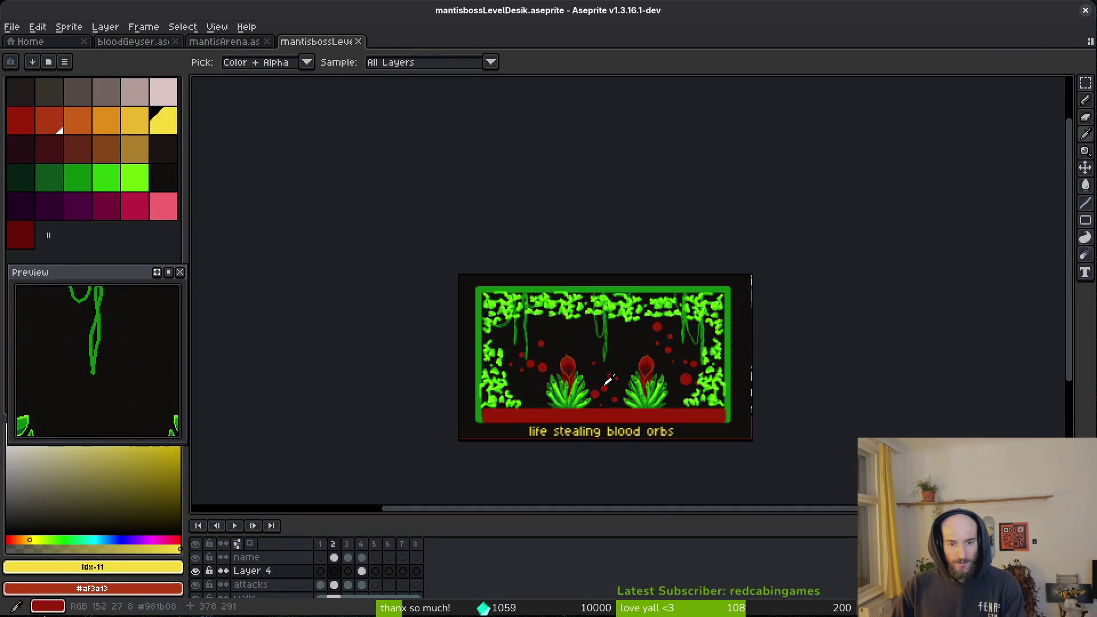
# Advance to the stealth slash frame, zoom in, then switch to the YouTube browser.
pyautogui.scroll(-3, 608, 380)
pyautogui.press('Right')
pyautogui.press('Right')
pyautogui.scroll(3, 607, 380)
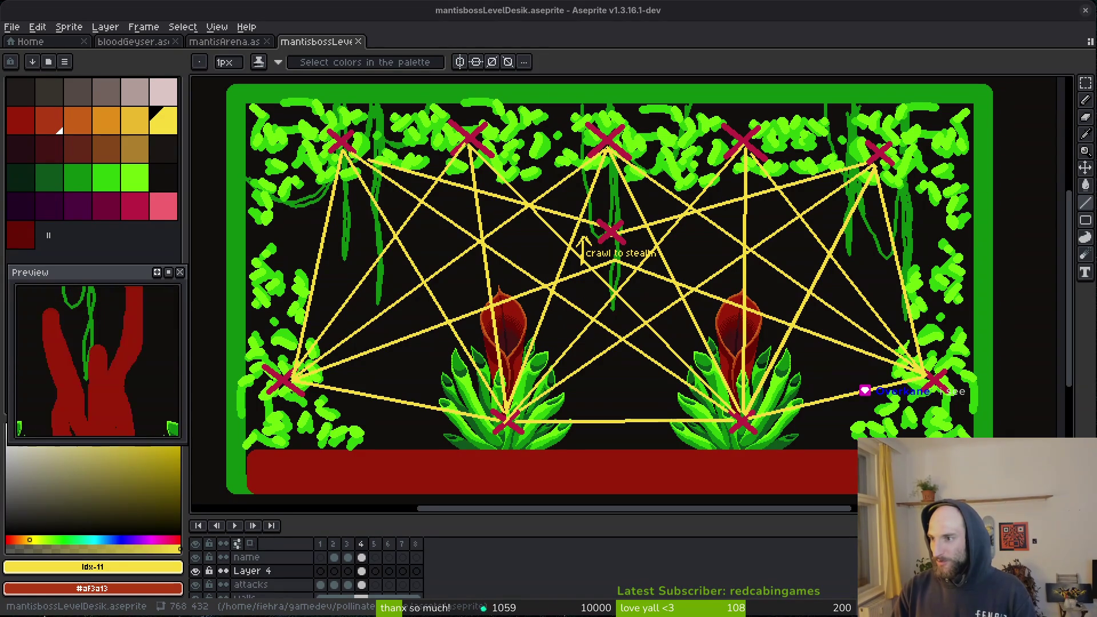
pyautogui.hotkey('alt', 'Tab')
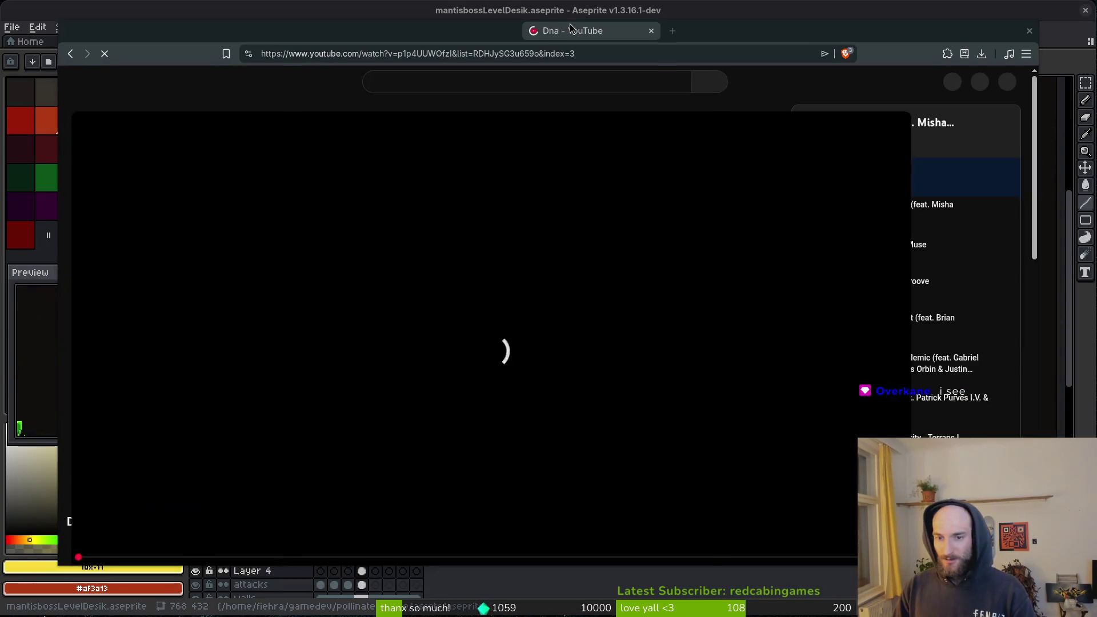
# Search YouTube for 'flying mantis slow motion'.
pyautogui.click(433, 91)
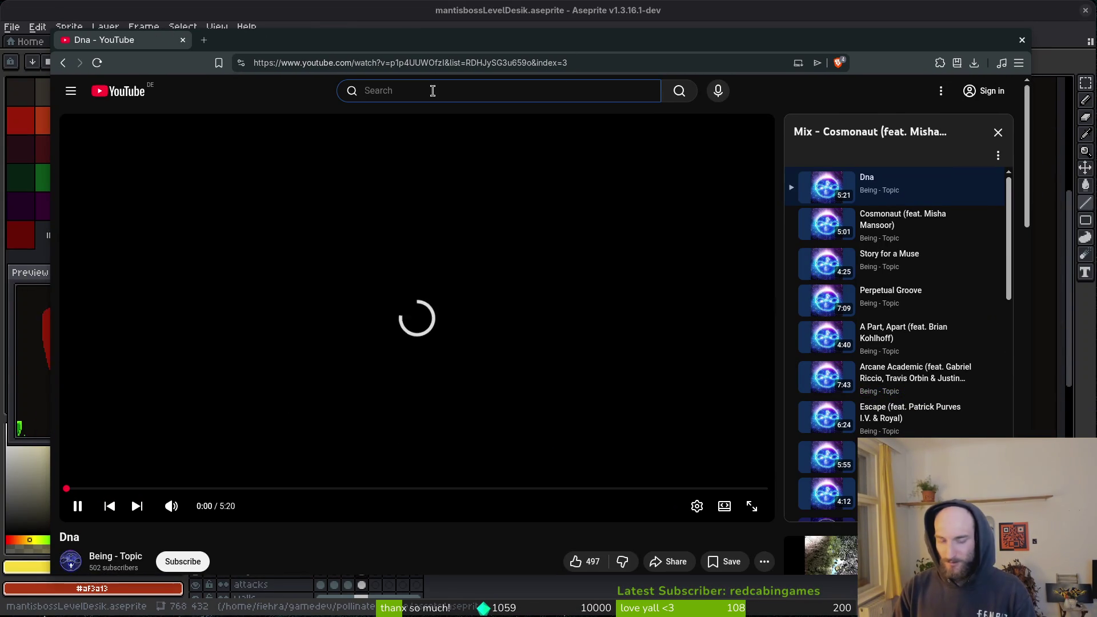
pyautogui.write('flying matnis')
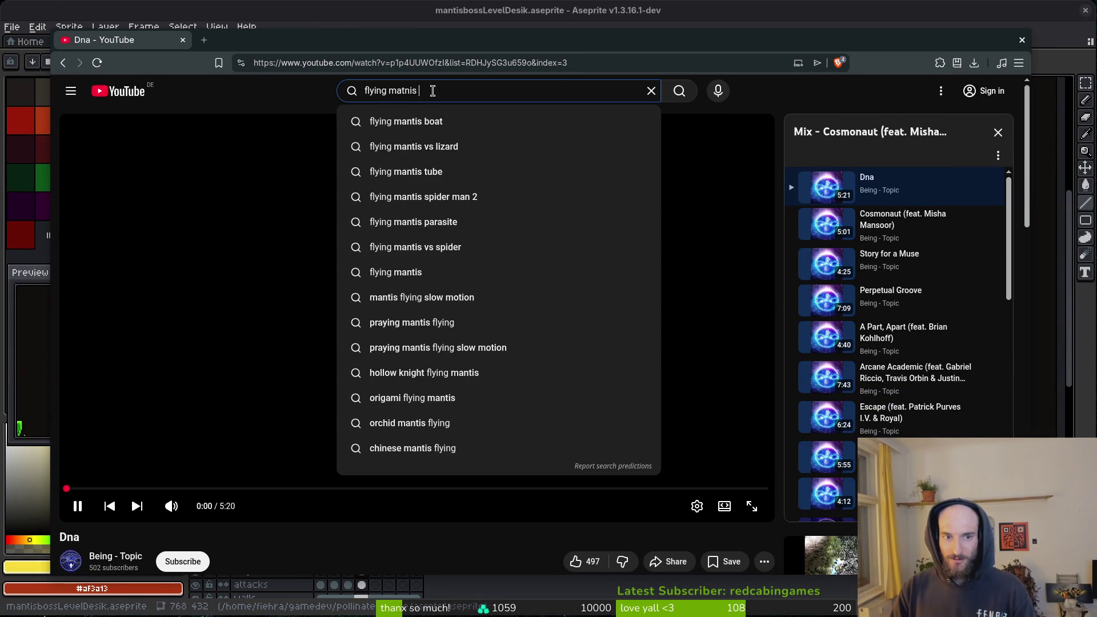
pyautogui.press('BackSpace')
pyautogui.write('ntis slow motion')
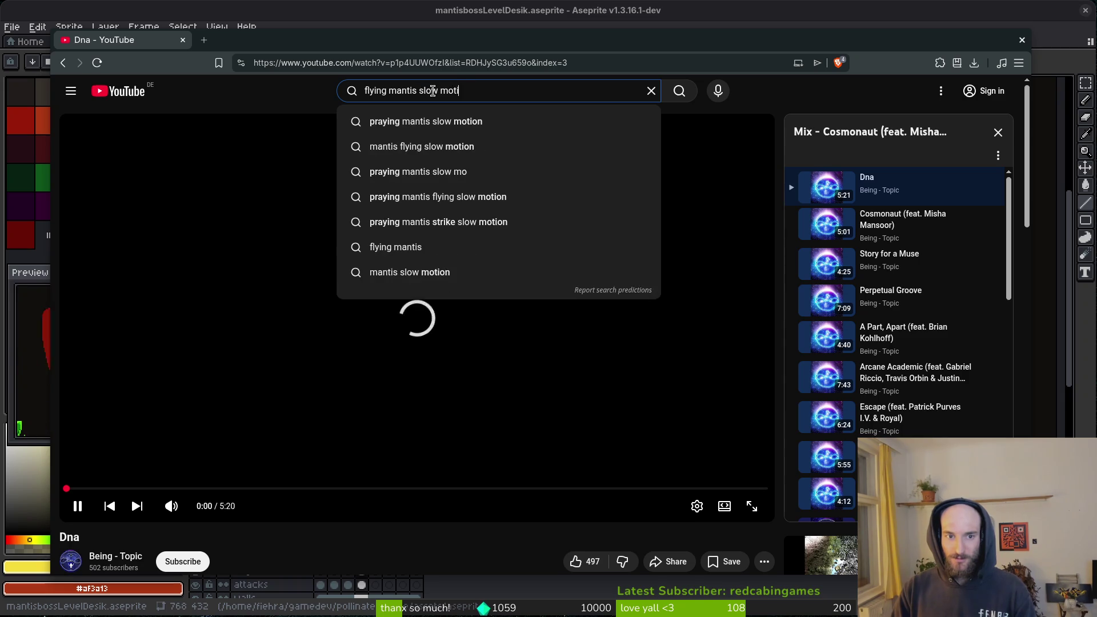
pyautogui.press('Return')
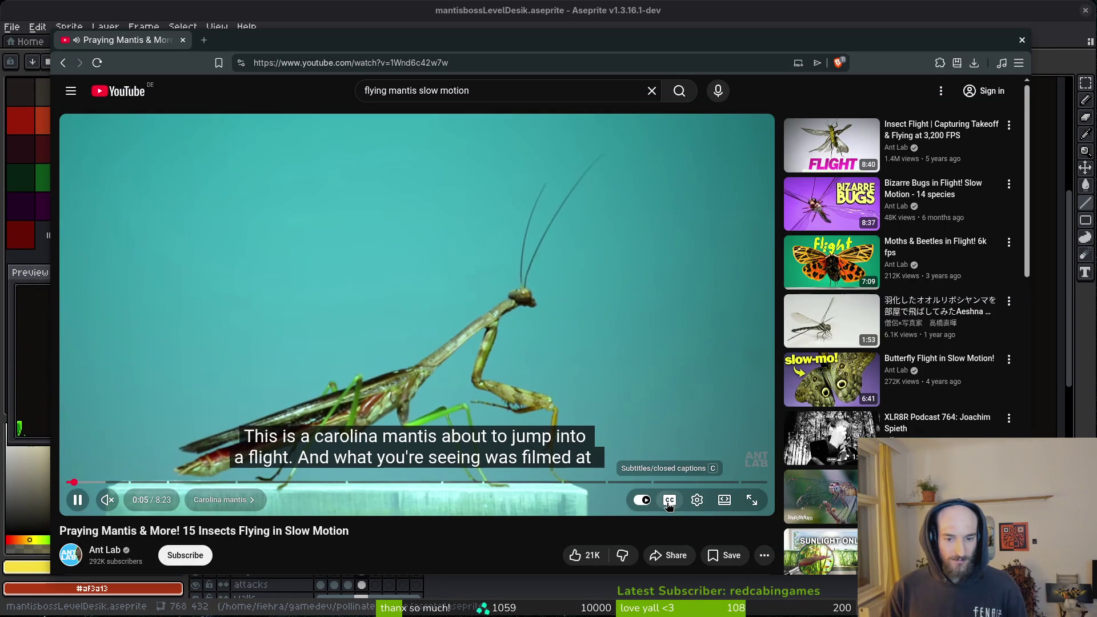
# Turn off subtitles, rewind to 0:29, then open the Flying Praying Mantis video.
pyautogui.click(669, 502)
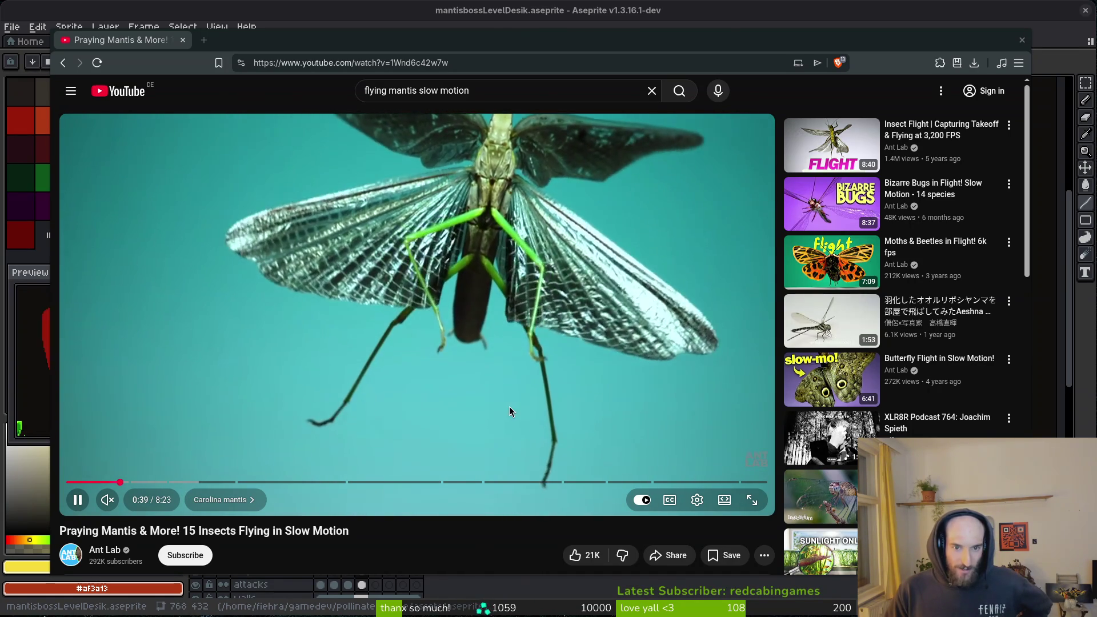
pyautogui.moveTo(121, 482); pyautogui.dragTo(66, 484)
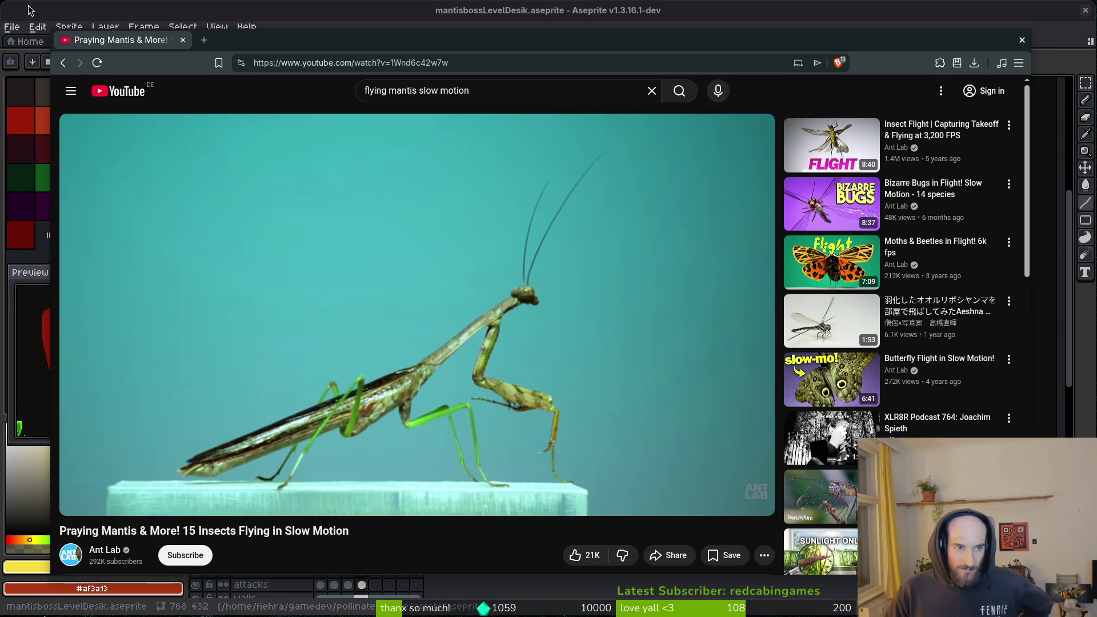
pyautogui.click(63, 63)
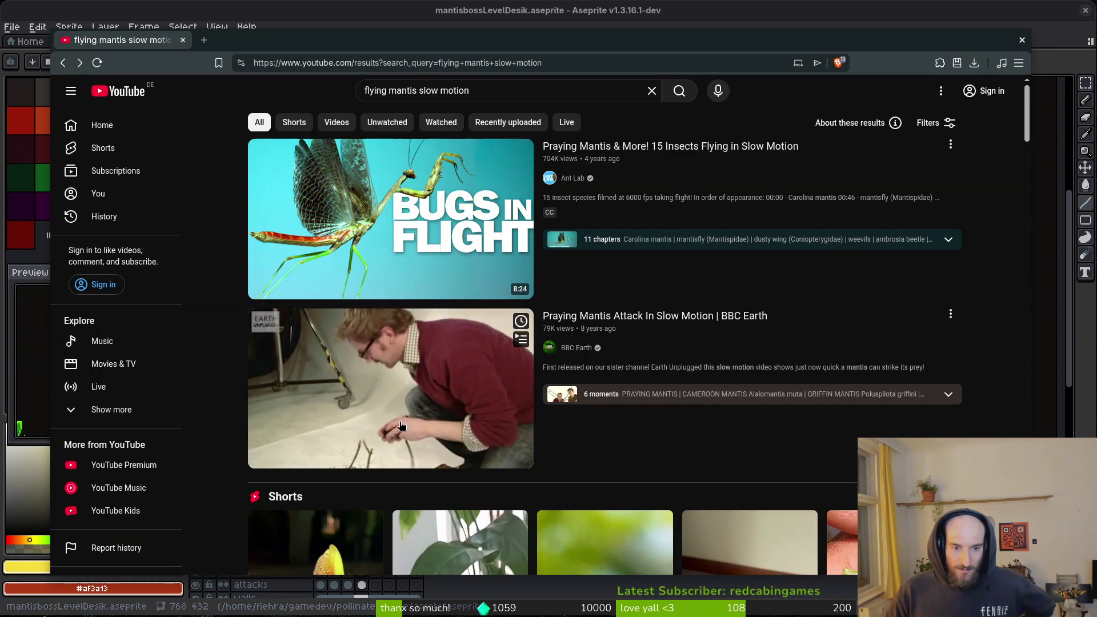
pyautogui.scroll(-6, 655, 323)
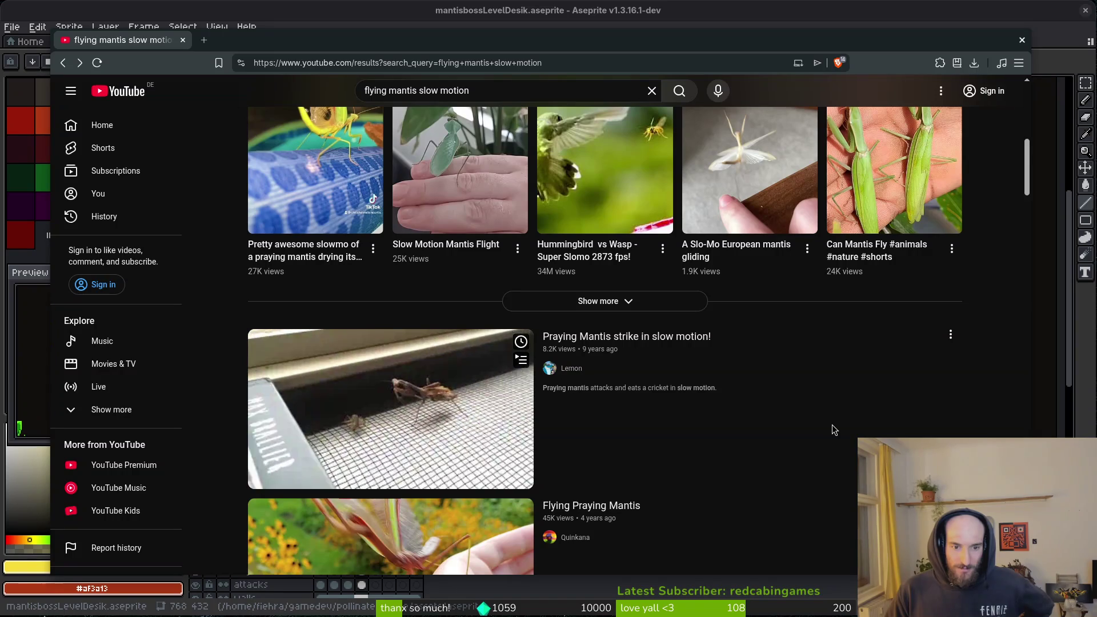
pyautogui.scroll(-4, 833, 424)
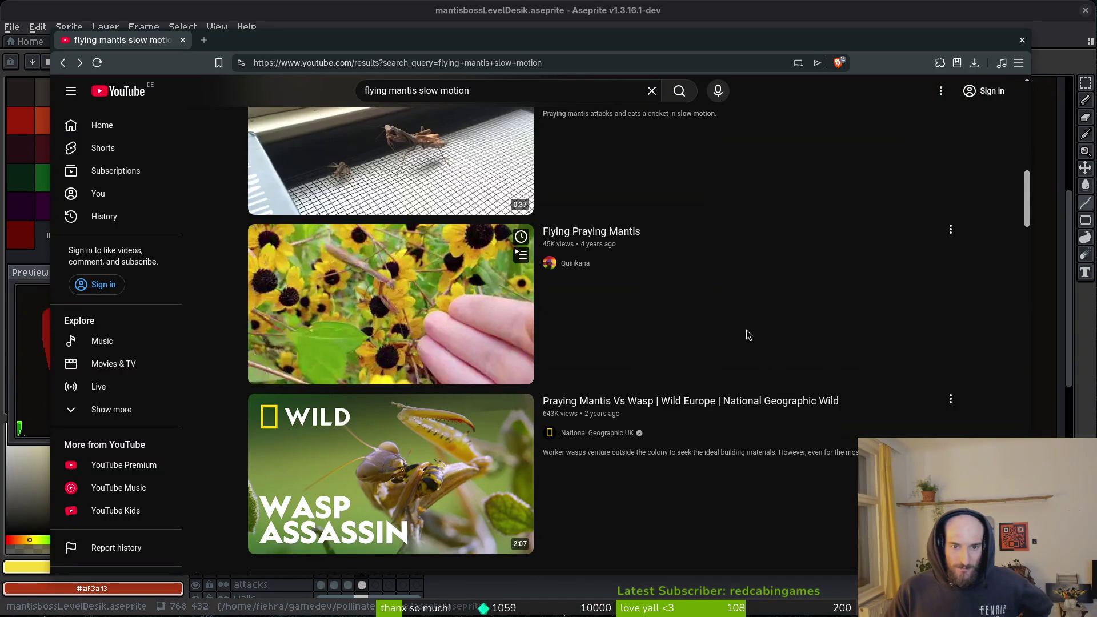
pyautogui.click(424, 323)
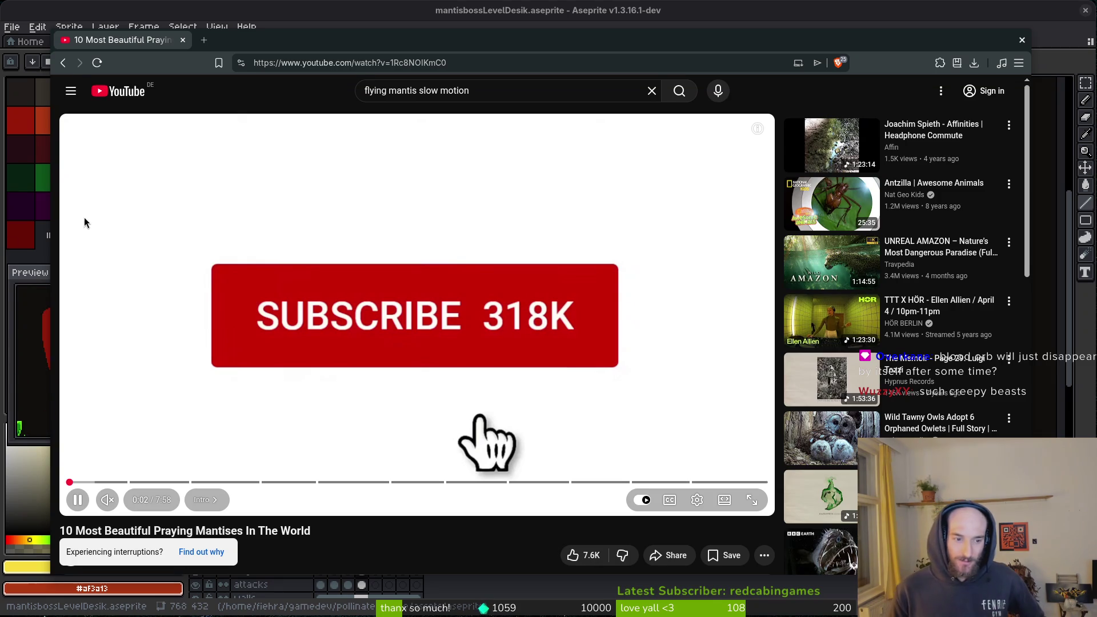
pyautogui.click(64, 63)
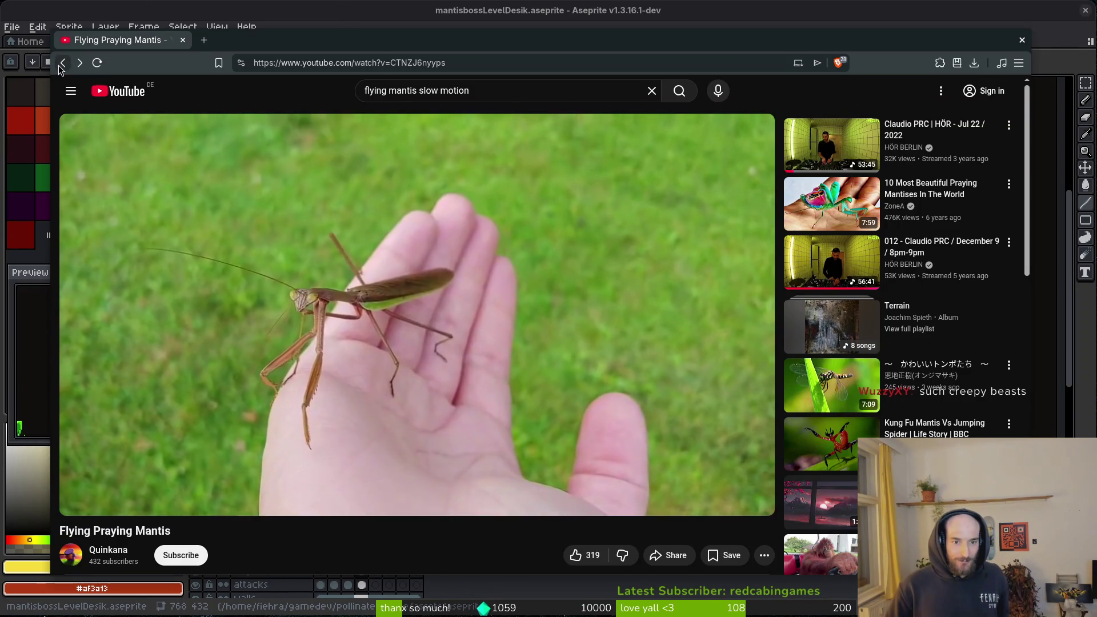
# Go back to the 'flying mantis slow motion' results and scroll further down the list.
pyautogui.hotkey('alt', 'Left')
pyautogui.scroll(-3, 571, 351)
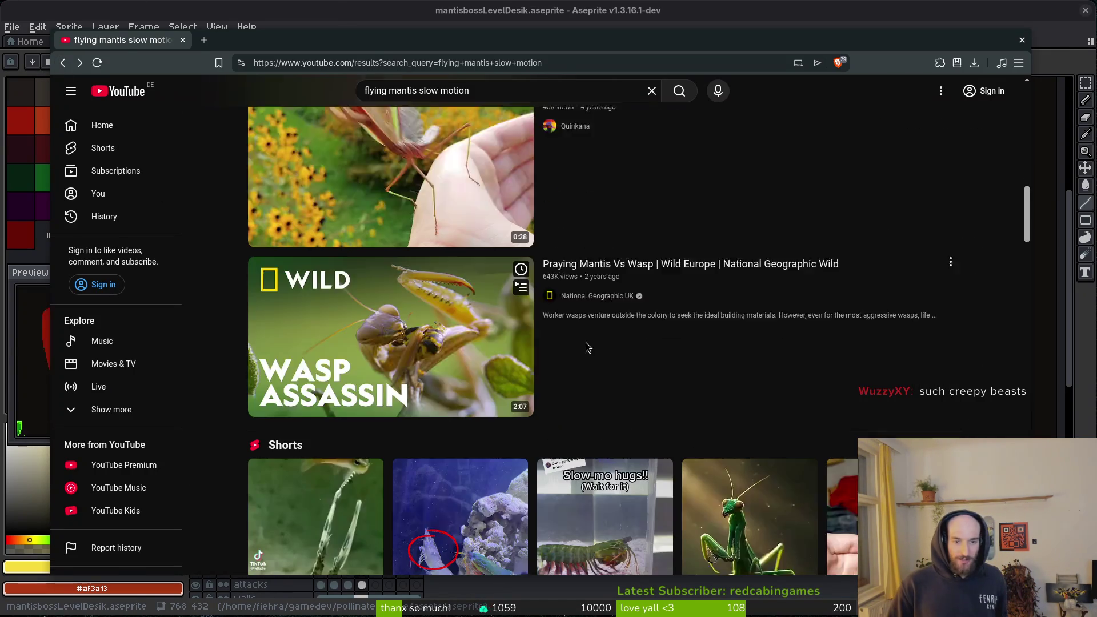
pyautogui.scroll(-3, 680, 331)
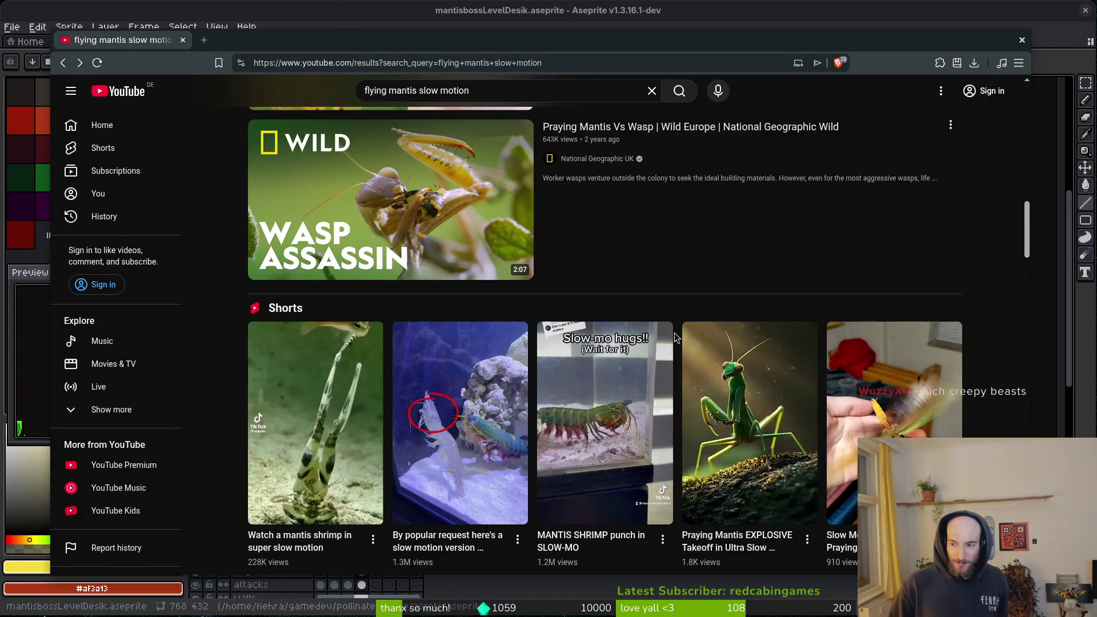
pyautogui.scroll(-5, 739, 462)
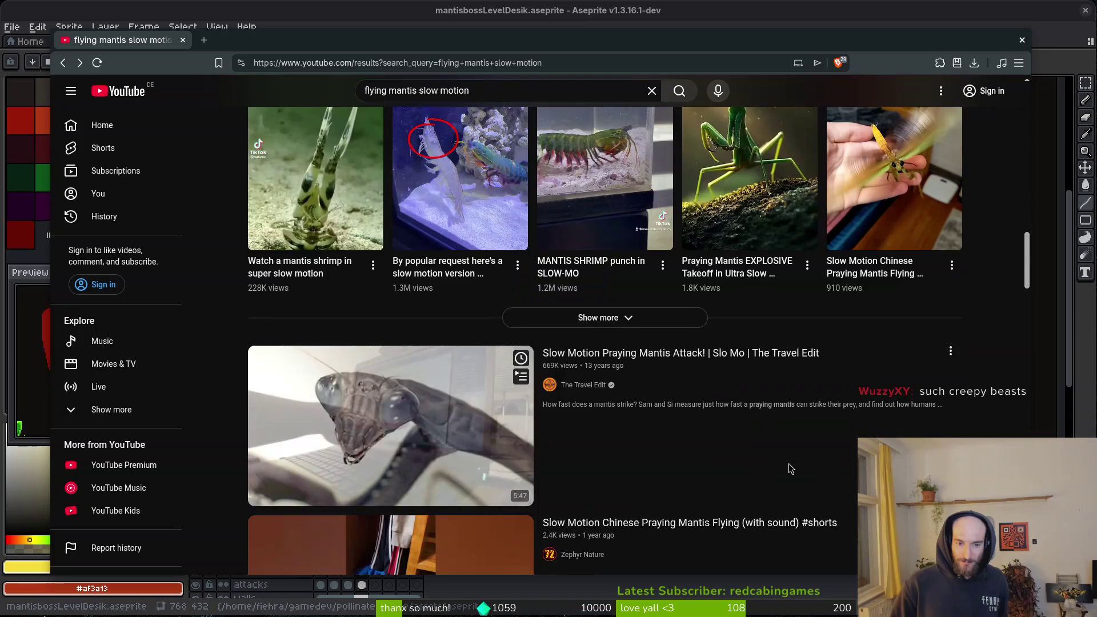
pyautogui.scroll(-3, 403, 420)
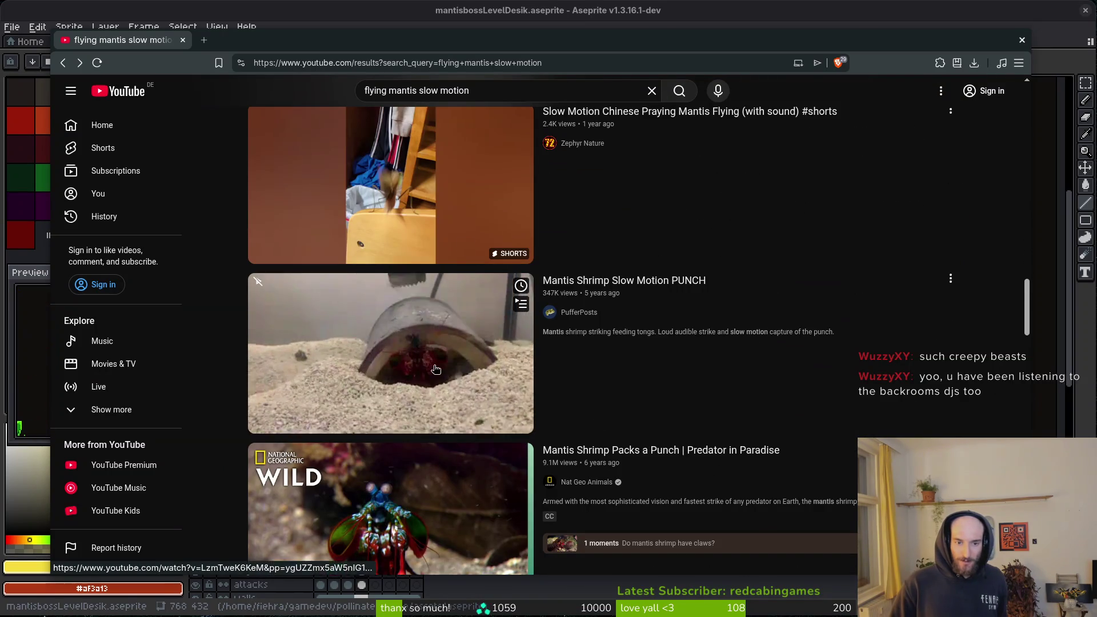
pyautogui.scroll(2, 431, 323)
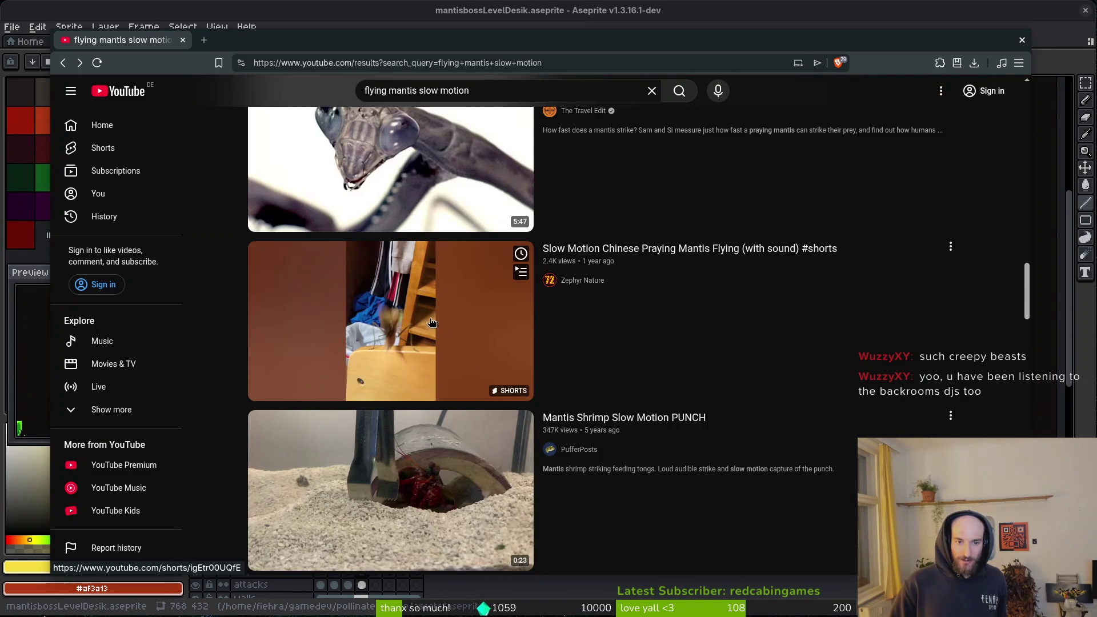
pyautogui.click(731, 258)
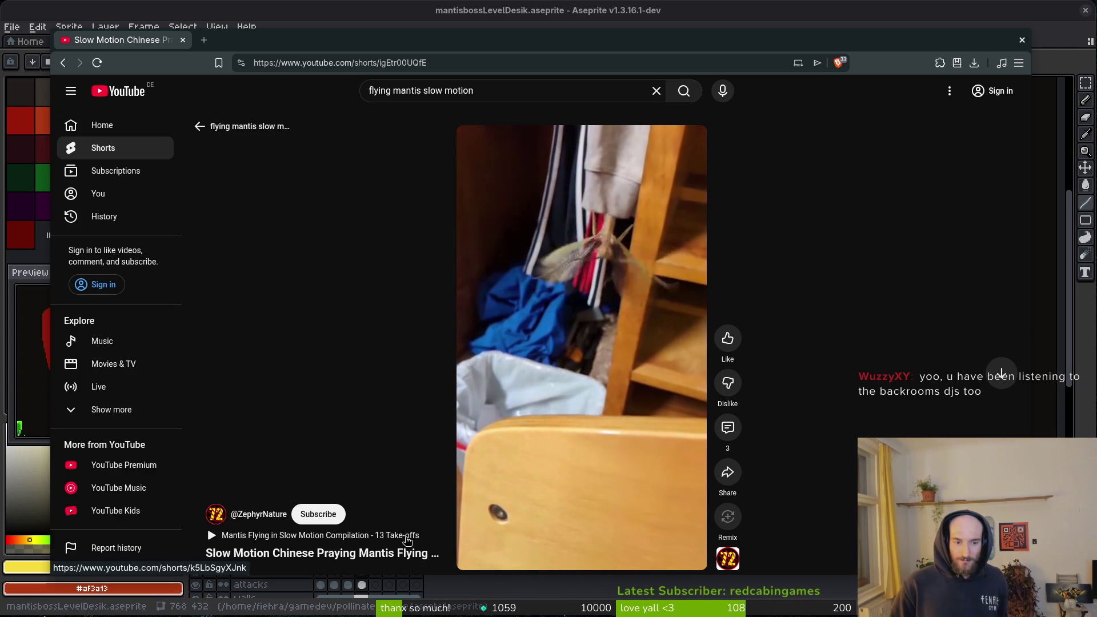
pyautogui.click(407, 537)
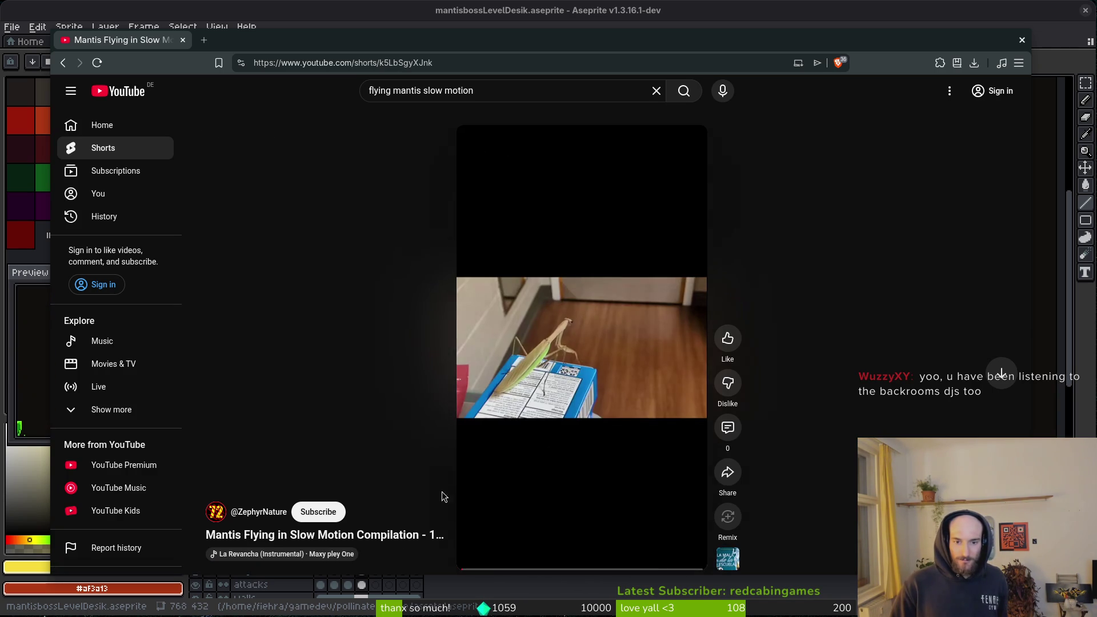
pyautogui.moveTo(567, 411)
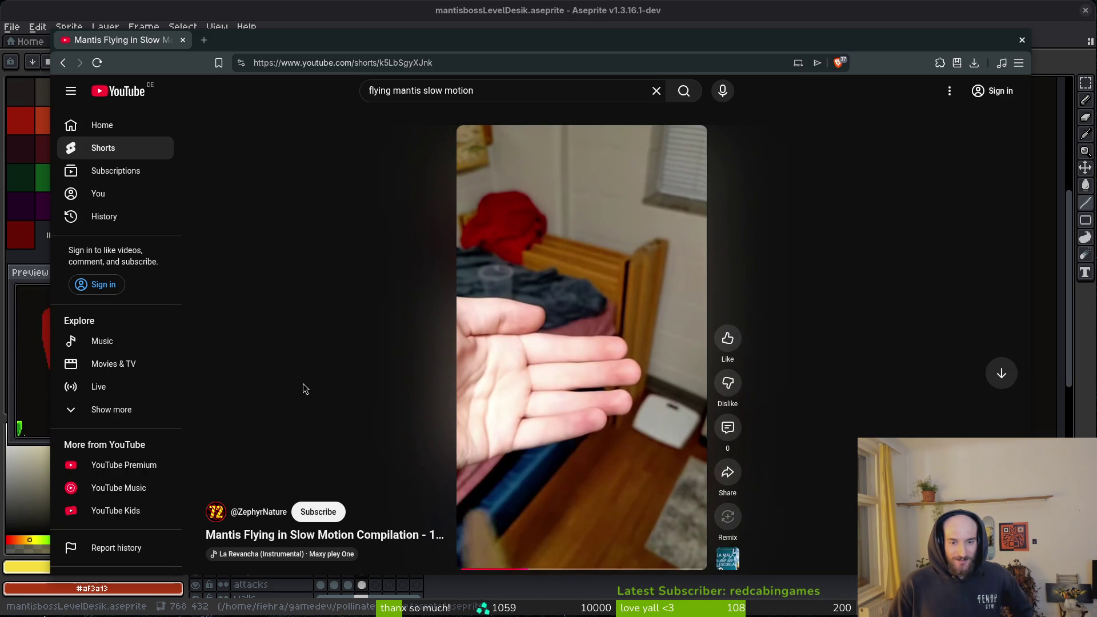
pyautogui.moveTo(688, 273)
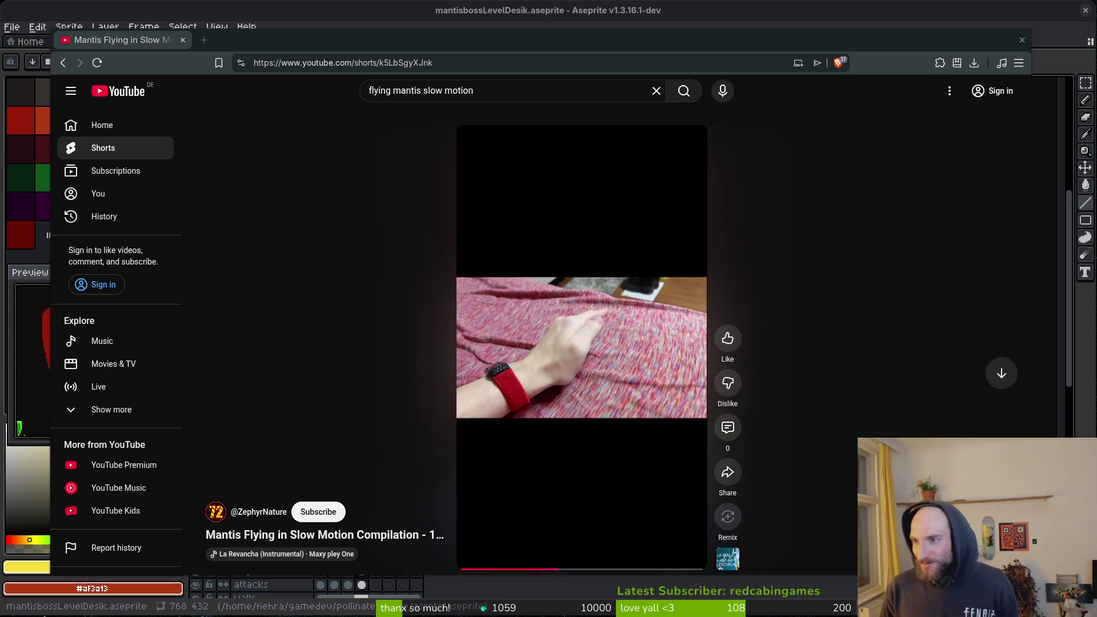
pyautogui.moveTo(1096, 40)
pyautogui.mouseDown()
pyautogui.moveTo(351, 41)
pyautogui.moveTo(372, 78)
pyautogui.mouseUp()
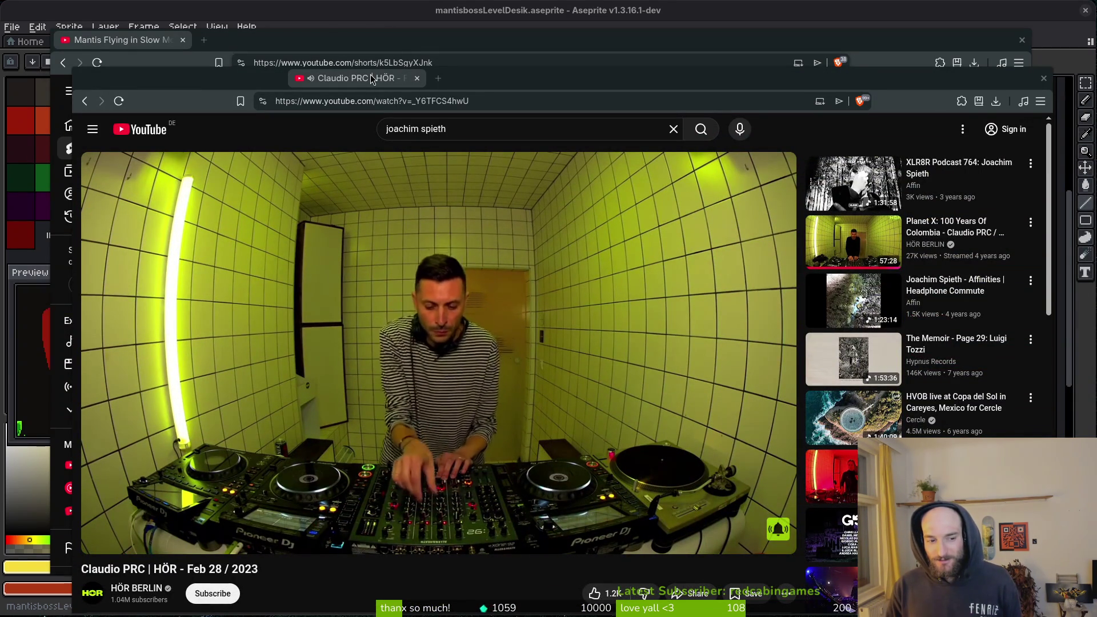
pyautogui.moveTo(370, 74); pyautogui.dragTo(371, 74)
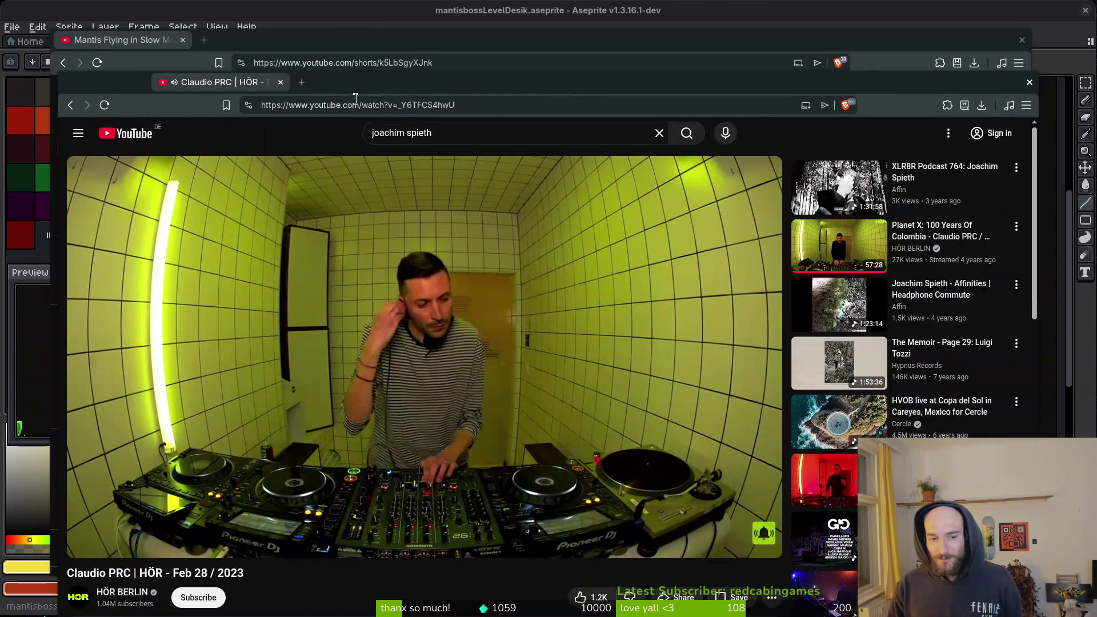
pyautogui.moveTo(131, 573); pyautogui.dragTo(68, 573)
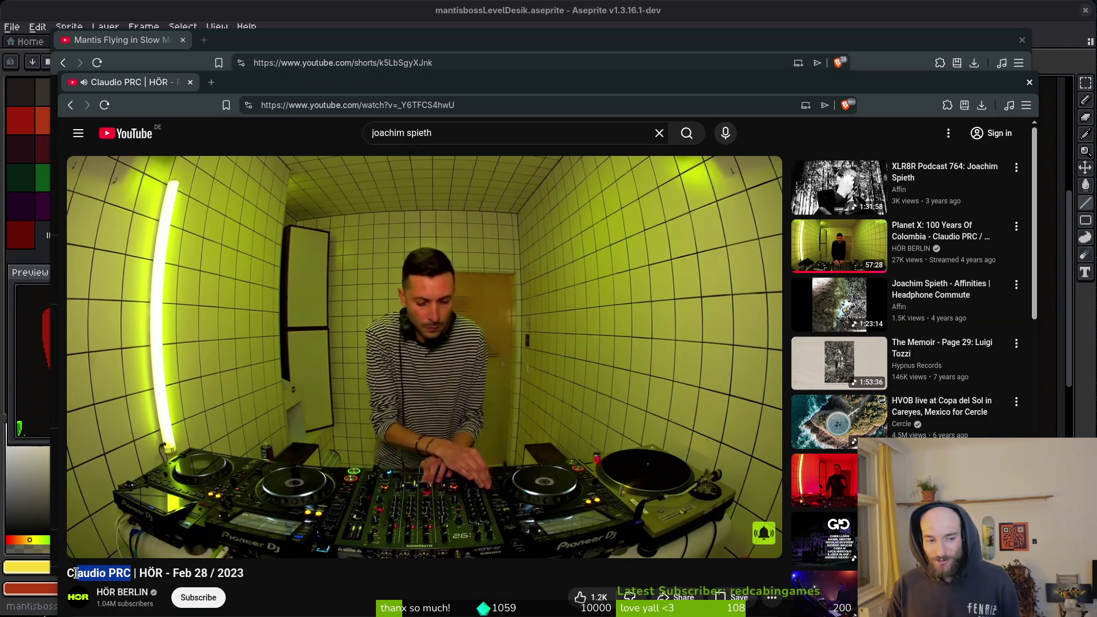
pyautogui.hotkey('alt', 'Tab')
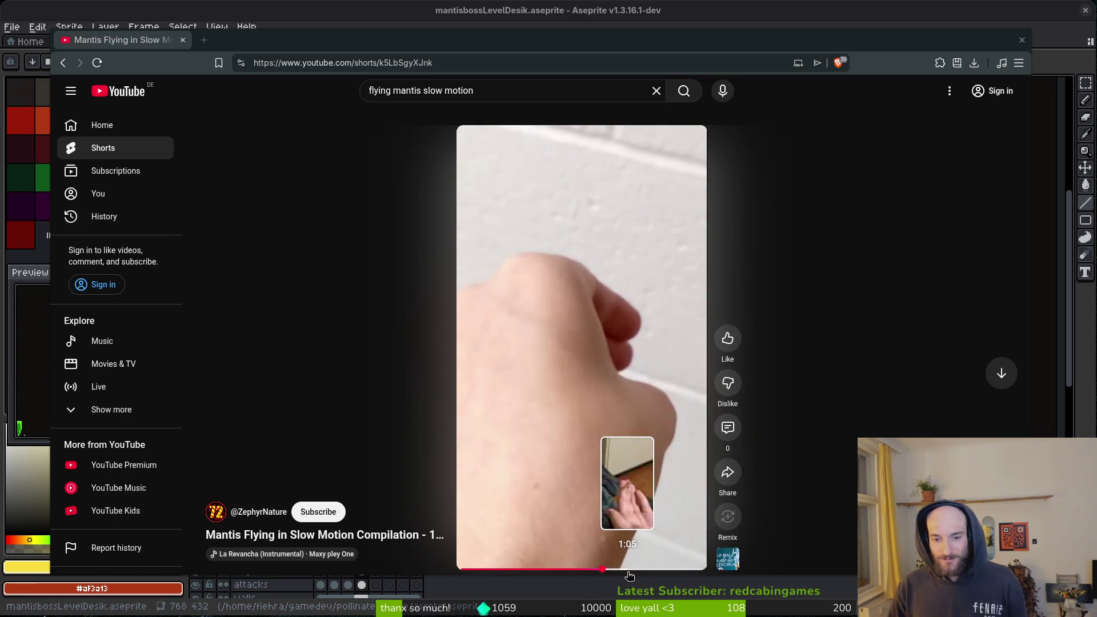
# Replay the mantis flight scene, visit the channel's shorts page, then close the browser.
pyautogui.click(619, 571)
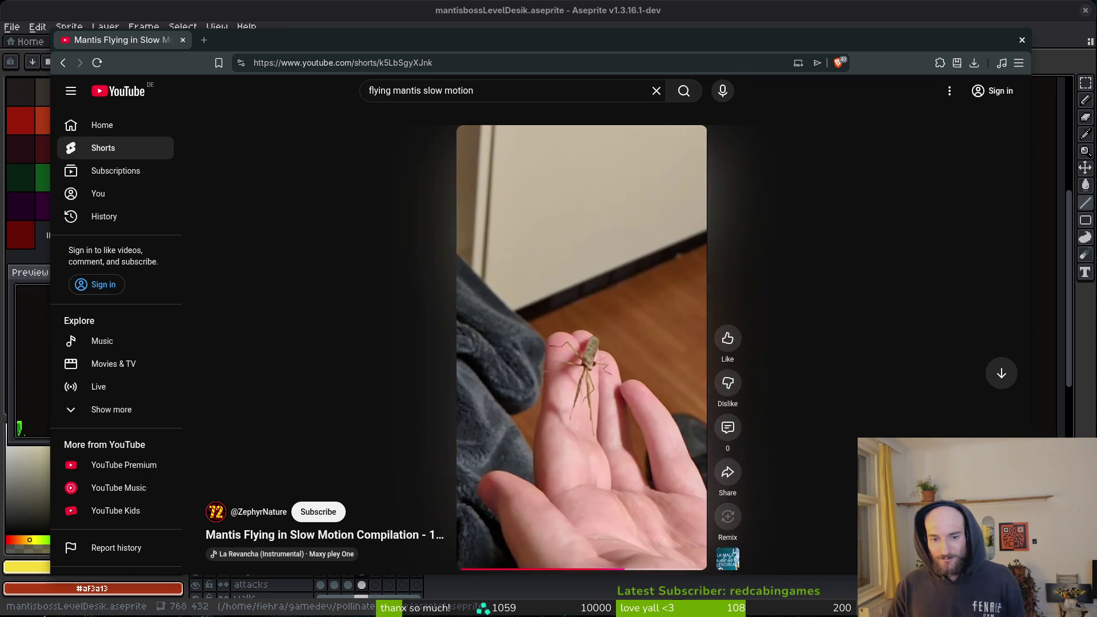
pyautogui.click(614, 571)
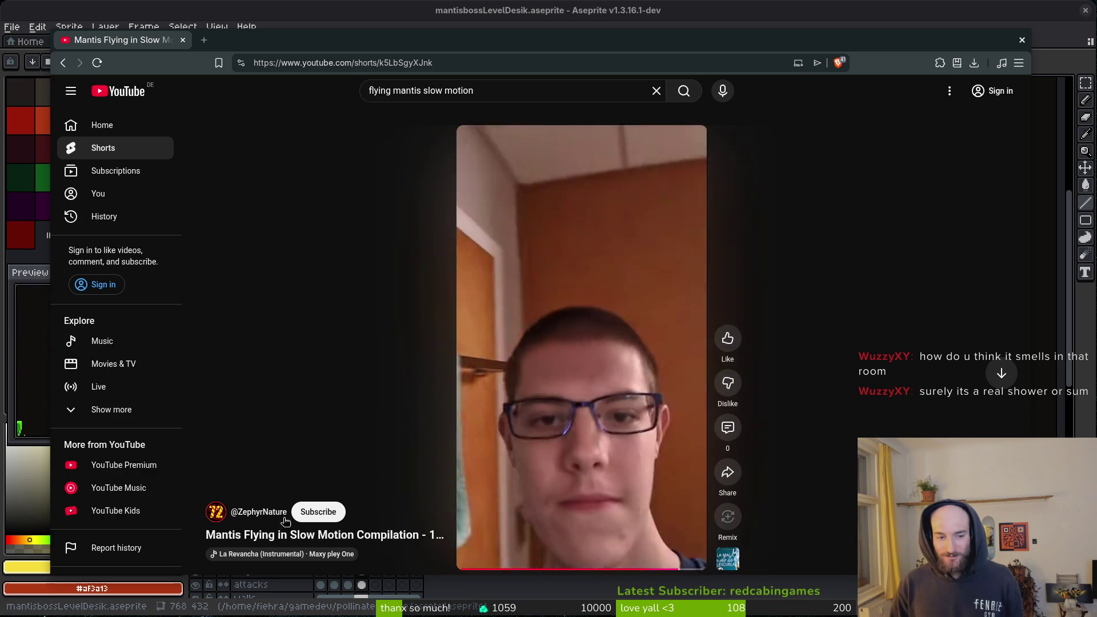
pyautogui.click(256, 517)
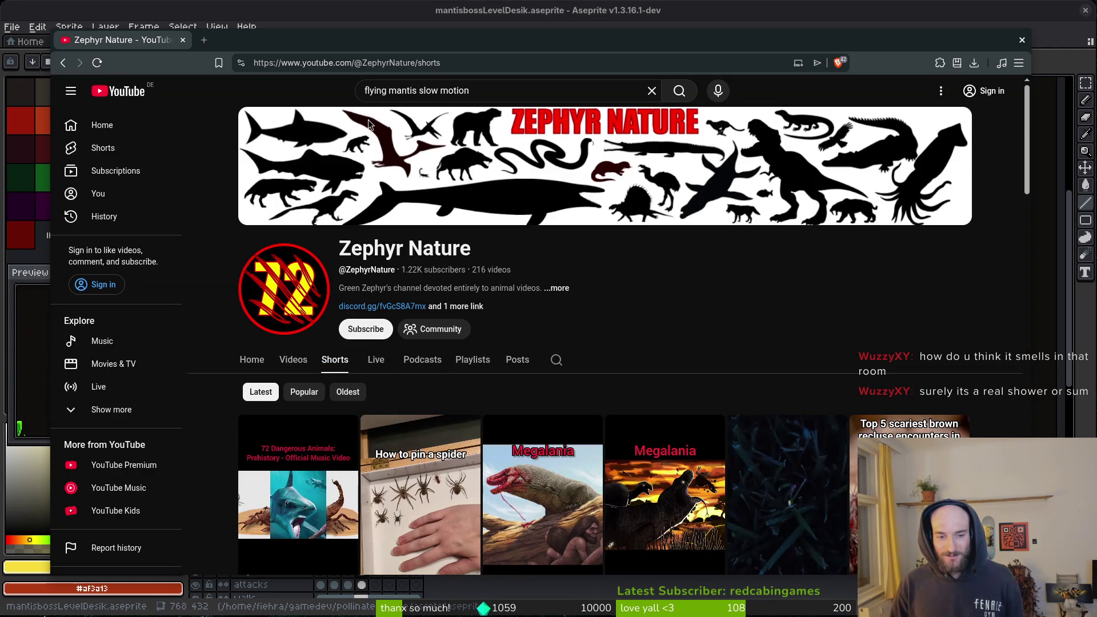
pyautogui.click(183, 40)
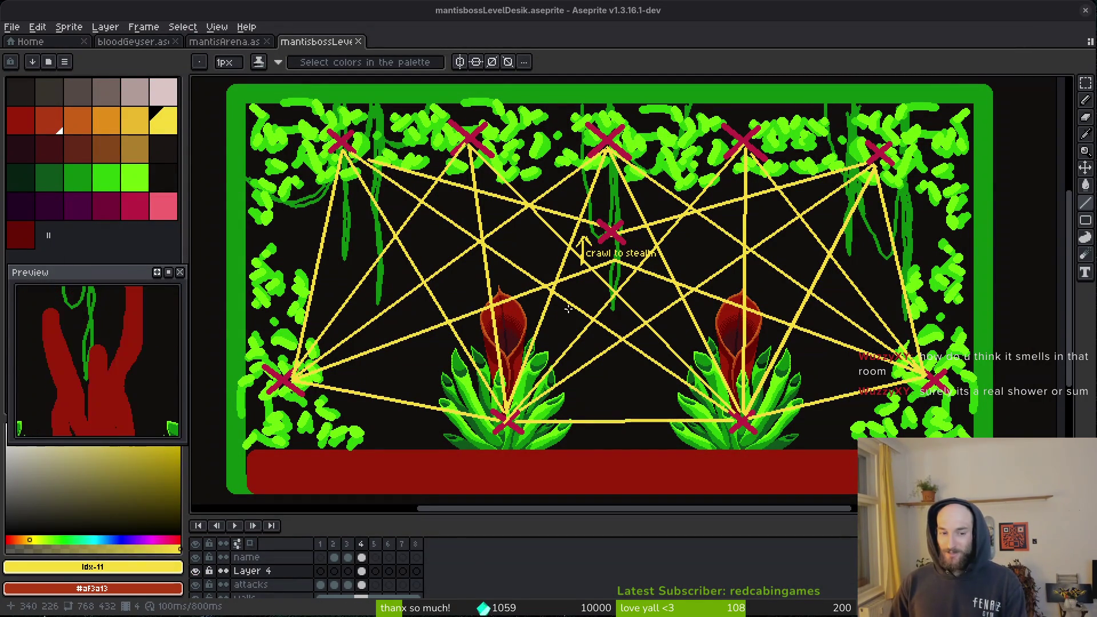
# Save the level layout, show frame 3 with the three yellow lanes, and select the pencil.
pyautogui.scroll(1, 651, 362)
pyautogui.hscroll(-1, 651, 365)
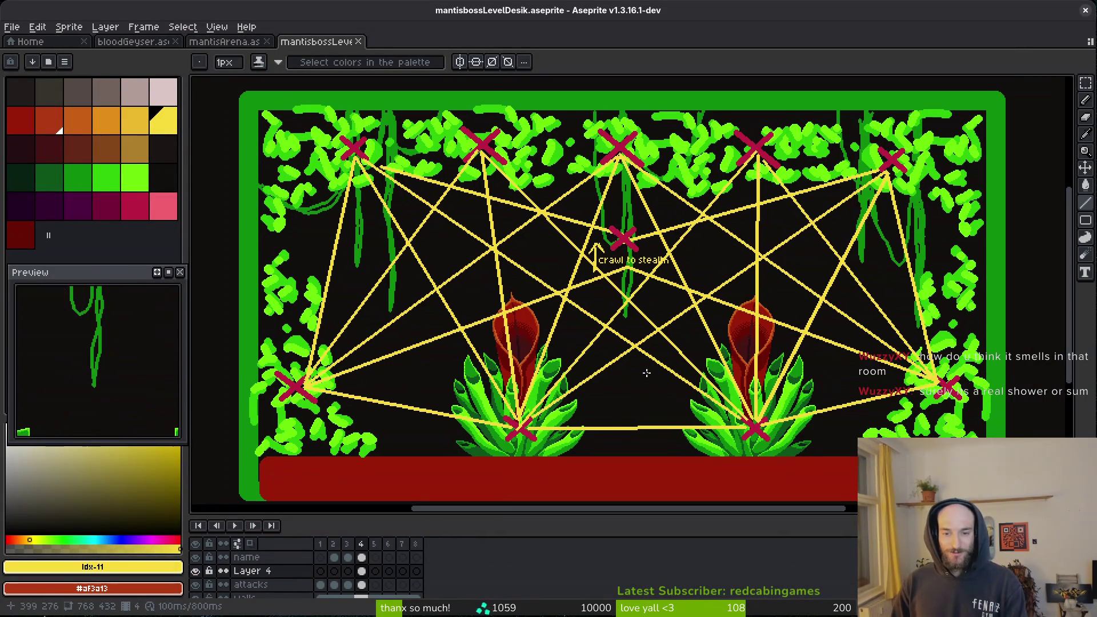
pyautogui.hotkey('ctrl', 's')
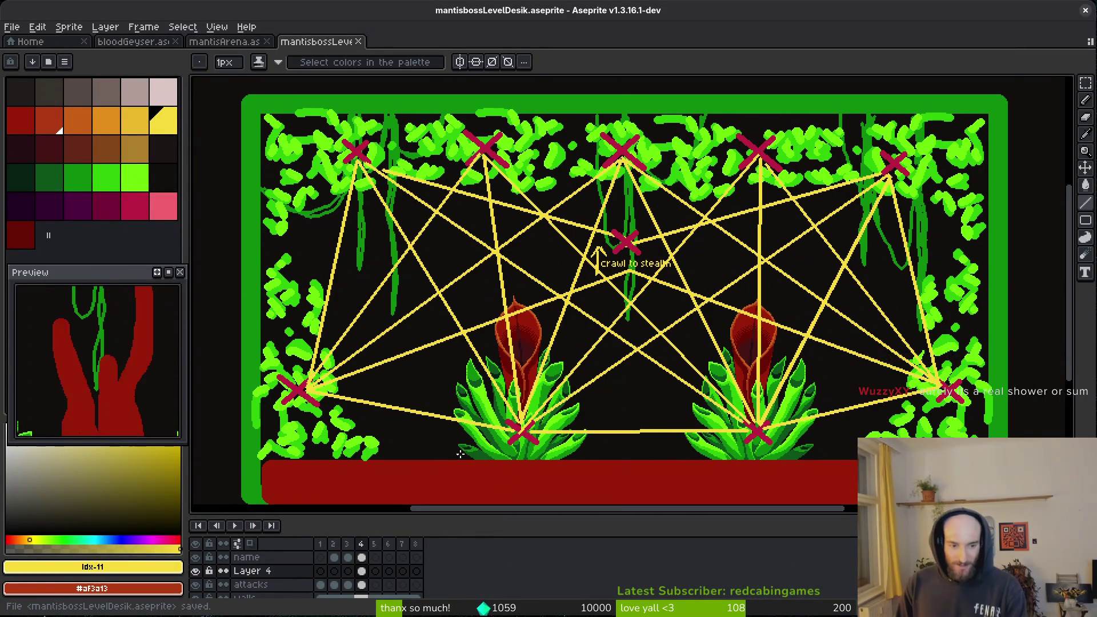
pyautogui.press('Left')
pyautogui.press('Right')
pyautogui.press('Left')
pyautogui.press('b')
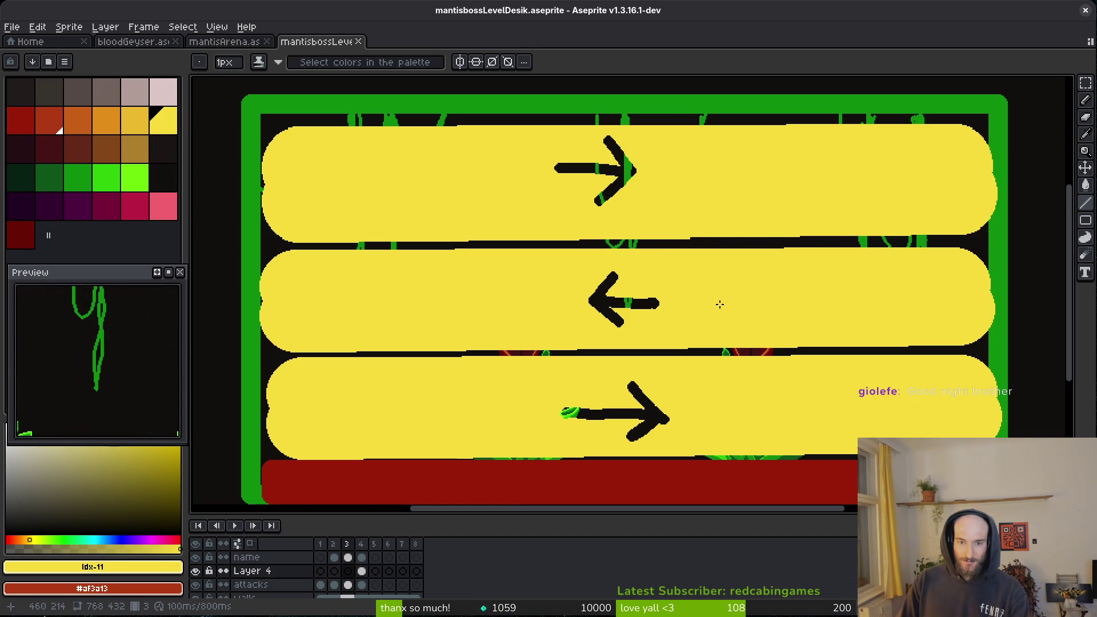
# Flip back through the red blob and tree-shape frames, then return to frame 4 with the pencil.
pyautogui.press(',')
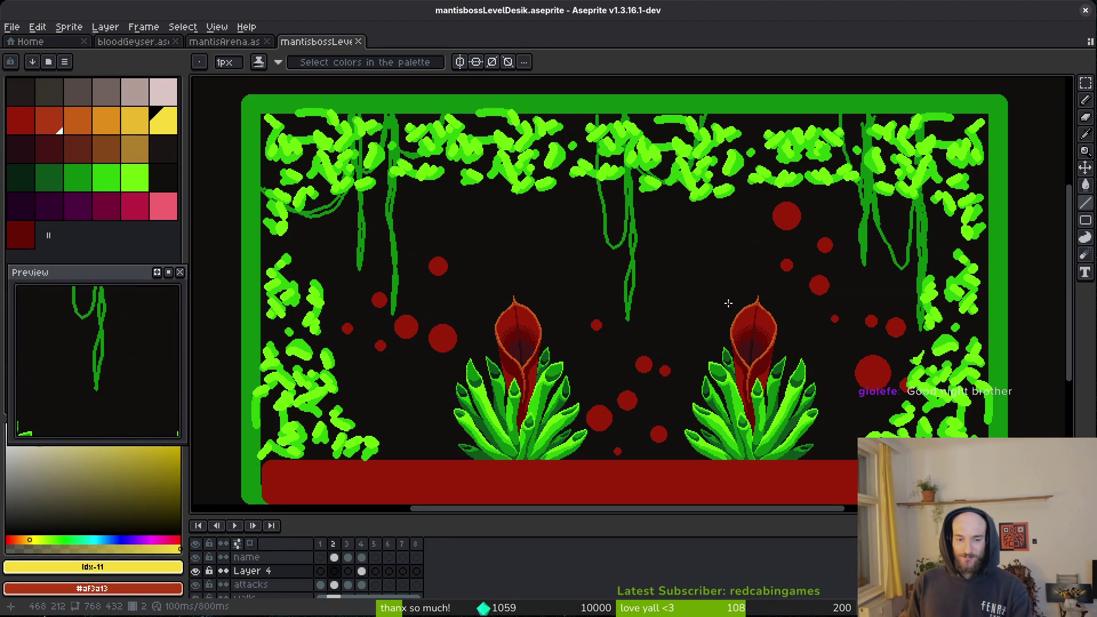
pyautogui.press('Left')
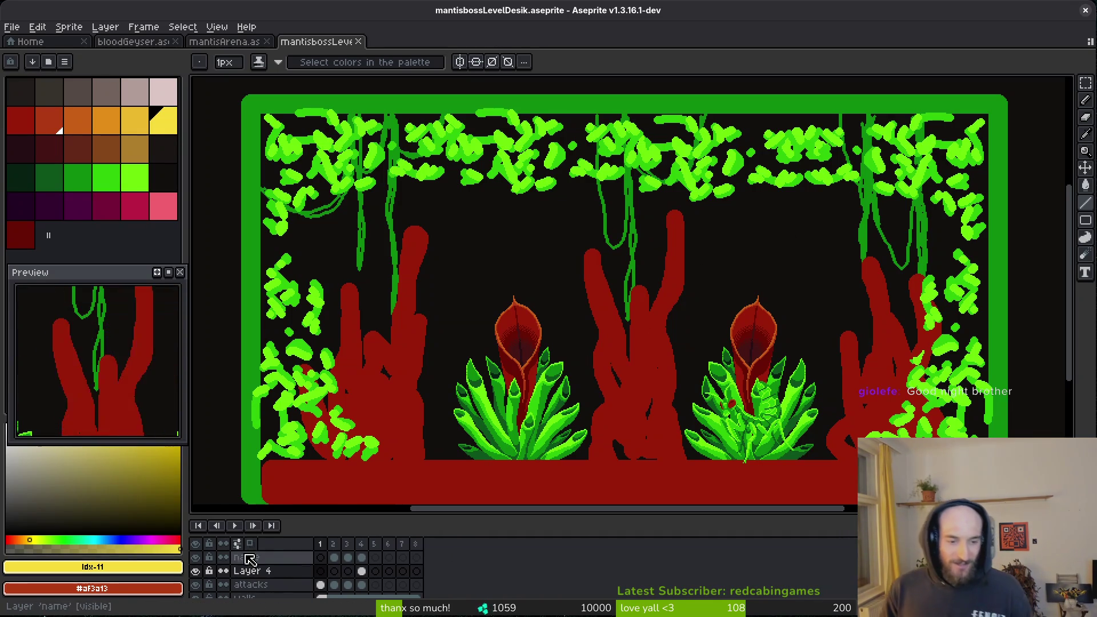
pyautogui.click(362, 558)
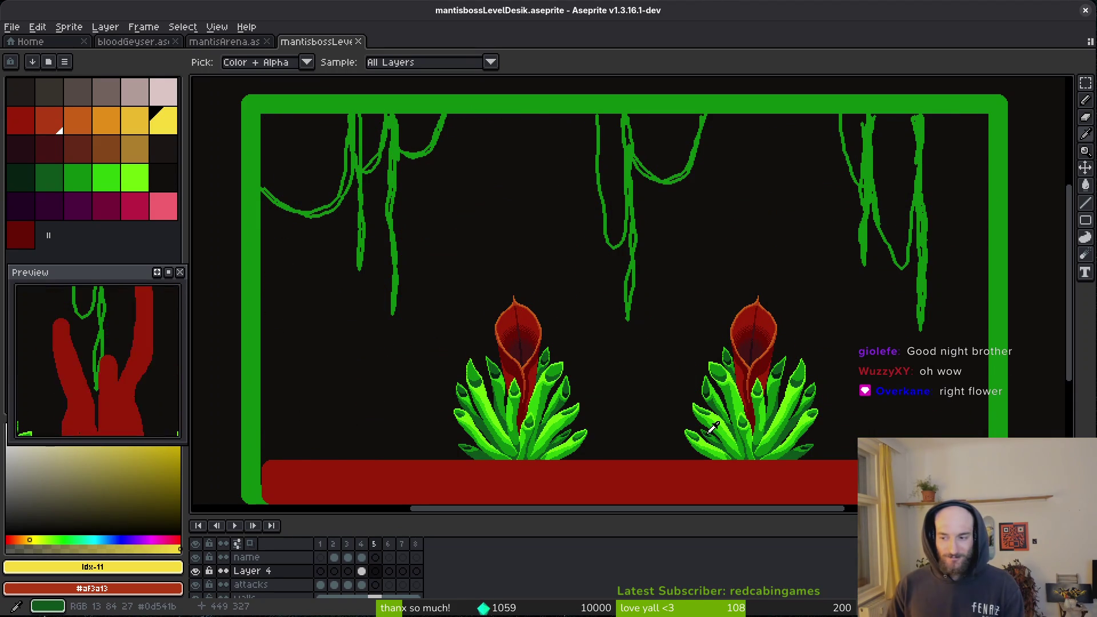
pyautogui.press('Left')
pyautogui.press('Left')
pyautogui.press('Left')
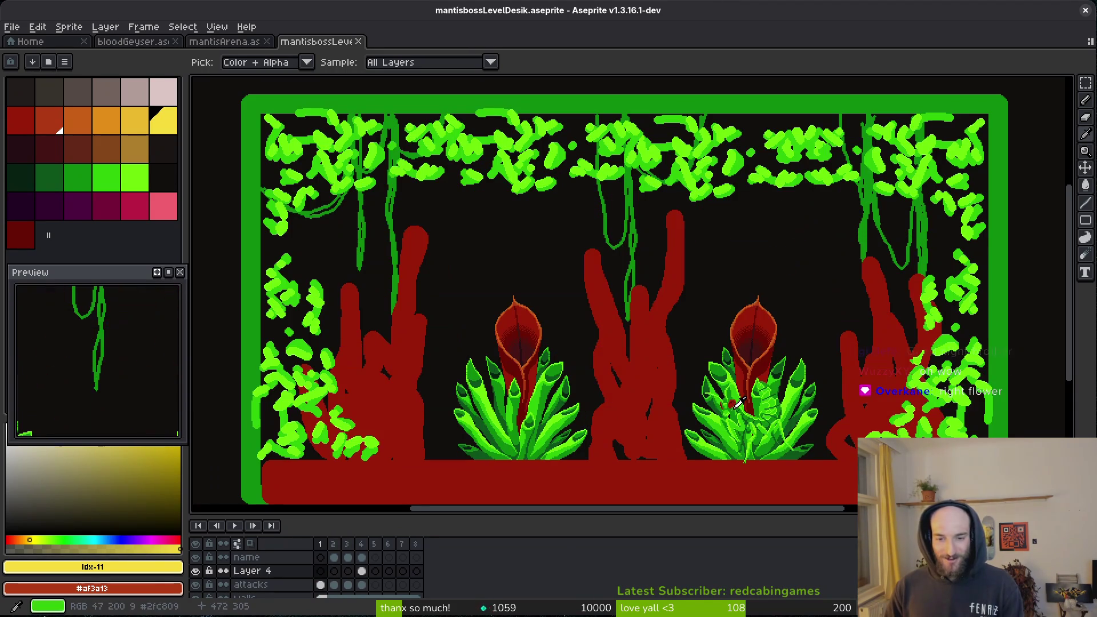
pyautogui.press('Right')
pyautogui.press('Left')
pyautogui.press('b')
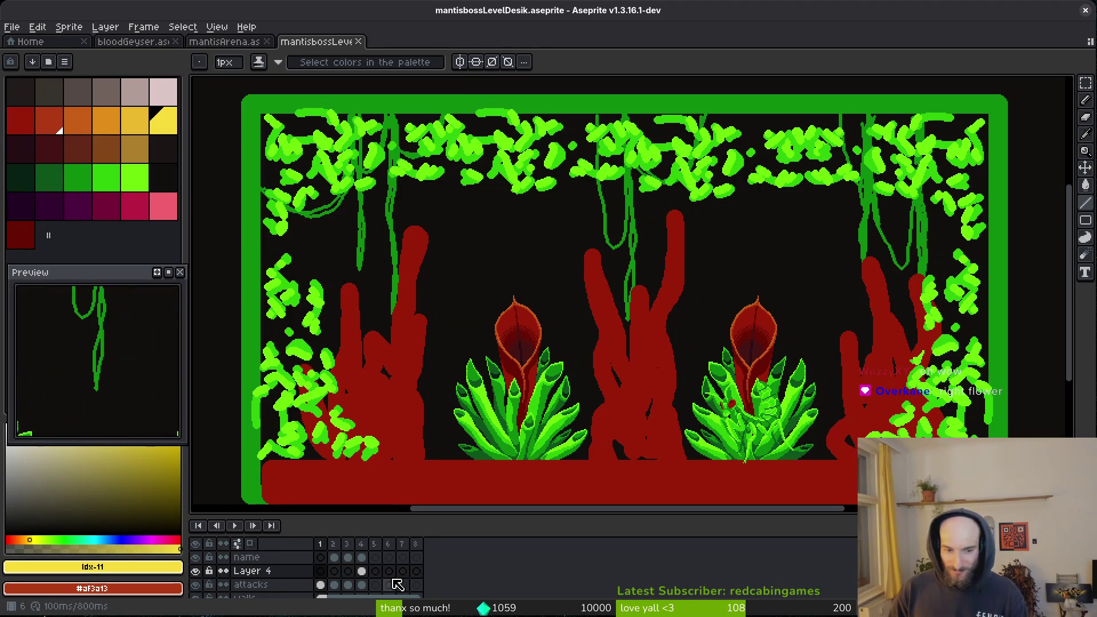
pyautogui.press('Right')
pyautogui.press('Right')
pyautogui.press('Right')
pyautogui.press('alt')
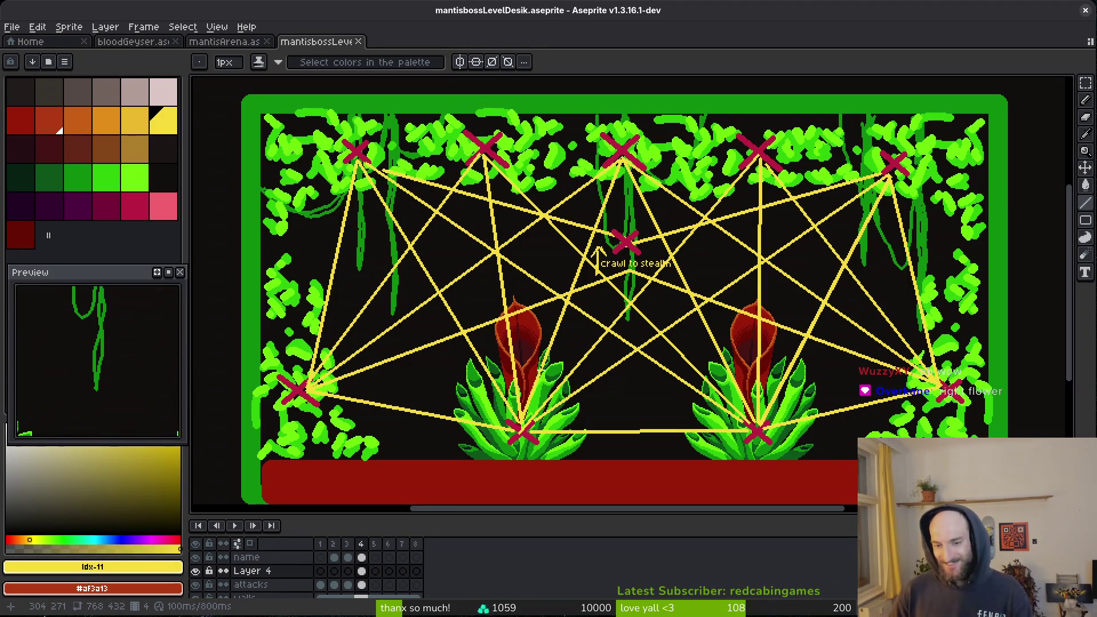
# Pick the eraser, then switch to the mantisArena.aseprite tab.
pyautogui.press('e')
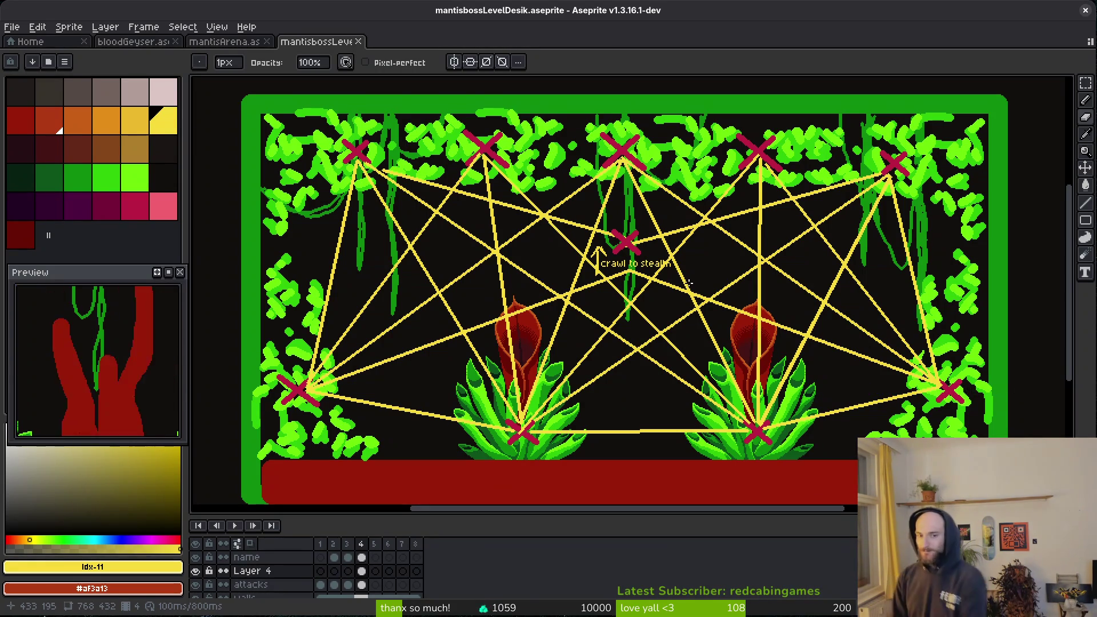
pyautogui.click(217, 42)
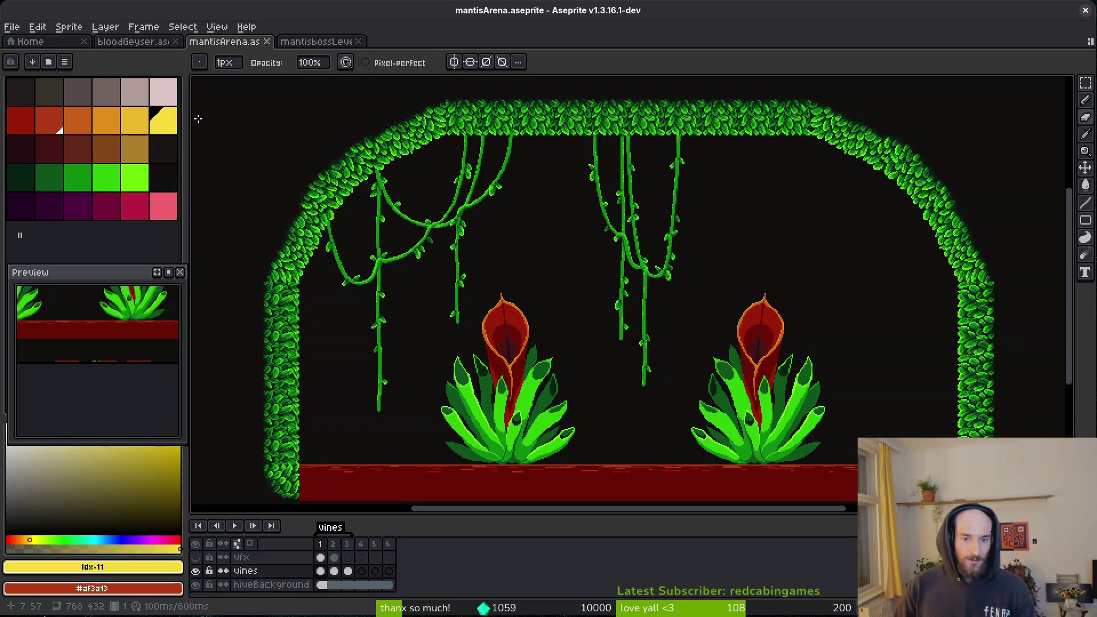